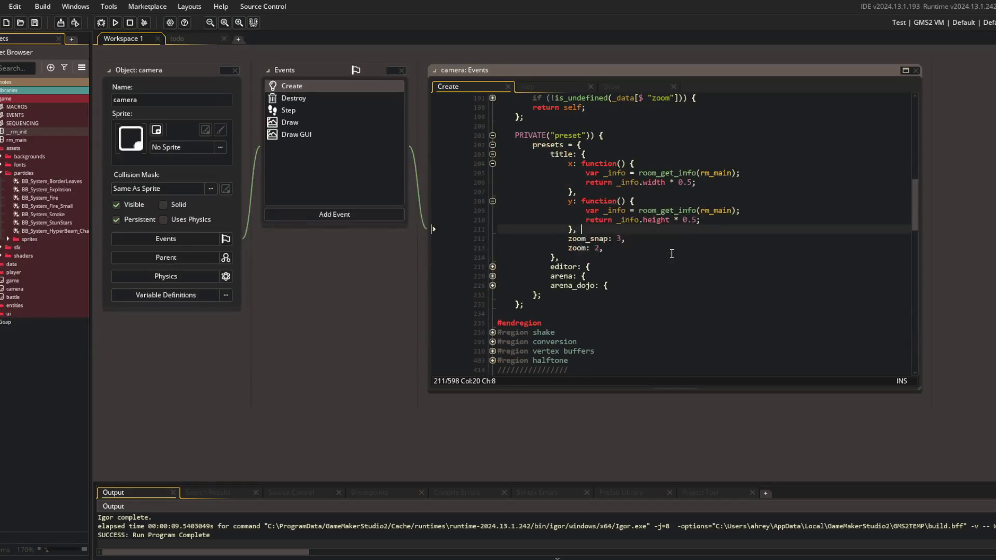
- Add 'pos_snap: true,' to the title camera preset
key("Return")
type("pos_snap: true,")
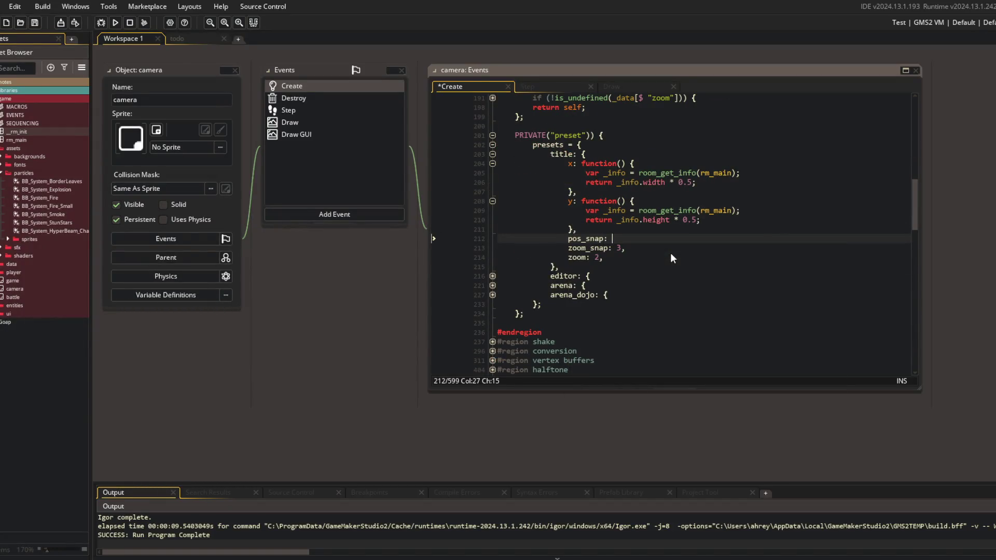
scroll(670, 253, "up", 4)
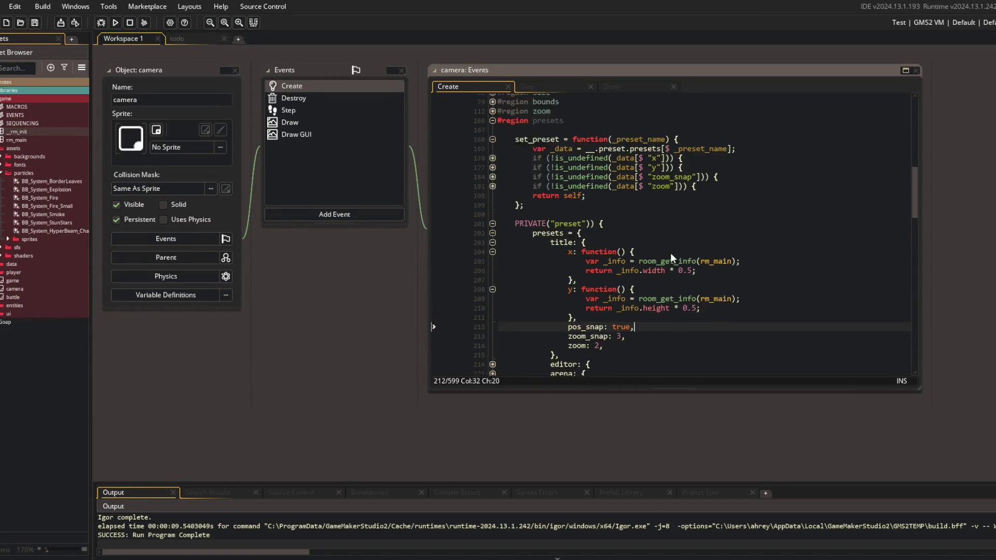
- In set_preset, add an is_undefined(_data[$ "pos_snap"]) check that calls snap_pos()
left_click(715, 188)
key("Return")
type("if (!is")
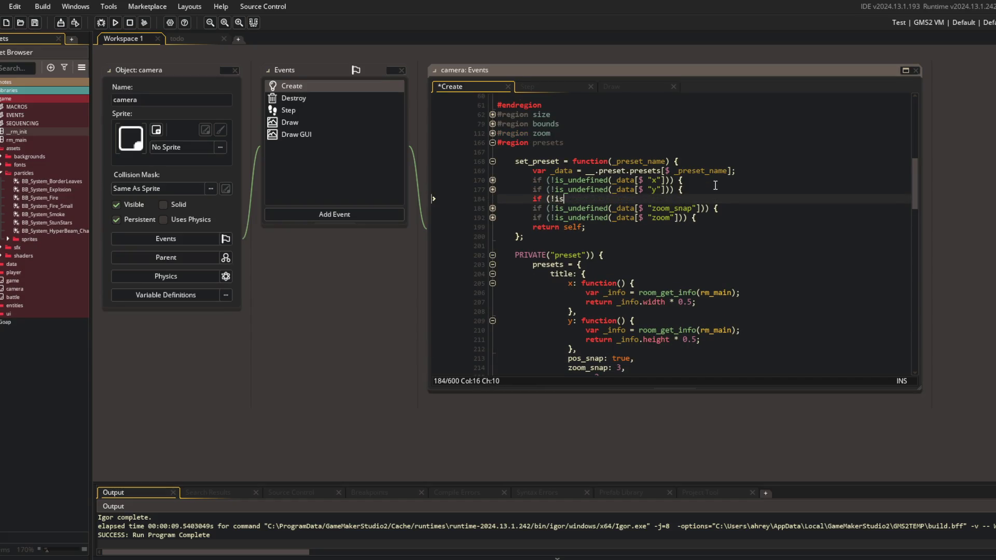
type("_undefined(_data[$ \"pos_snap\"])) {")
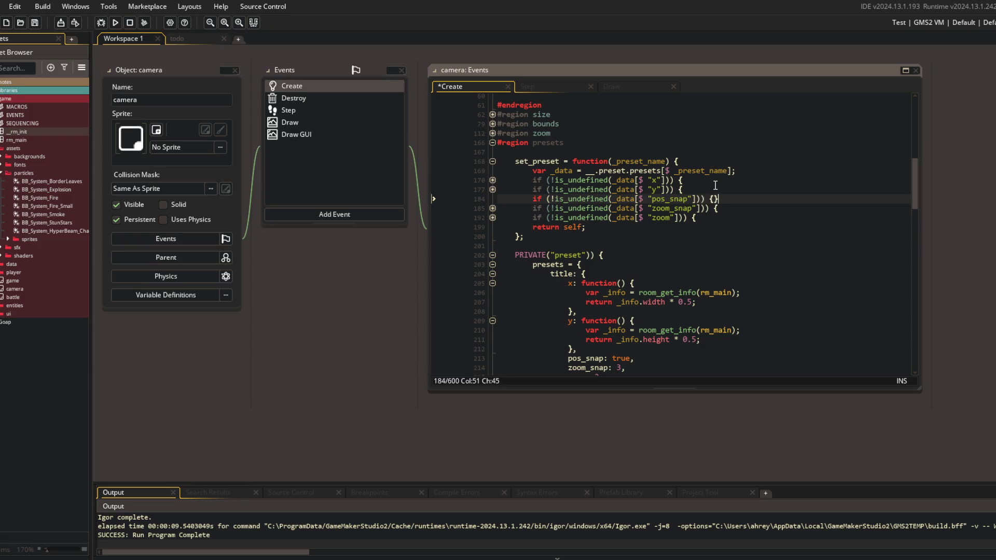
key("Return")
type("sna")
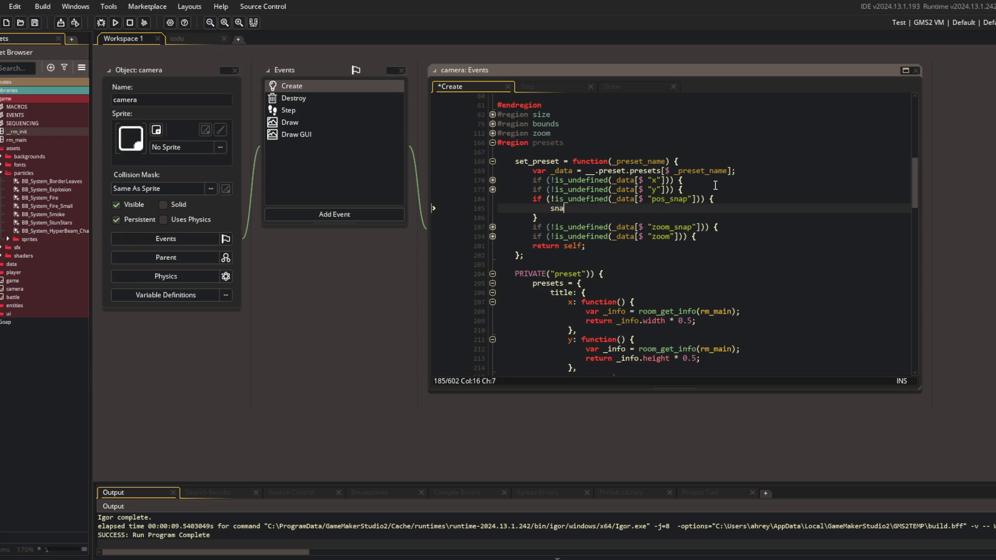
type("p_pos();")
left_click(597, 199)
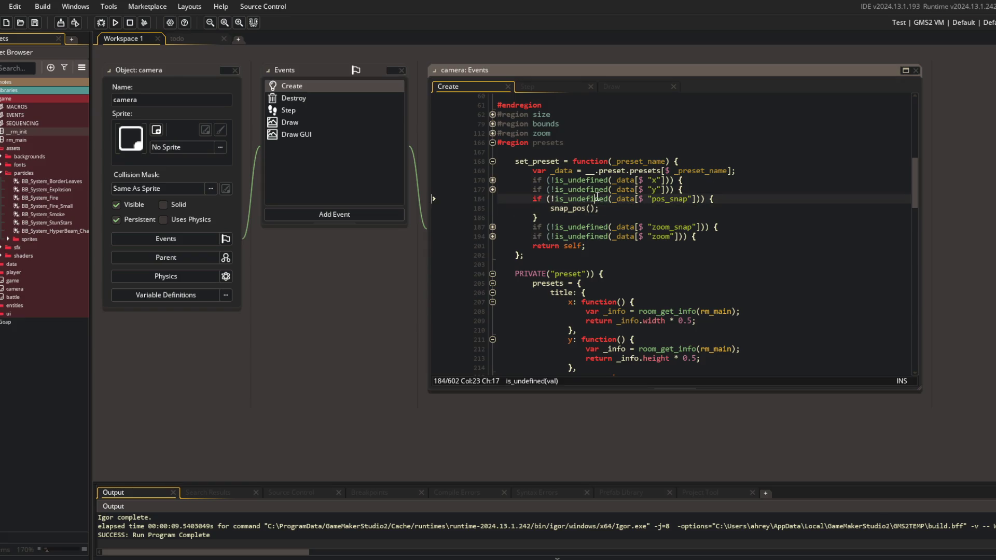
left_click(492, 198)
left_click(628, 206)
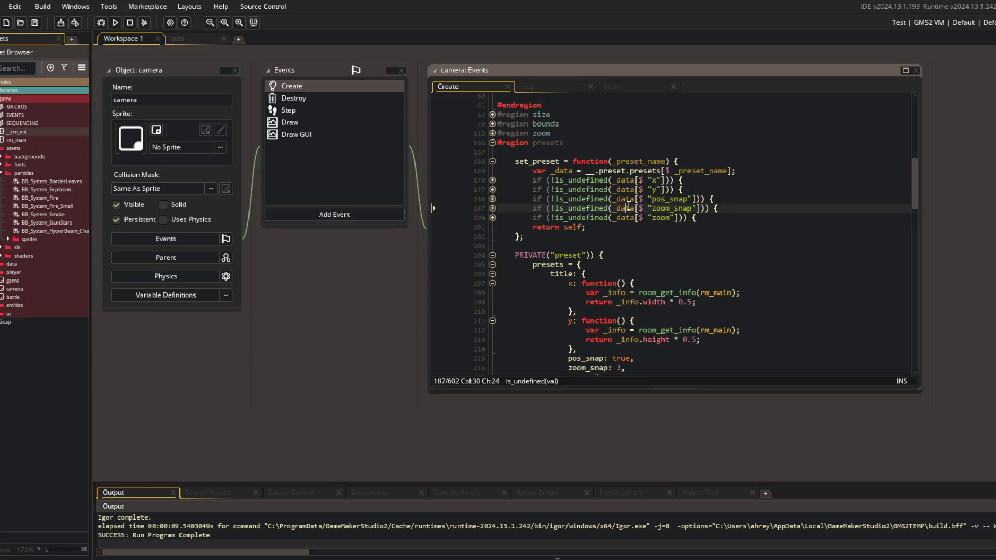
- Go back to the title preset code and build and run the game with F5
scroll(685, 207, "down", 3)
left_click(682, 196)
key("F5")
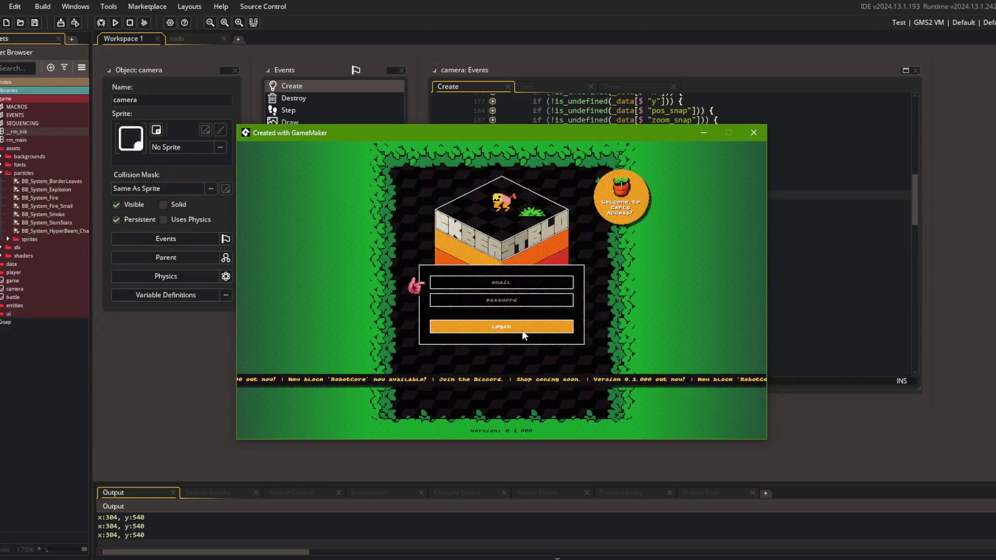
- Close the running game, relaunch it, and close it again to check the title camera
left_click(754, 132)
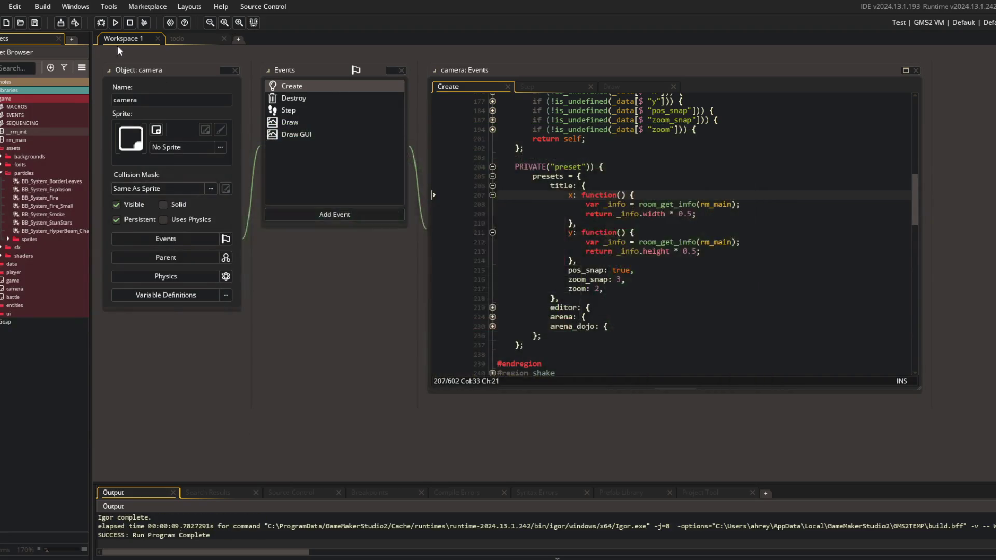
left_click(115, 22)
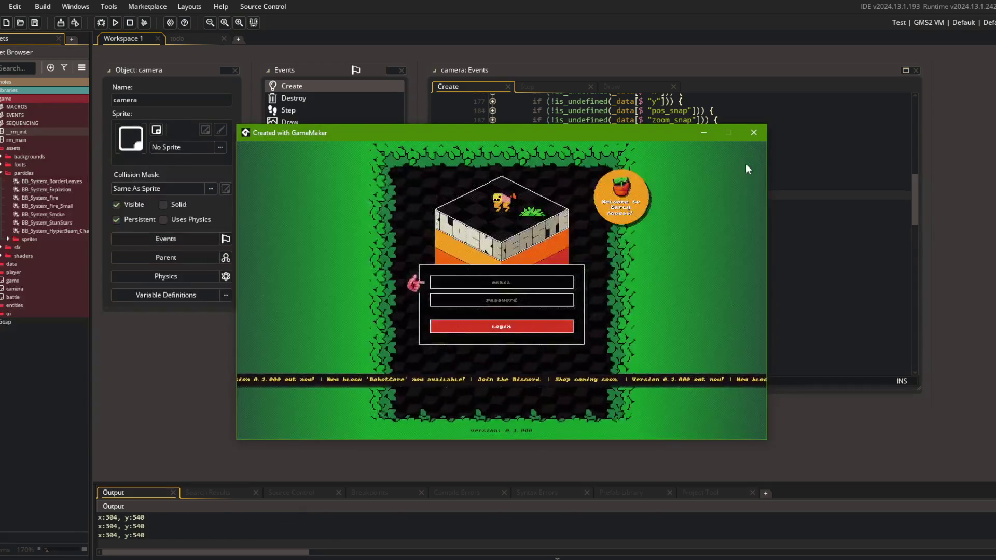
left_click(754, 133)
- Lower the title preset's zoom_snap from 3 to 2 and rebuild with F5
left_click(595, 280)
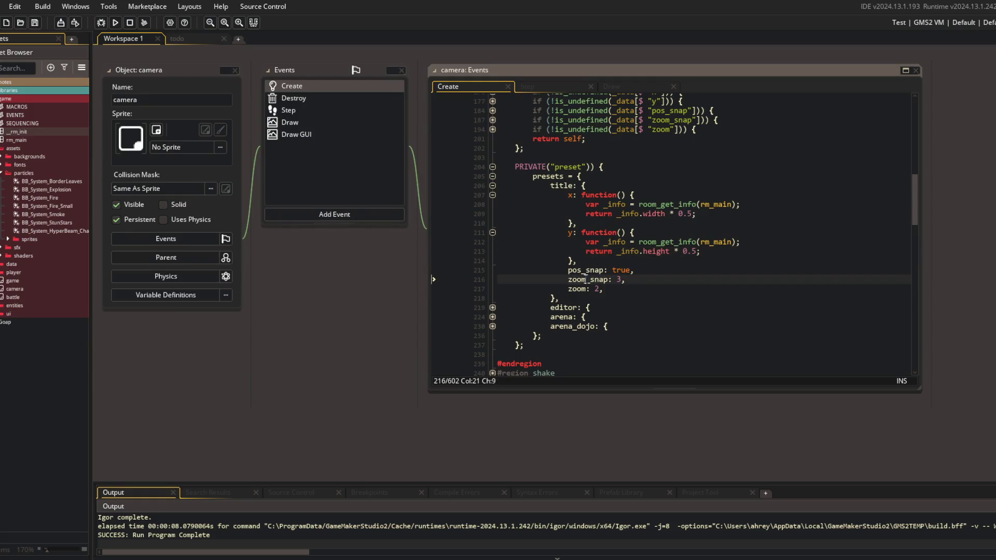
left_click(589, 279)
key("F5")
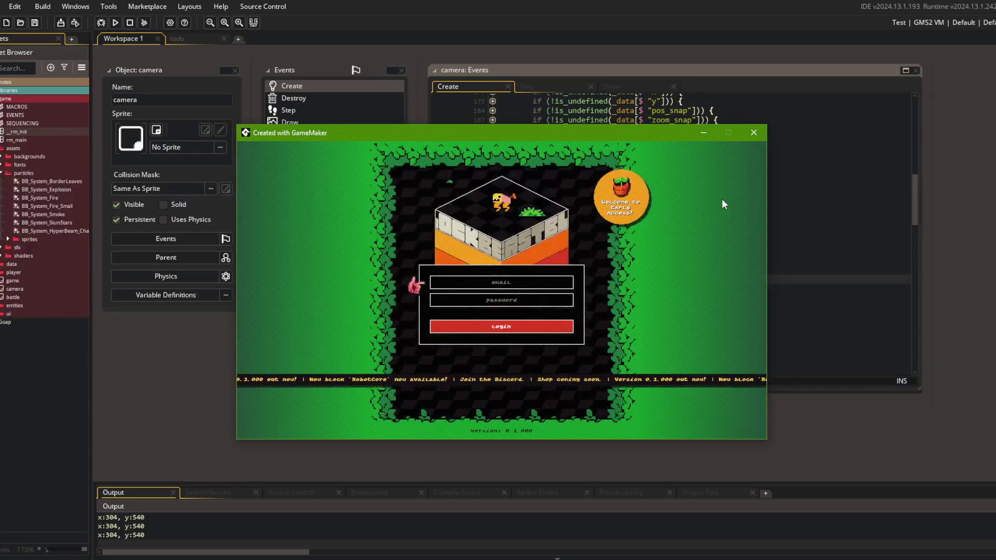
- Log in and go Battle > Online > Battle to reach the arena
left_click(515, 327)
left_click(509, 321)
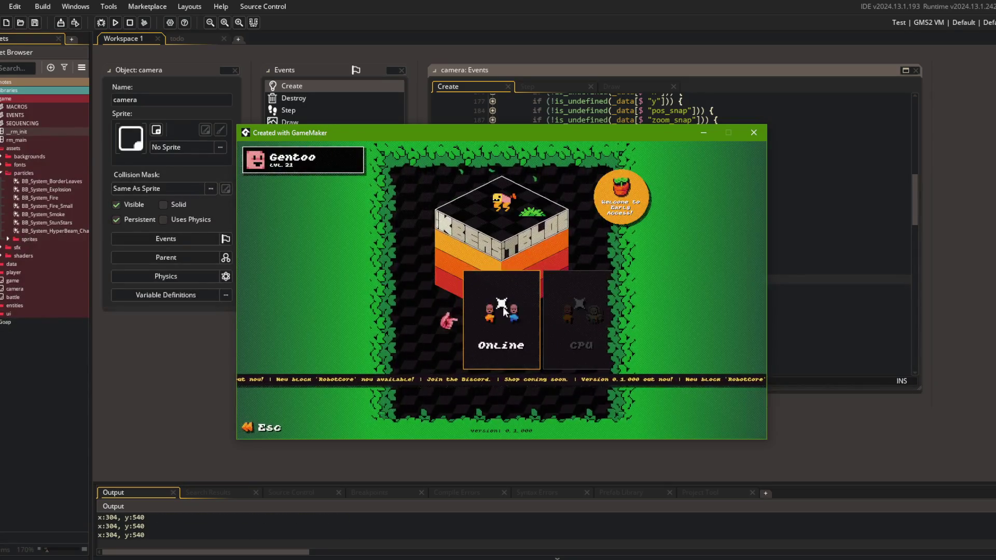
left_click(490, 309)
left_click(501, 380)
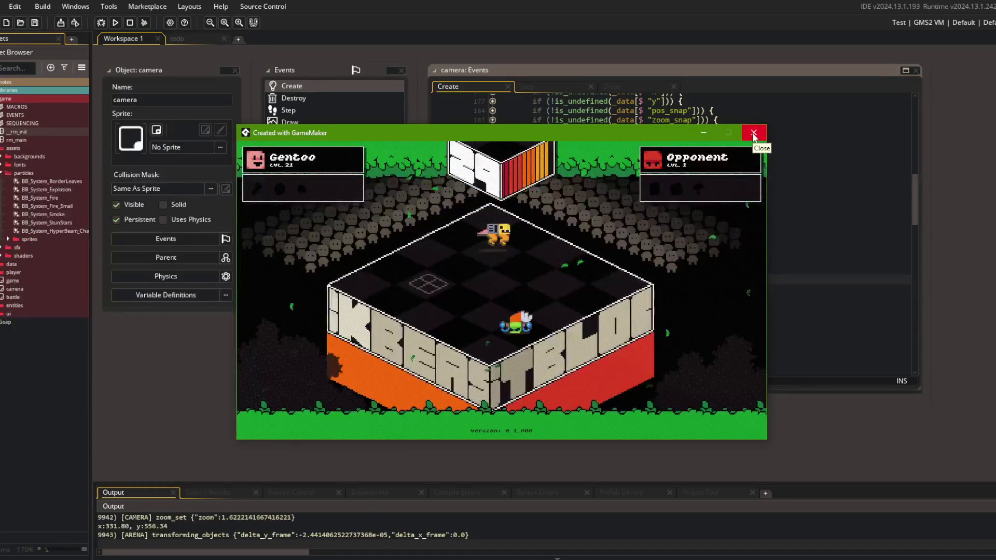
- Close the game, relaunch it, and close all the camera object editors
left_click(754, 134)
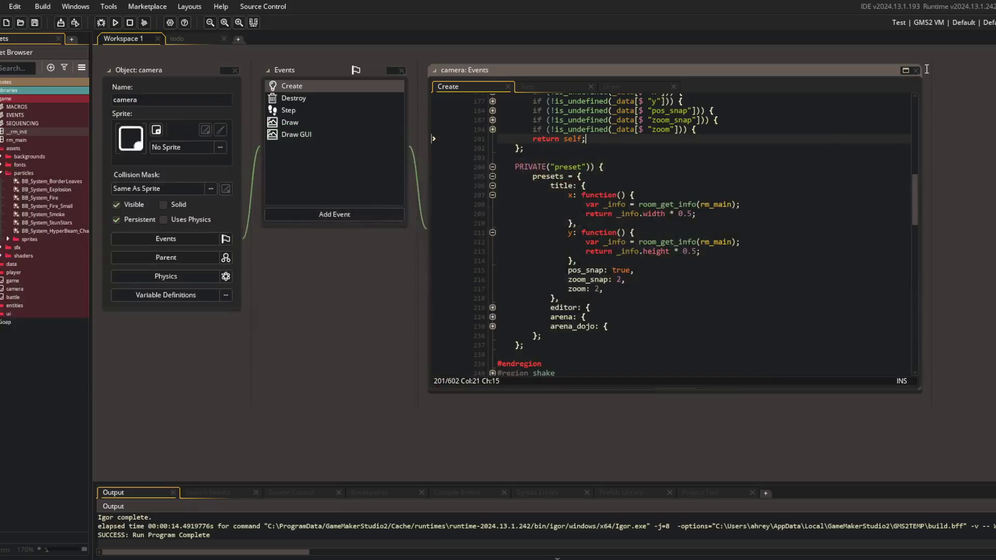
left_click(913, 22)
left_click(583, 260)
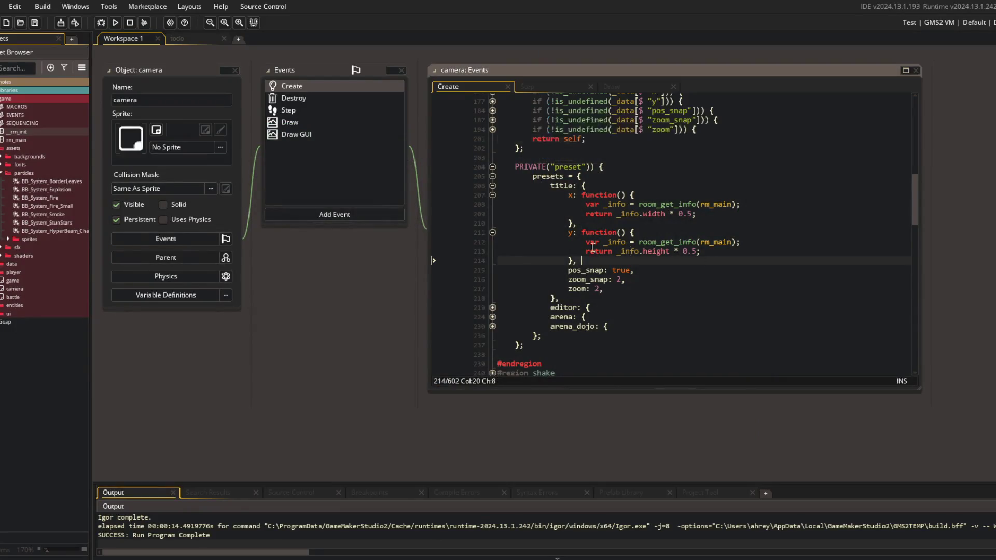
left_click(115, 22)
right_click(156, 74)
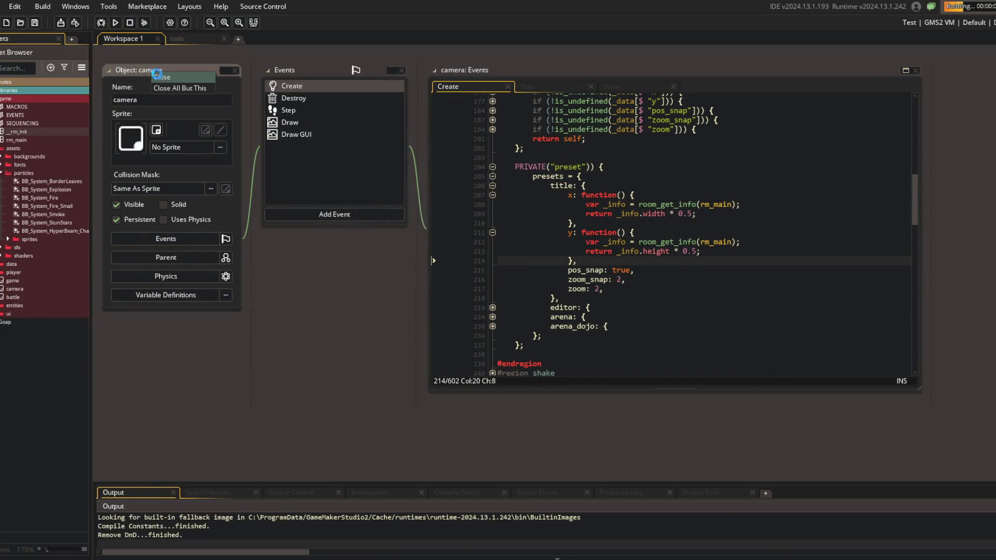
left_click(190, 75)
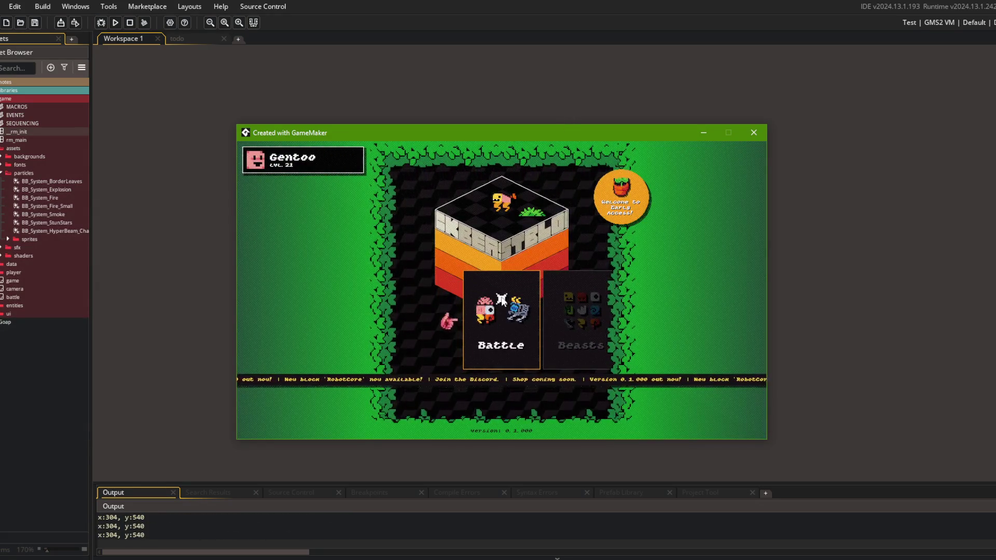
- Play from the main menu into a Battle > Online battle, then quit the game
left_click(501, 297)
left_click(501, 297)
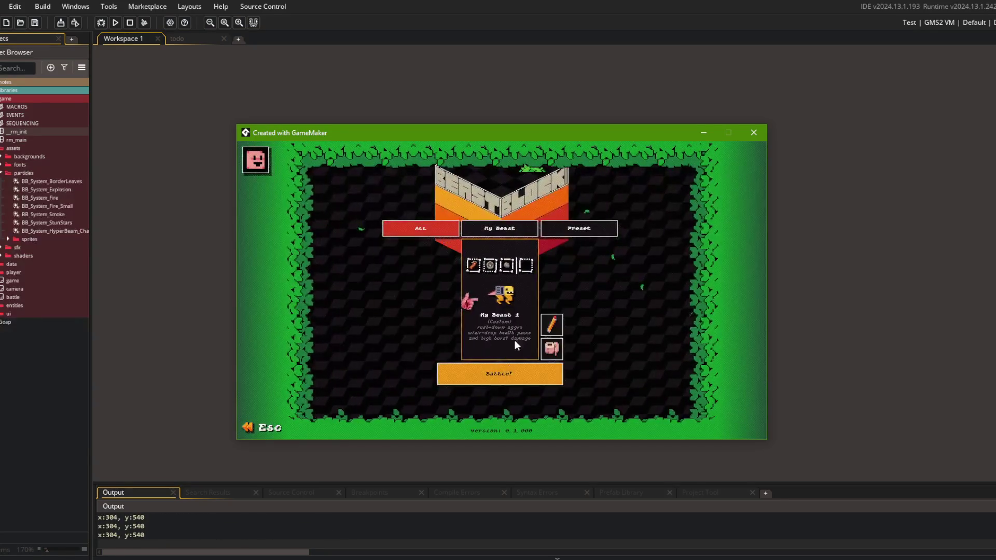
left_click(499, 373)
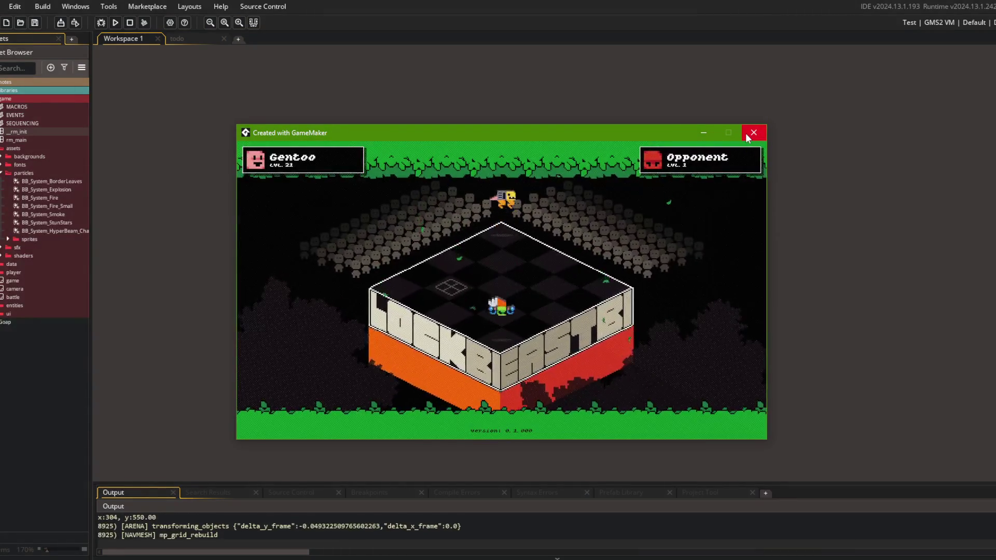
left_click(750, 133)
key("alt+Tab")
- In the todo list, move the falling leaf particles task into the done section
left_click(736, 284)
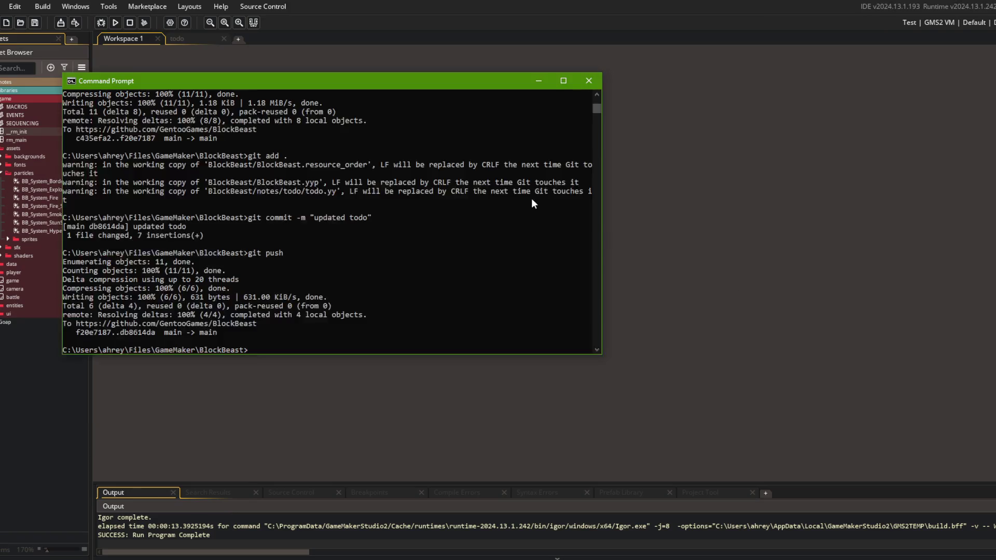
key("alt+Tab")
left_click(179, 39)
left_click(277, 228)
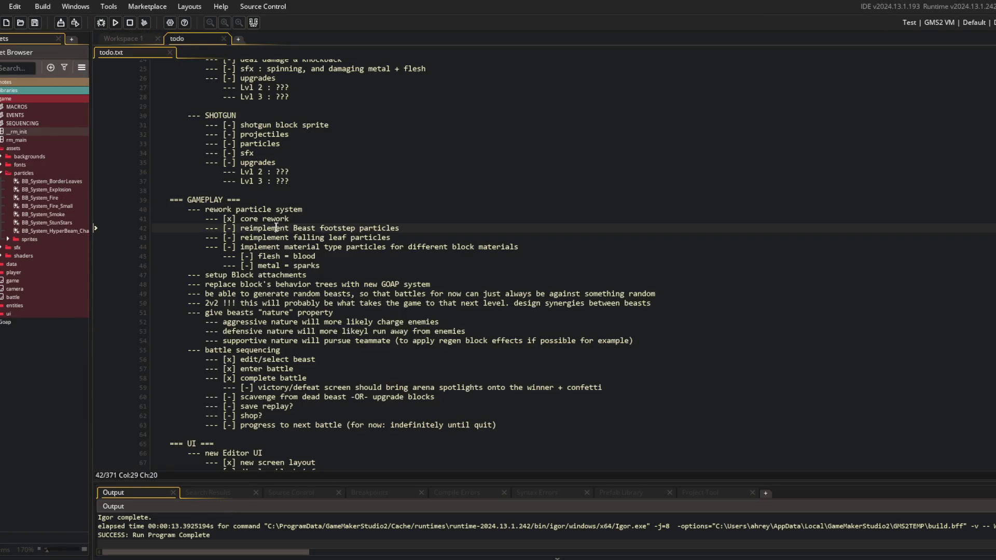
key("Down")
key("ctrl+Right")
key("ctrl+Right")
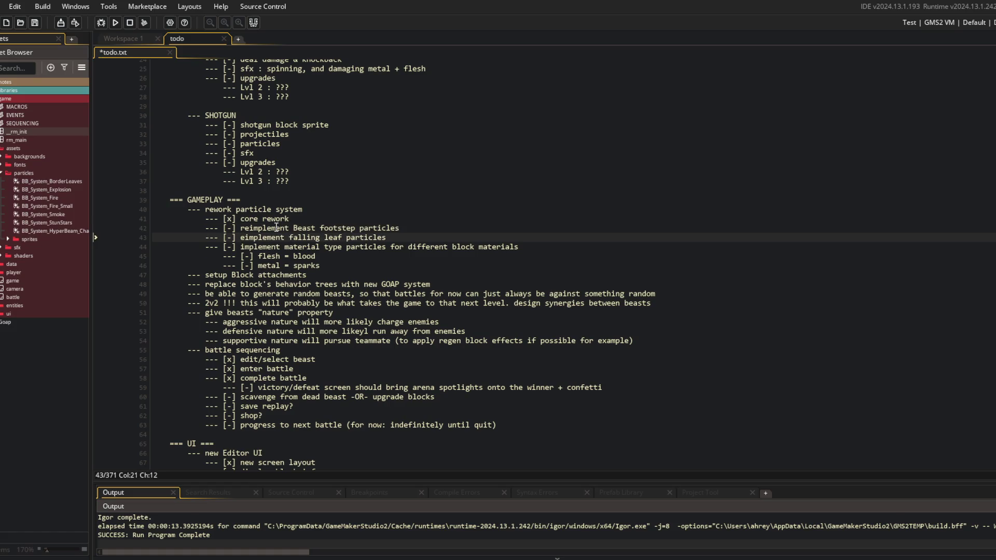
key("ctrl+x")
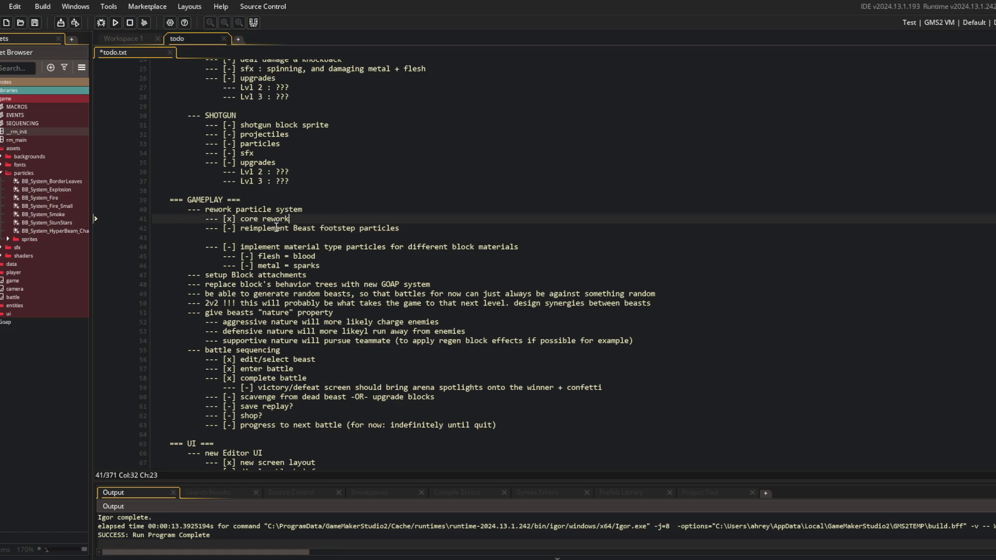
key("Up")
key("ctrl+v")
key("Down")
key("Down")
key("Delete")
key("alt+Tab")
- Stage all changes, commit as 'reimplemented falling leaf particles using new particle system', and push
type("git add .")
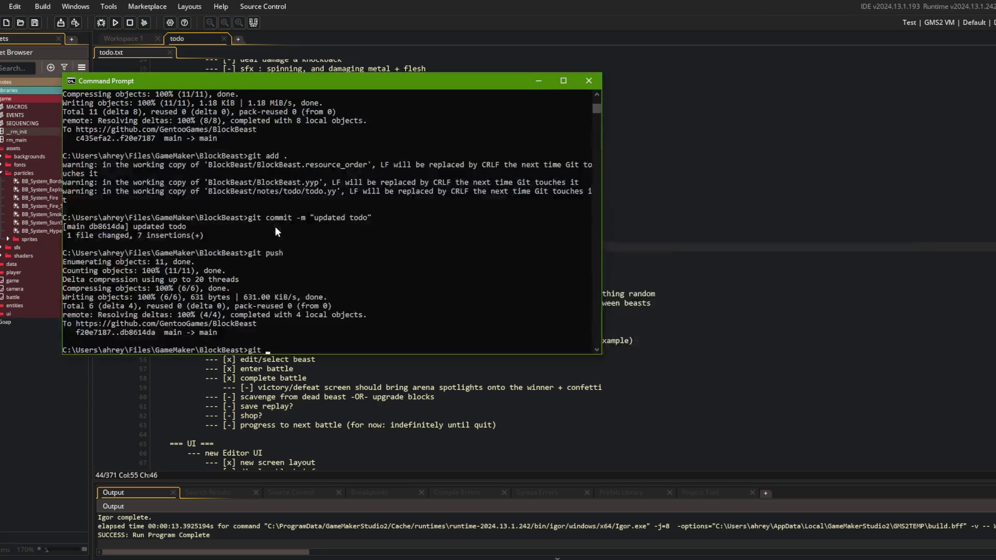
key("Return")
type("git commit -m \"reimplemented falling leaf particles usi")
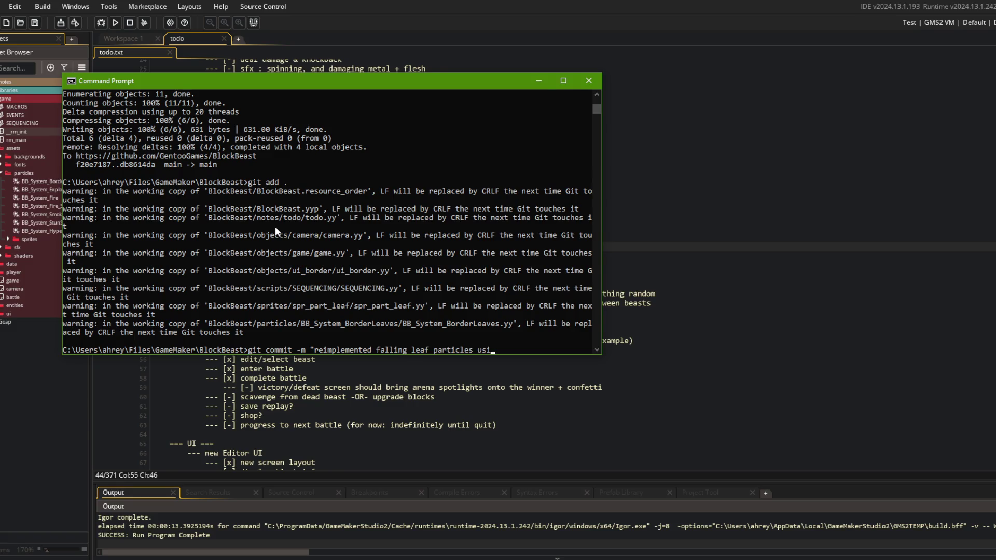
type("system\"")
key("Return")
type("git push")
key("Return")
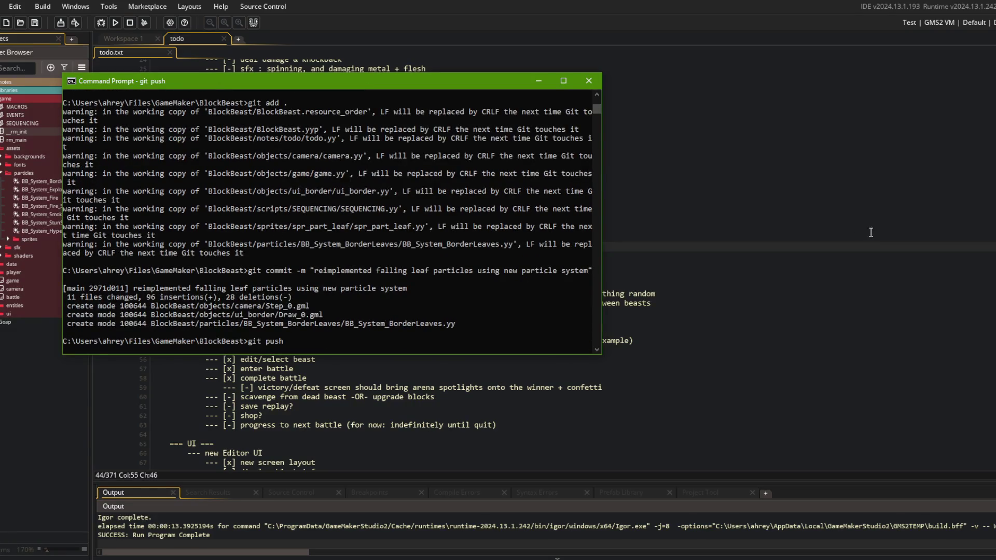
left_click(382, 209)
key("ctrl+t")
- Open the global_particle_data_init script, cut the LEAF particle lines, and save
type("particle_data")
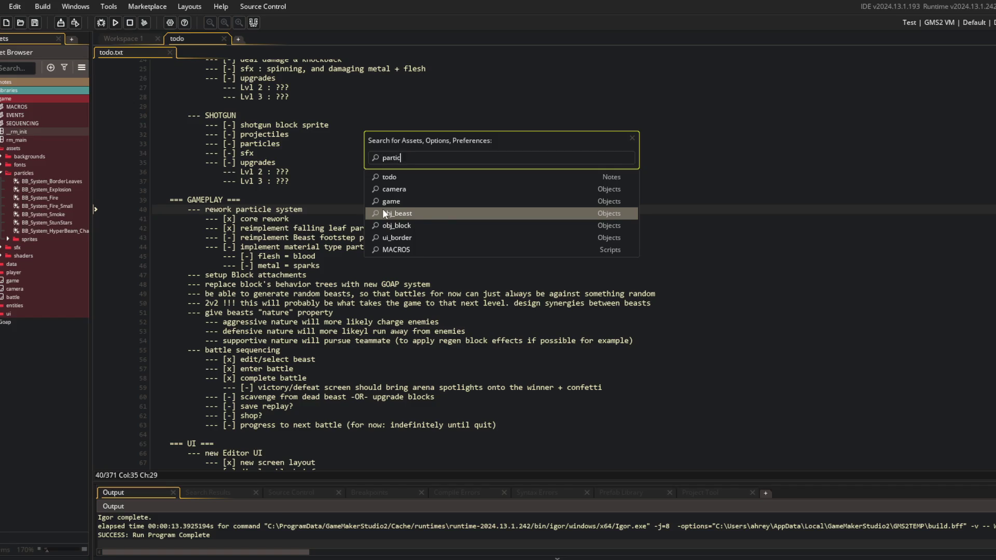
key("Return")
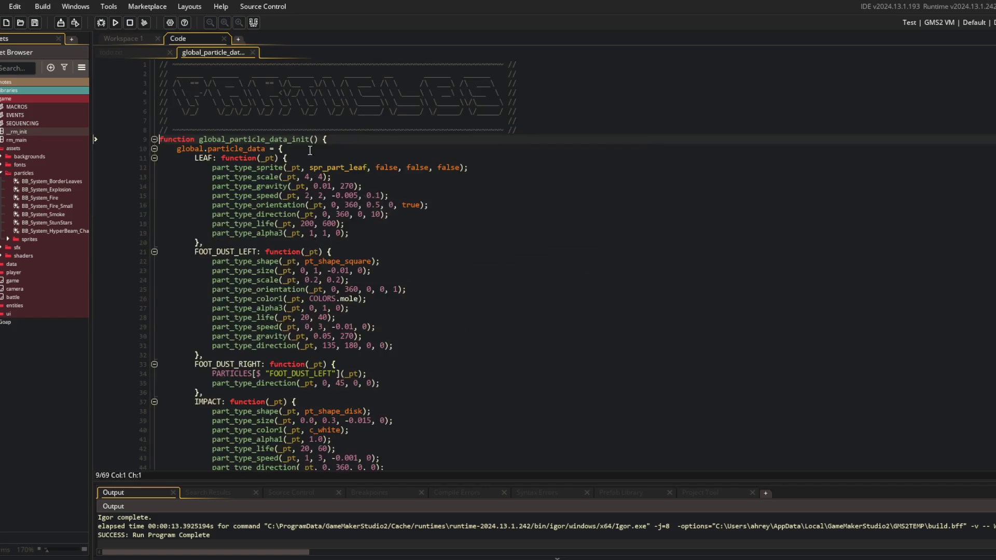
left_click(298, 150)
key("ctrl+x")
key("ctrl+x")
key("ctrl+x")
key("ctrl+x")
key("ctrl+x")
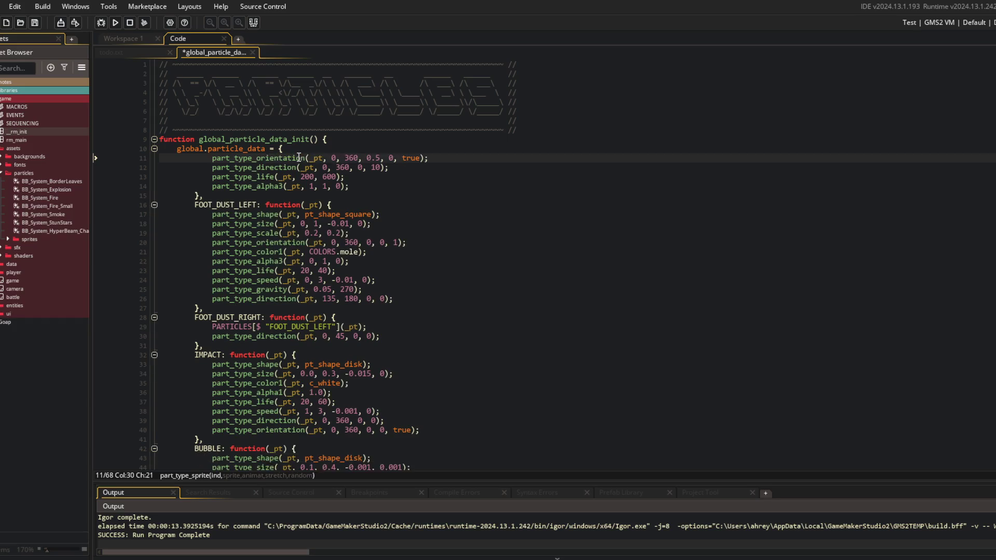
key("ctrl+s")
key("Up")
left_click(425, 254)
scroll(425, 254, "down", 5)
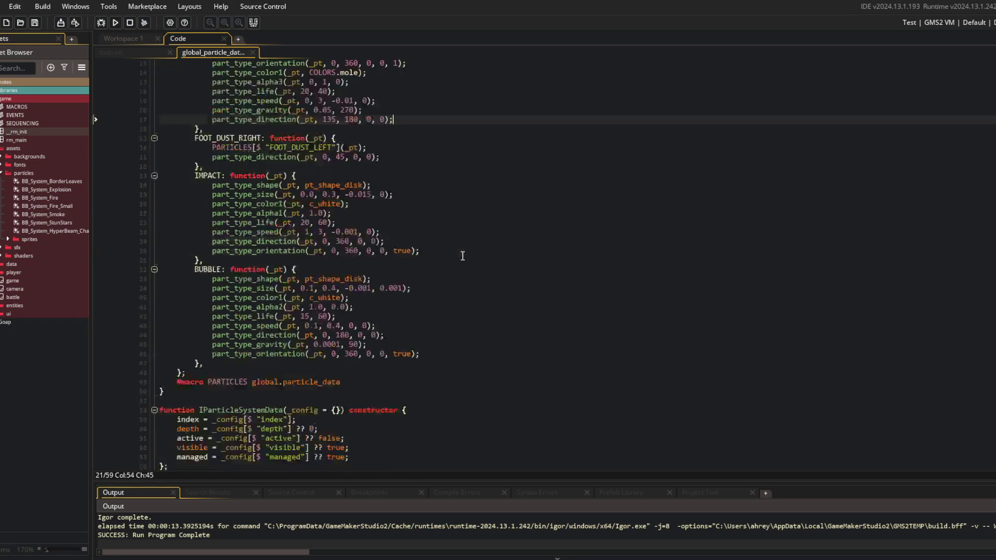
left_click(425, 260)
key("alt+Tab")
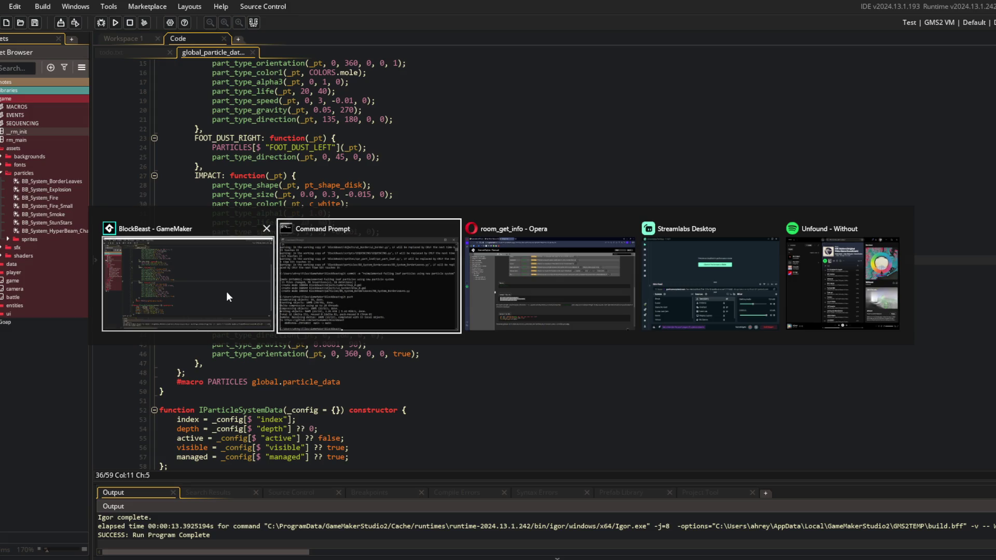
left_click(226, 291)
- Check IParticleSystemData's uses, then delete the unused constructor and save the script
left_click(257, 410)
key("ctrl+shift+f")
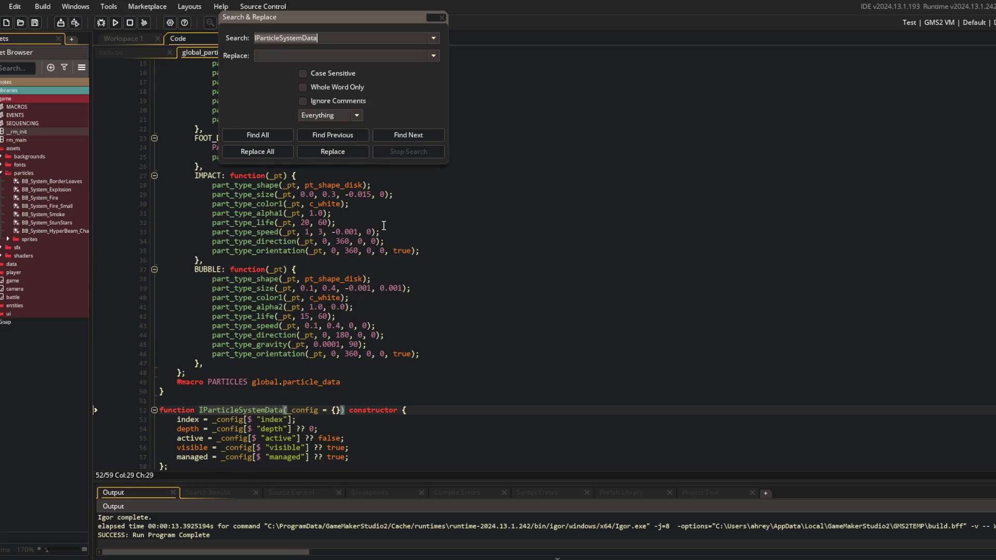
left_click(254, 138)
key("ctrl+d")
key("ctrl+d")
key("ctrl+d")
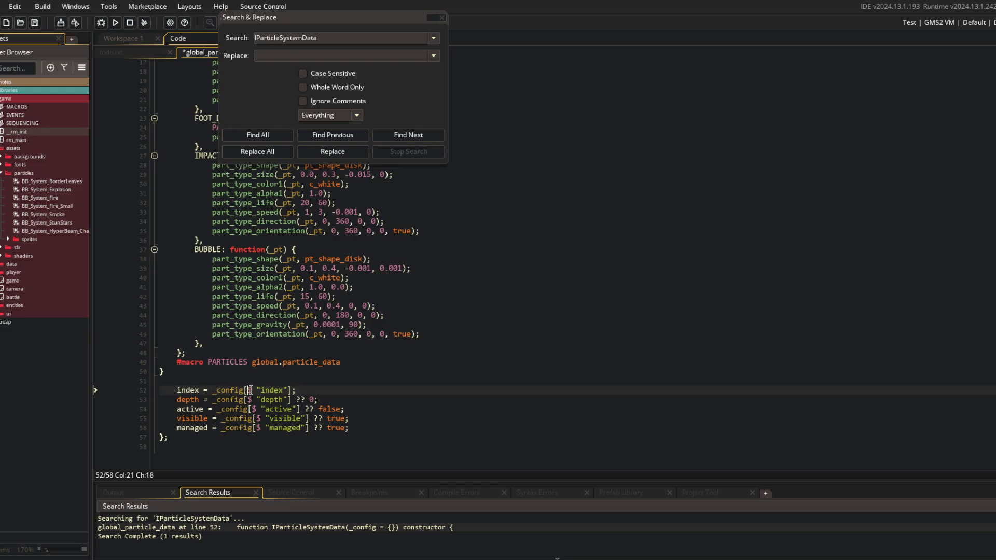
key("ctrl+d")
key("ctrl+d")
key("ctrl+d")
key("ctrl+s")
left_click(284, 390)
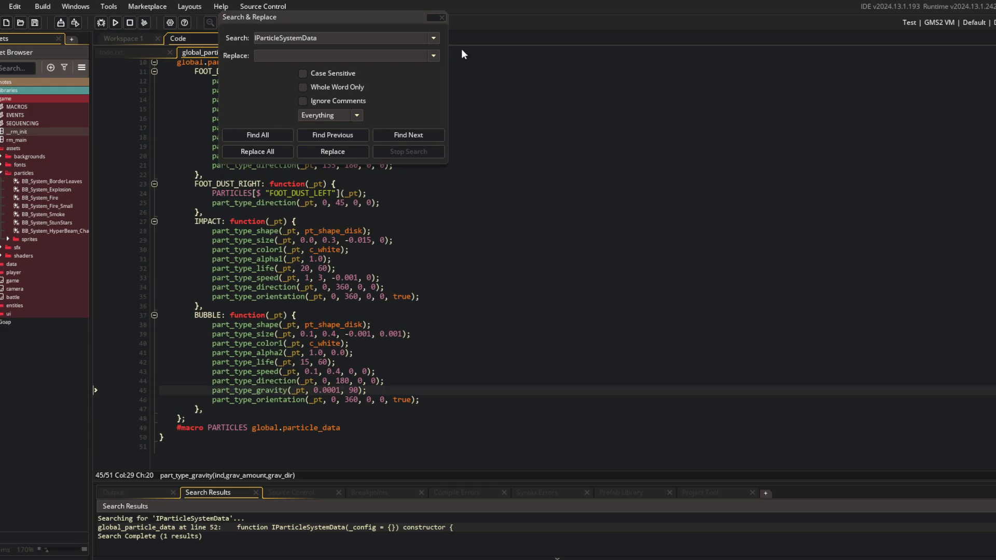
left_click(442, 17)
scroll(227, 155, "up", 3)
- Find all uses of global_particle_data_init and delete its call in the game Create event
double_click(227, 140)
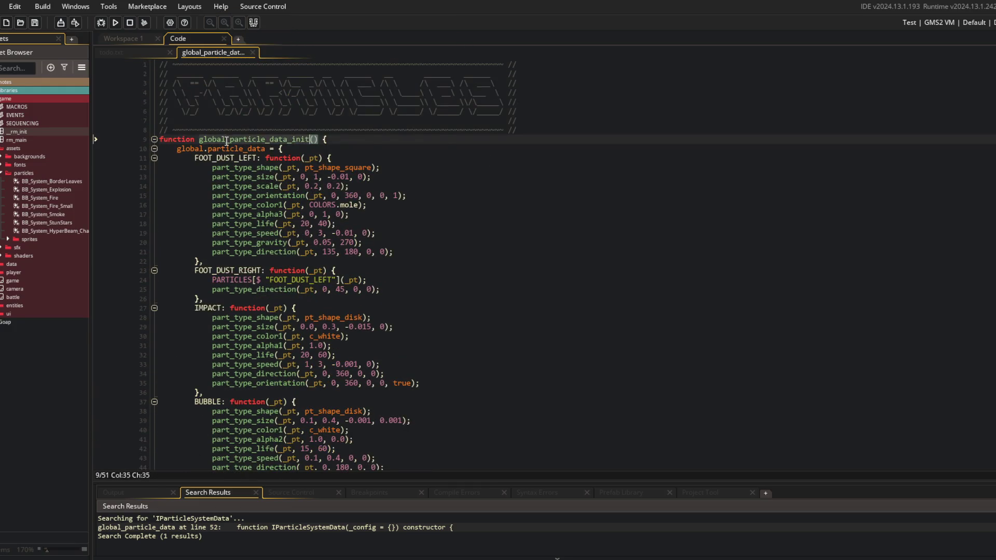
key("ctrl+shift+f")
left_click(258, 134)
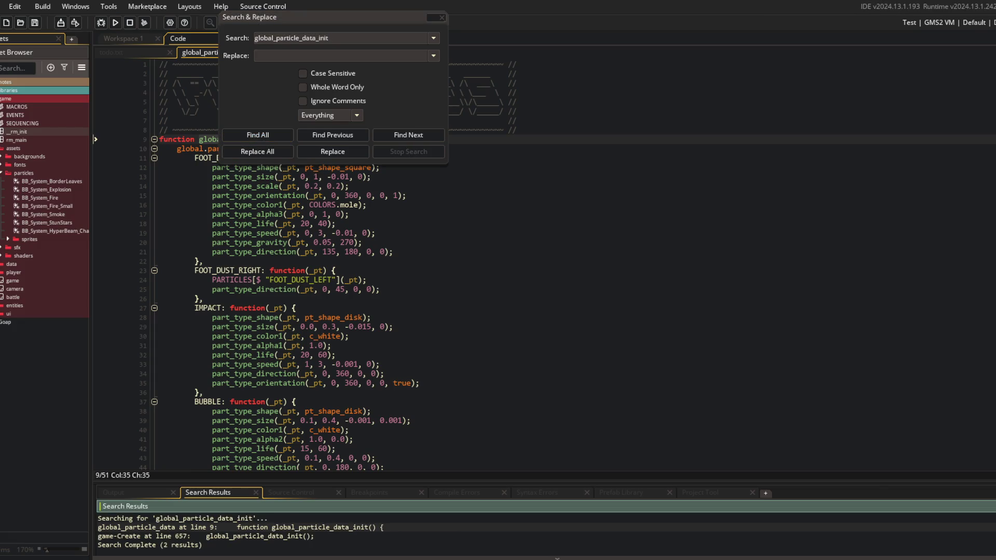
double_click(295, 539)
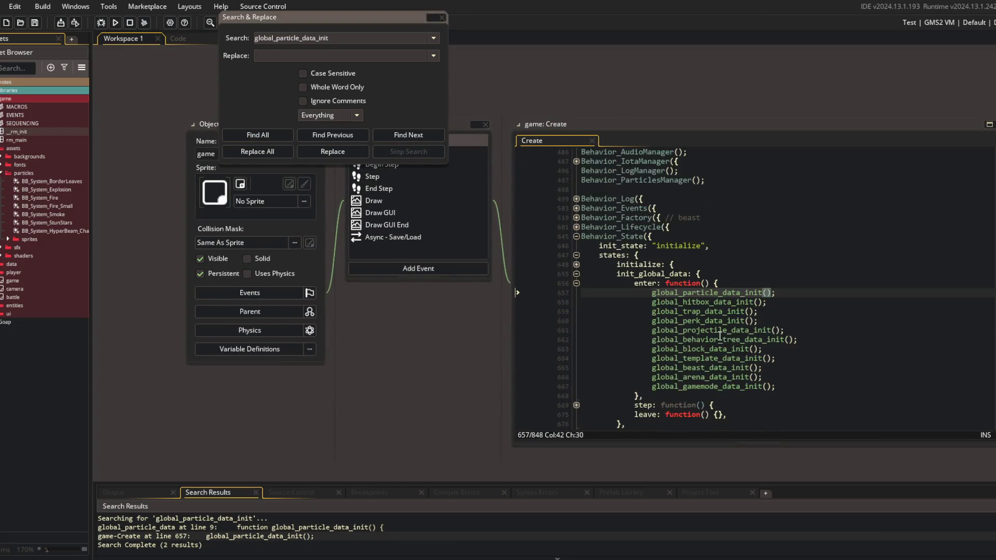
left_click(811, 287)
key("ctrl+d")
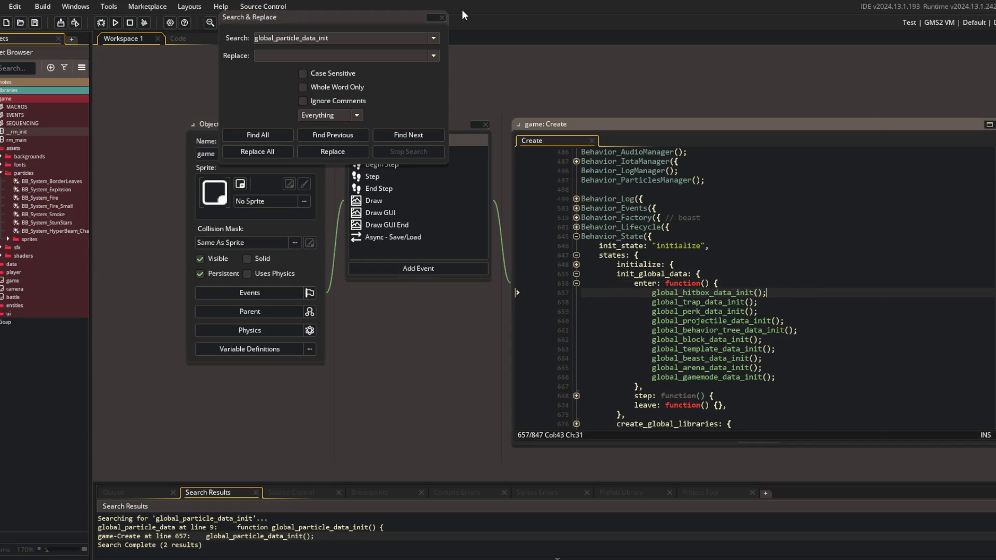
left_click(377, 23)
key("Escape")
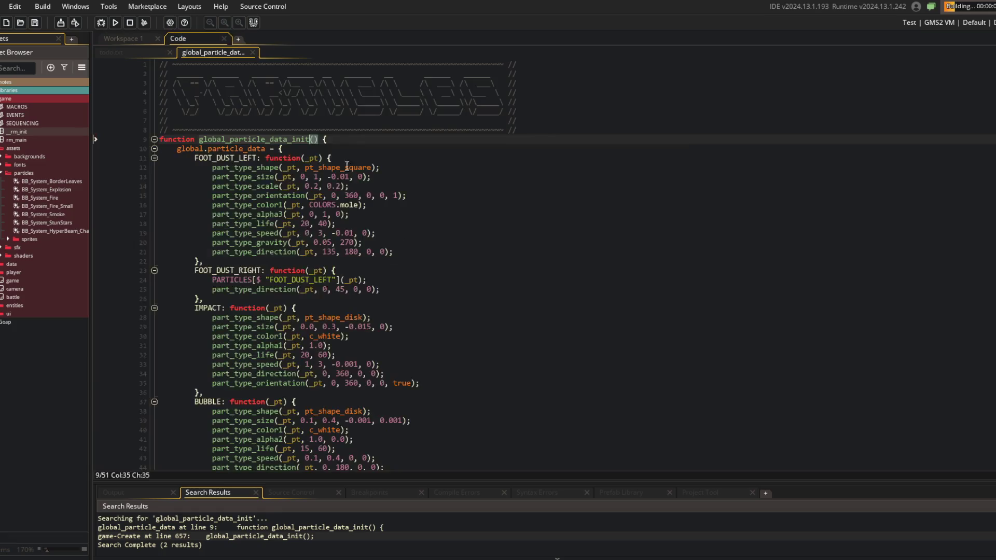
left_click(474, 221)
left_click(474, 217)
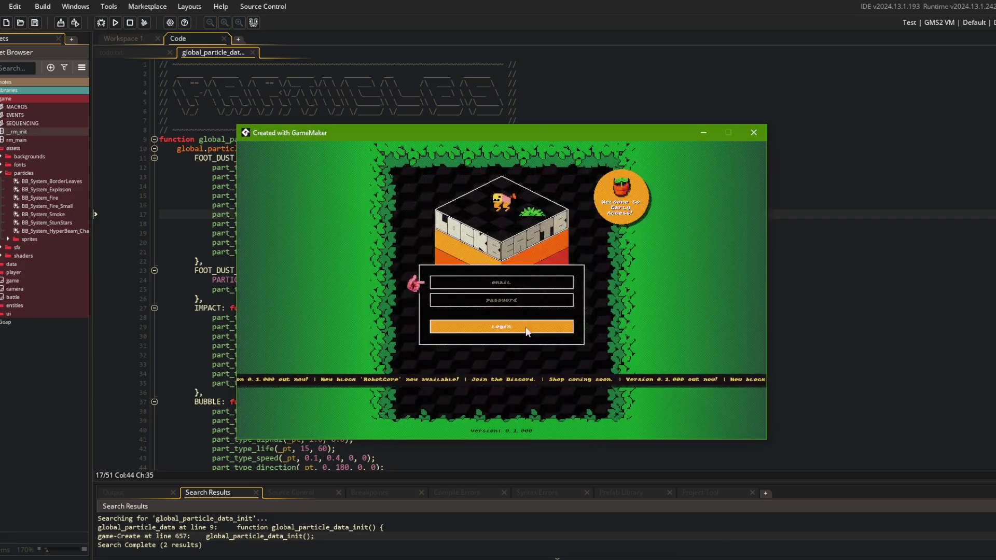
- Log in, start an Online battle with the chosen beast, and watch the arena match
left_click(527, 327)
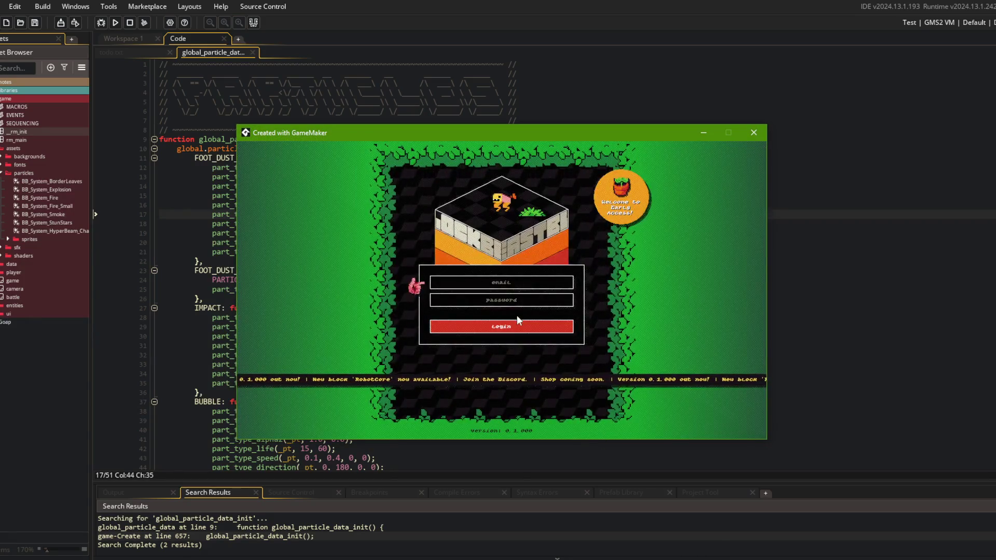
left_click(500, 331)
left_click(500, 331)
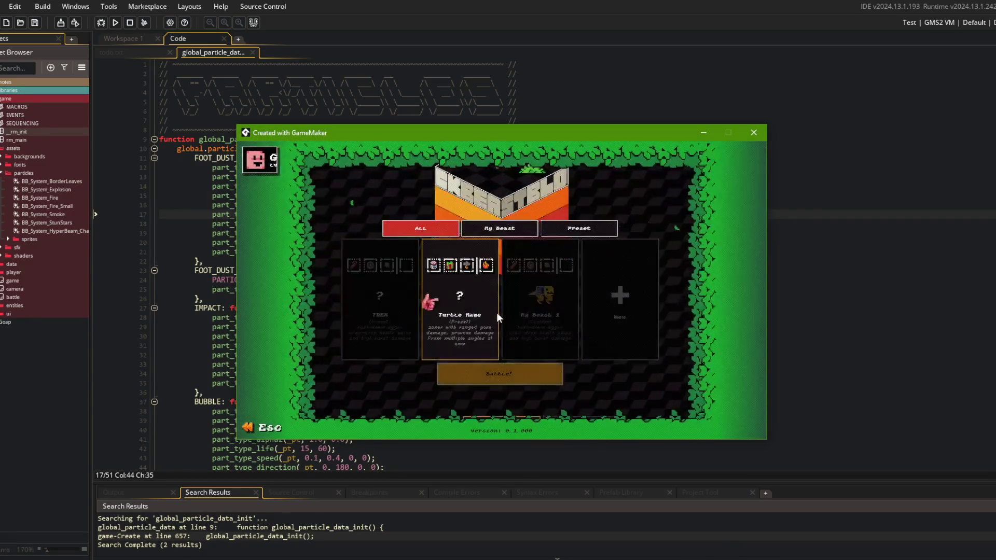
left_click(516, 369)
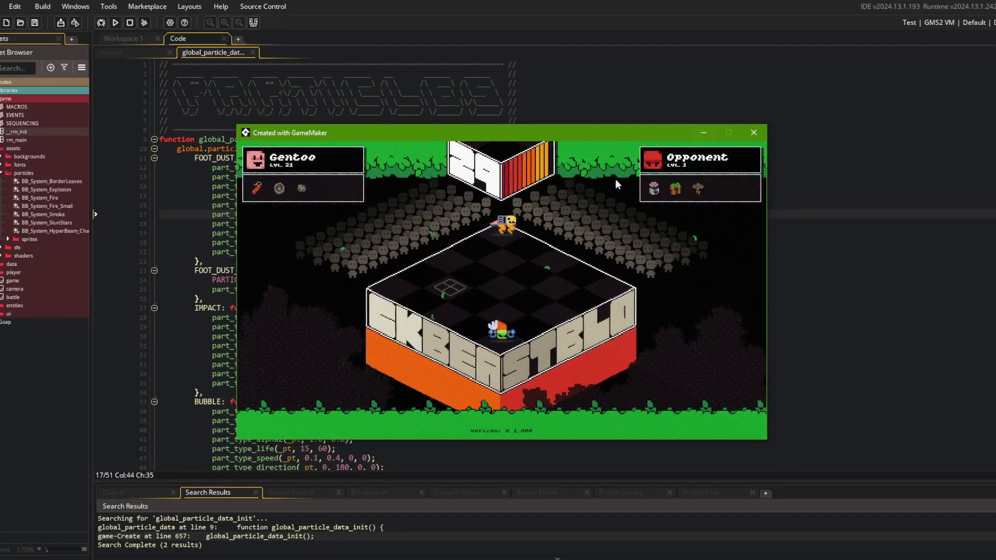
left_click_drag(583, 133, 625, 122)
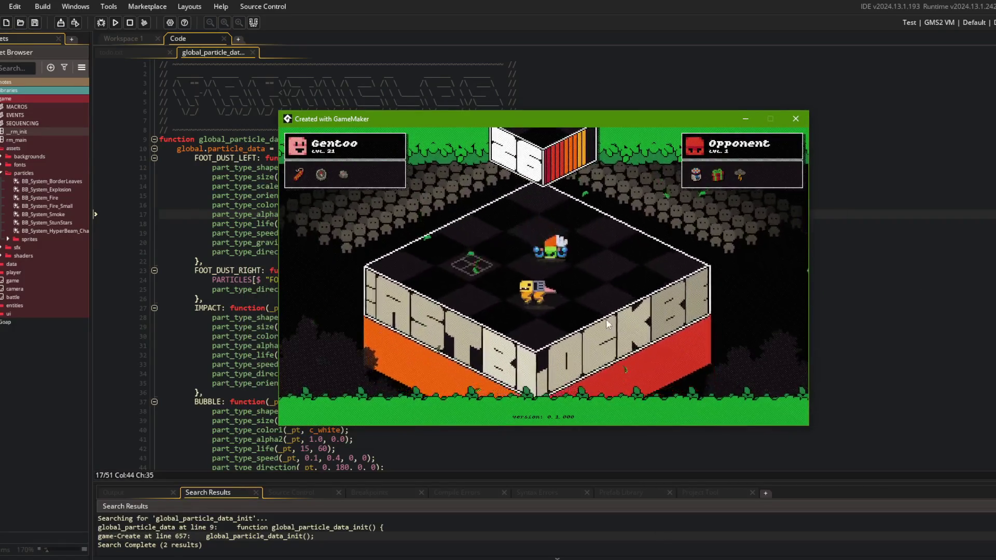
- Close the game, stage everything, commit 'removed unused global particle definitions', and push
left_click(795, 119)
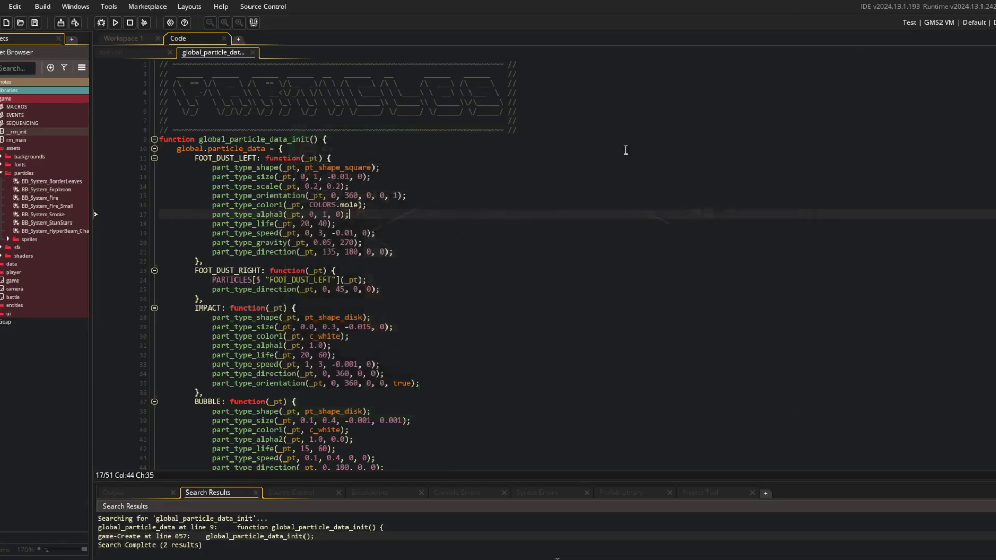
key("alt+Tab")
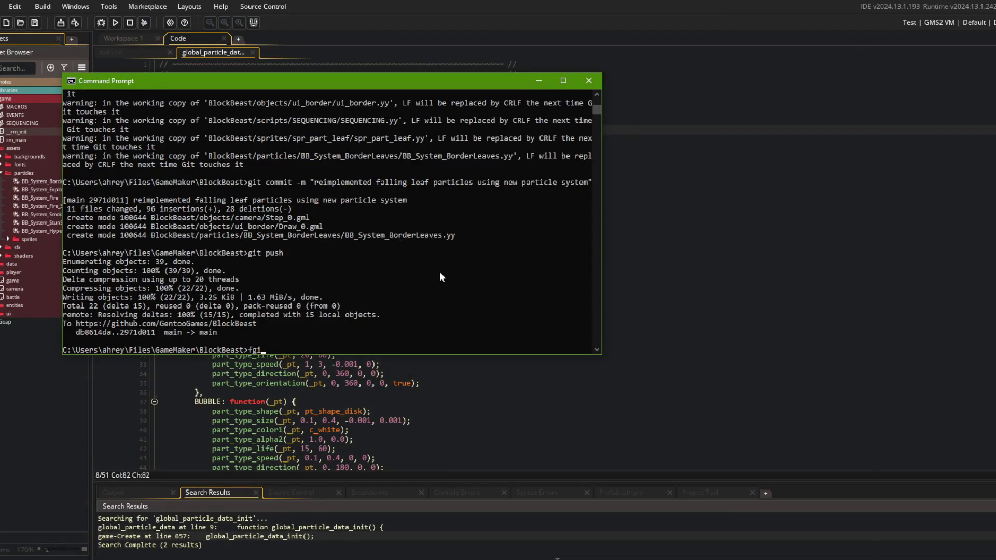
type("add .")
key("Return")
type("git commit -")
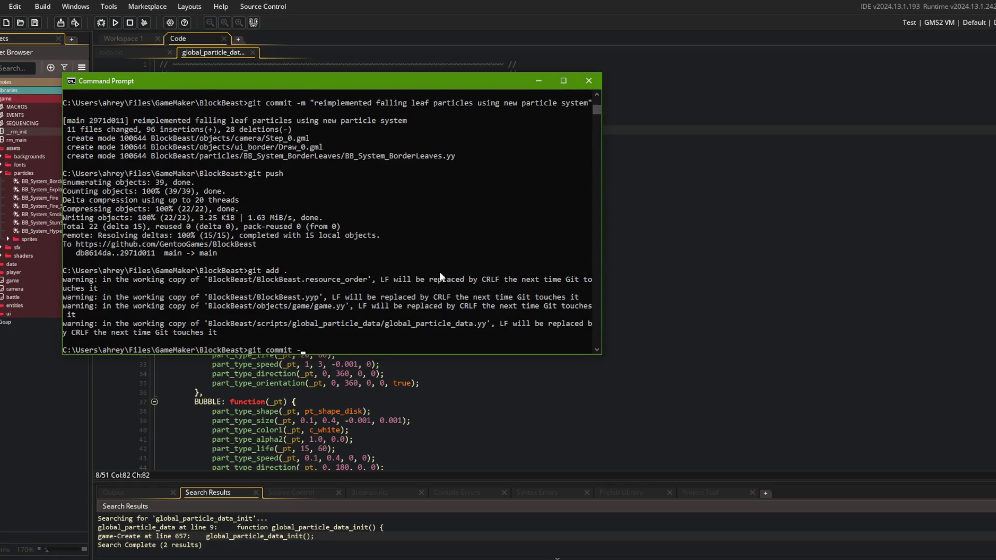
type("m \"removed unused glob")
type("al particle defin")
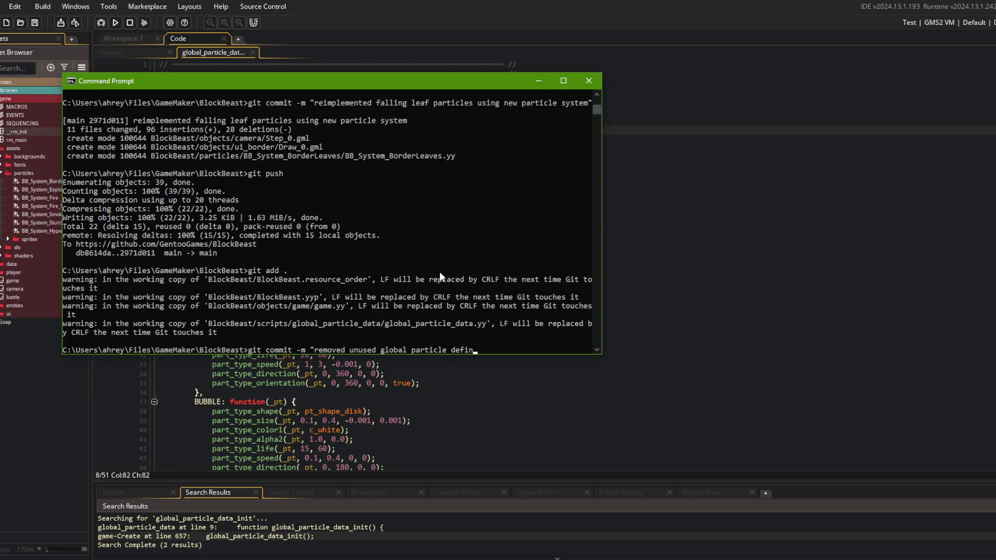
type("itions\"")
key("Return")
type("git push")
key("Return")
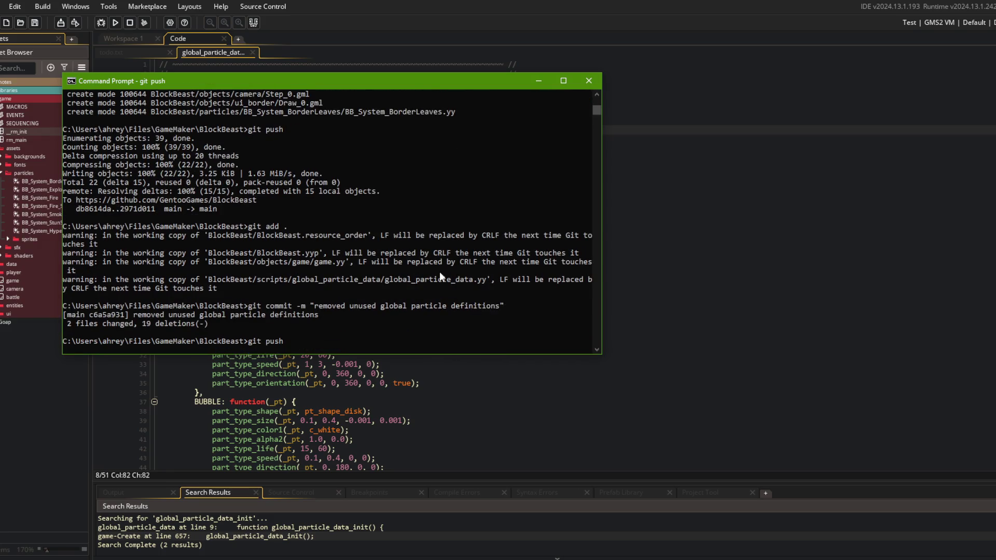
left_click(717, 400)
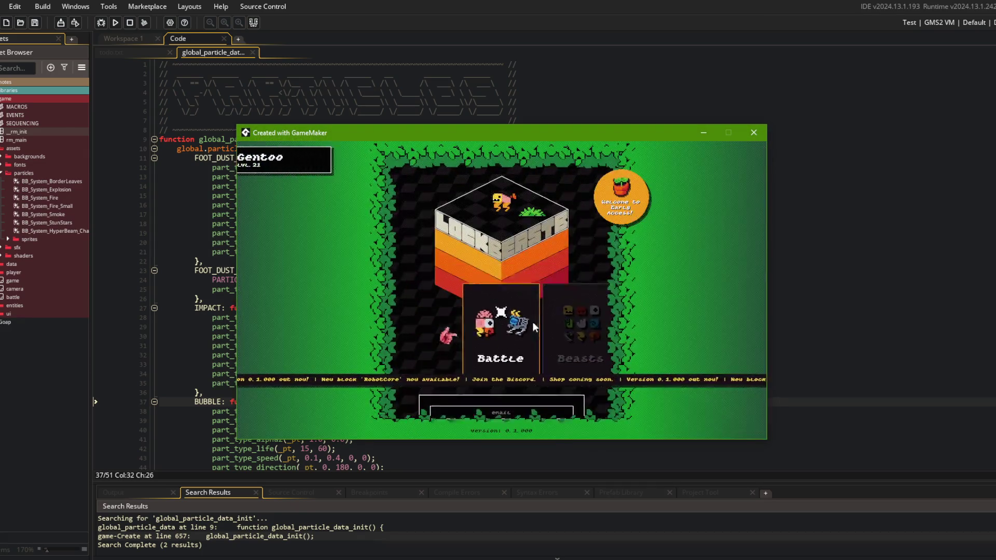
- Start an Online battle, then pause it and leave for the main menu
left_click(532, 322)
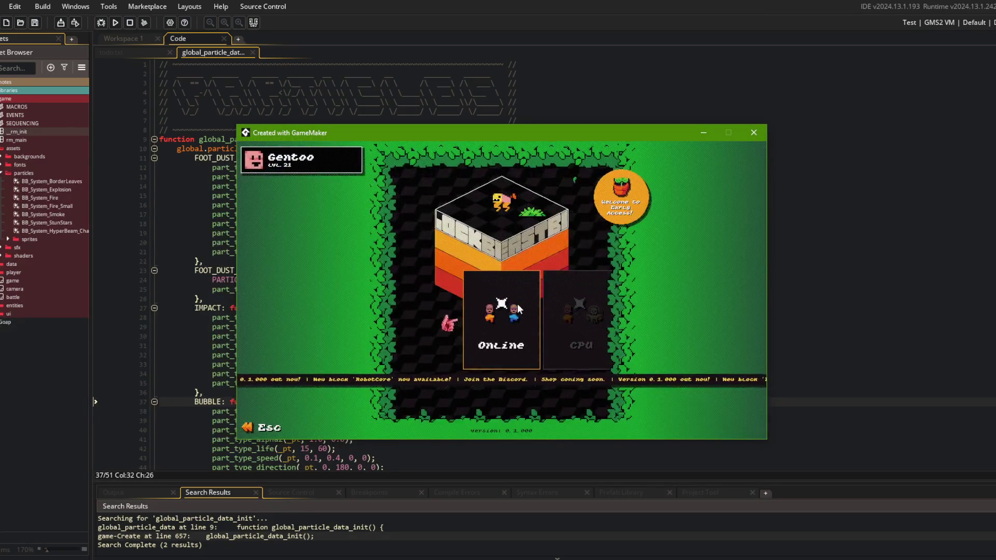
left_click(518, 304)
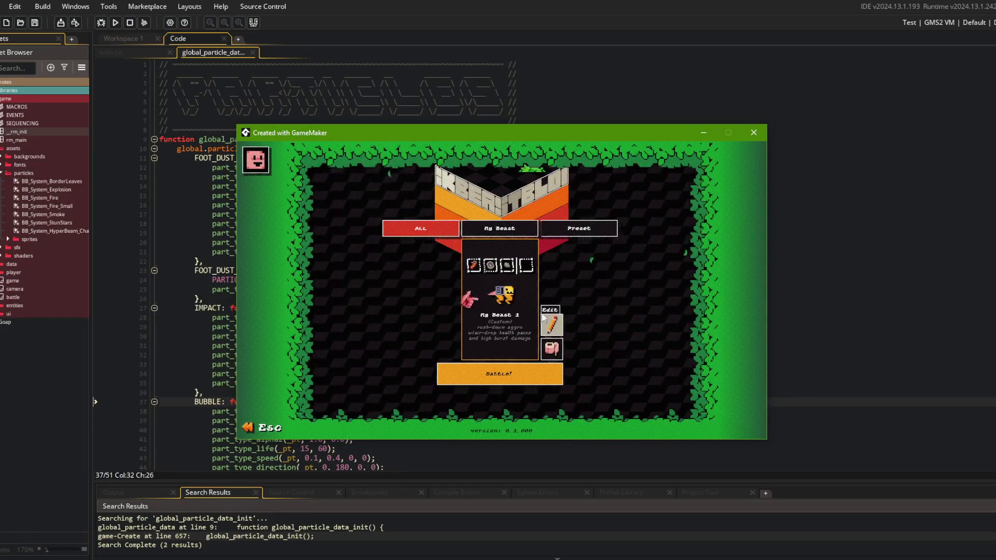
left_click(531, 375)
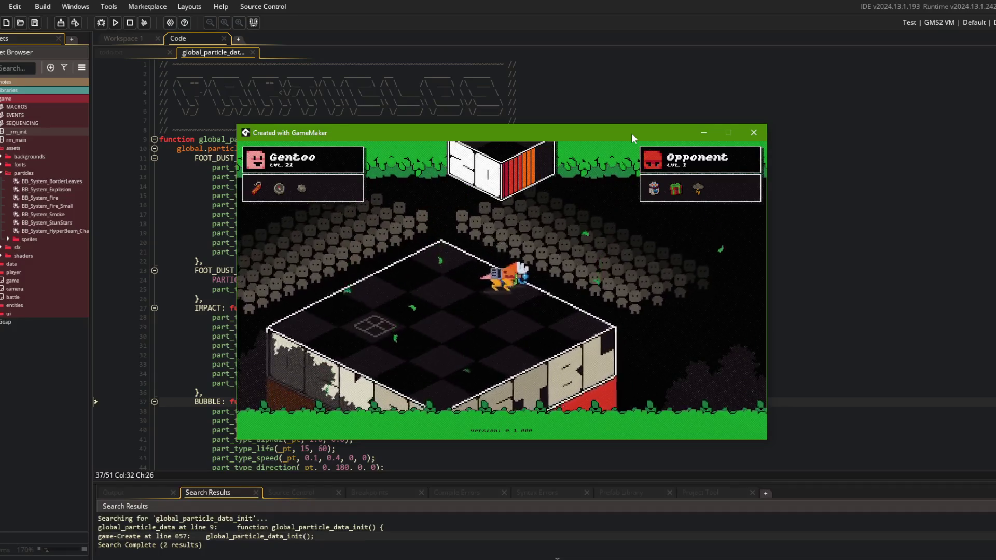
key("Escape")
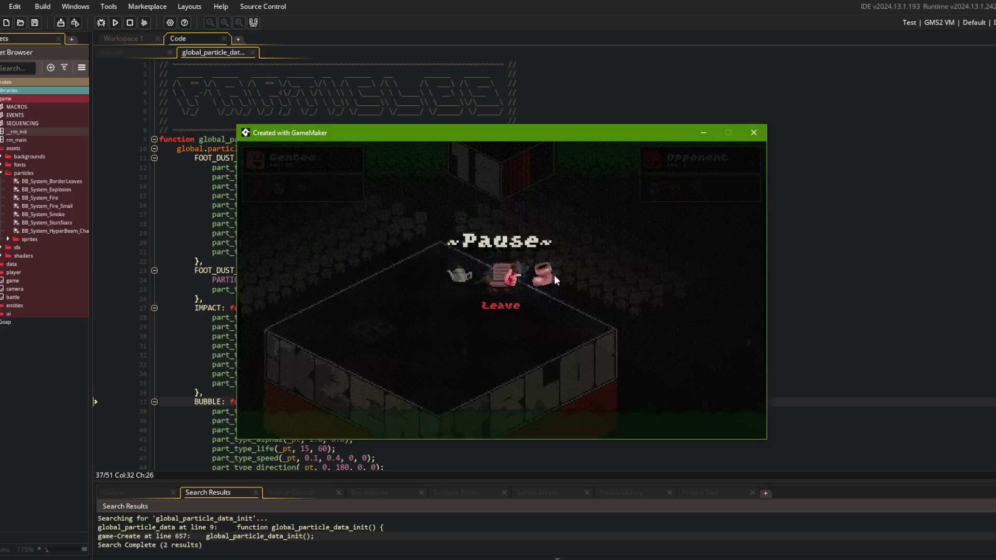
left_click(554, 275)
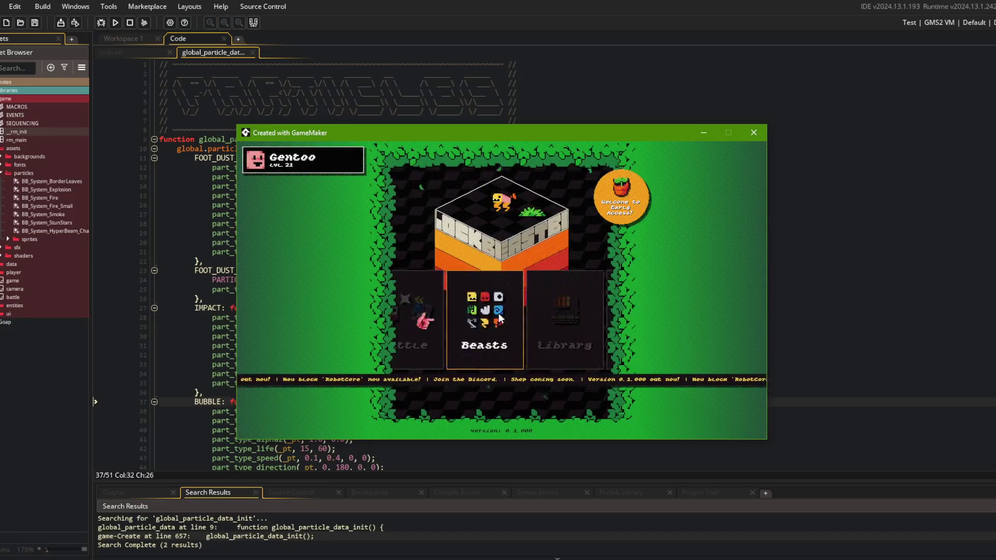
- Go back to Battle > Online and open the beast card in the My Beast 1 editor
key("Left")
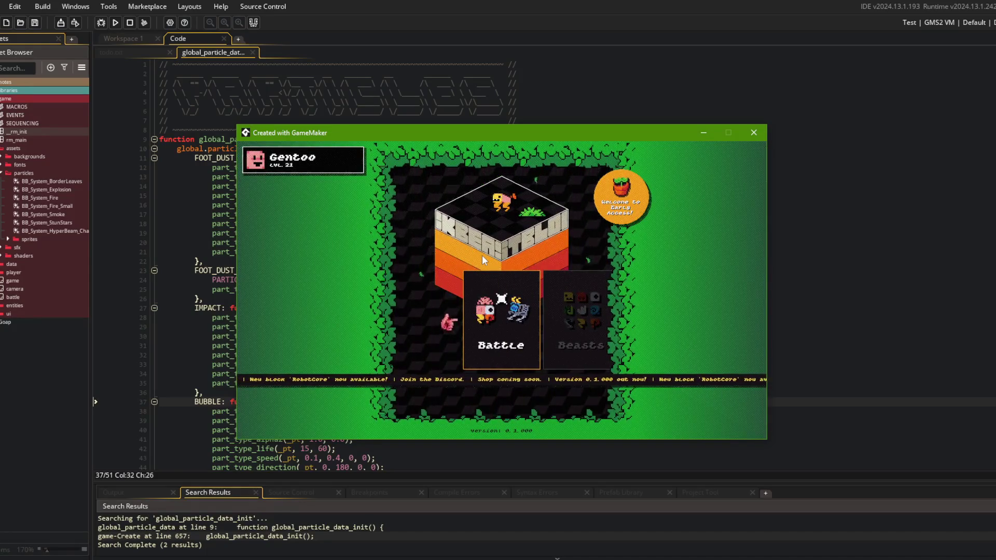
left_click(484, 312)
left_click(484, 313)
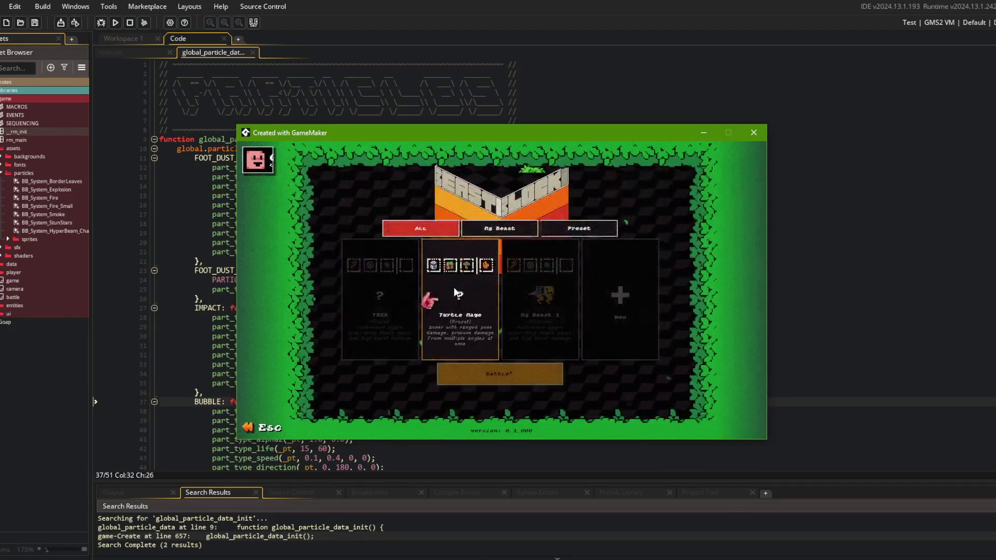
left_click(516, 305)
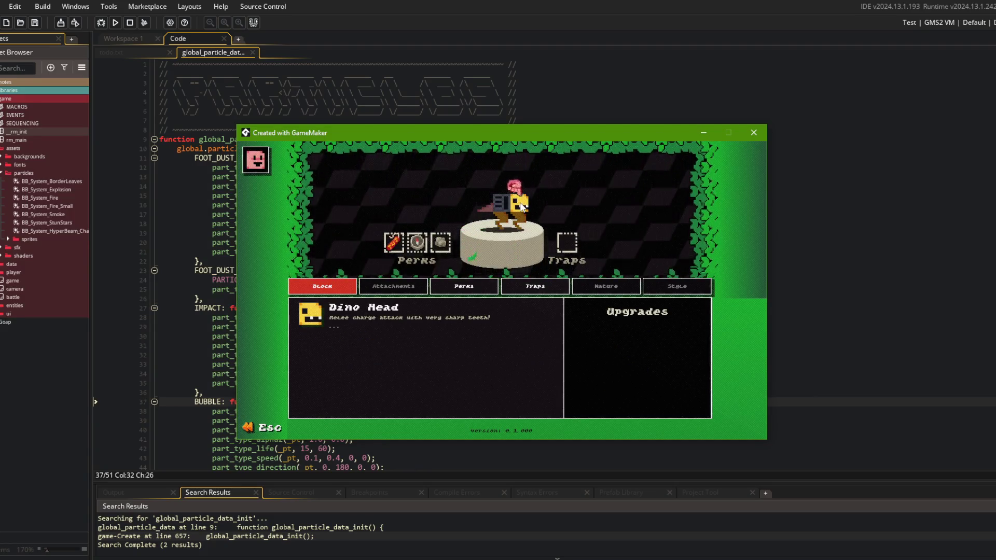
- Close the particle data script and open ui_border's Create event in a full code tab
left_click(433, 120)
middle_click(185, 53)
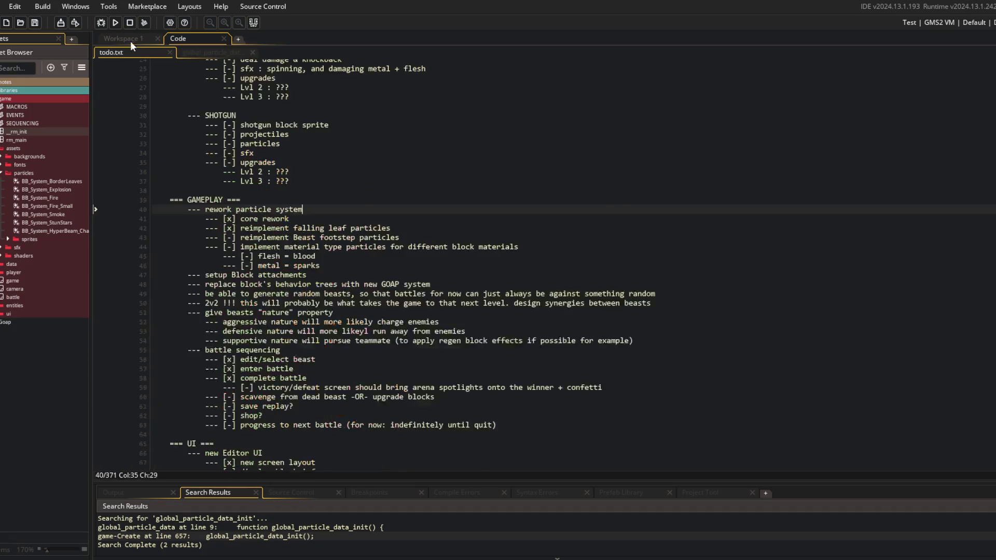
left_click(130, 40)
key("ctrl+t")
type("ui_border")
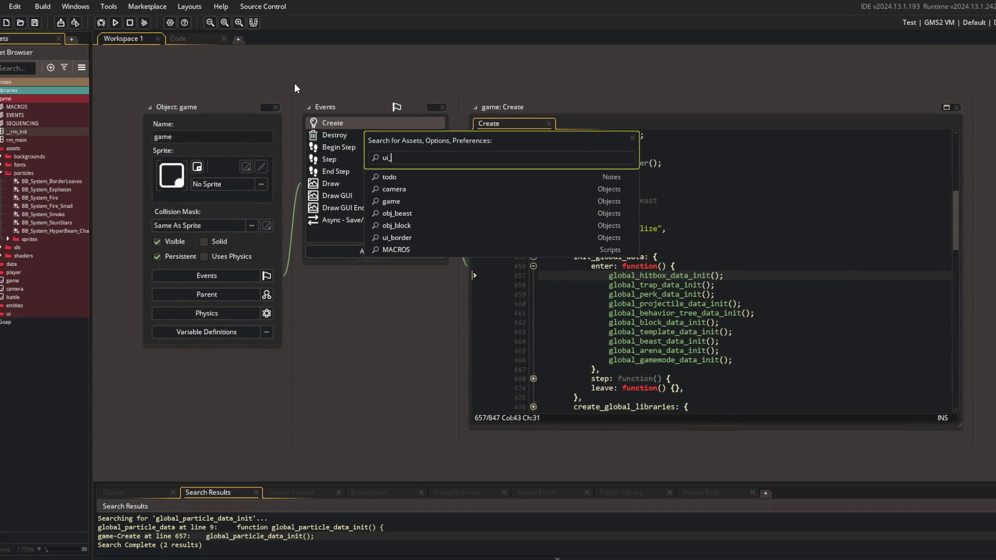
key("Return")
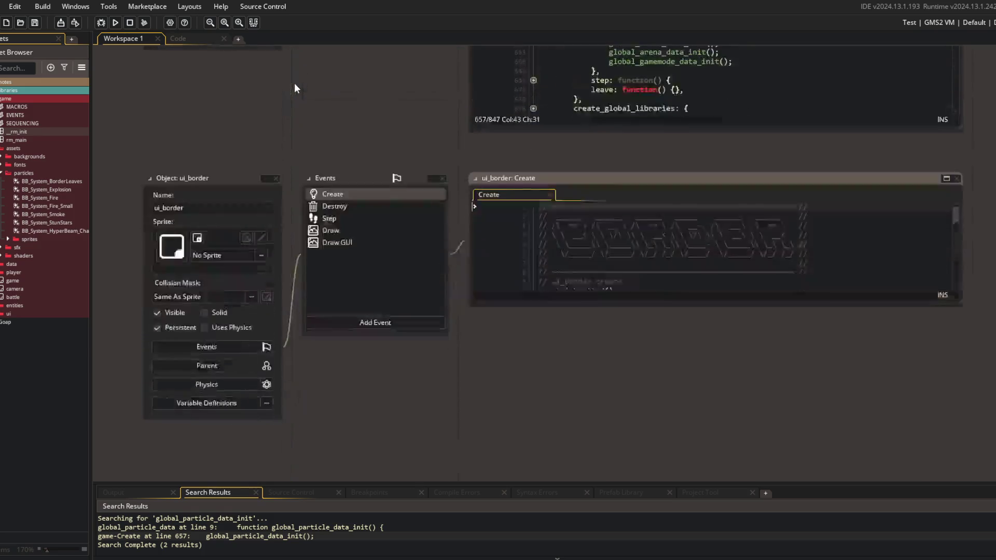
left_click(947, 99)
- Fold the Behavior_Lifecycle block and unfold Behavior_Events to reveal the camera_shake handler
left_click(798, 263)
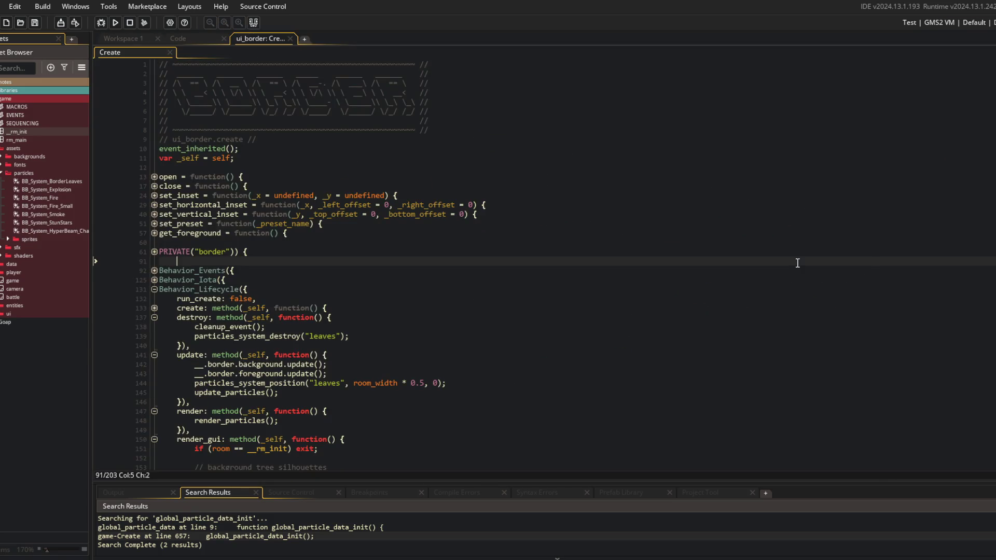
scroll(672, 263, "down", 3)
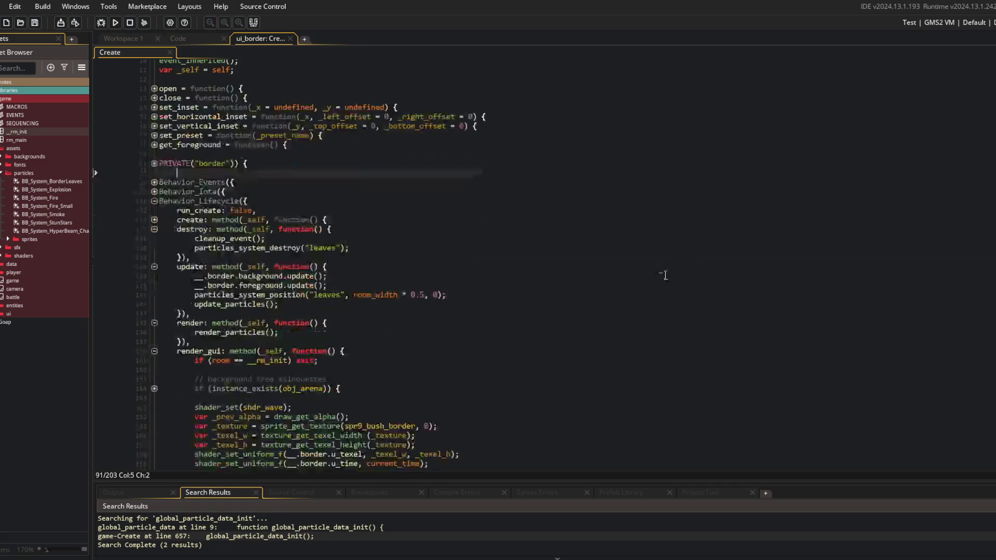
left_click(610, 288)
key("ctrl+shift+bracketleft")
key("ctrl+shift+bracketright")
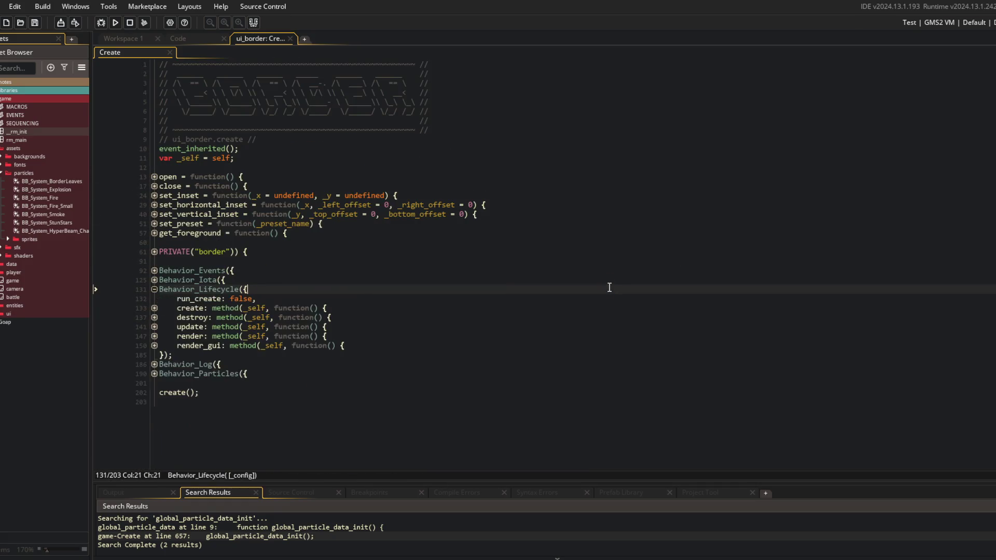
key("ctrl+shift+bracketleft")
key("Up")
key("Up")
key("Up")
key("ctrl+shift+bracketright")
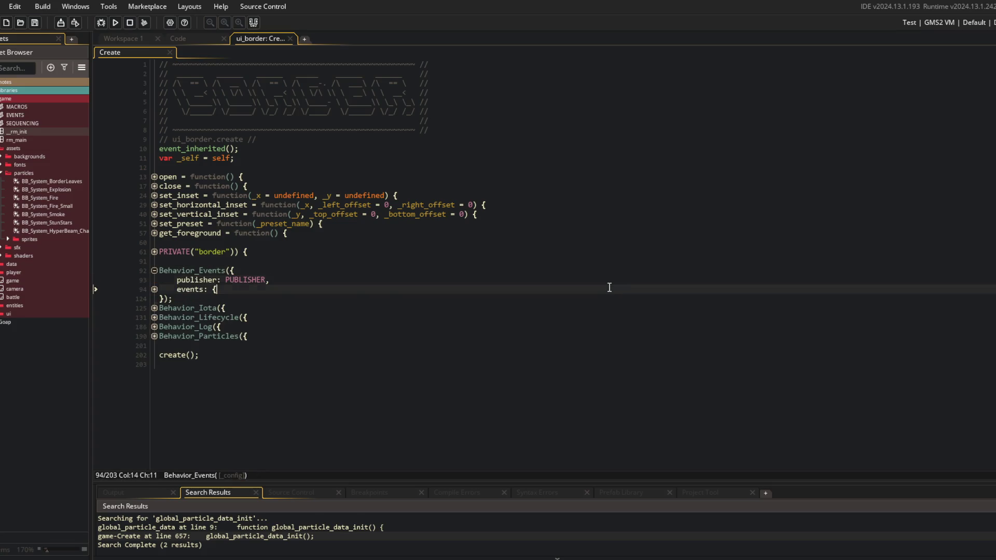
key("Down")
key("Down")
key("ctrl+shift+bracketright")
key("Down")
key("Down")
key("ctrl+t")
- Open EVENTS.gml and place the caret after the // editing // comment in the event list
type("events")
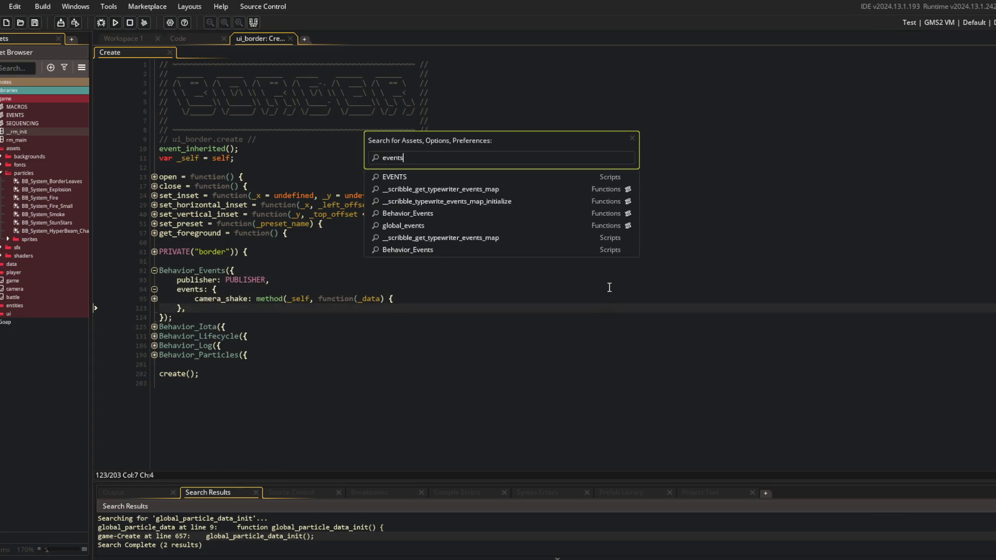
key("Return")
scroll(533, 283, "down", 5)
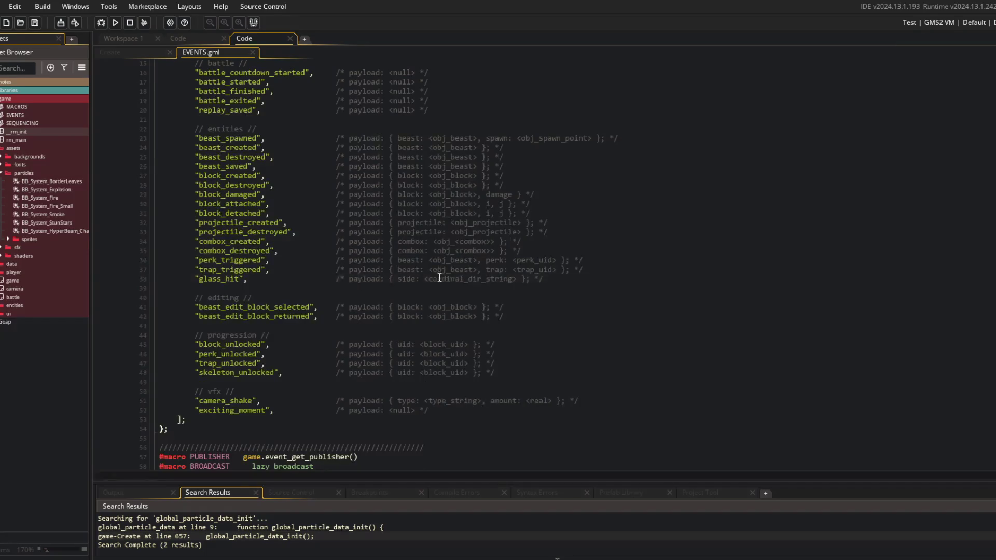
scroll(337, 260, "up", 5)
left_click(337, 257)
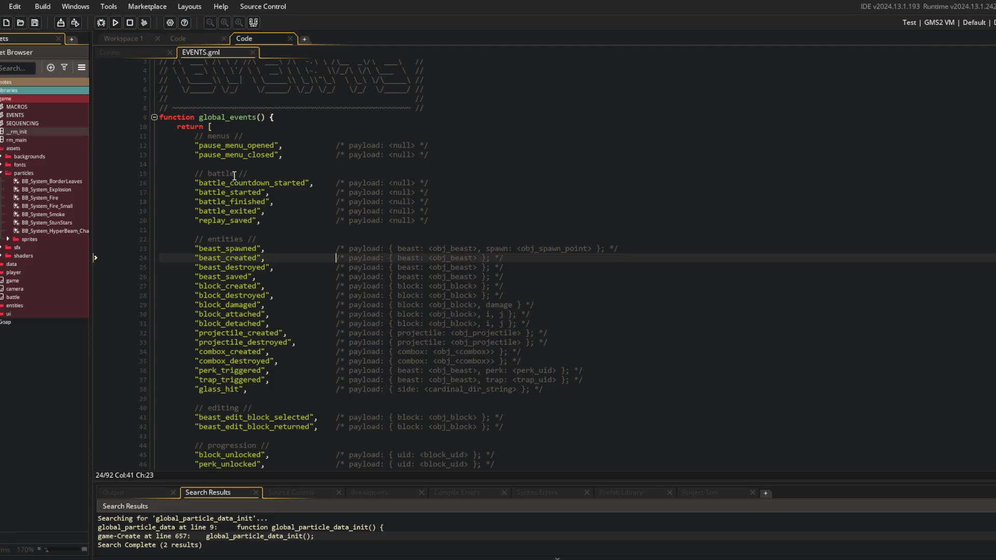
scroll(234, 176, "down", 3)
left_click(277, 330)
left_click(285, 320)
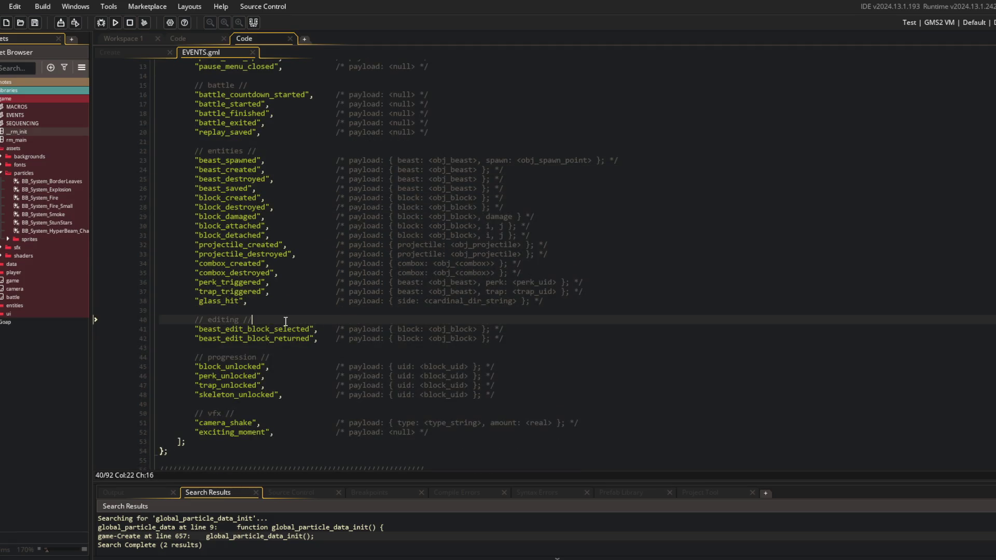
- Add an edit_start event and duplicate it as edit_stop, both with null payloads
key("Return")
type("\"edit_start\",")
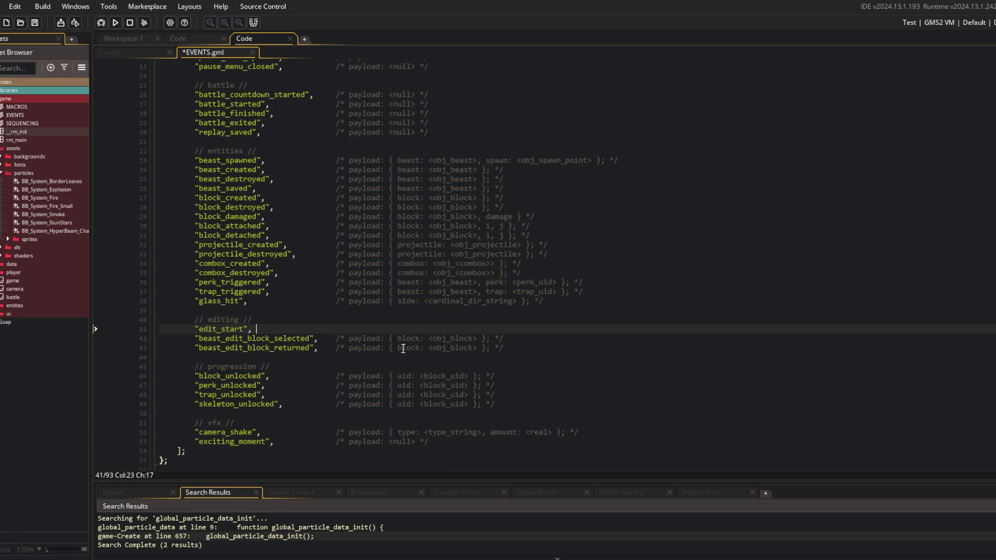
key("Down")
key("Down")
key("Down")
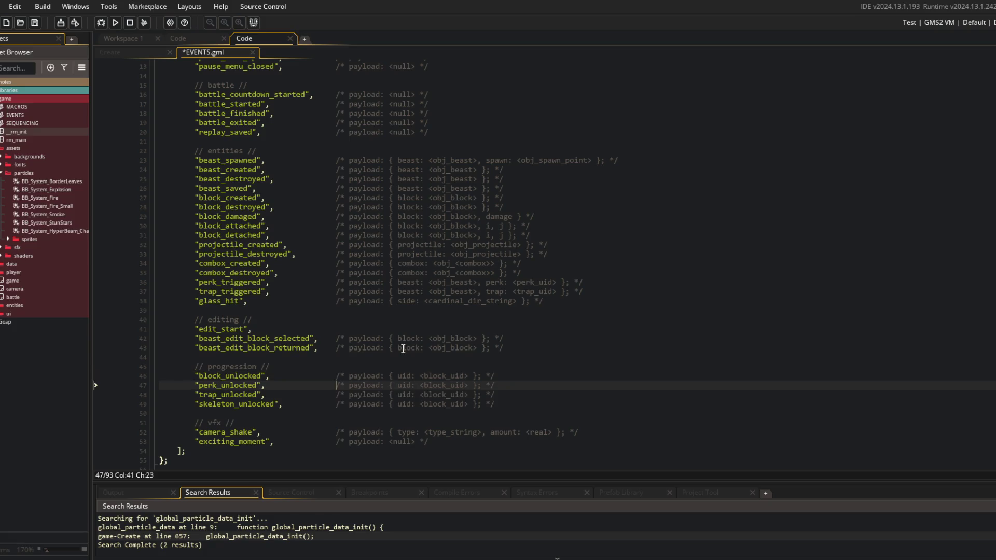
key("Up")
key("Up")
key("Up")
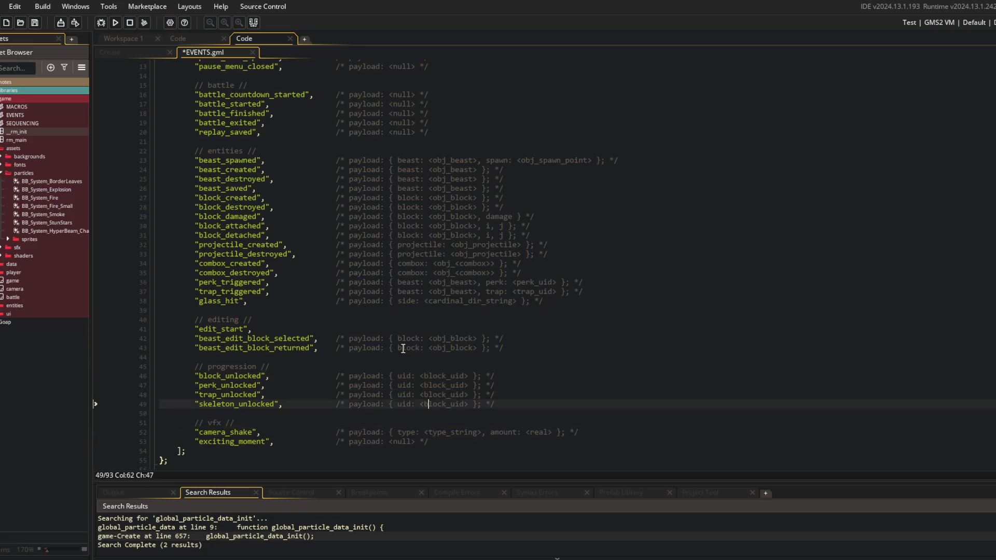
key("ctrl+d")
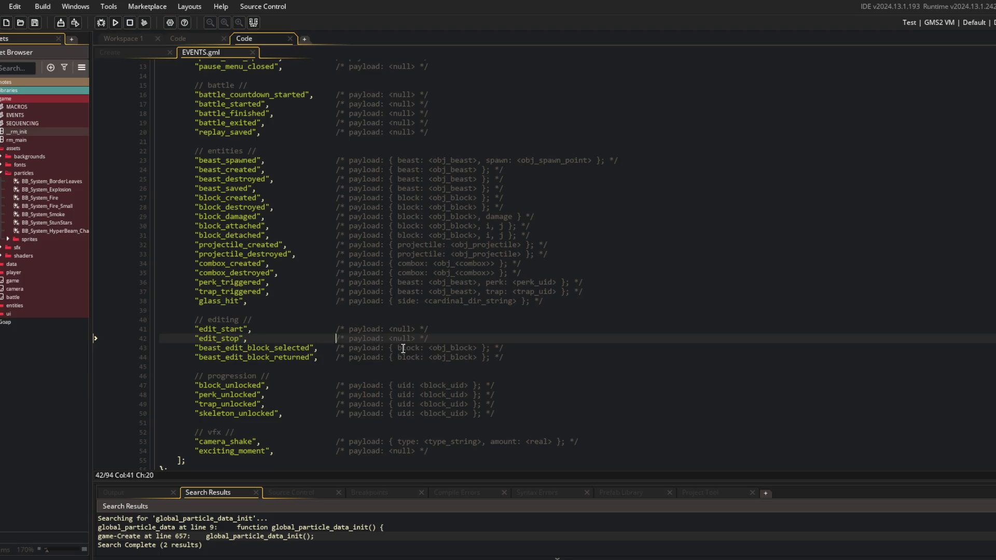
key("ctrl+t")
- In ui_editor's Create code, add BROADCAST("edit_start"); after the focus call in start()
type("ui_editor")
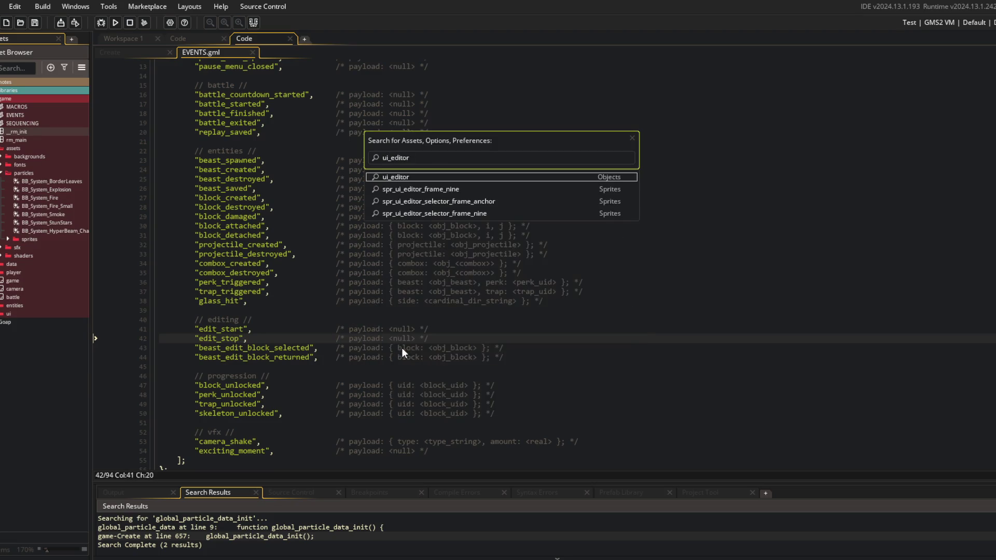
key("Return")
left_click(375, 156)
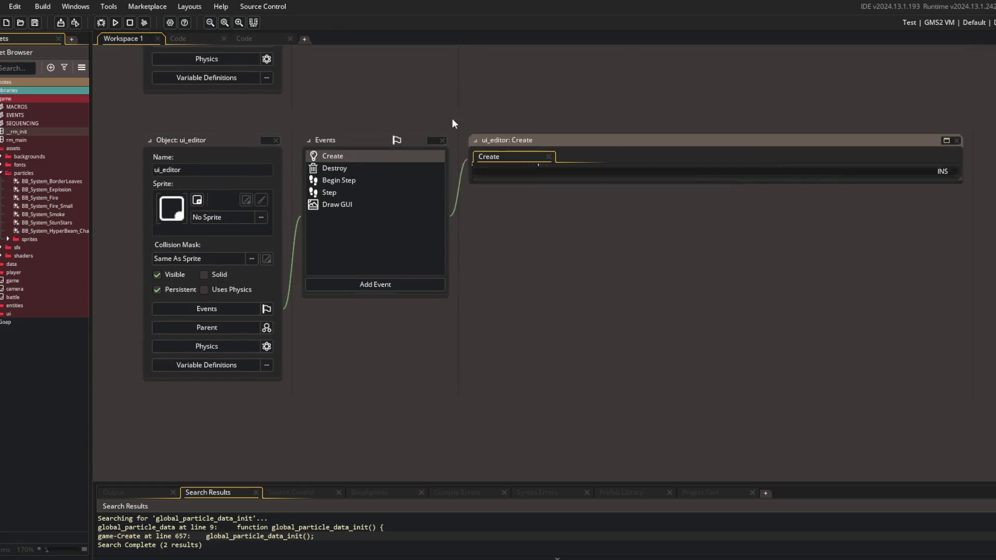
left_click(656, 281)
key("Down")
key("Down")
key("Down")
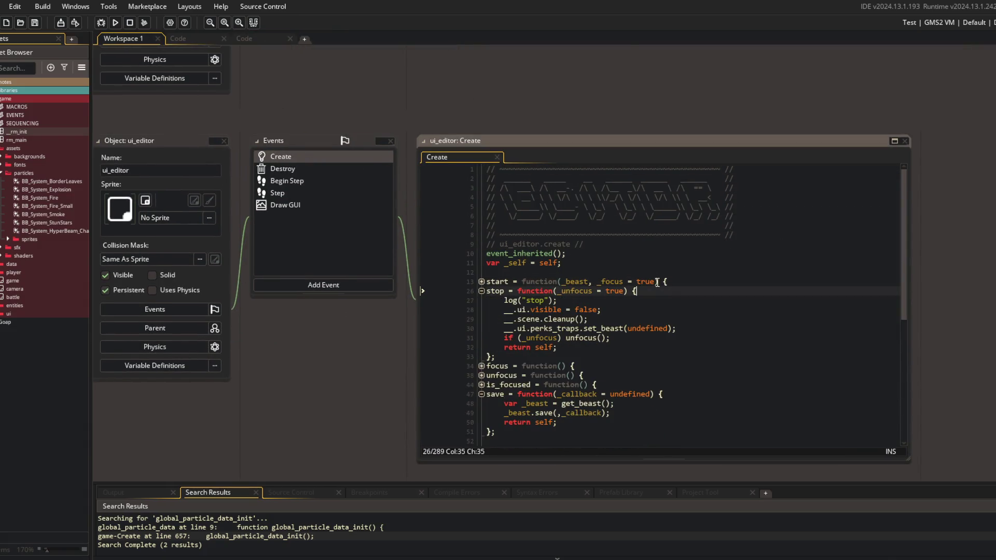
key("Down")
key("Down")
key("Down")
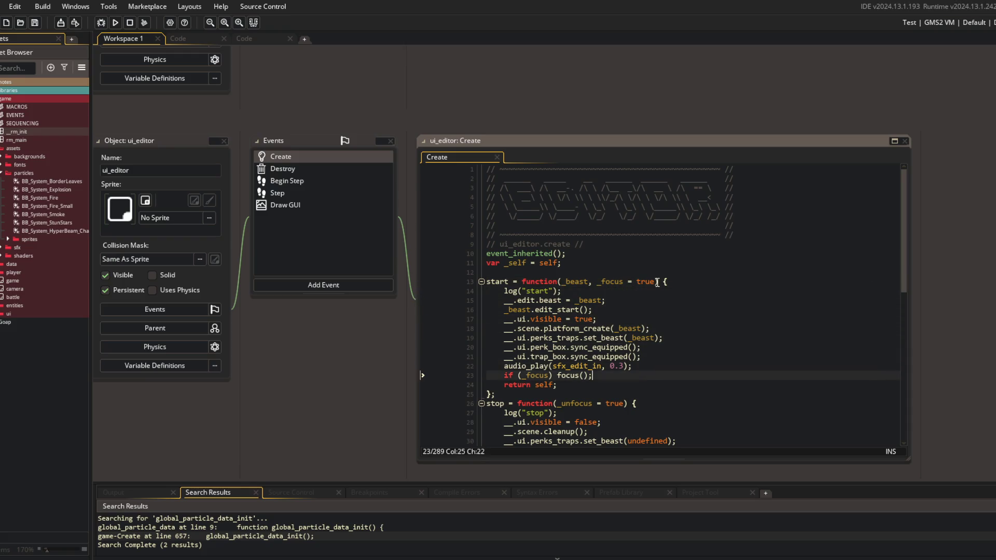
key("Return")
type("BROADCAST(\"edit_start\");")
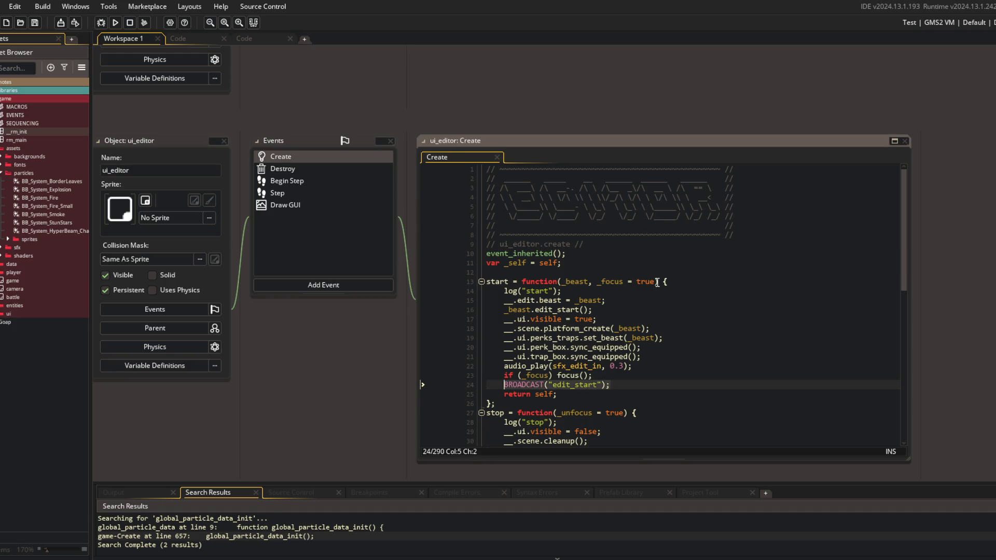
- Add BROADCAST("edit_stop"); to the stop() function before its return line
key("Down")
key("Down")
key("Down")
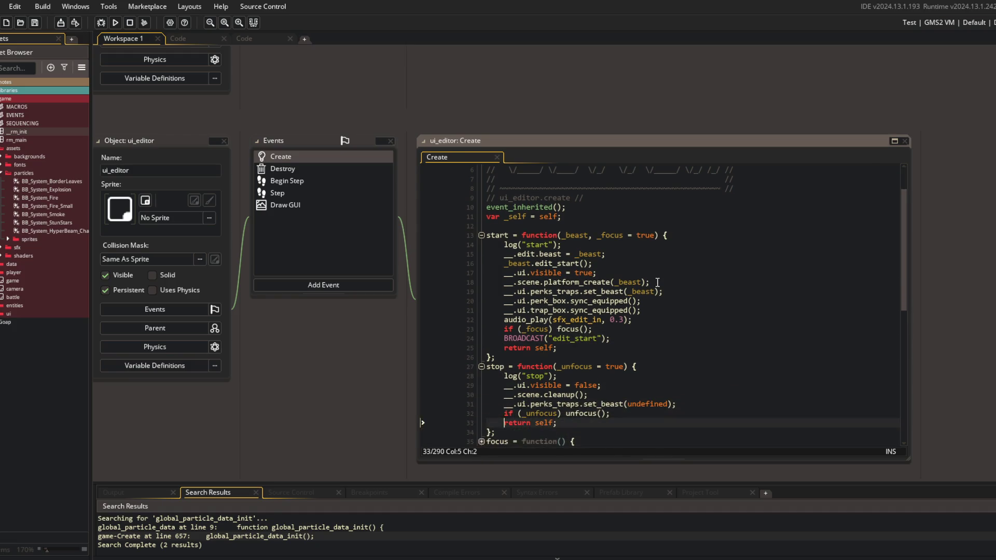
key("ctrl+v")
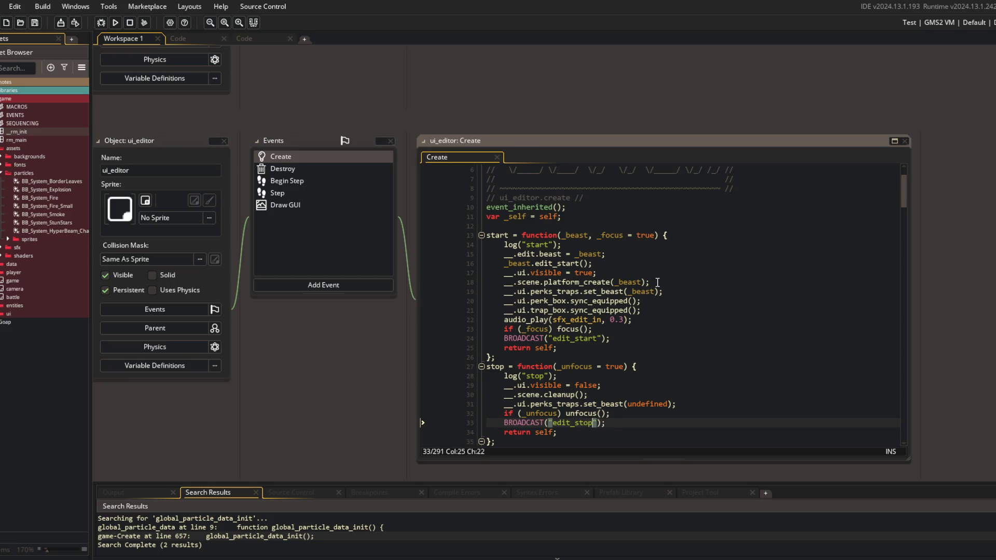
key("ctrl+t")
type("EVENTS")
key("Return")
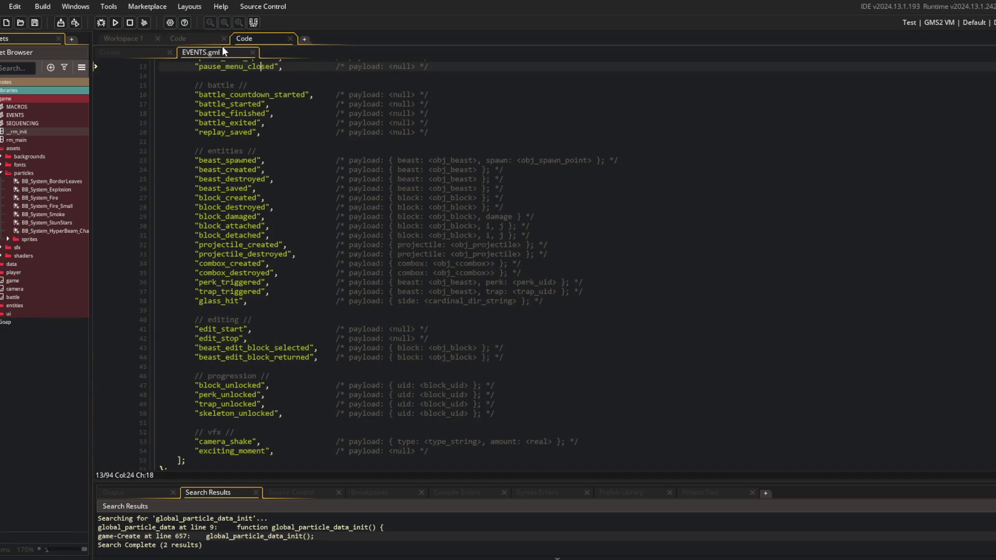
- Add an empty edit_start method handler above camera_shake in ui_border's Create code
left_click(252, 52)
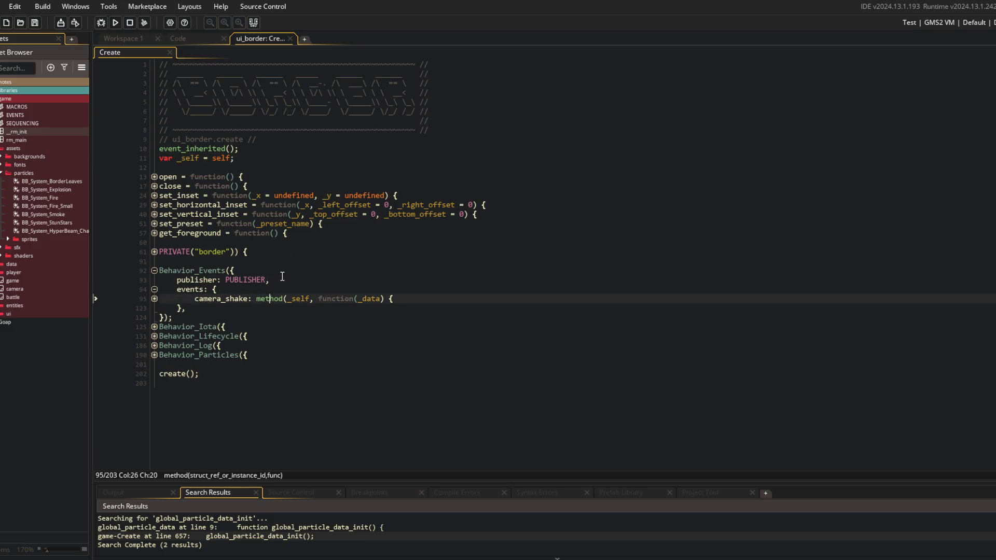
key("Up")
key("End")
key("Return")
type("edit_")
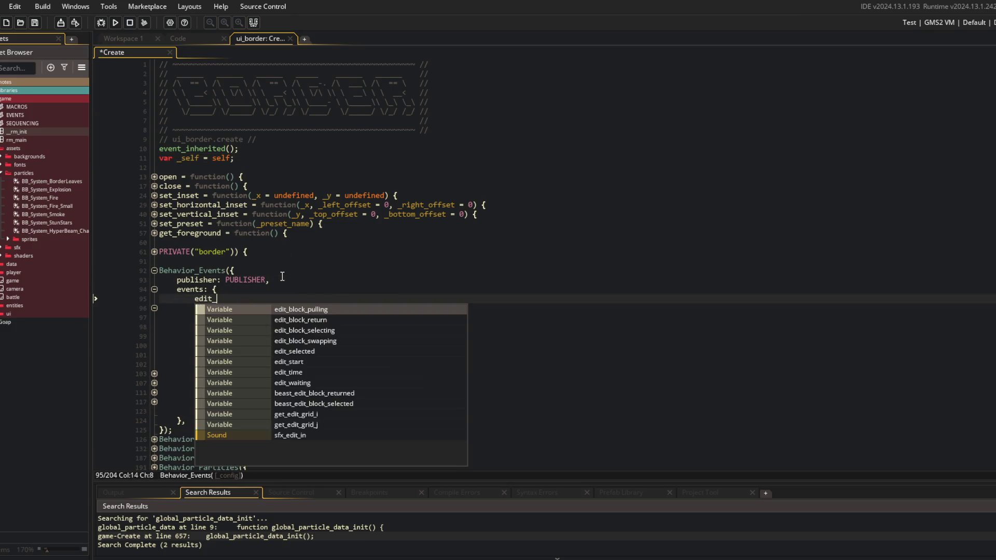
type("start: method(_self, f")
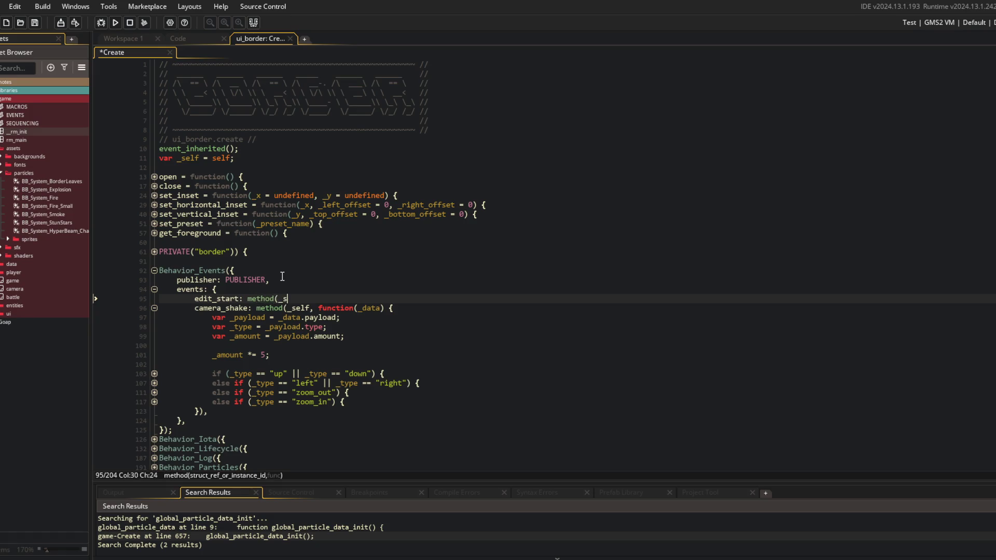
type("un")
key("Return")
type("() {")
key("Return")
key("Return")
type("}),")
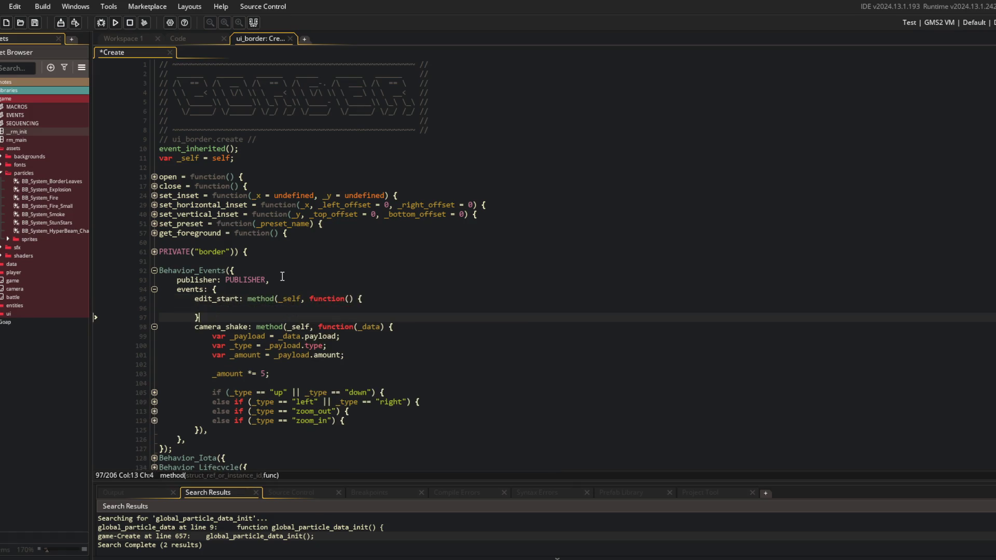
- Duplicate the handler as edit_stop and save the Create code
key("Return")
key("ctrl+v")
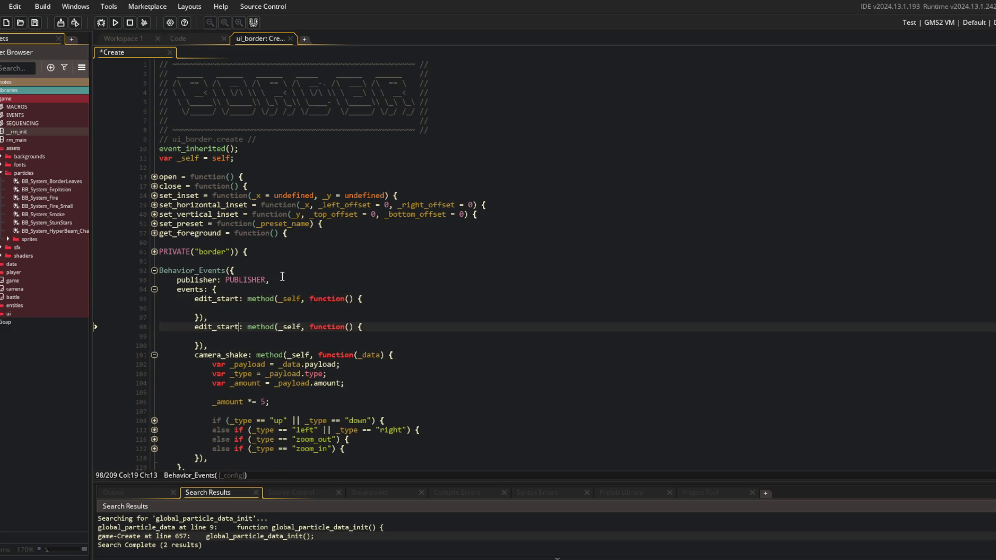
key("BackSpace")
key("BackSpace")
key("BackSpace")
type("op")
key("ctrl+s")
- Show Behavior_Particles in a split right-hand pane and copy the particles_system_visible name
scroll(253, 252, "down", 3)
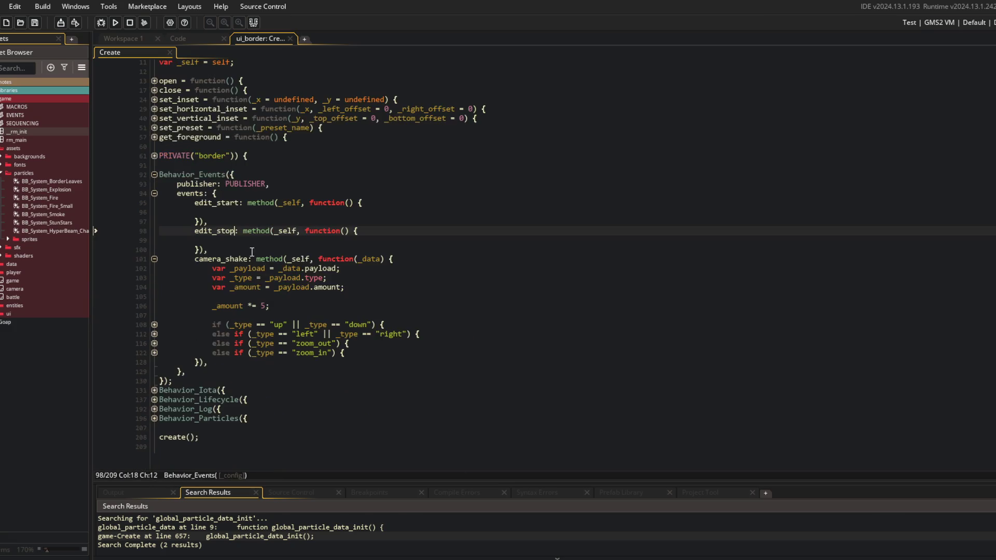
left_click(155, 260)
scroll(157, 261, "up", 3)
left_click(226, 308)
key("ctrl+t")
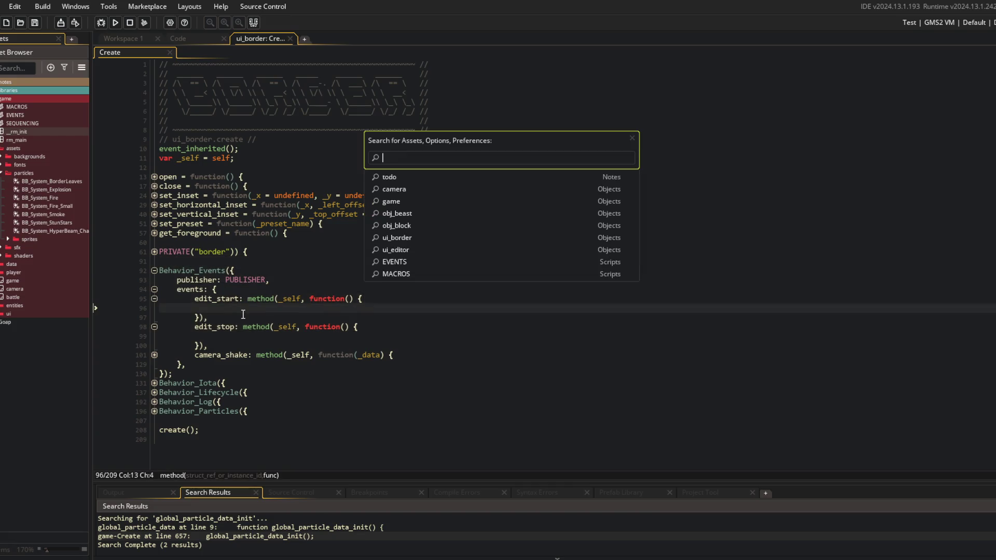
middle_click(226, 413)
right_click(300, 270)
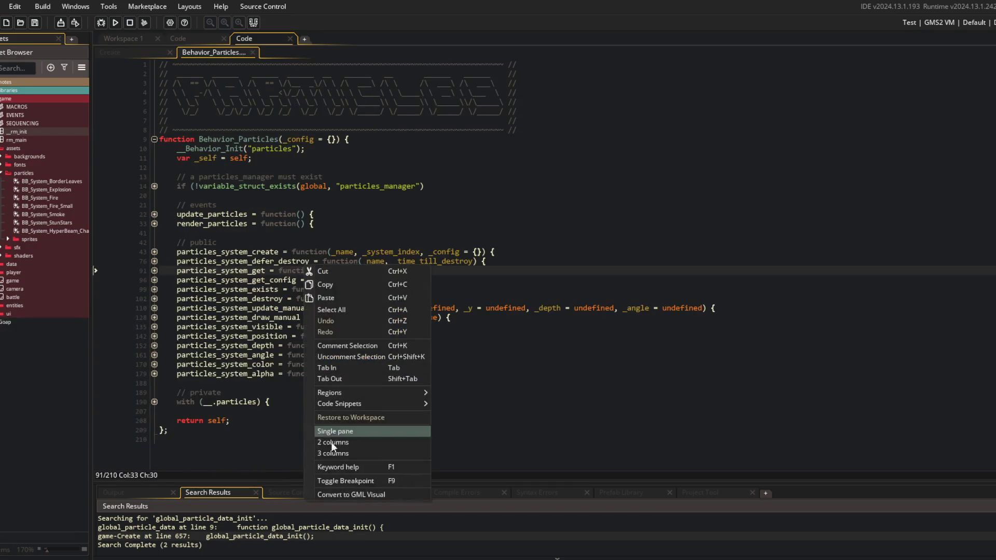
left_click(364, 435)
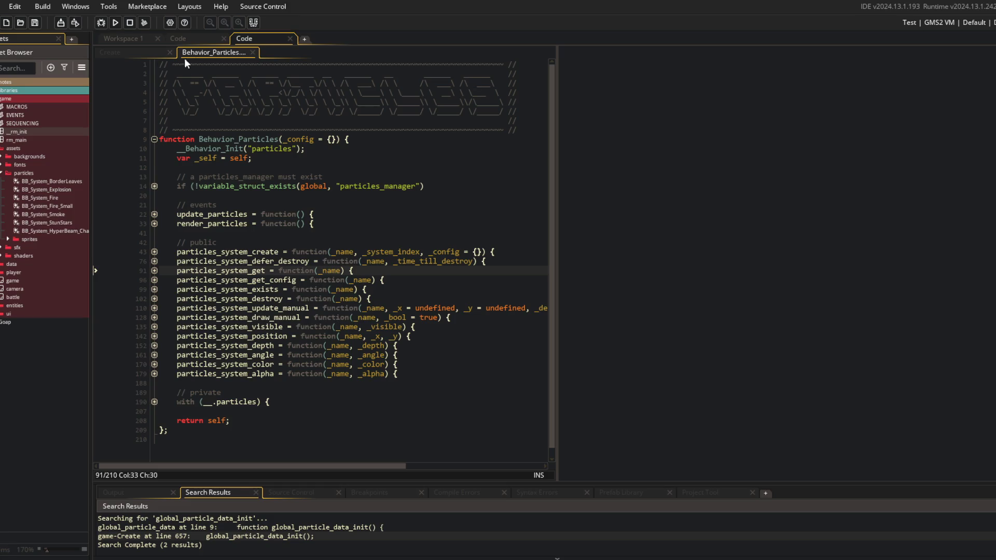
mouse_move(185, 58)
left_mouse_down()
mouse_move(535, 51)
mouse_move(726, 208)
left_mouse_up()
left_click(697, 261)
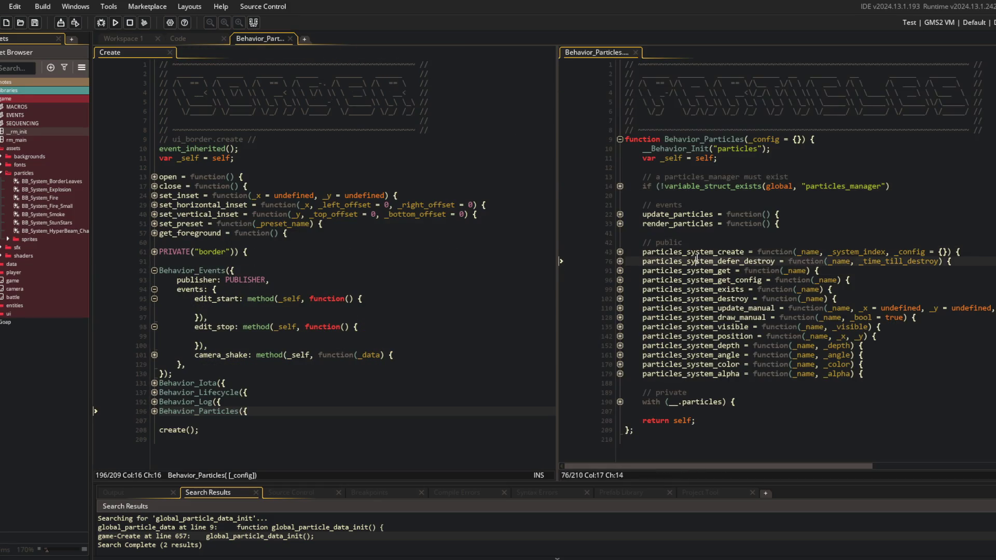
left_click(749, 327)
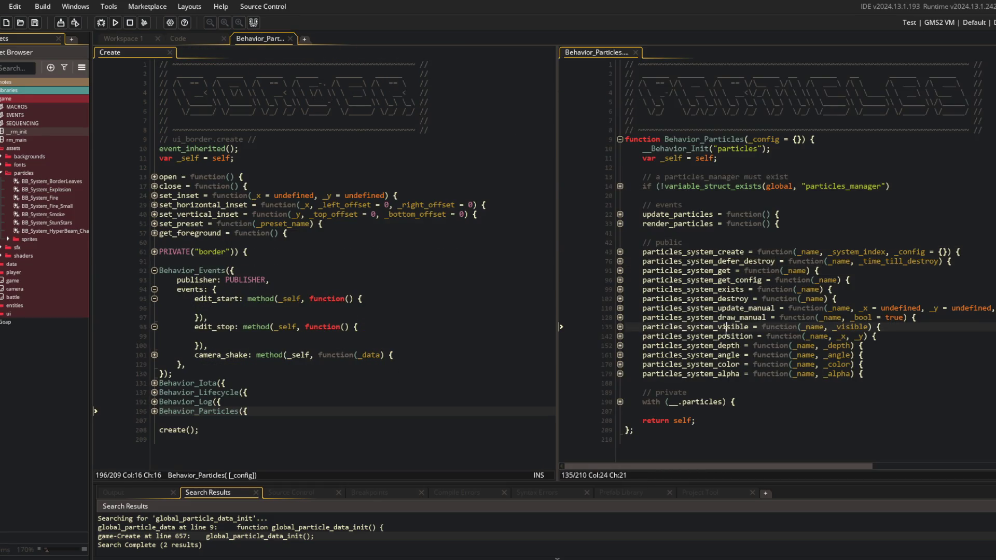
- Add particles_system_visible("leaves", false) to edit_start and ("leaves", true) to edit_stop, then save
left_click(239, 310)
type("particles_system_visible")
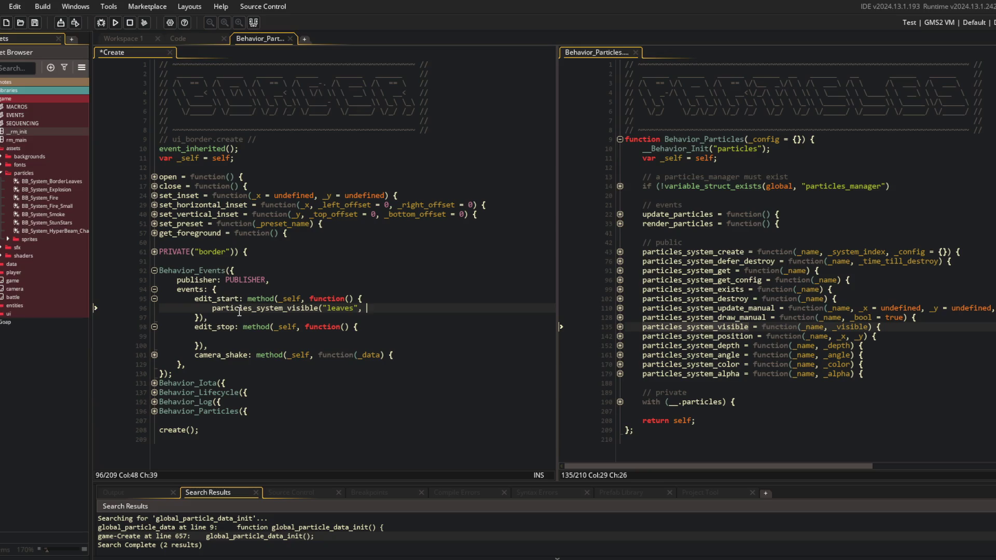
type("se);")
key("Down")
key("Down")
key("Down")
type("particles_system_visible(\"leaves\", false);")
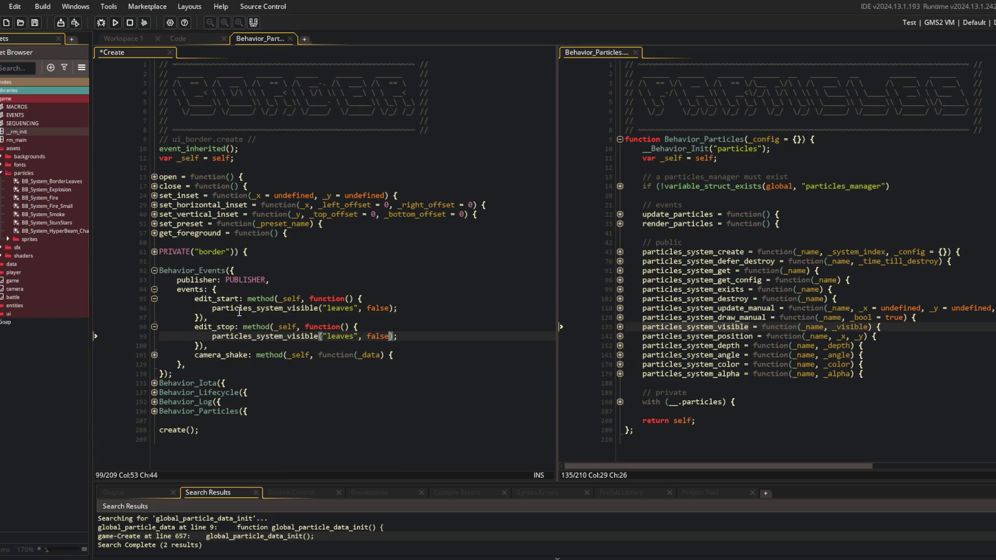
type("e")
key("ctrl+s")
- Expand the Behavior_Particles systems block, then build and run the game
left_click(221, 308)
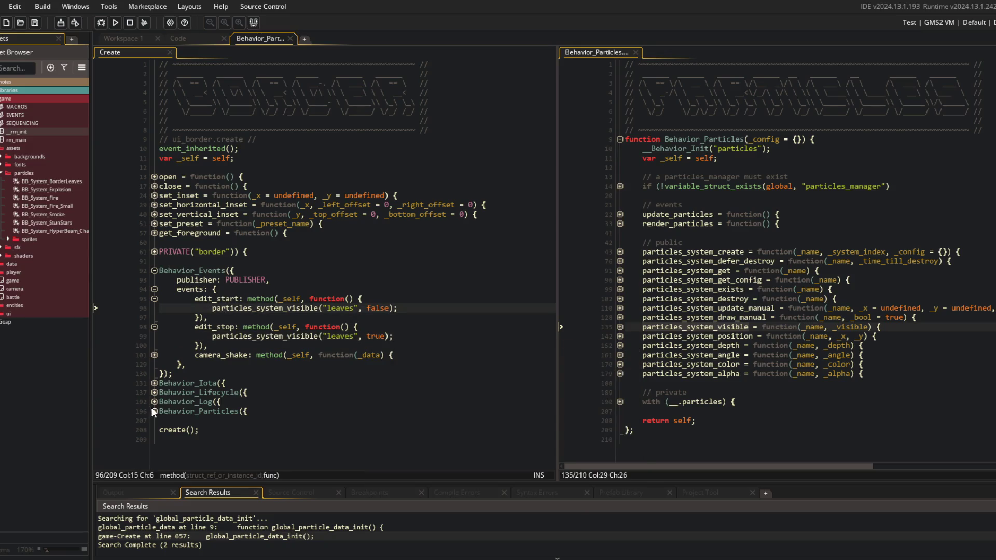
left_click(154, 412)
left_click(154, 421)
left_click(177, 242)
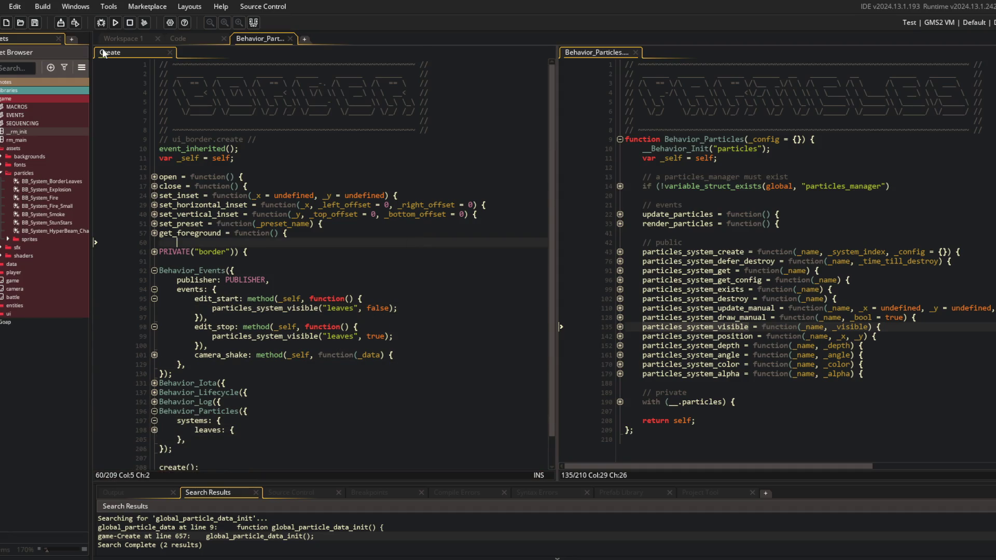
left_click(116, 23)
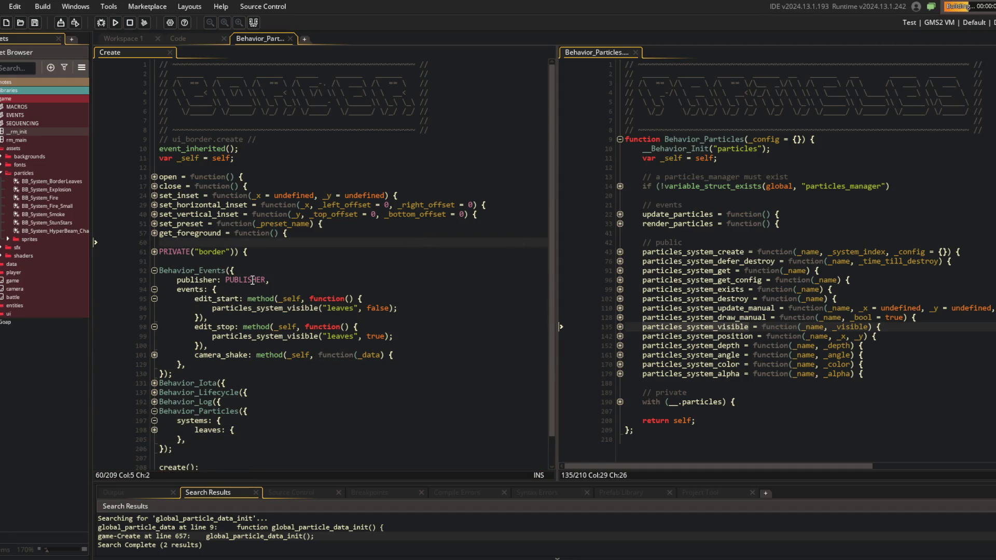
- Start a battle, pause back to the main menu, open Beasts, then return to the IDE
left_click(357, 286)
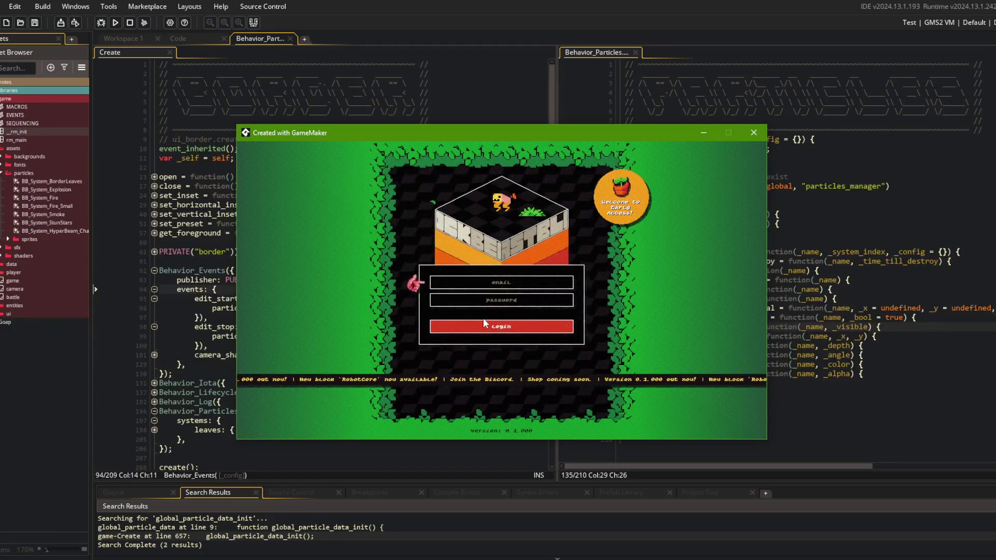
left_click(519, 308)
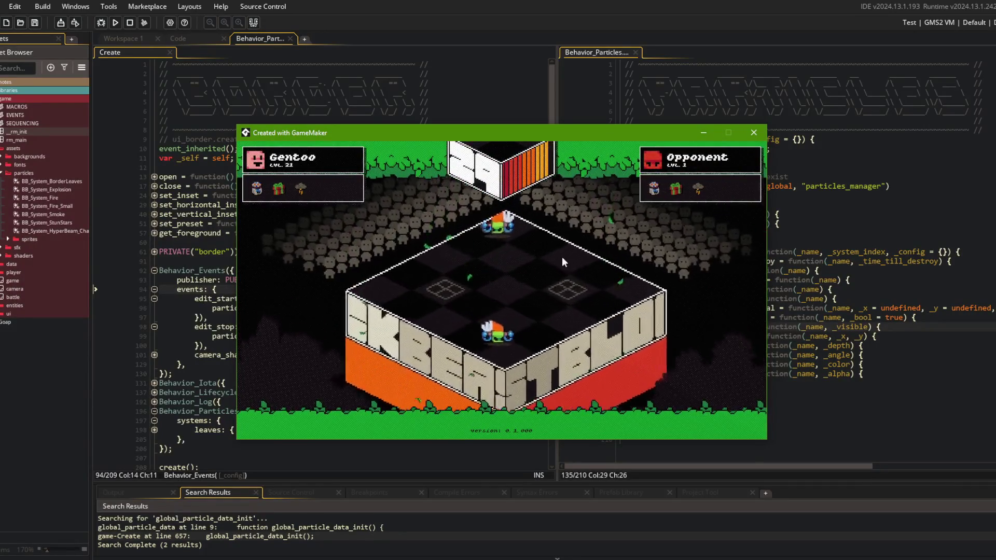
key("Escape")
key("Return")
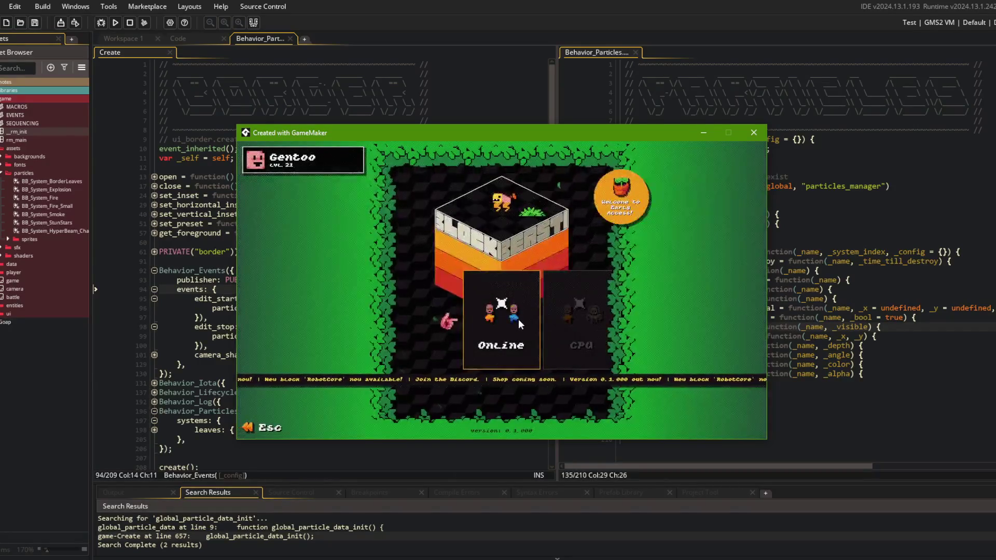
left_click(544, 309)
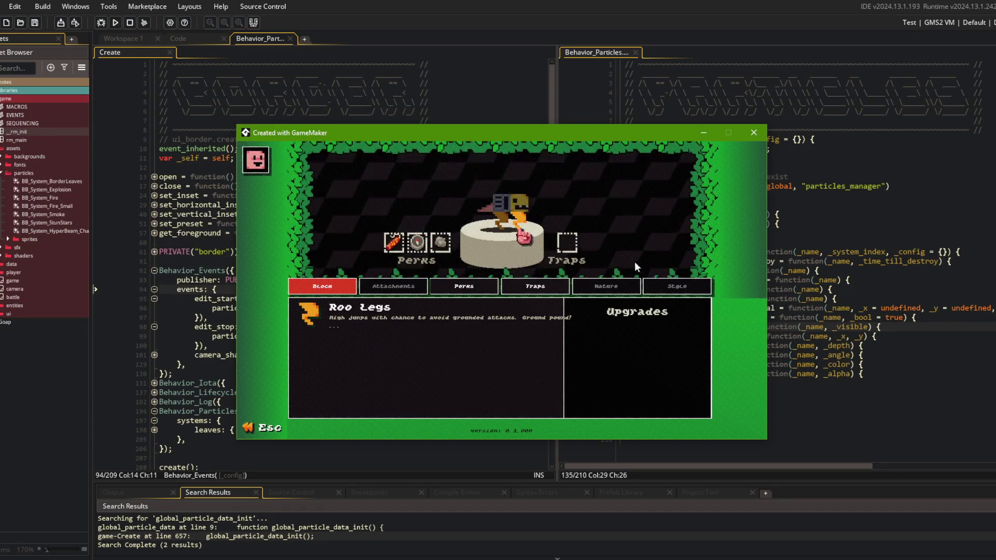
left_click(430, 83)
- Highlight the particles_system_visible calls and peek at the Behavior_Events definition, then close it
left_click(388, 328)
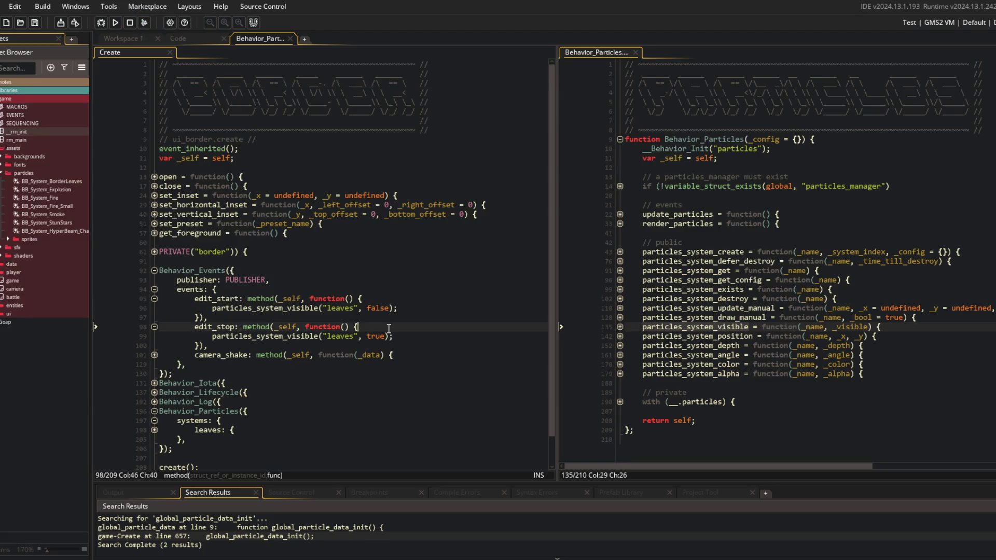
double_click(254, 337)
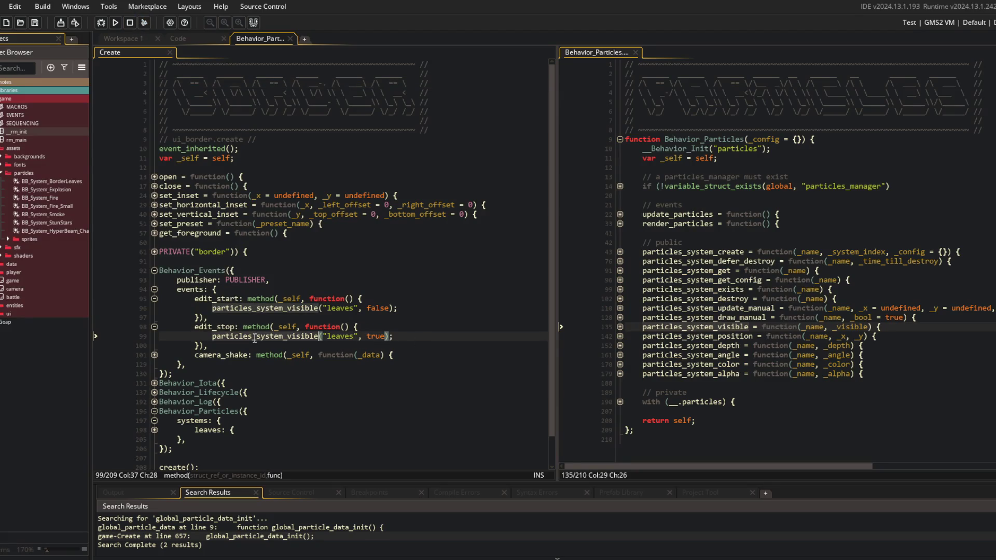
left_click(264, 310)
left_click(215, 327)
left_click(208, 308)
left_click(306, 287)
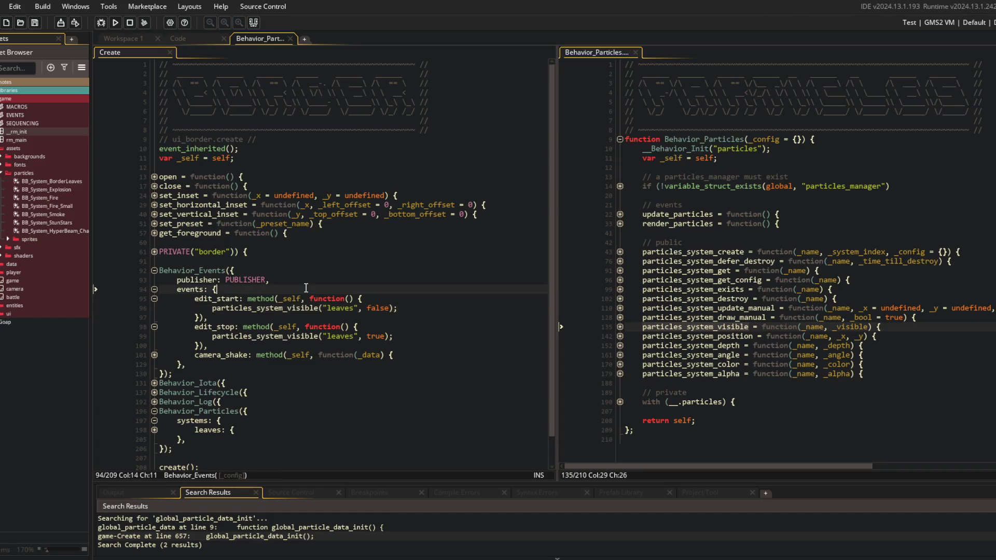
left_click(237, 310)
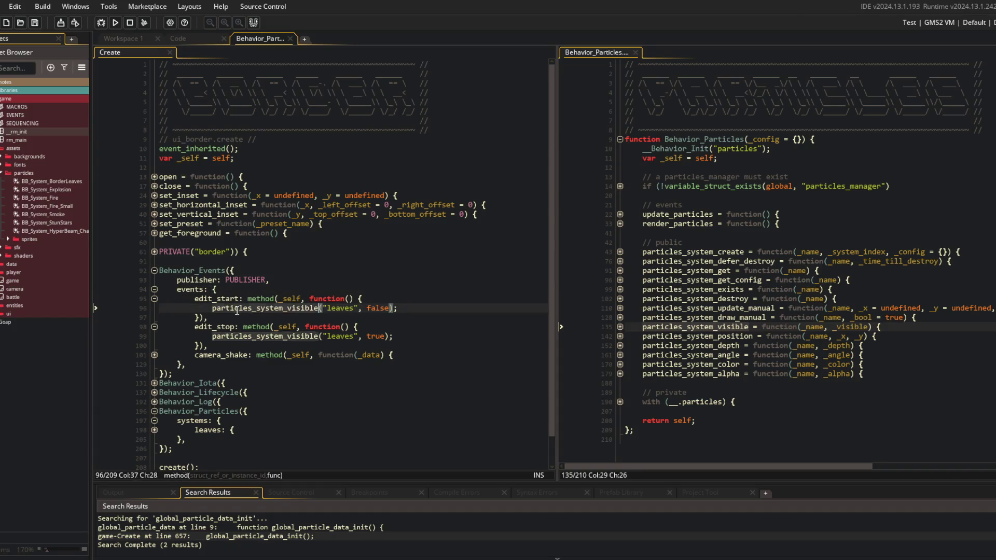
left_click(305, 270)
middle_click(197, 270)
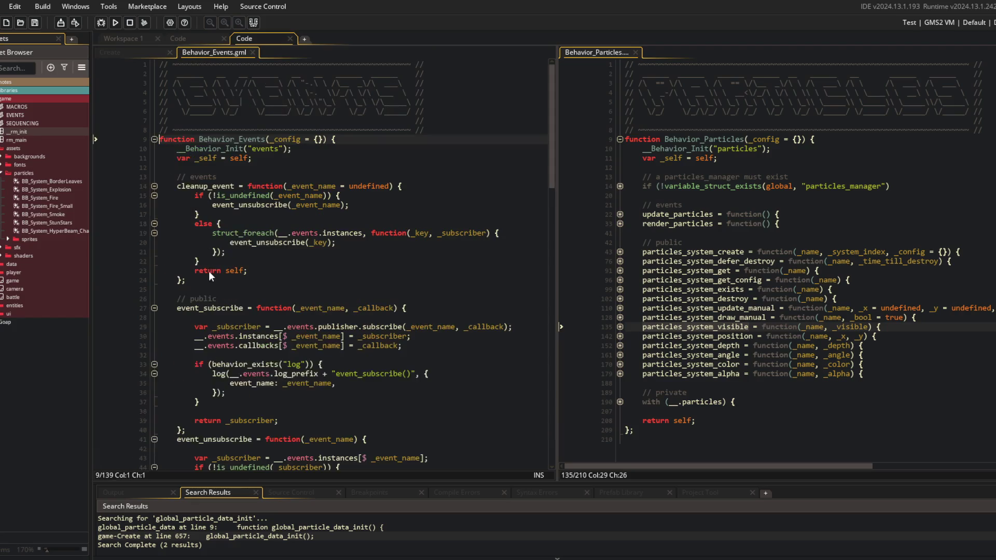
left_click(253, 52)
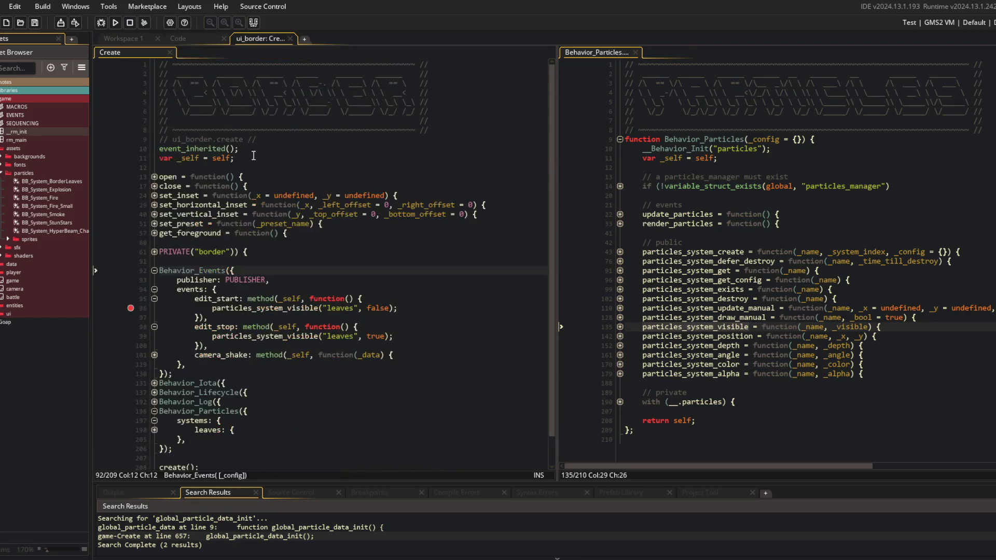
- Start a debug run and expand the leaves settings and Behavior_Lifecycle update method
left_click(109, 19)
scroll(322, 259, "down", 1)
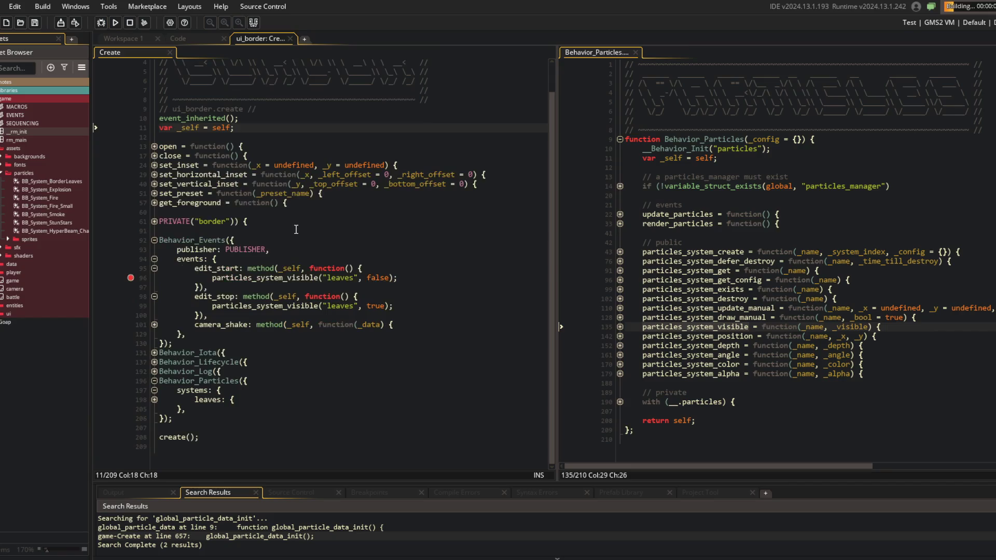
left_click(326, 268)
left_click(155, 400)
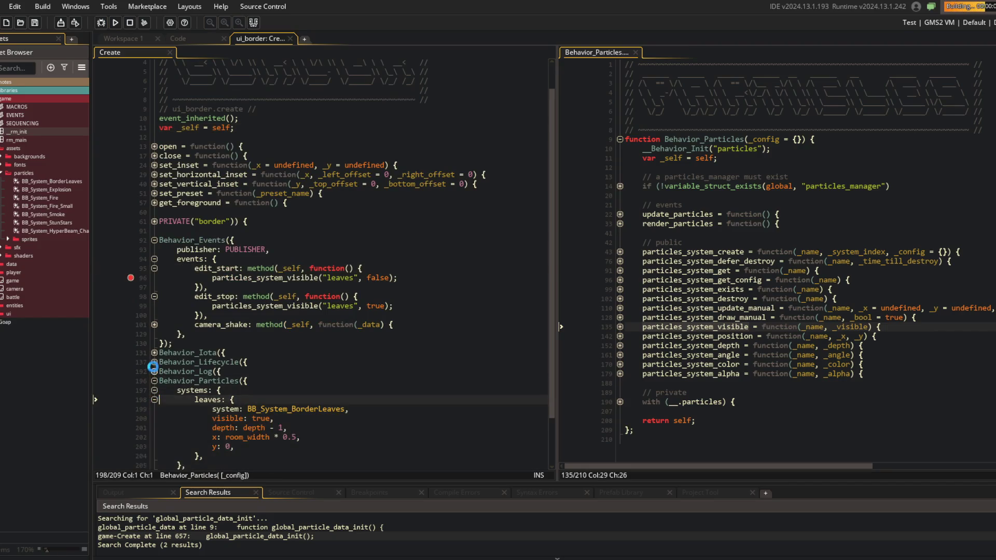
left_click(155, 362)
left_click(155, 400)
scroll(322, 311, "down", 3)
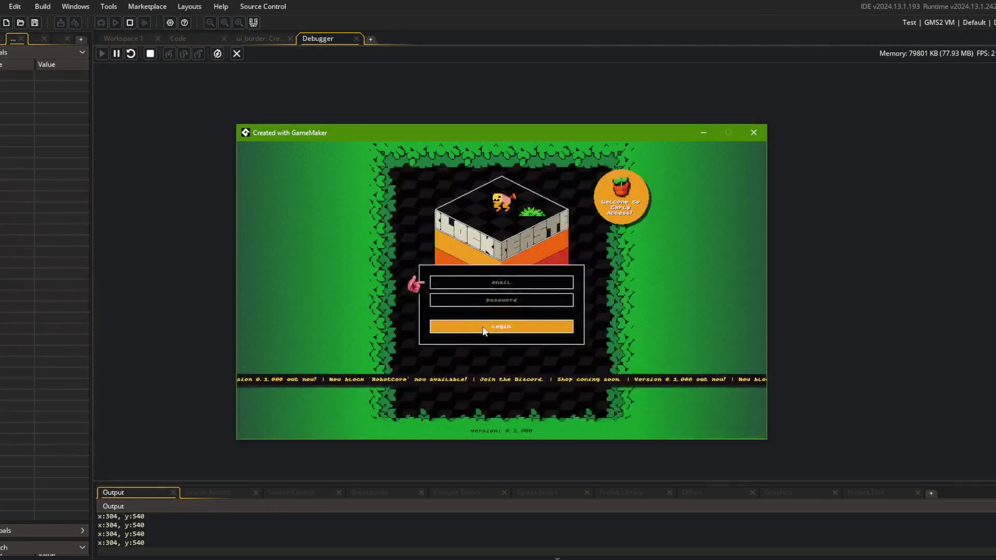
- Log in to the game's main menu, then open the camera object's Create code in the IDE
left_click(483, 326)
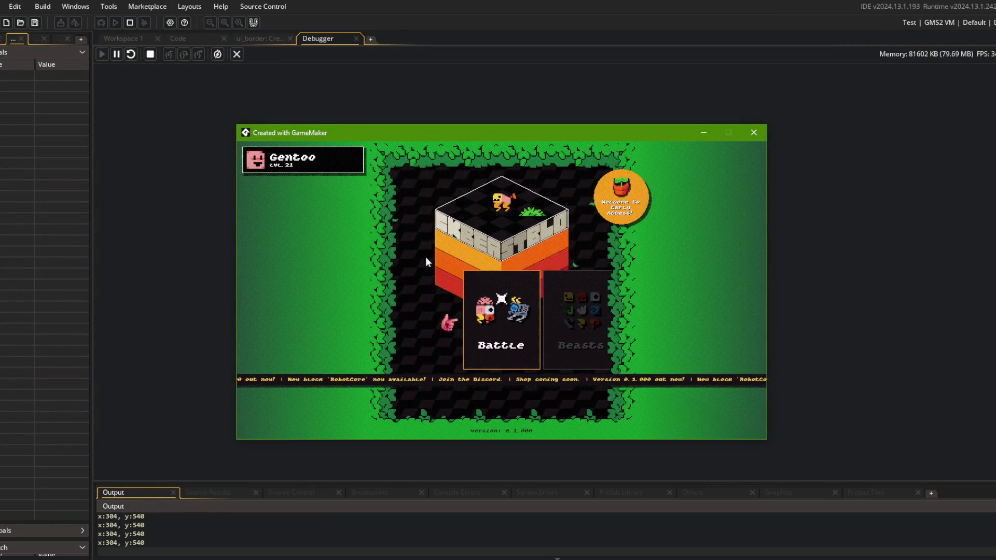
left_click(131, 37)
left_click(132, 37)
key("ctrl+t")
type("camera")
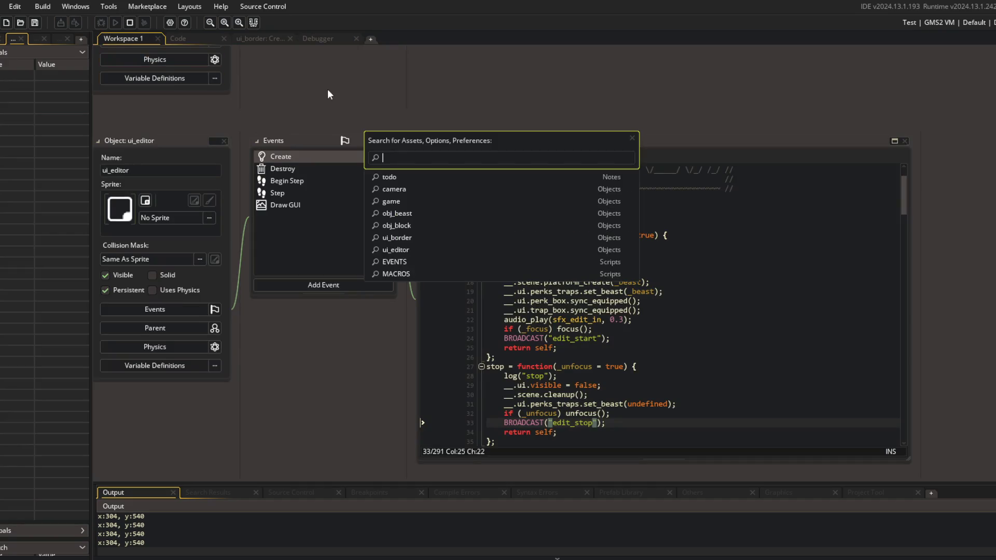
key("Return")
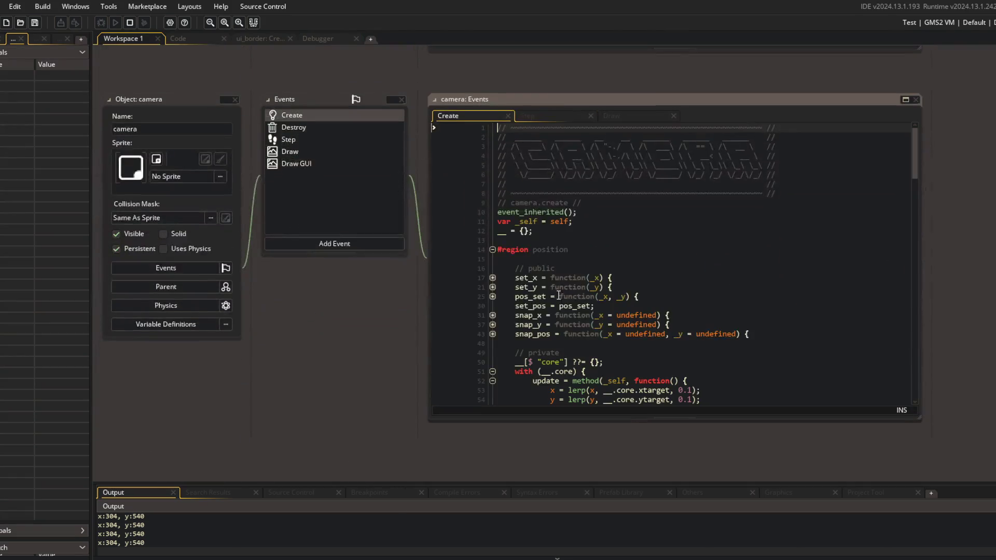
- Delete the show_debug_message line from the camera's update
scroll(575, 260, "down", 10)
scroll(576, 260, "down", 15)
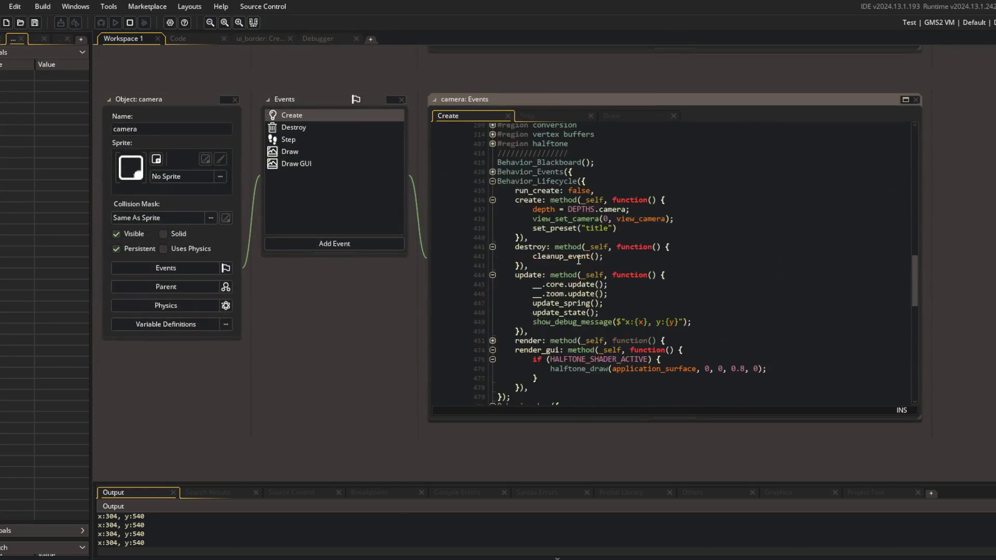
left_click(641, 265)
left_click(612, 322)
triple_click(612, 322)
key("Delete")
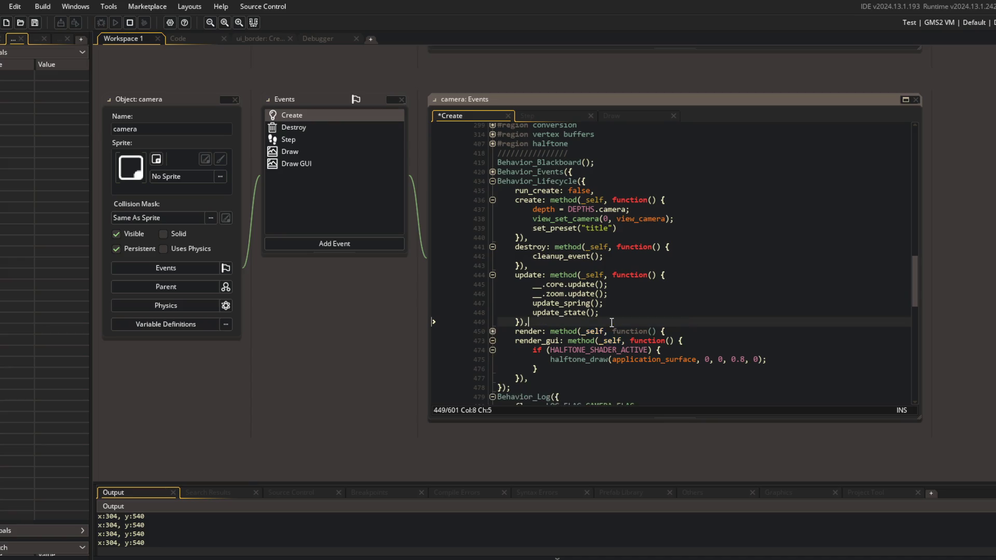
- Rerun the game, open Beasts and edit a beast to hit the leaves breakpoint
key("F5")
key("Left")
key("Left")
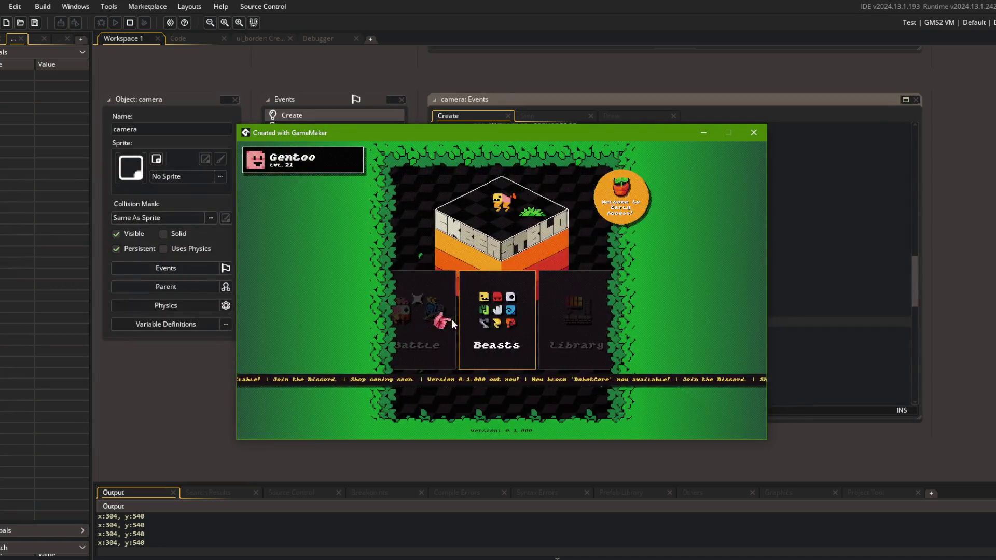
key("Return")
left_click(561, 321)
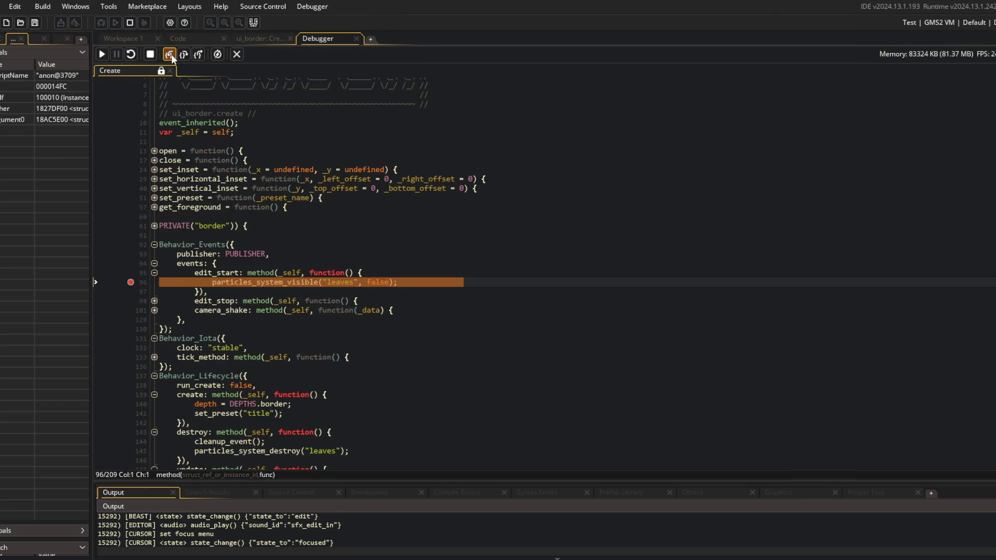
- Step through particles_system_visible and its helper calls, then back out to the Create event
left_click(169, 55)
left_click(170, 55)
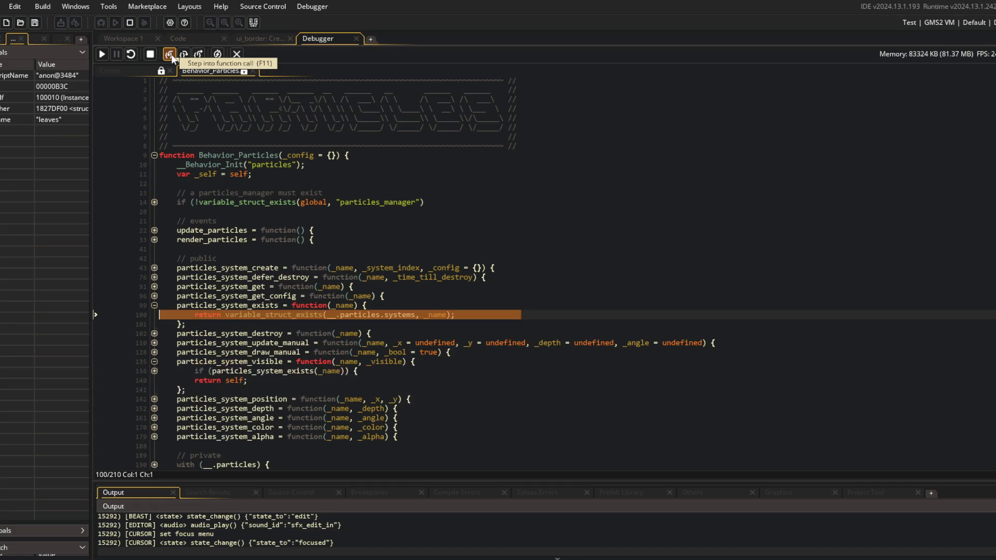
left_click(170, 55)
left_click(169, 54)
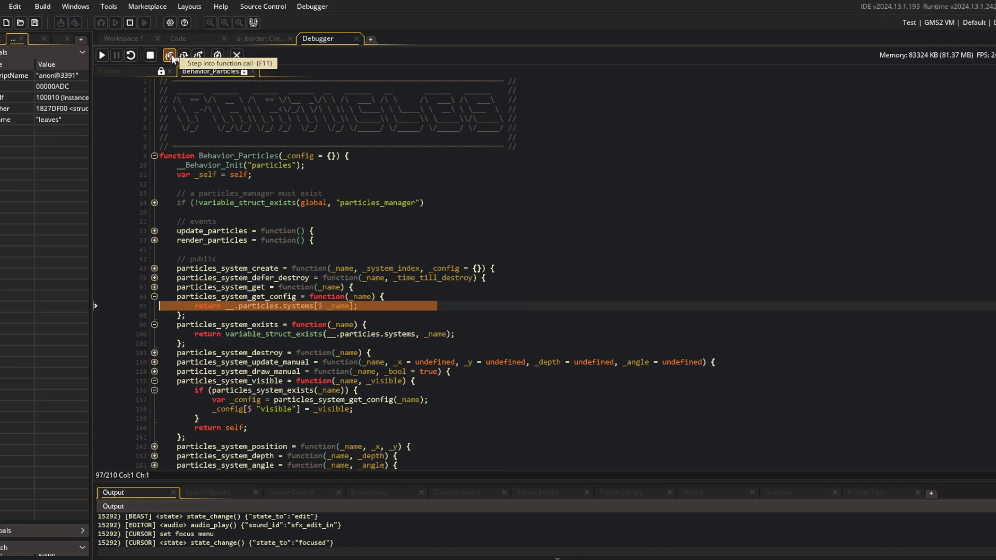
left_click(170, 54)
left_click(170, 54)
left_click(171, 57)
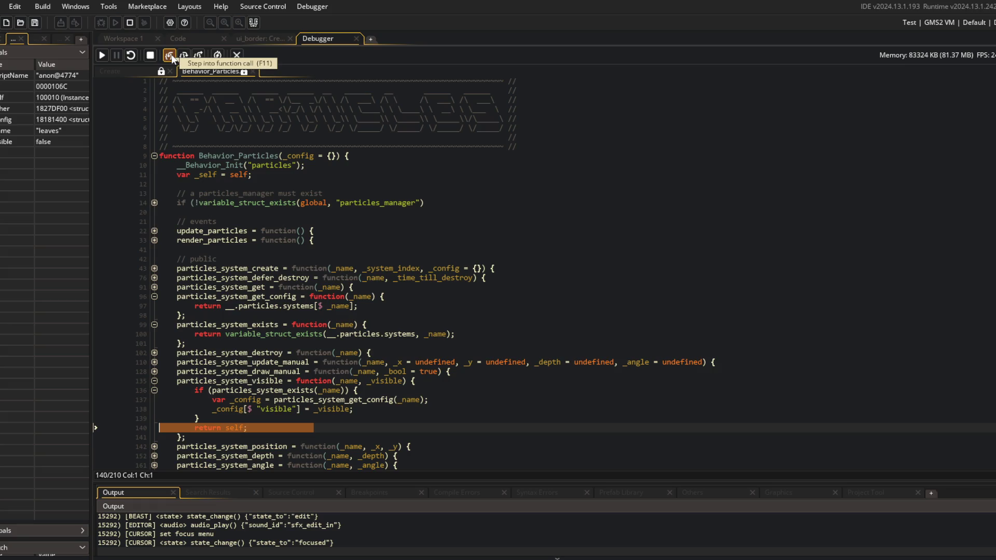
mouse_move(236, 409)
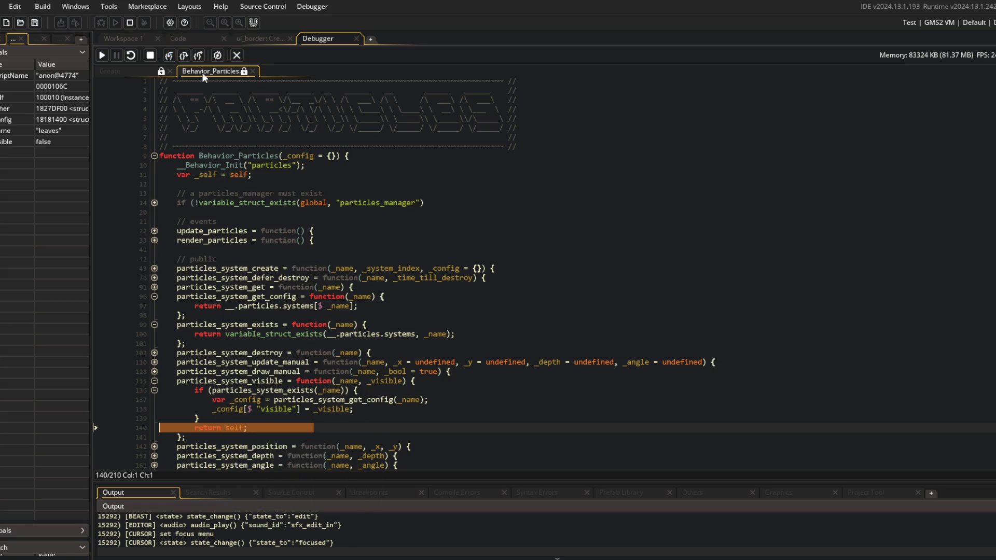
left_click(198, 54)
- Continue to the line 154 breakpoint, step through render_particles' drawing loop, and stop debugging
scroll(321, 216, "down", 5)
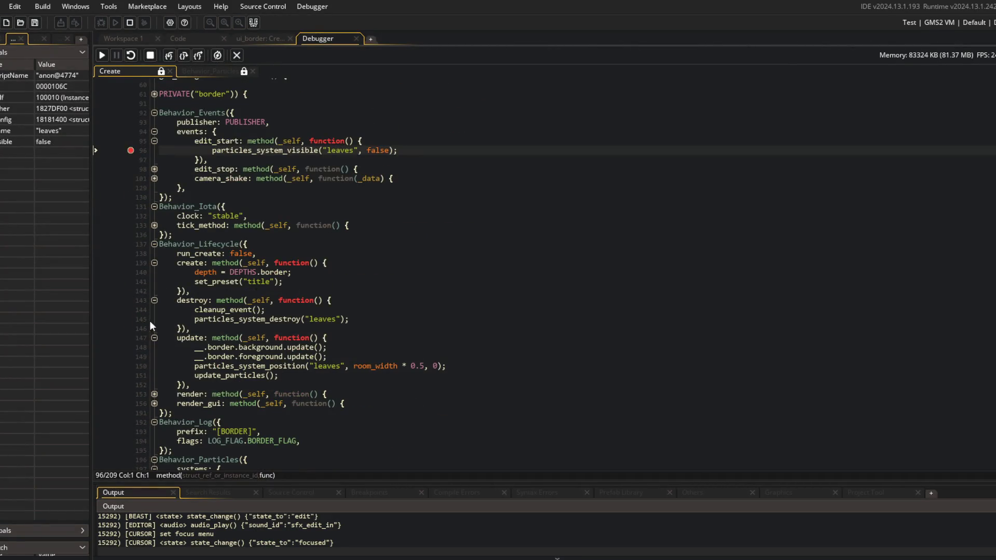
left_click(154, 394)
left_click(131, 404)
left_click(101, 55)
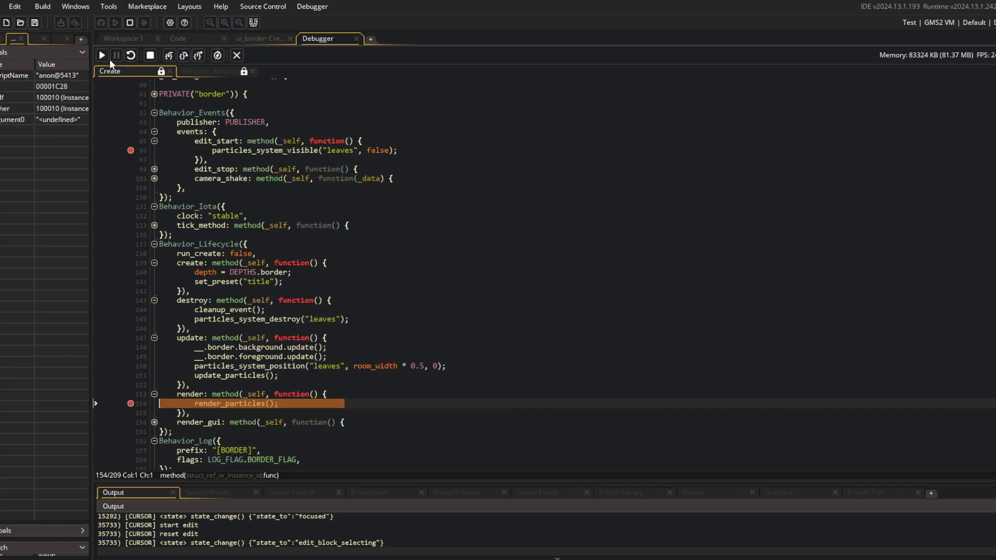
left_click(165, 56)
left_click(168, 57)
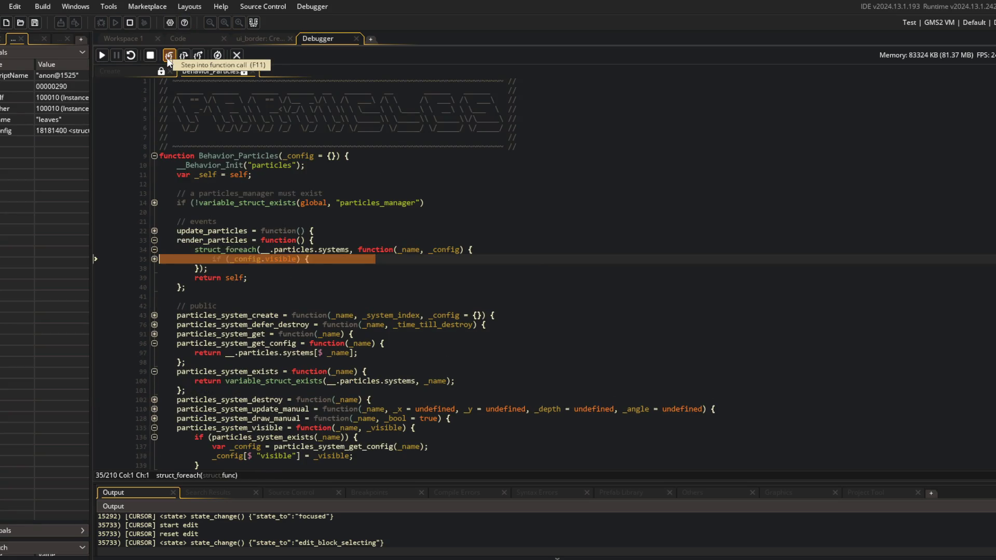
left_click(167, 57)
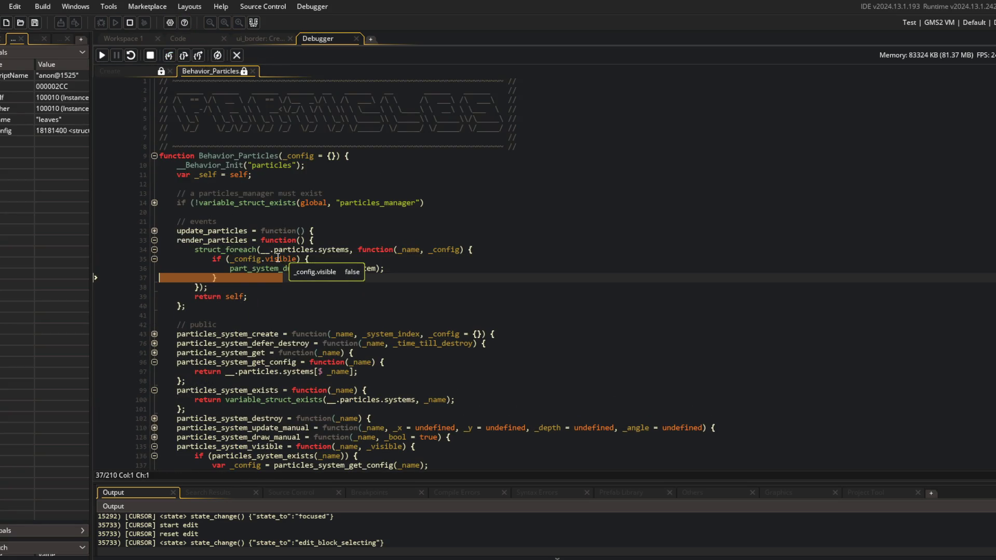
left_click(170, 58)
left_click(170, 58)
left_click(170, 58)
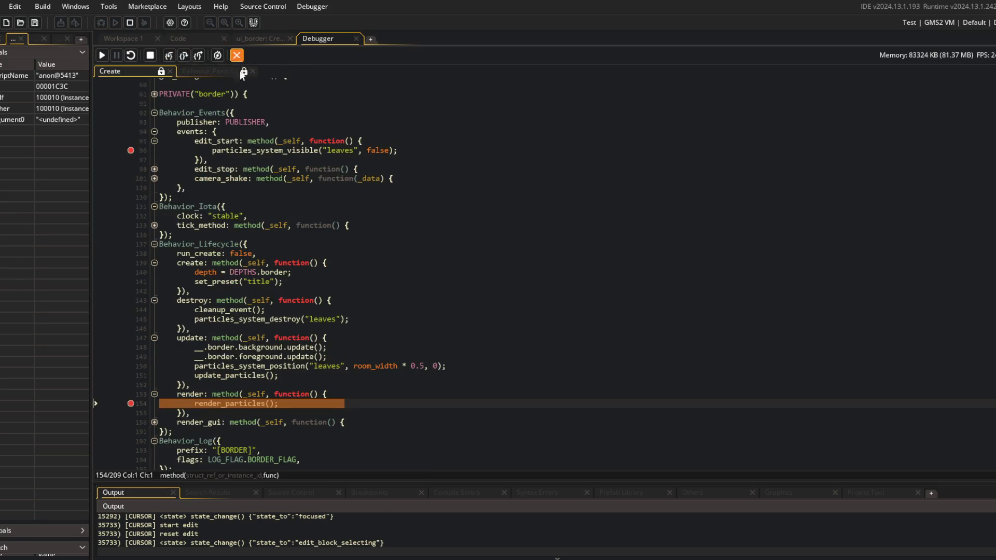
left_click(236, 58)
left_click(260, 39)
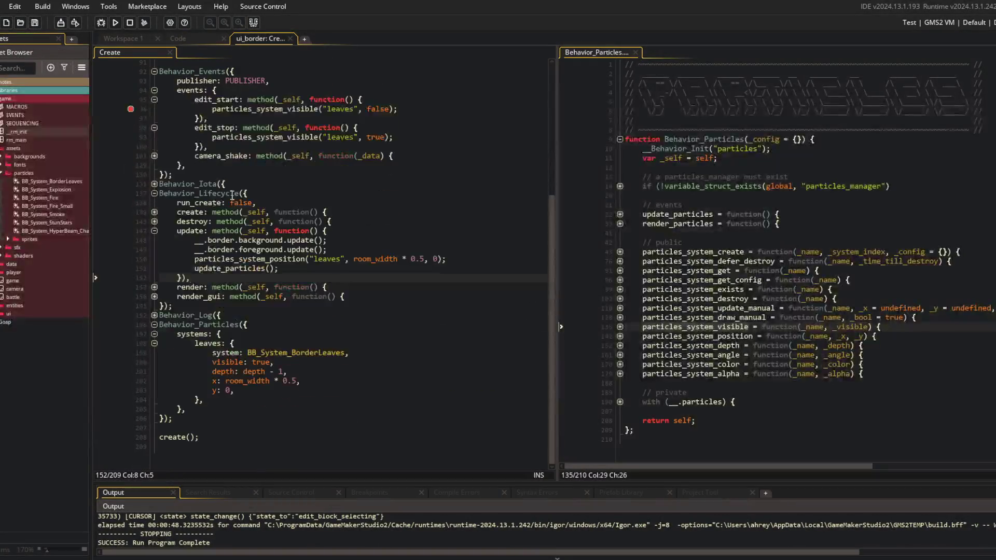
left_click(306, 258)
left_click(311, 250)
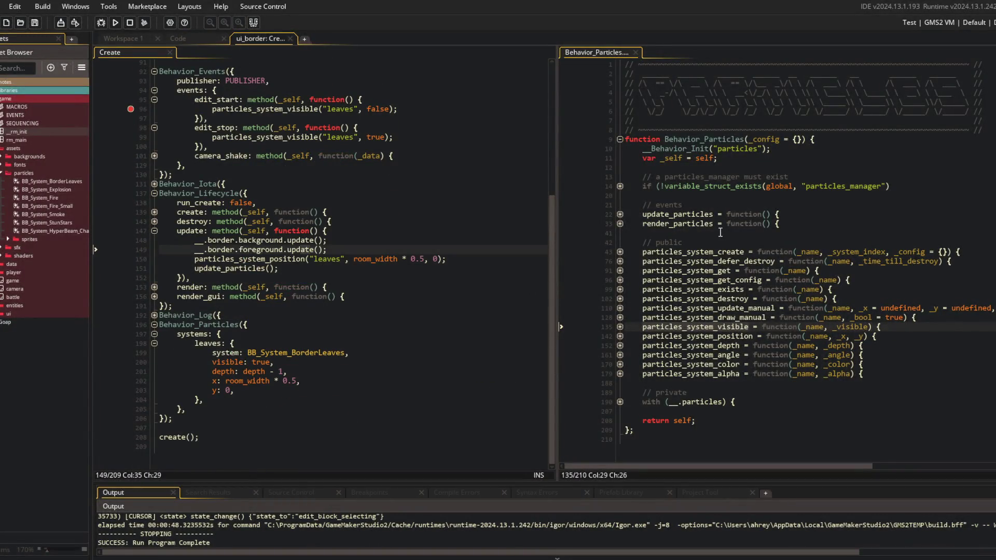
left_click(620, 214)
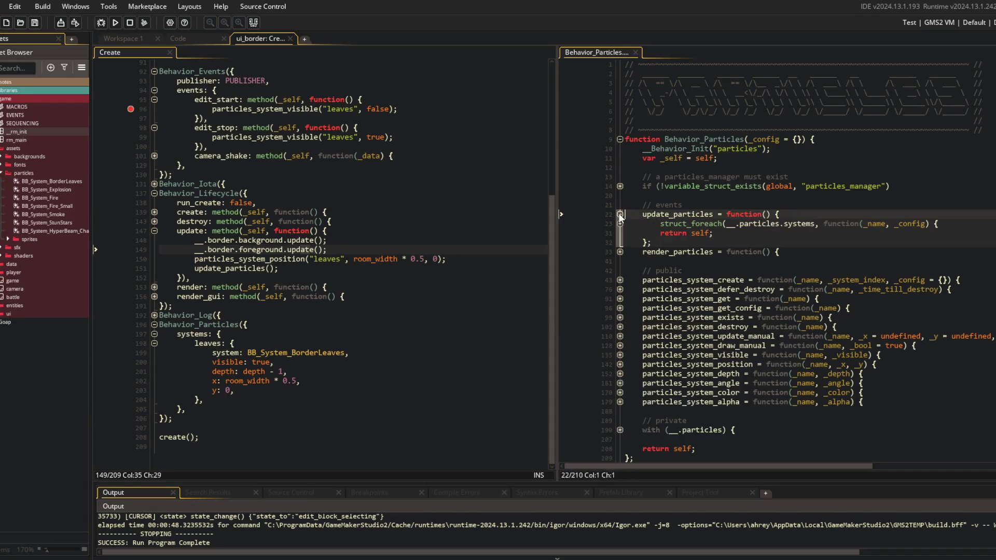
left_click(334, 364)
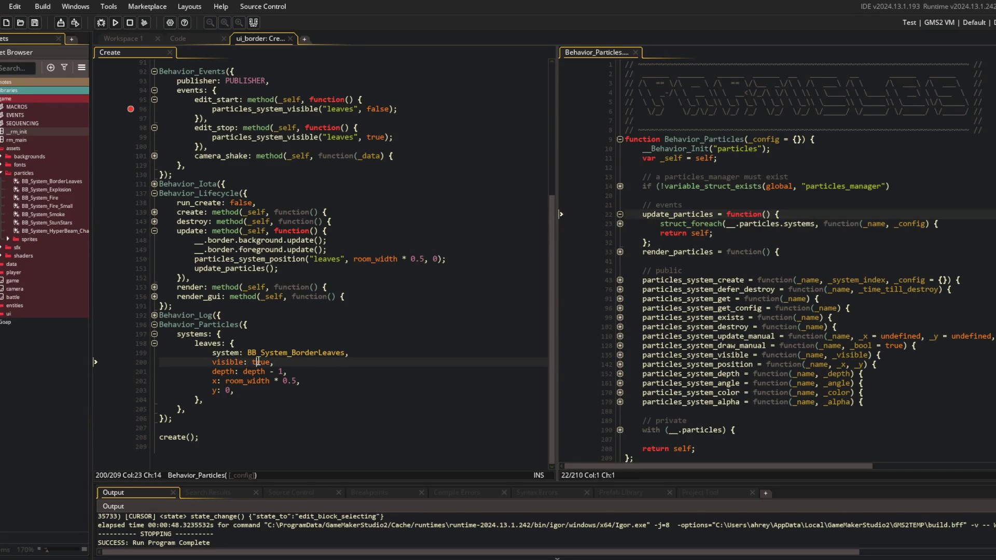
scroll(357, 282, "up", 3)
scroll(358, 276, "down", 3)
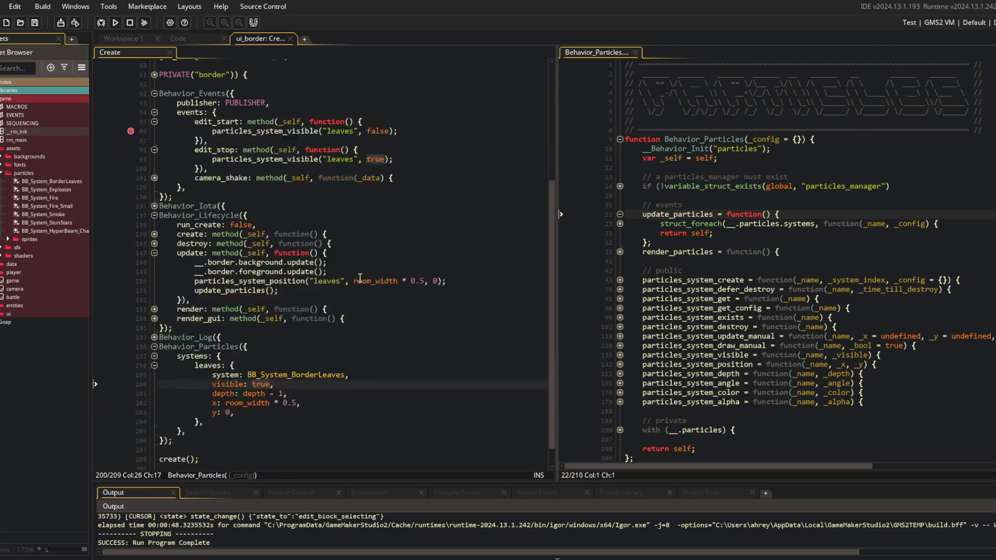
left_click(312, 215)
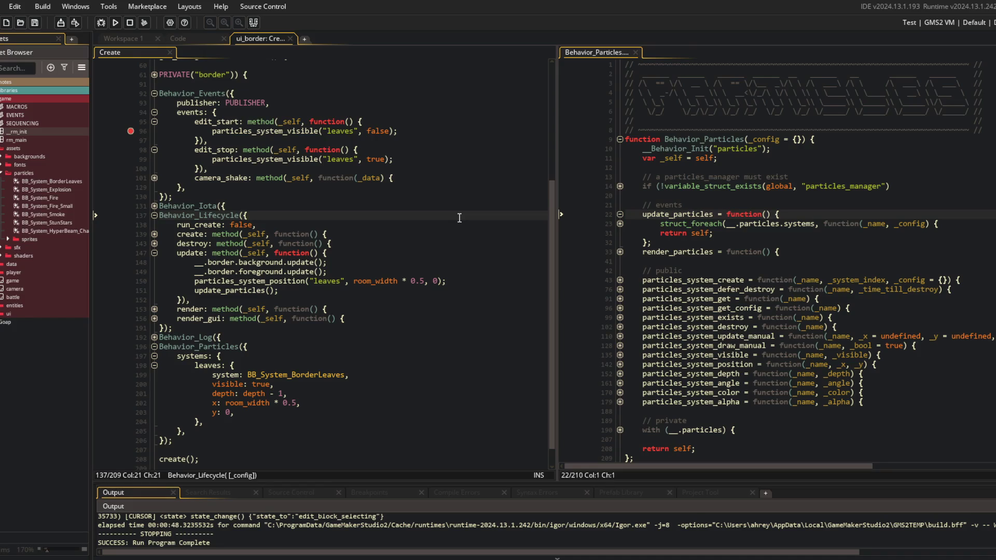
key("alt+Tab")
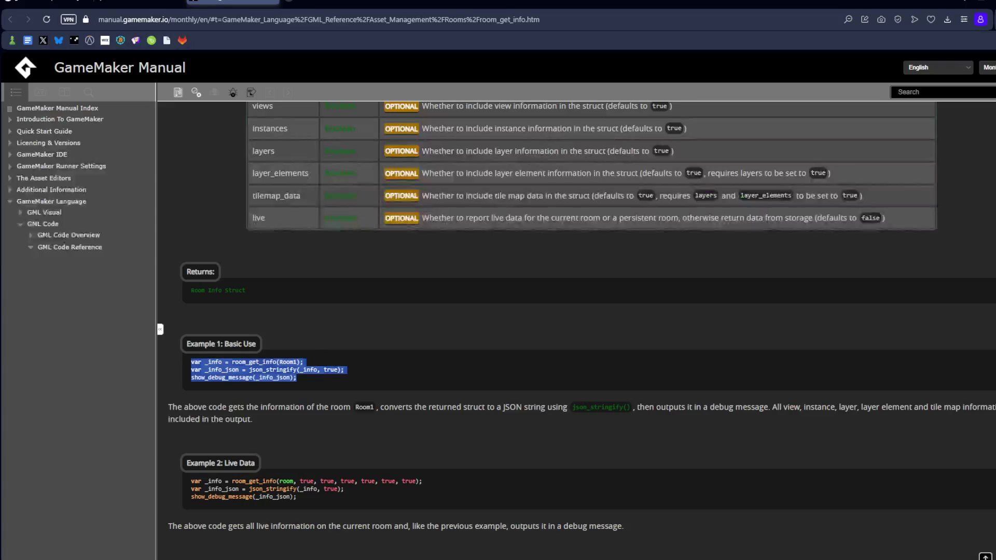
left_click(965, 5)
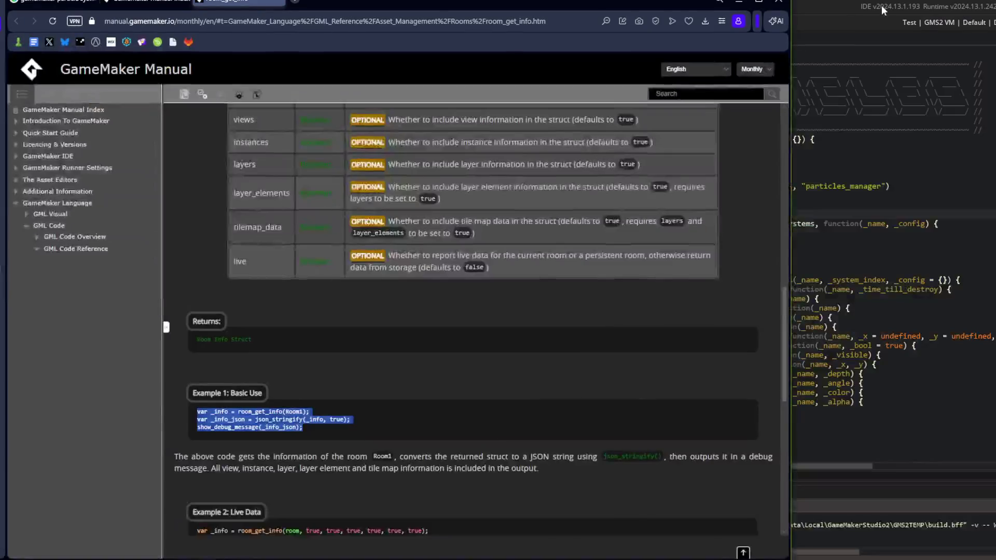
left_click(738, 3)
- Back in GameMaker, review the particle systems configuration and collapse the asset folders
left_click(425, 246)
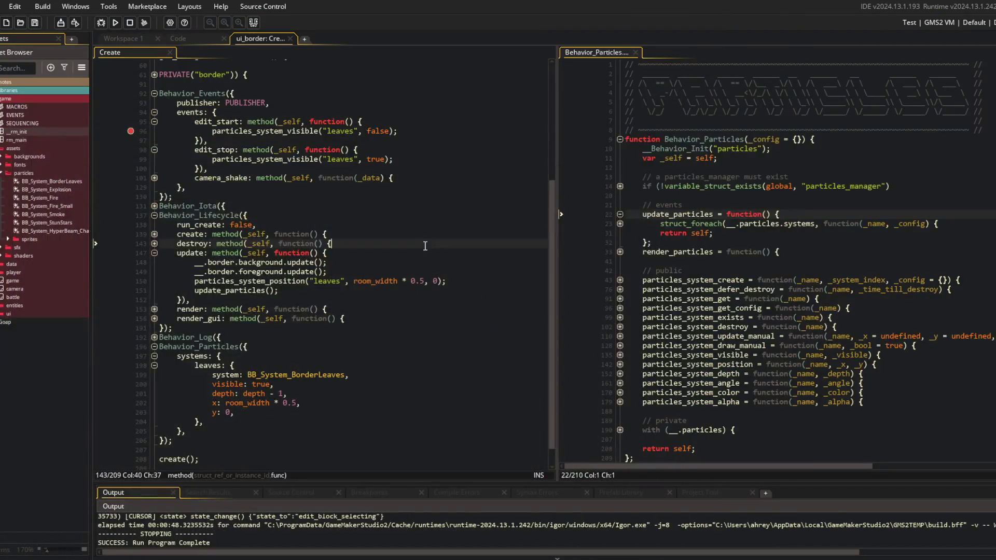
left_click(292, 365)
left_click(298, 354)
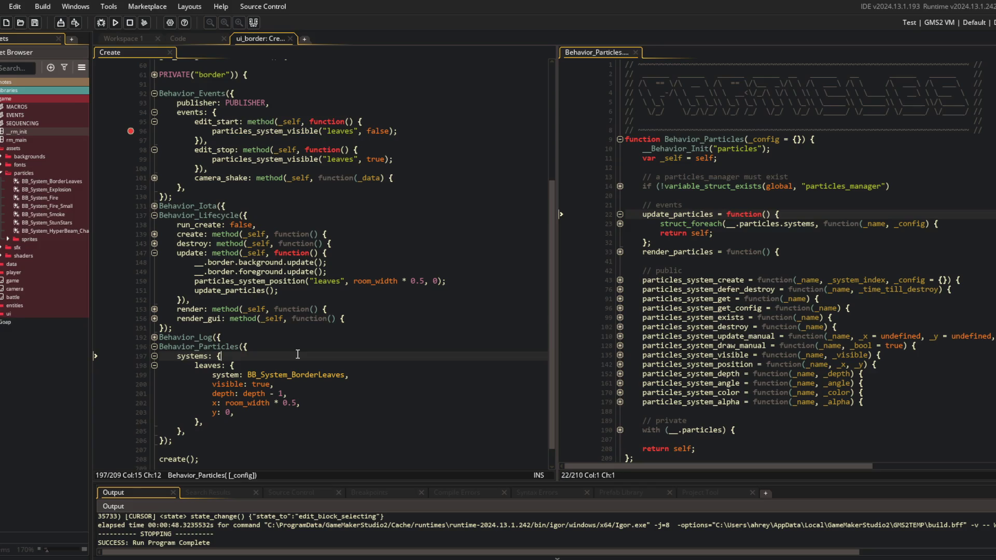
left_click(2, 173)
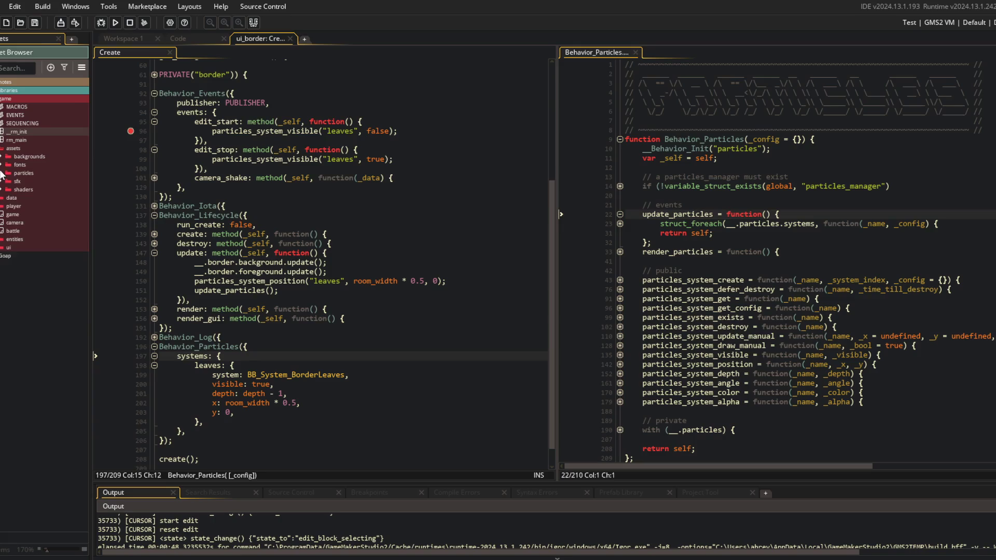
left_click(2, 147)
- Set a breakpoint on edit_stop's leaves-showing line and expand the render and render_particles bodies
left_click(378, 169)
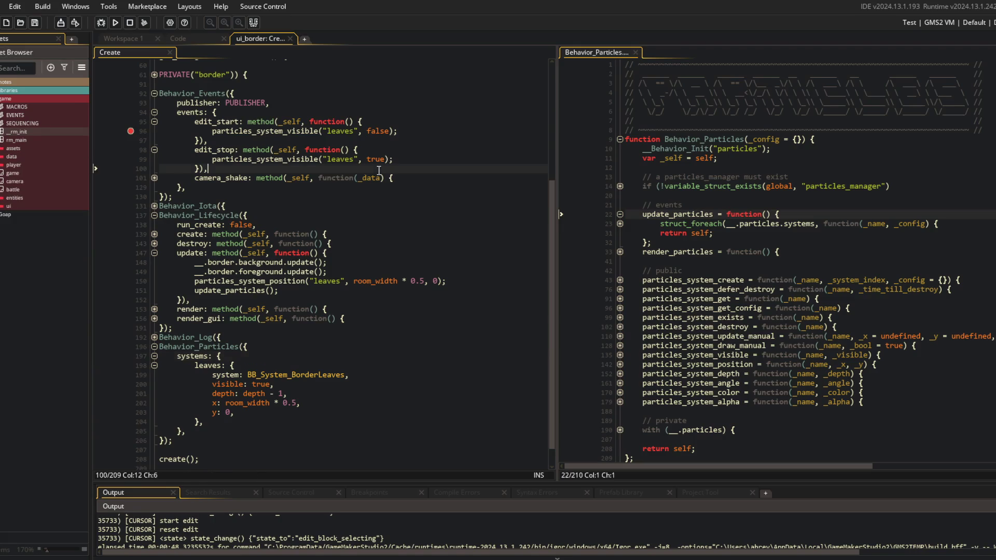
left_click(131, 159)
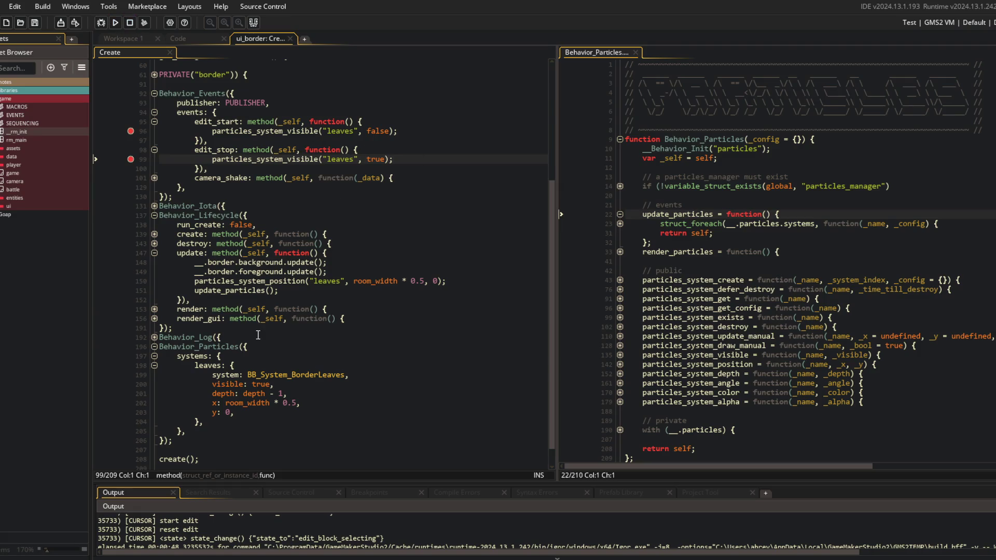
left_click(289, 281)
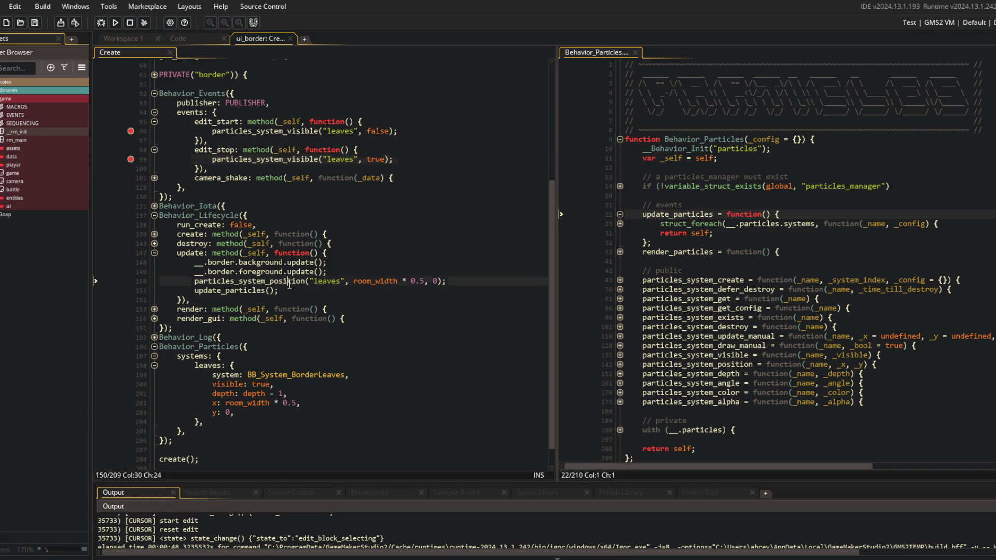
left_click(154, 310)
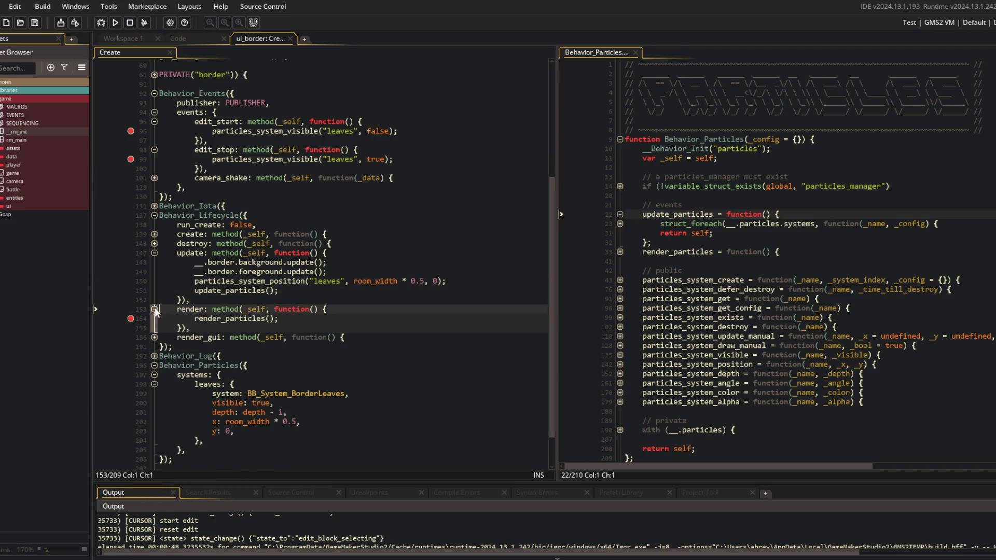
left_click(620, 252)
- Unfold the visibility checks in render_particles and update_particles, and the body of particles_system_draw_manual
left_click(621, 271)
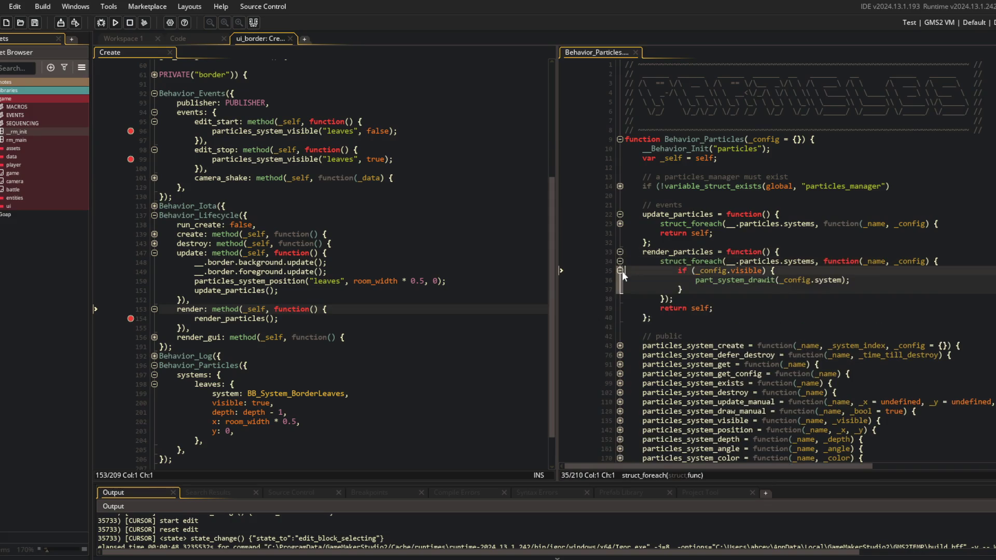
left_click(621, 225)
left_click(620, 233)
scroll(620, 234, "down", 4)
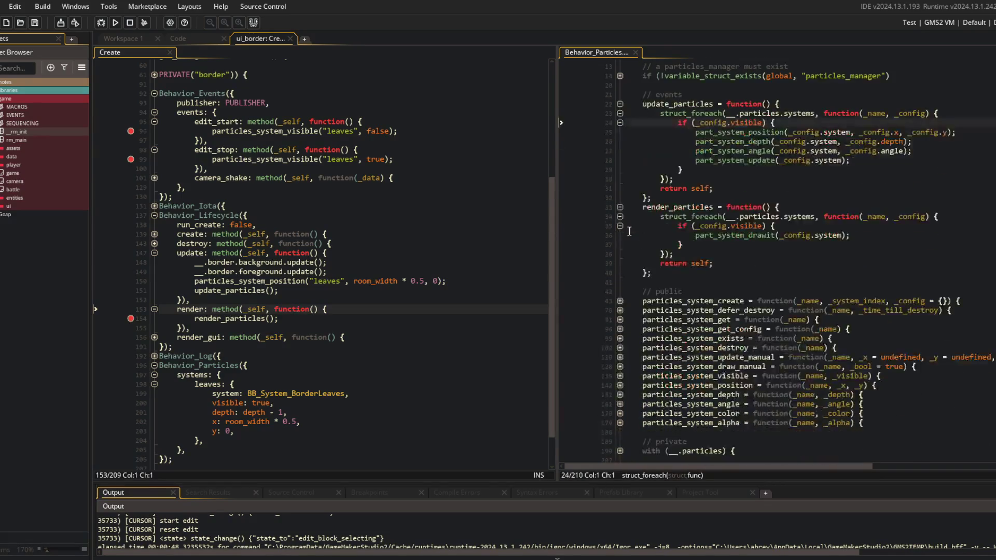
left_click(619, 367)
left_click(620, 375)
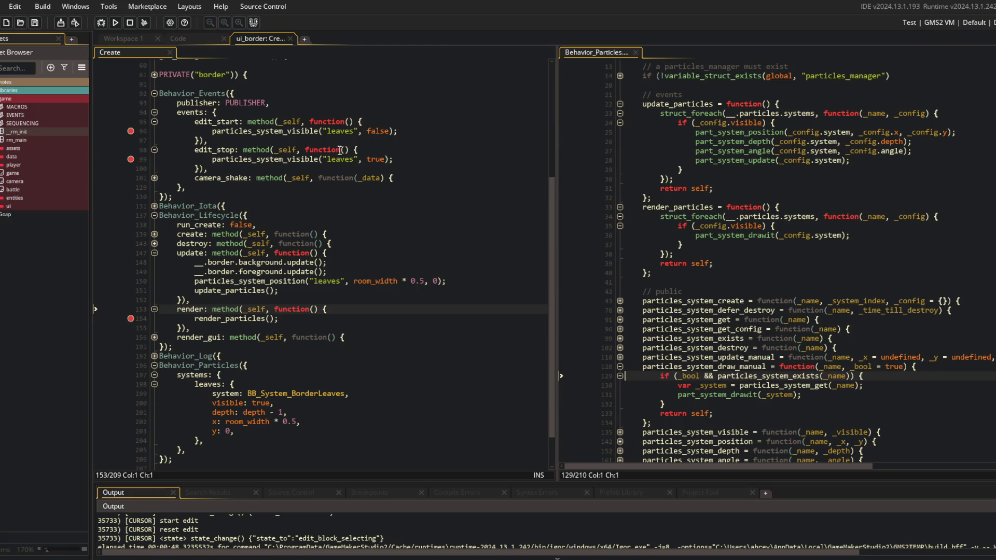
- Inspect the leaf-hiding call, expand particles_system_visible, and highlight every use of _visible
left_click(319, 131)
scroll(644, 271, "down", 4)
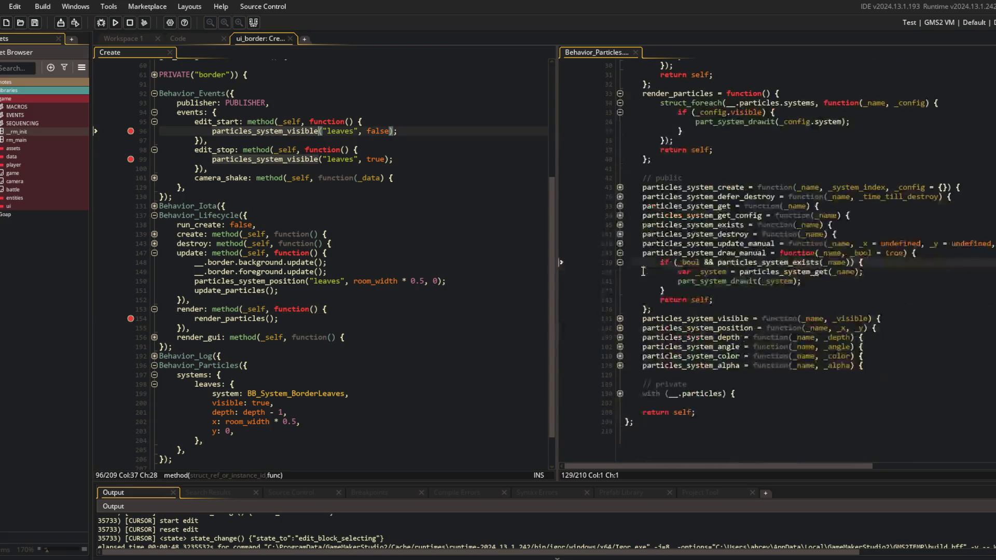
left_click(620, 324)
left_click(621, 335)
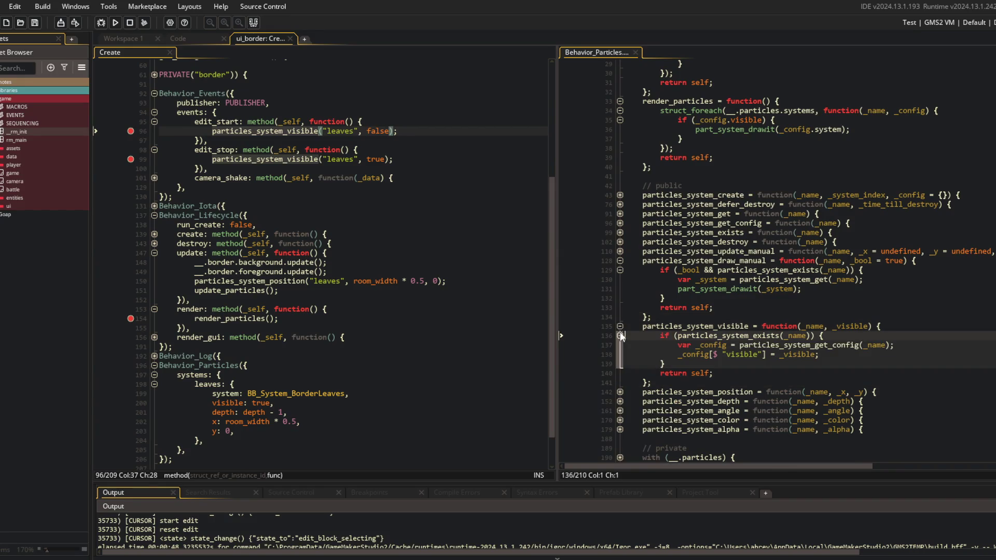
left_click(711, 345)
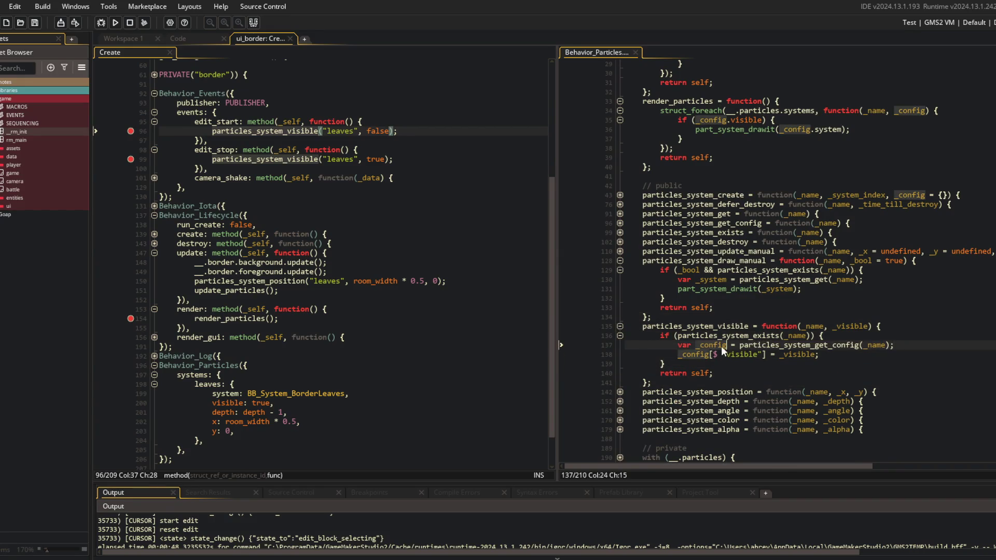
left_click(710, 355)
double_click(797, 355)
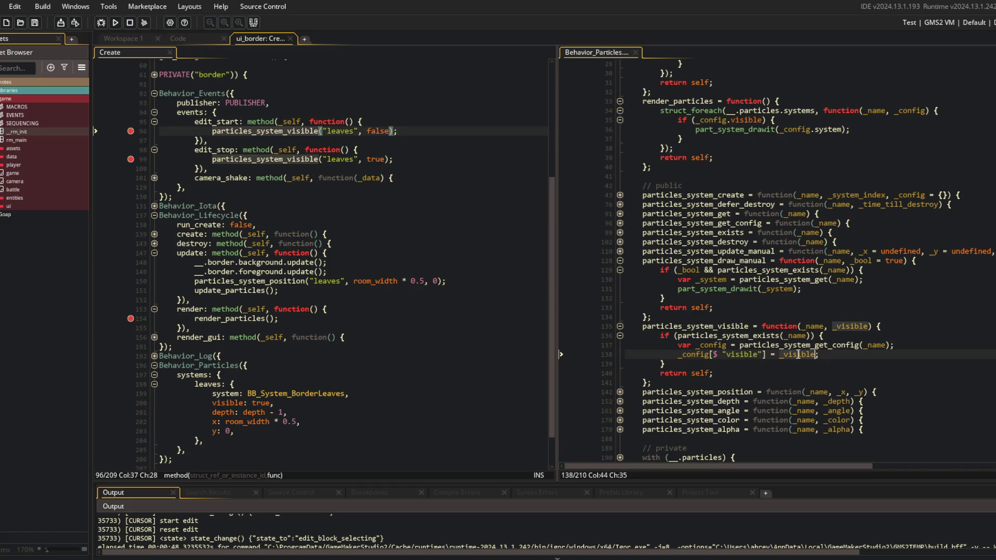
scroll(776, 302, "down", 2)
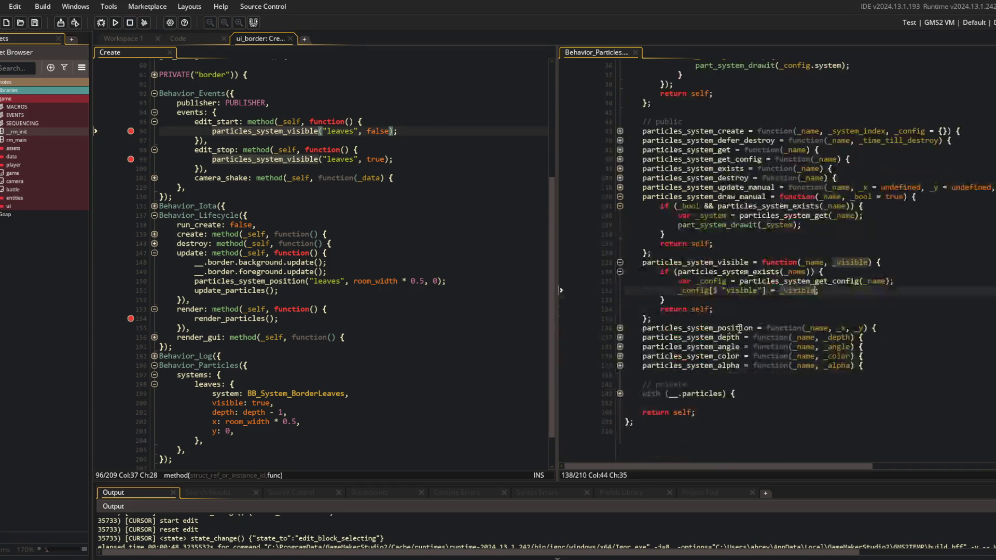
scroll(776, 303, "up", 2)
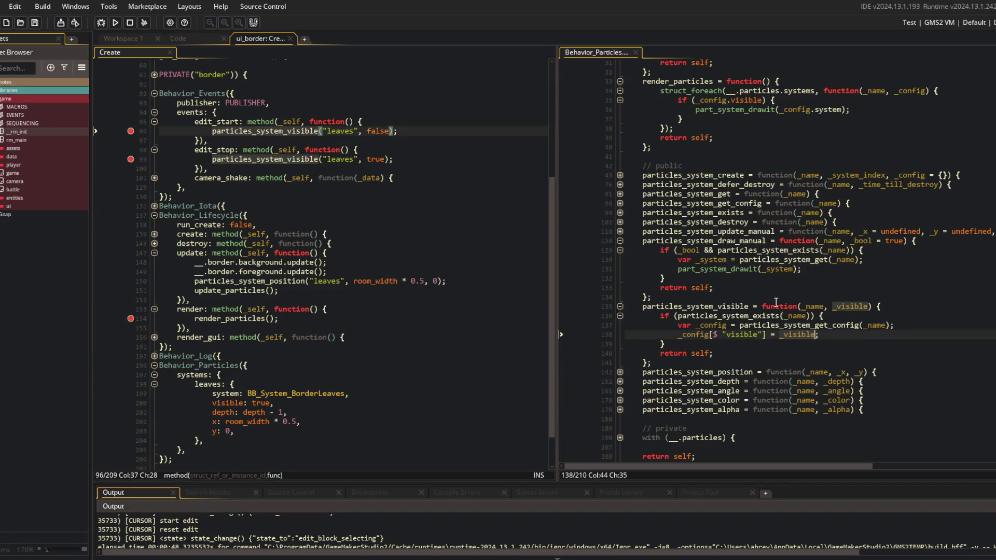
scroll(776, 303, "up", 6)
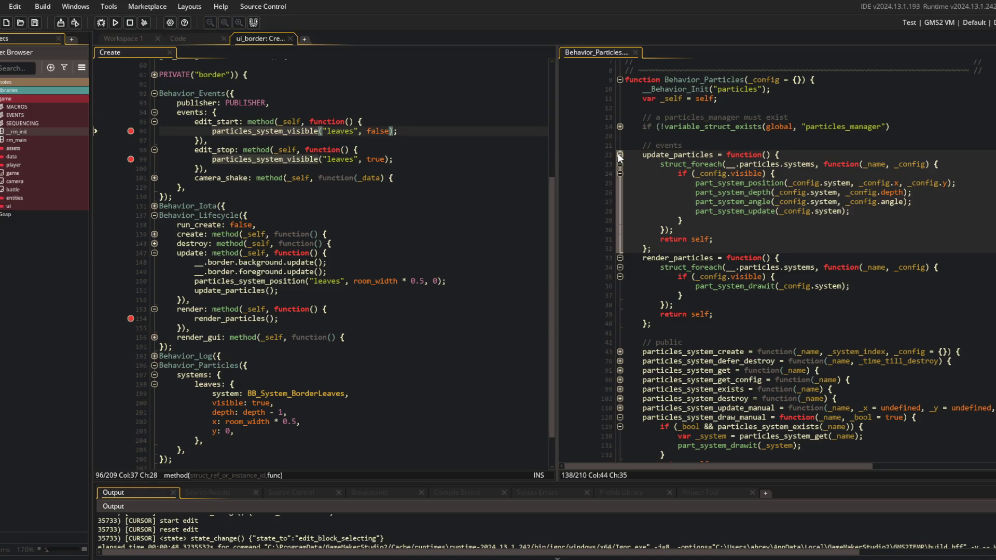
- Collapse update_particles and unfold the setup block, line 195, particles_system_create and its line 55 check
left_click(620, 158)
scroll(632, 417, "down", 5)
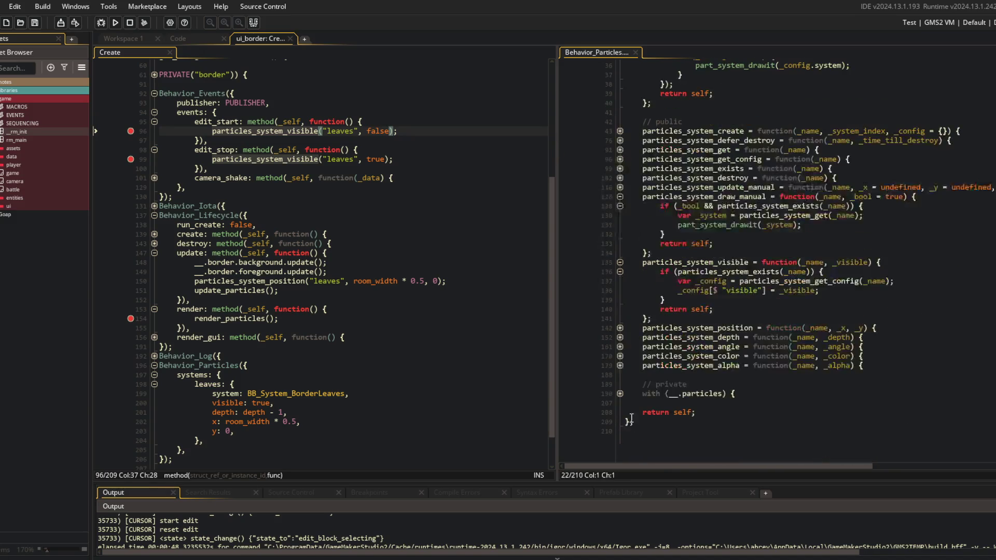
left_click(621, 394)
scroll(622, 387, "down", 2)
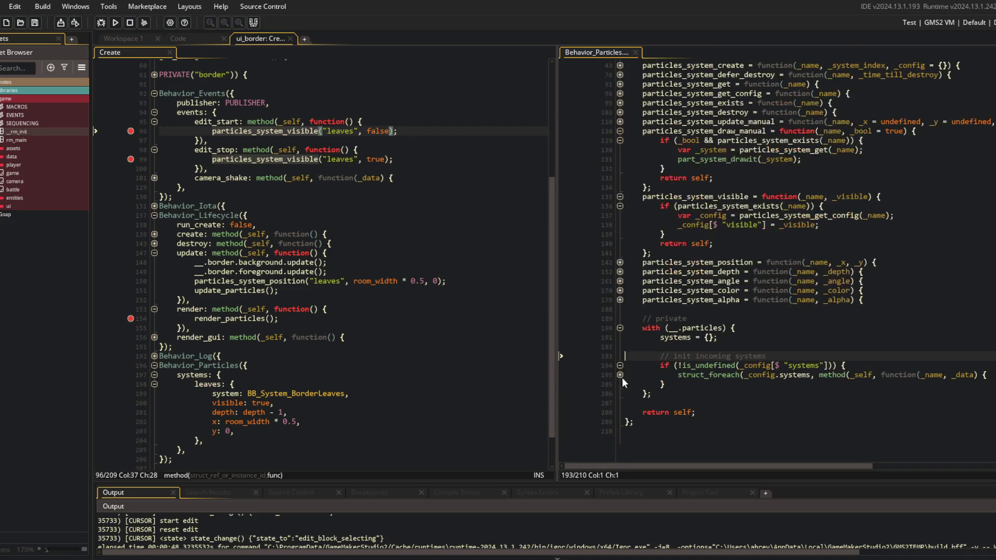
left_click(619, 374)
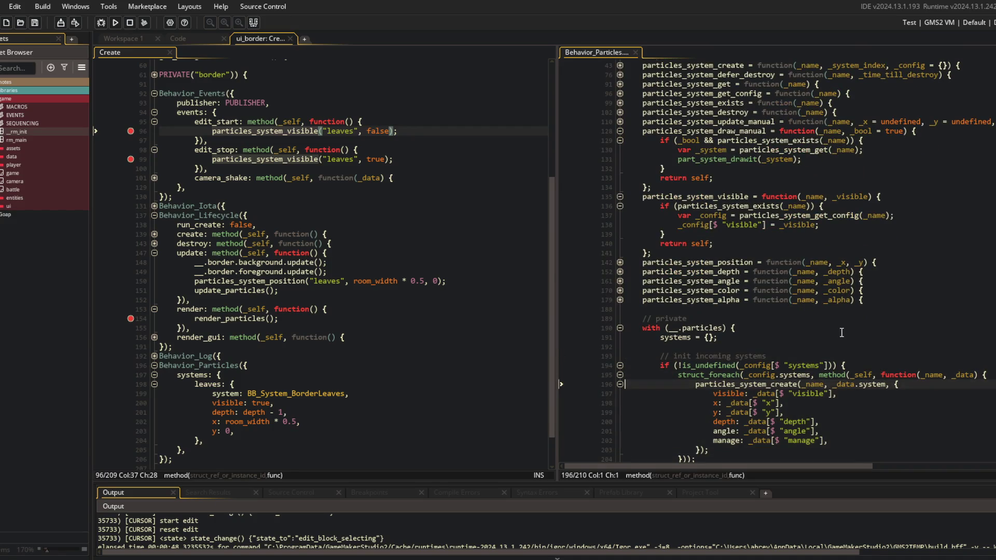
scroll(841, 333, "up", 5)
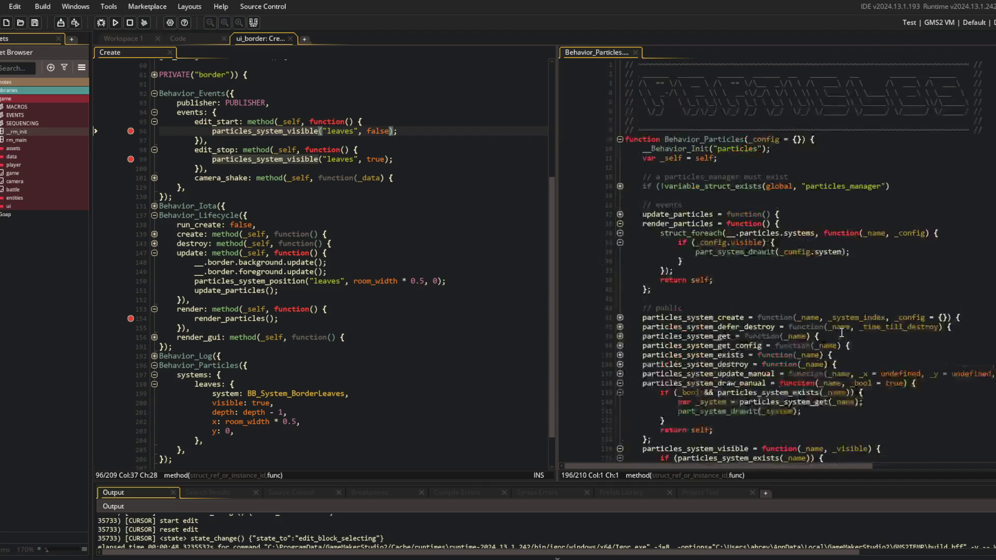
left_click(619, 322)
scroll(704, 398, "down", 3)
scroll(705, 397, "down", 1)
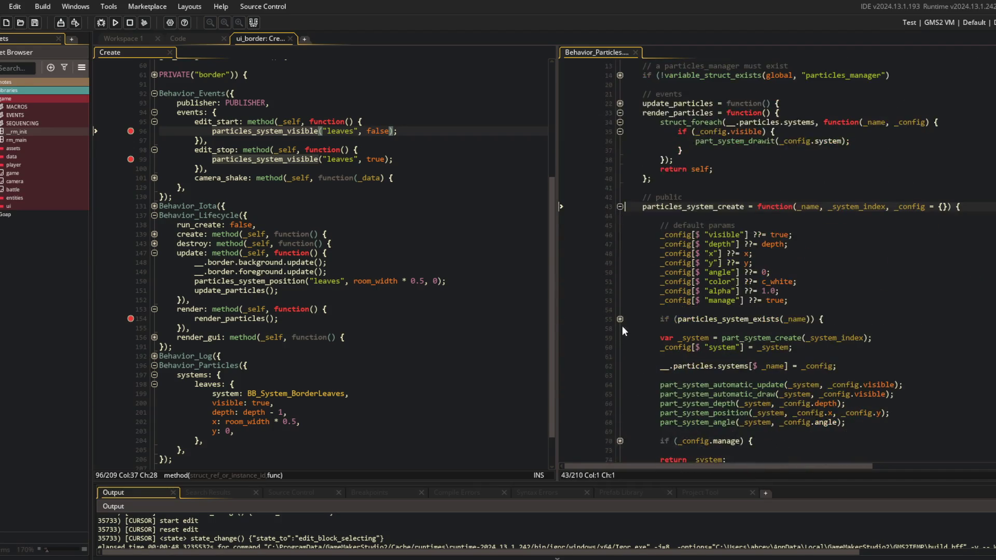
left_click(620, 318)
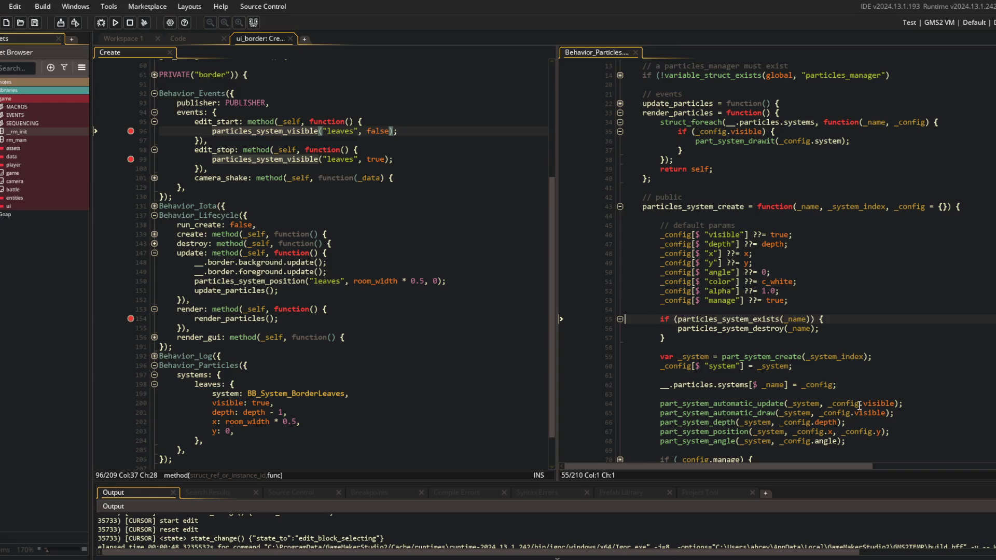
- Replace the _config.visible argument on line 64 with false for automatic update
left_click(901, 403)
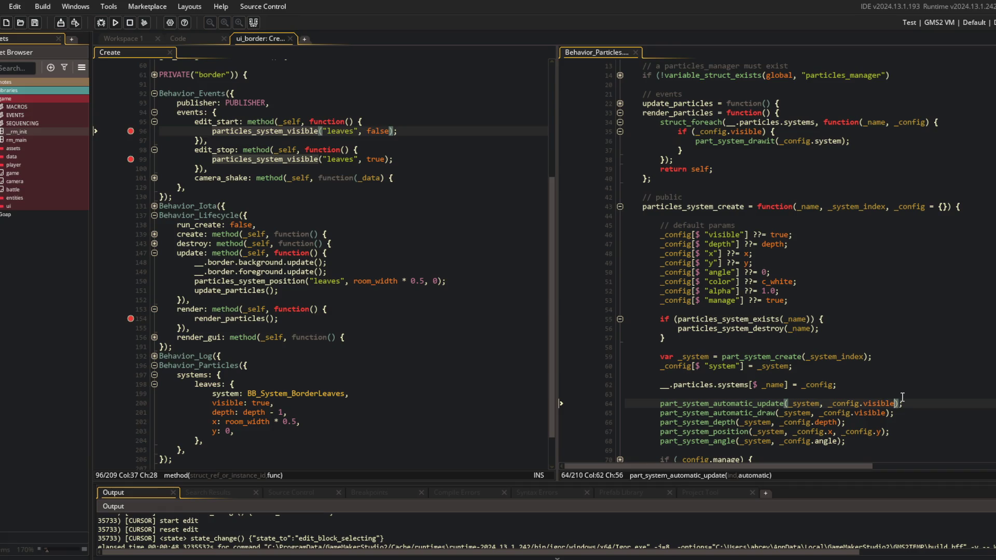
key("Delete")
key("Delete")
key("Delete")
key("BackSpace")
key("BackSpace")
key("BackSpace")
type("fak")
key("BackSpace")
type("l")
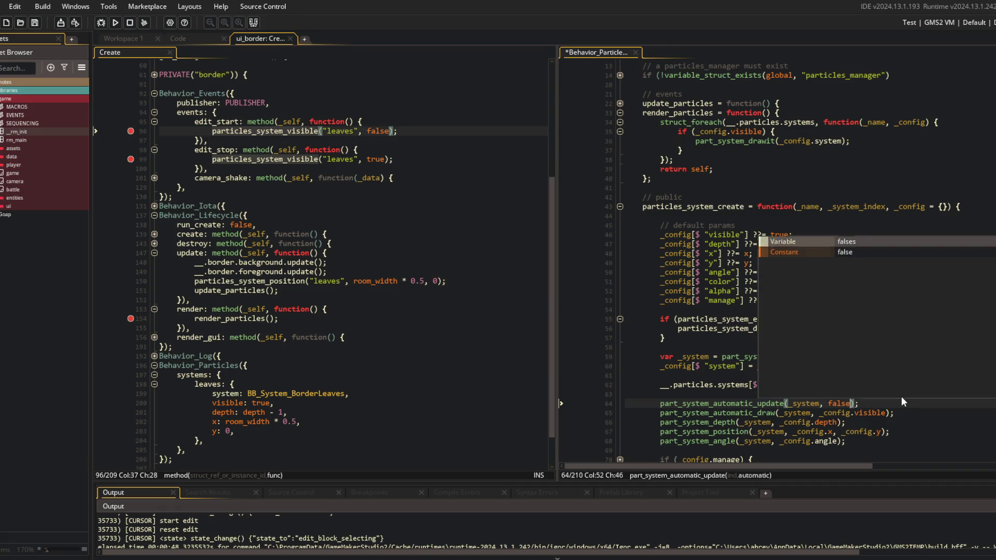
key("Tab")
- Set the line 65 automatic draw argument to false, fixing a mistyped attempt
key("Down")
key("End")
key("Left")
key("Left")
key("BackSpace")
key("BackSpace")
key("BackSpace")
type("f")
key("ctrl+BackSpace")
key("ctrl+f")
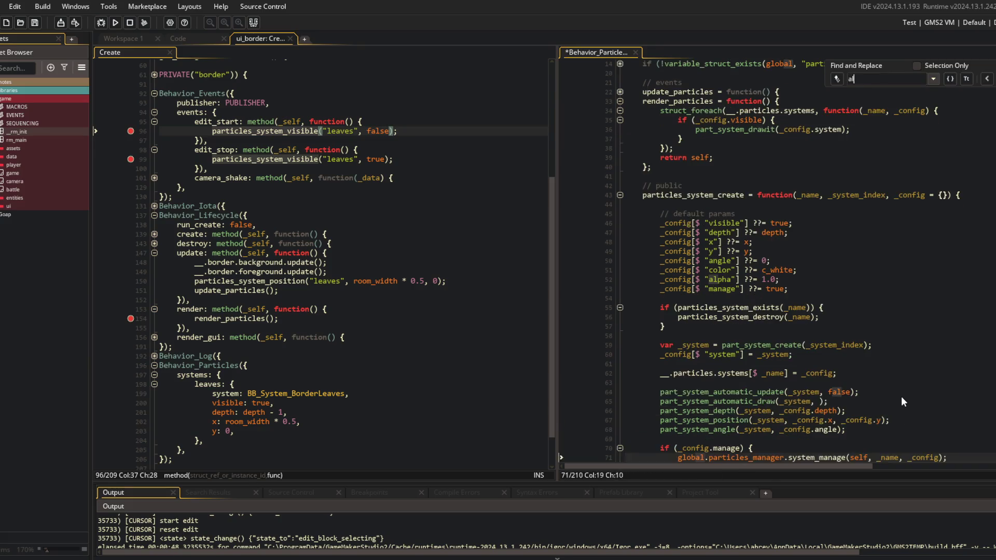
left_click(853, 407)
scroll(853, 407, "down", 5)
key("ctrl+z")
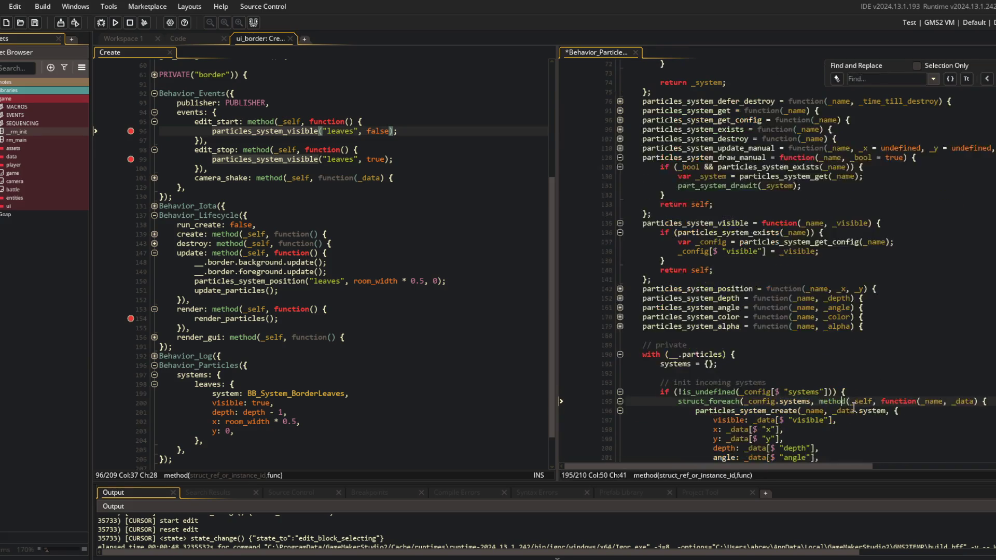
scroll(853, 407, "up", 5)
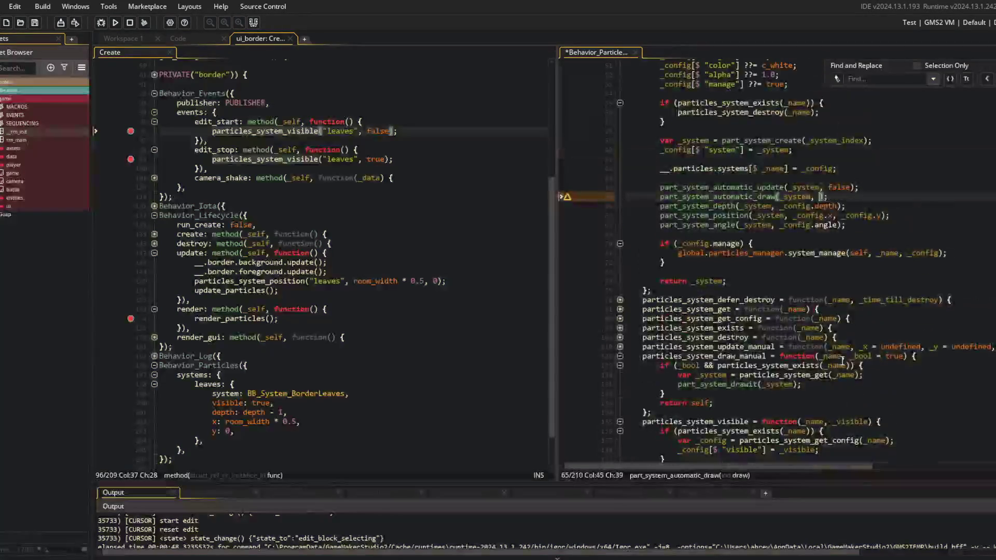
key("ctrl+BackSpace")
type("false")
- Save Behavior_Particles and clear the line 96 breakpoint in ui_border's Create event
key("ctrl+s")
left_click(751, 215)
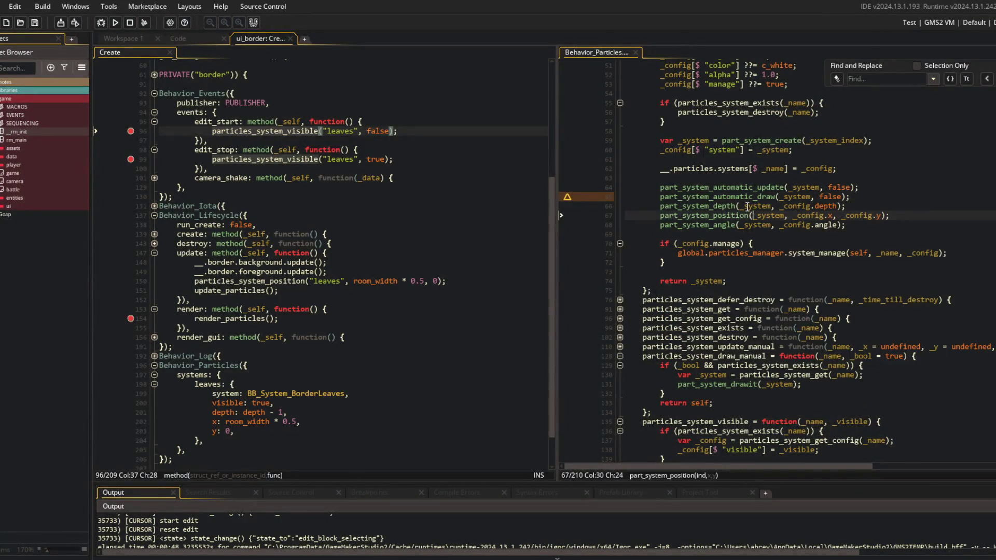
left_click(397, 140)
left_click(116, 26)
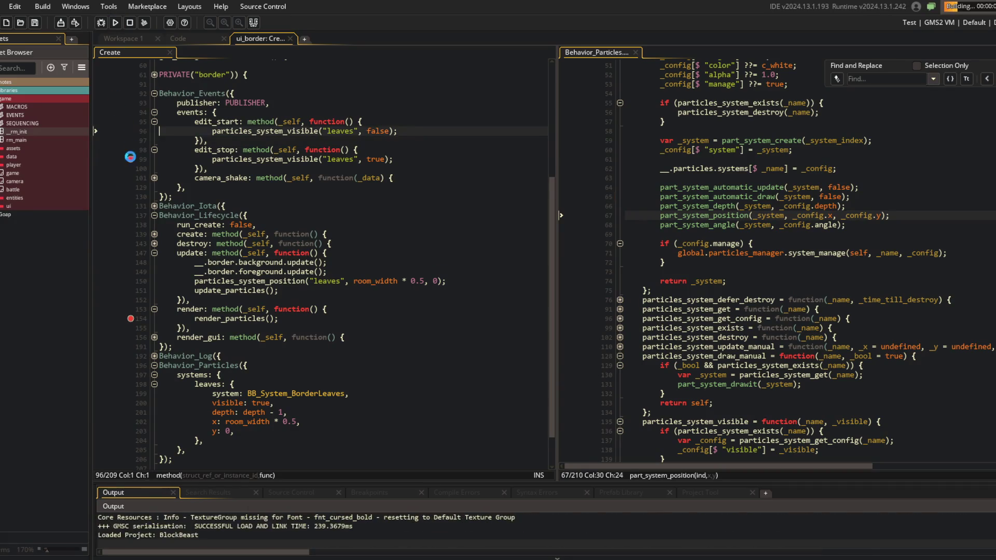
- Clear the breakpoints on lines 99 and 154 and start the game
left_click(130, 131)
left_click(131, 159)
left_click(131, 319)
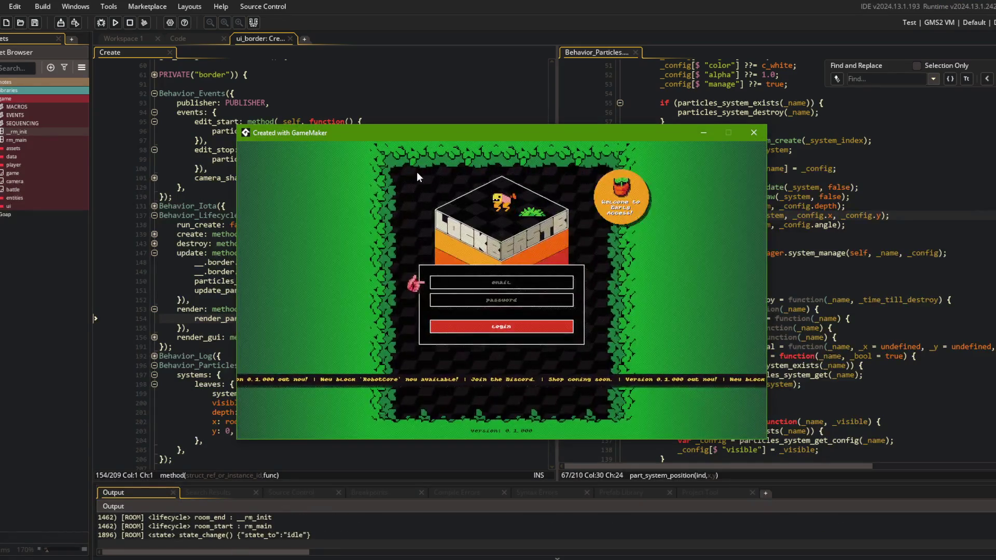
- Log in, choose My Beast 1, open its edit screen to check the leaves, then close the game
left_click(530, 327)
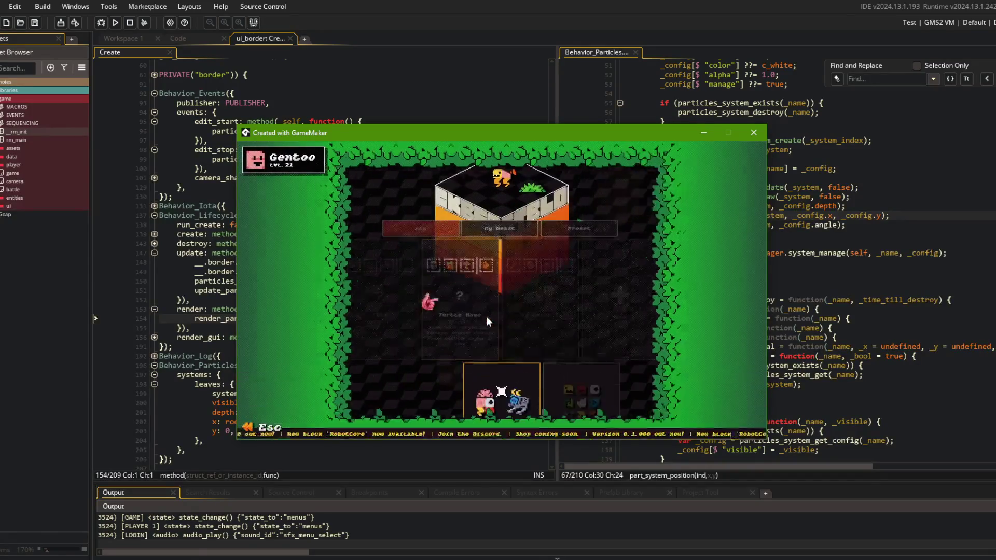
left_click(520, 383)
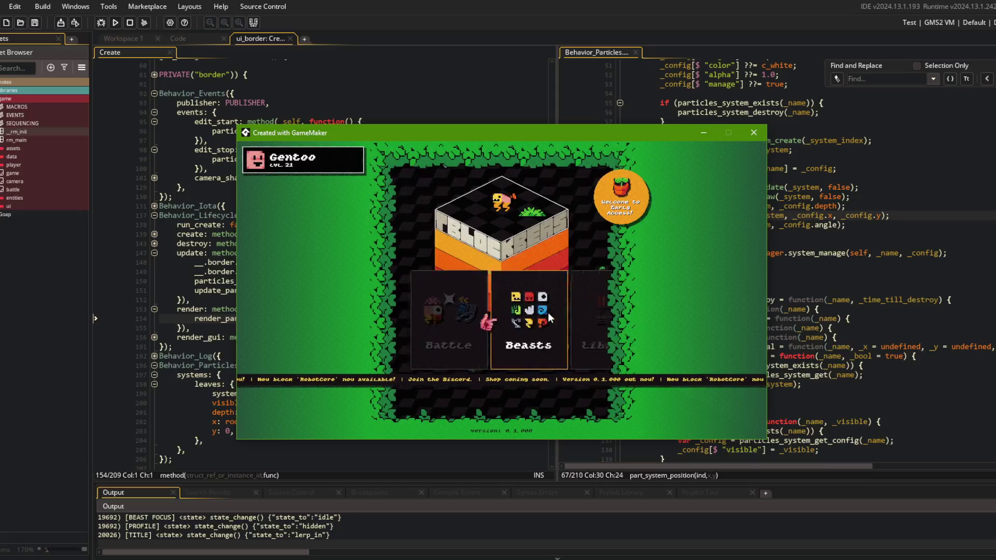
left_click(548, 312)
left_click(514, 319)
left_click(519, 373)
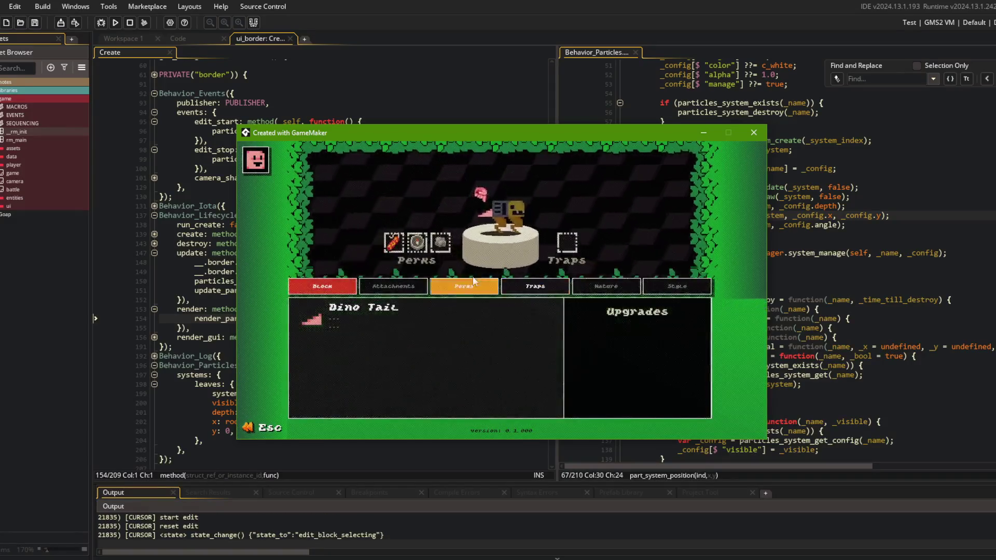
mouse_move(513, 203)
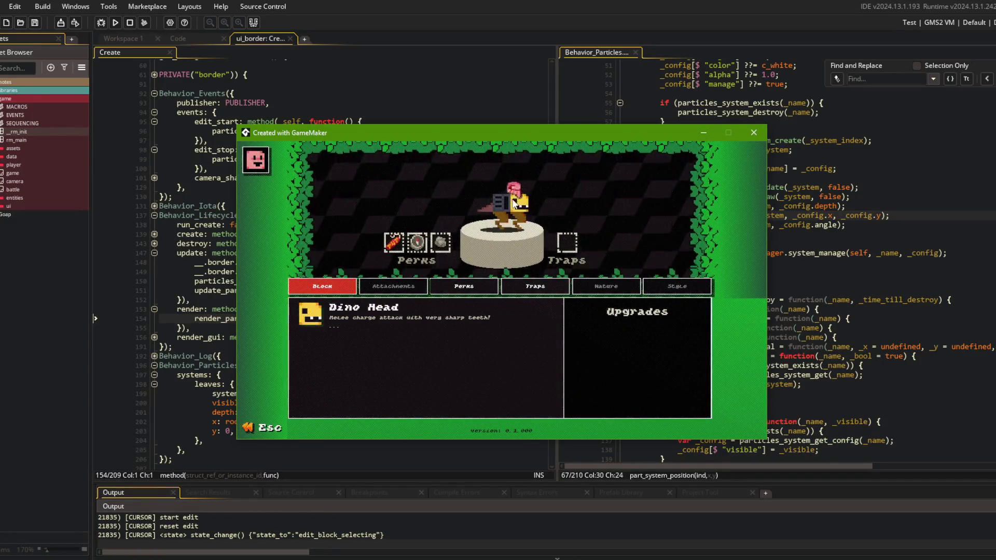
left_click(753, 132)
key("alt+Tab")
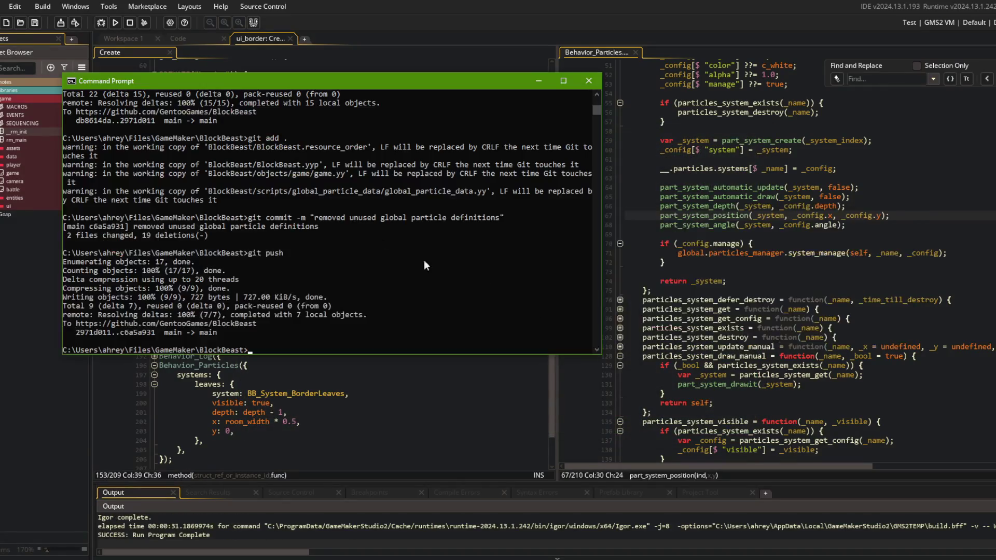
- Stage all changes and commit them as "hide particle leaves during editor"
type("git add .")
key("Return")
type("git com")
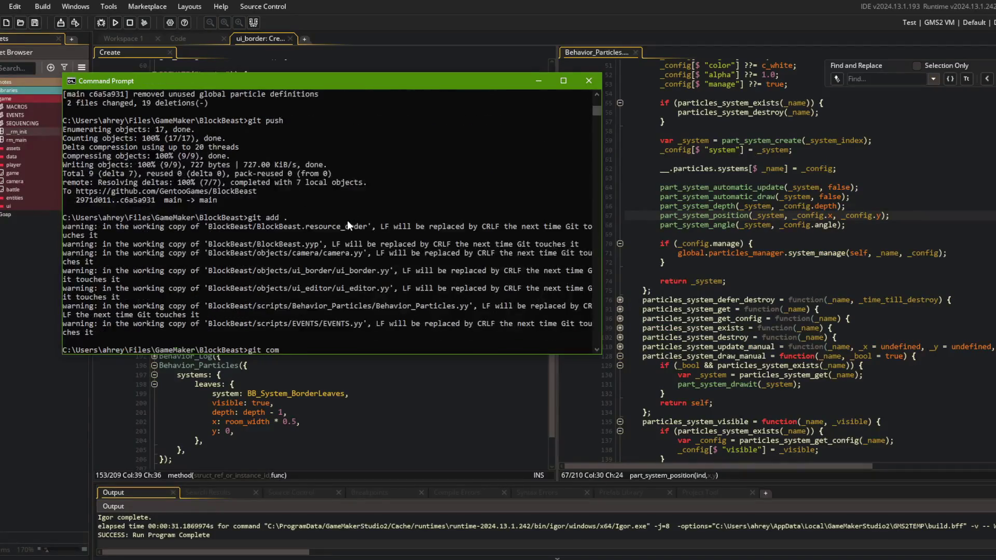
type("mit -m \"hide particle")
type(" leaves during ed")
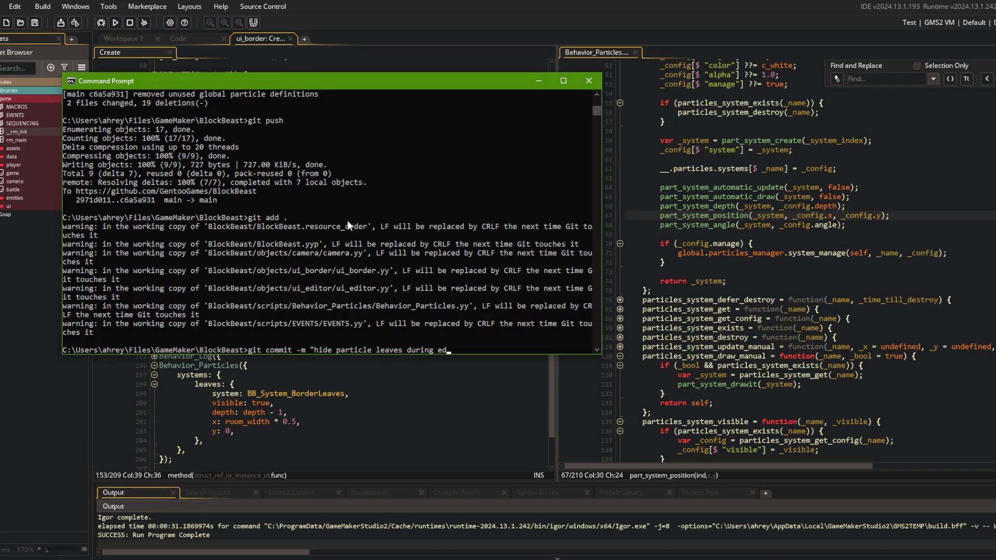
type("itor\"")
key("Return")
- Push the commit to the remote and start another GameMaker build
type("git push")
key("Return")
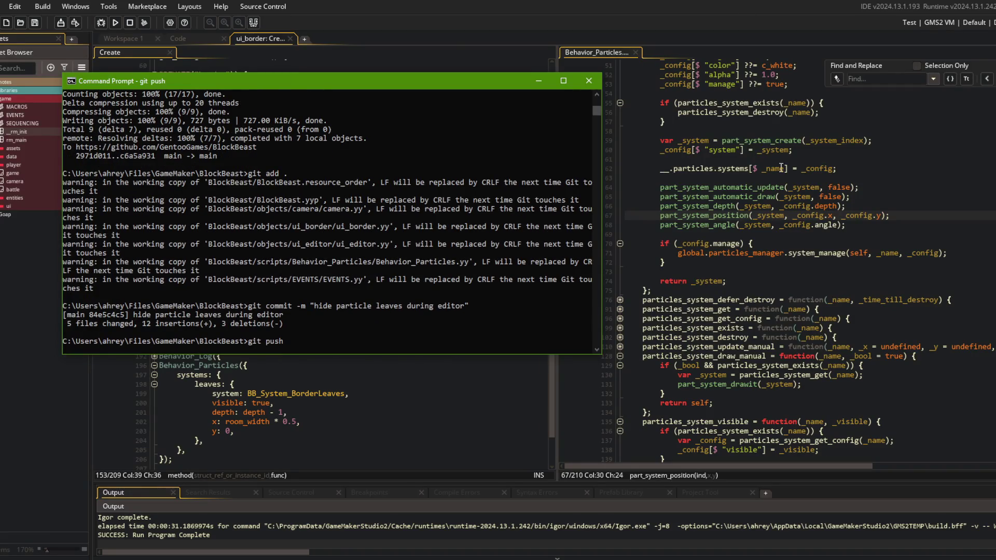
left_click(322, 149)
left_click(114, 22)
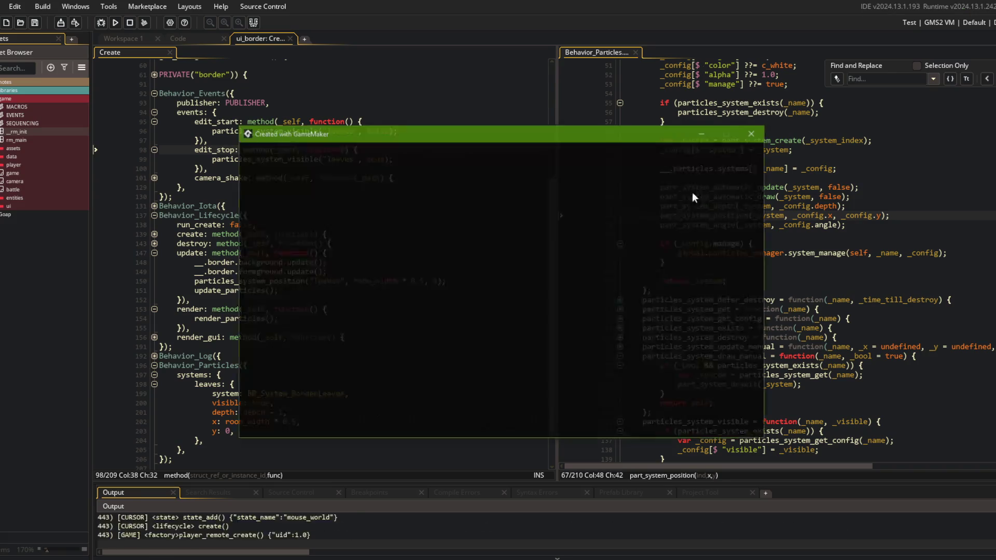
- Log in, open the Beasts block editor, then back out to the main menu
left_click(527, 321)
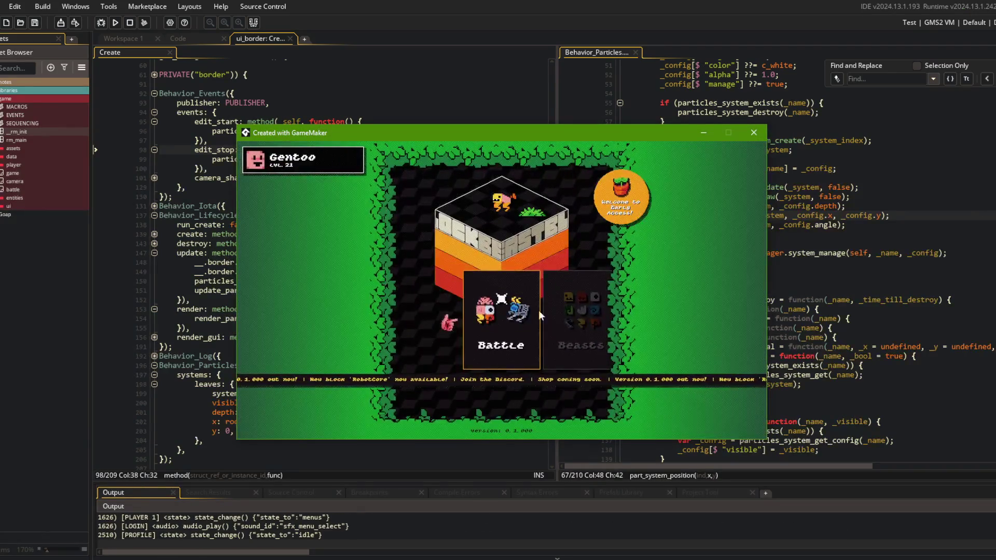
key("Right")
key("Return")
key("Return")
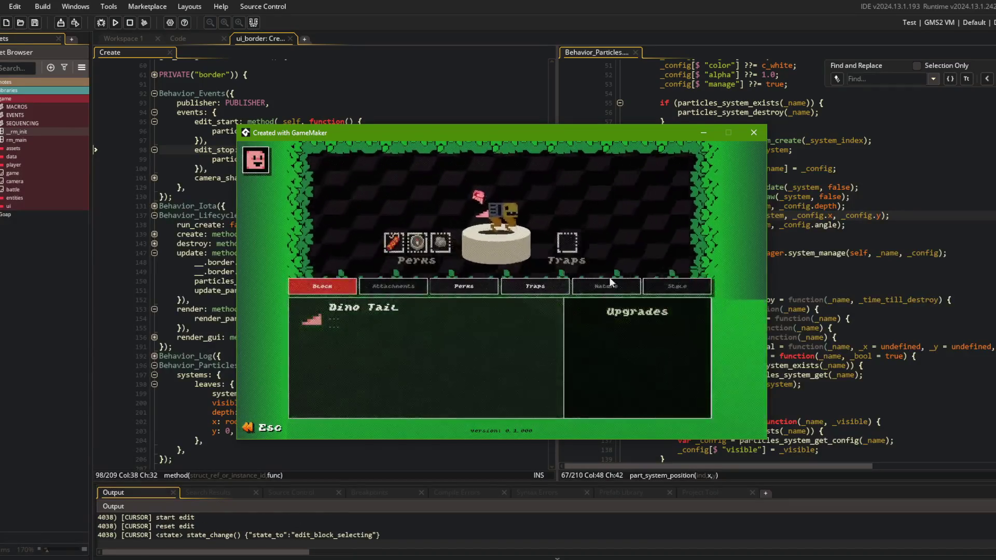
key("Escape")
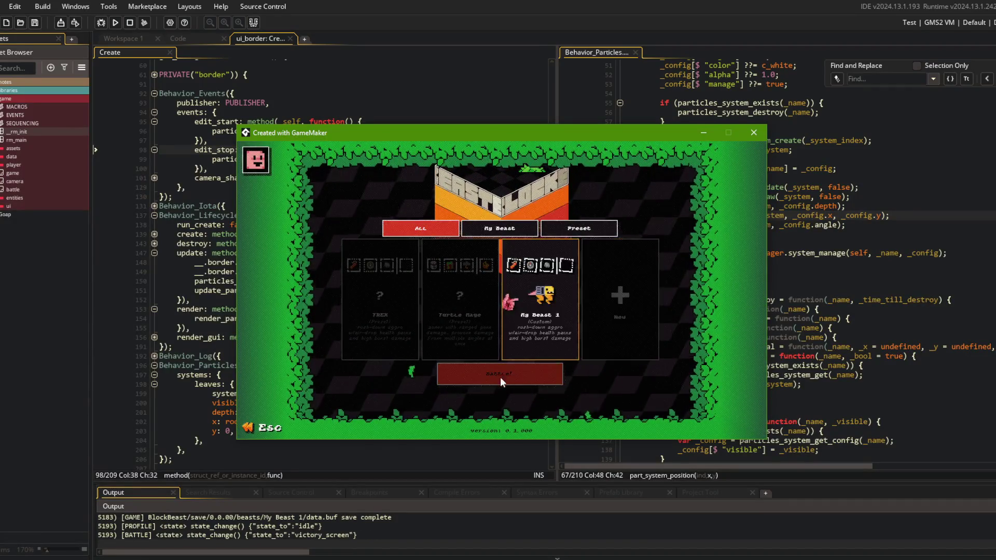
key("Escape")
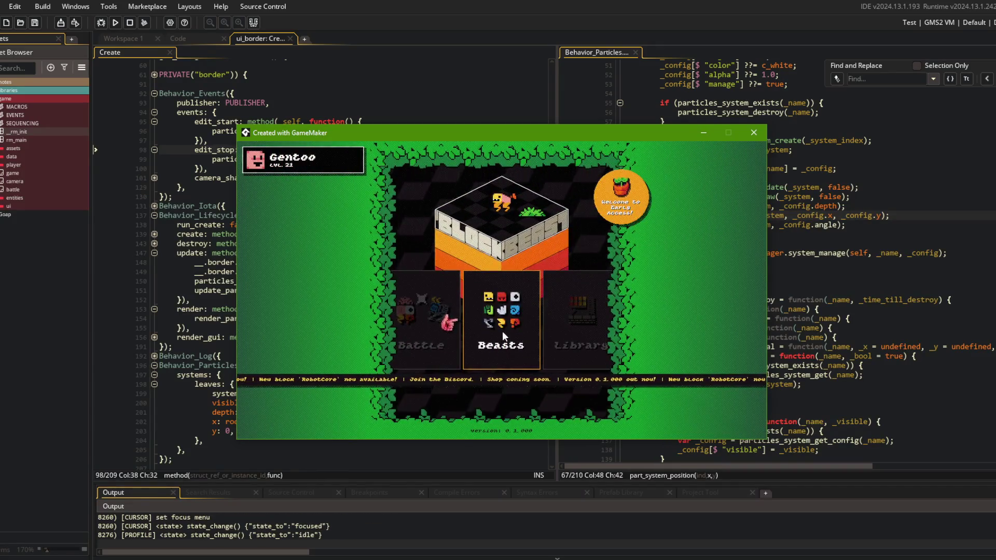
- Close the game window and start an asset search from the Create event code
left_click(752, 133)
left_click(241, 102)
key("ctrl+t")
type("seque")
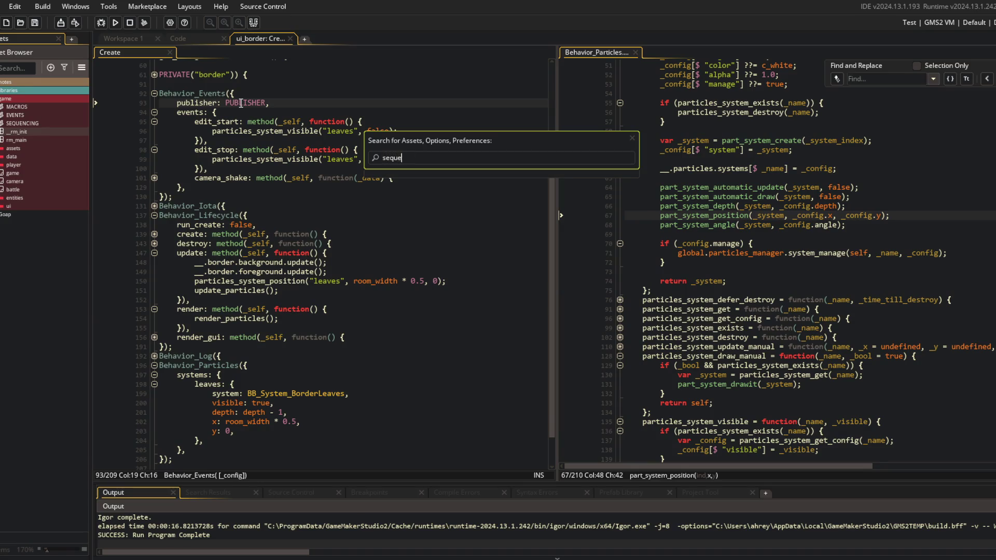
- Open SEQUENCING.gml and read the camera.set_preset call in Sequence_DebugToEditor
type("nc")
key("Return")
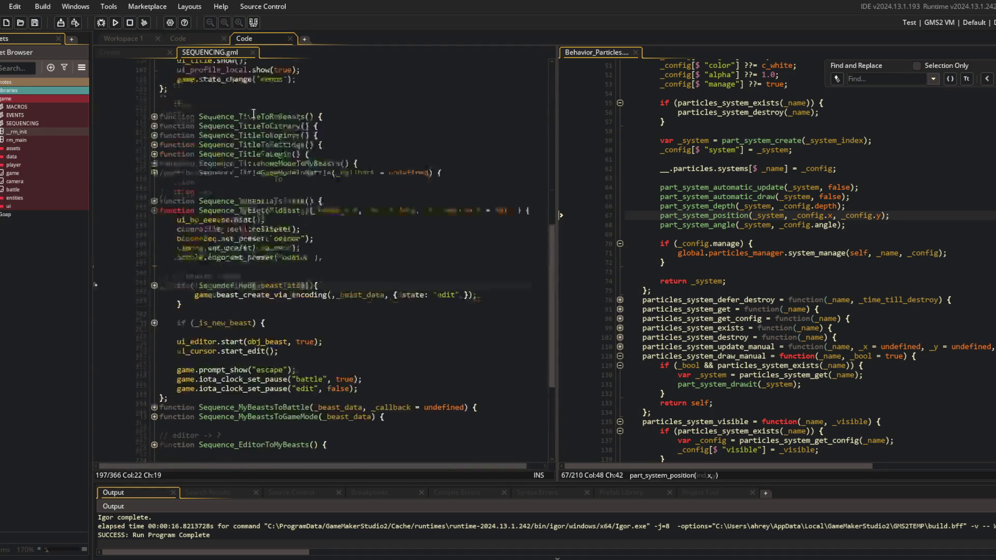
scroll(253, 113, "up", 15)
left_click(374, 230)
scroll(314, 240, "down", 2)
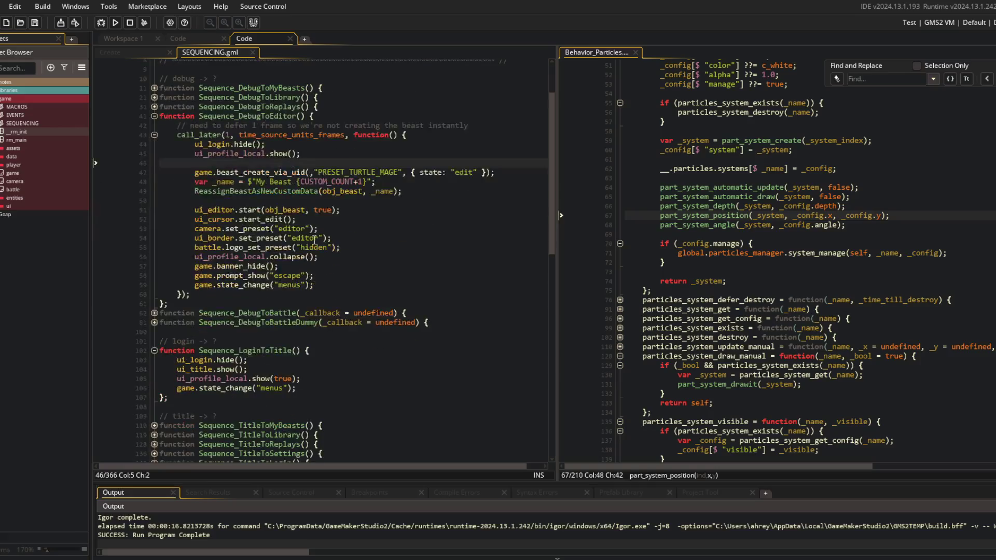
key("Down")
key("Down")
key("Down")
key("Down")
key("Down")
key("Up")
key("Home")
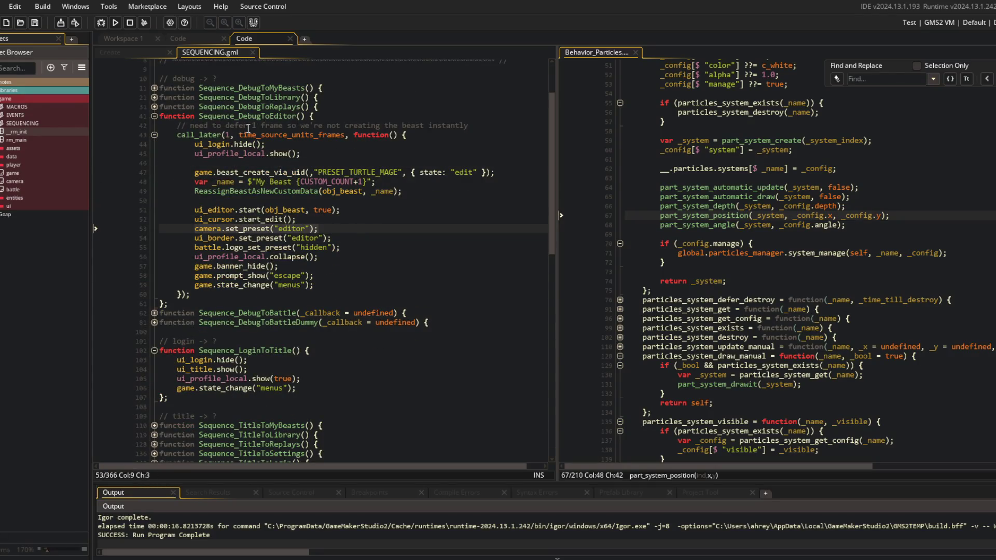
- Fold the DebugToEditor, LoginToTitle and MyBeastsToEditor functions and unfold Sequence_MyBeastsToTitle
left_click(154, 116)
left_click(149, 164)
left_click(154, 163)
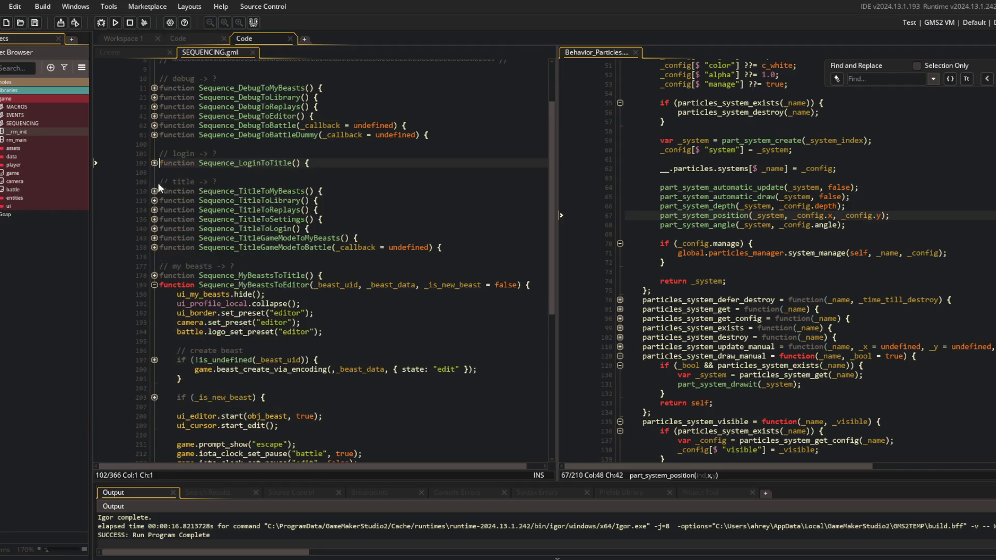
left_click(154, 285)
left_click(290, 265)
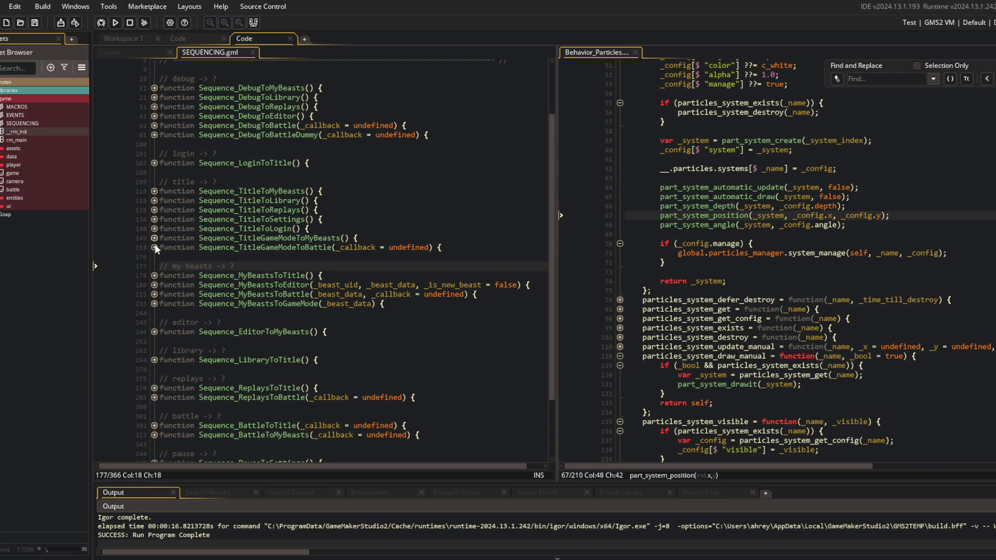
left_click(155, 275)
- Insert camera.set_preset("title"); above game.banner_show() and save the script
left_click(345, 320)
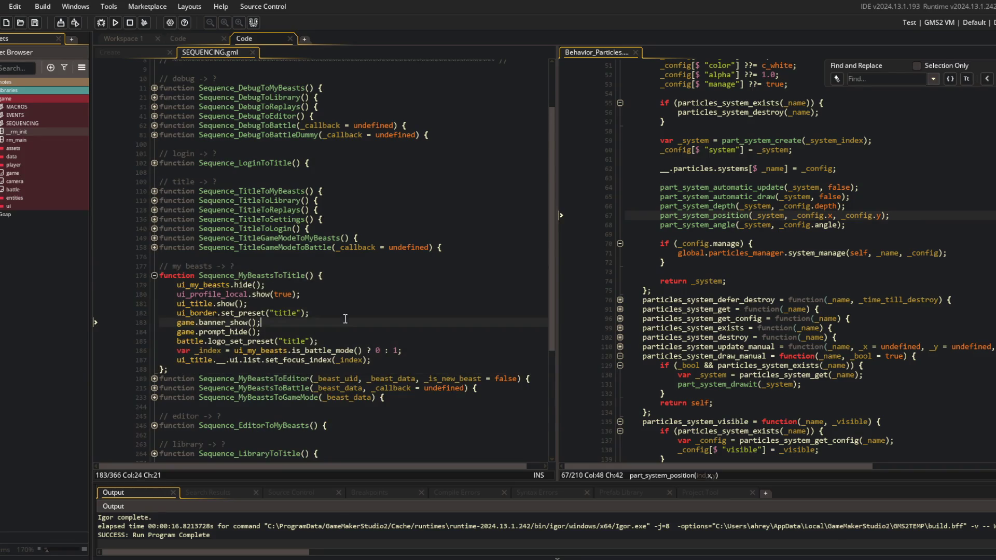
key("Home")
key("Return")
key("Up")
type("camera.set_preset(\"t")
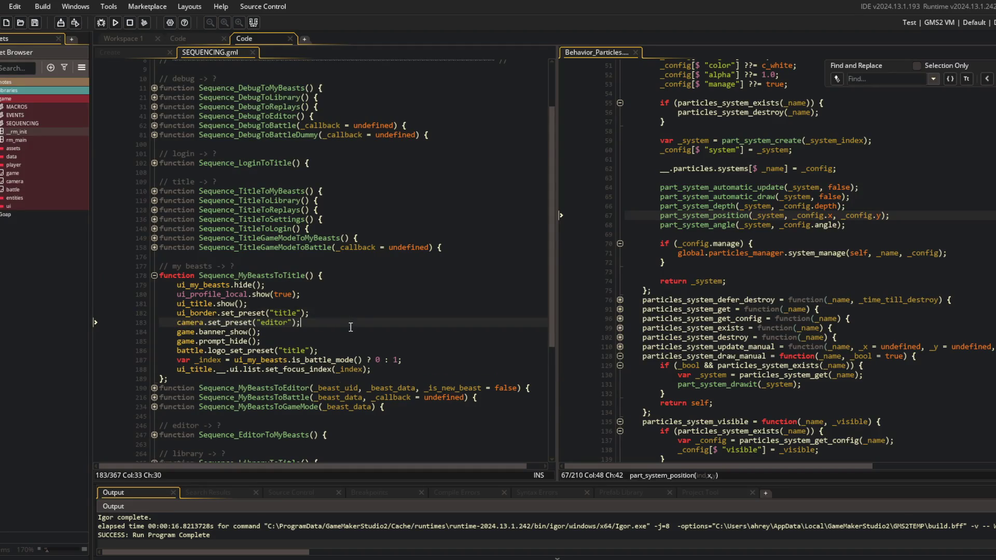
type("itle")
key("Home")
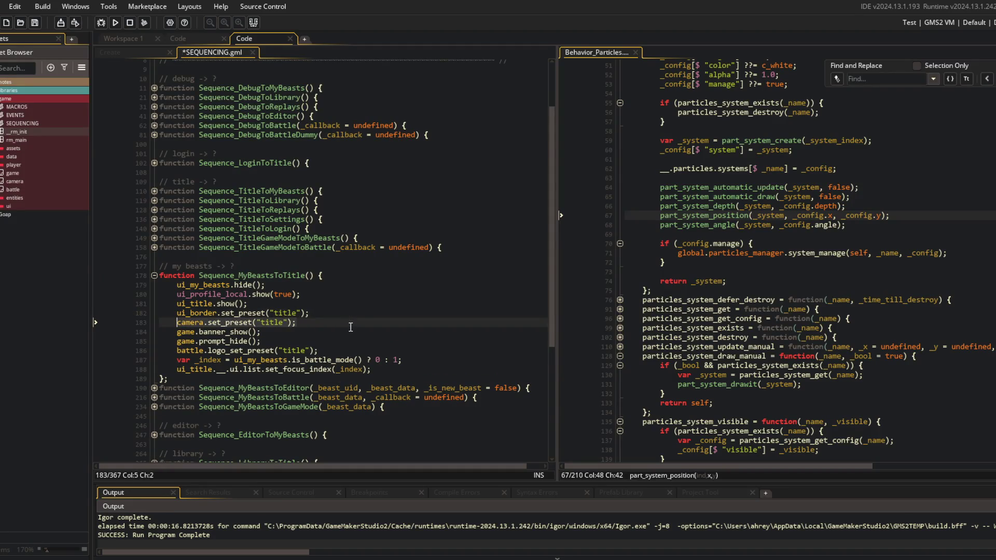
key("ctrl+s")
scroll(351, 327, "down", 2)
key("alt+Tab")
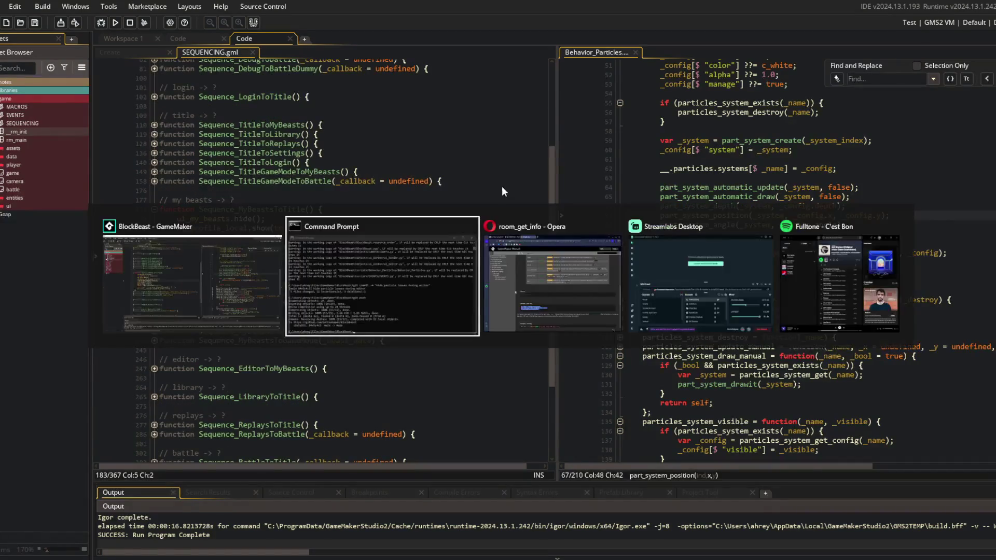
- Add C'est Bon to the Block Beast and ideogames playlists in Spotify
left_click(802, 266)
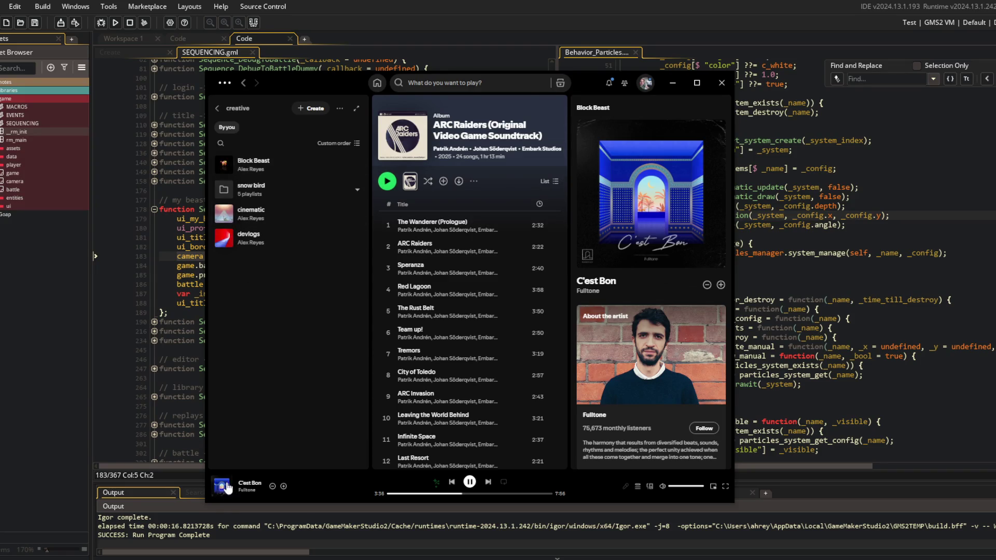
left_click_drag(222, 488, 293, 166)
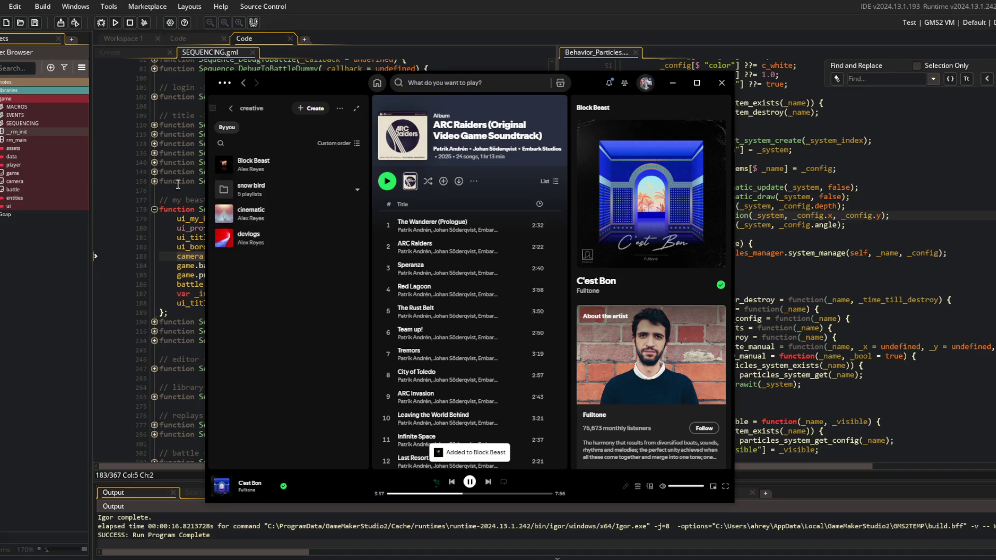
left_click(232, 110)
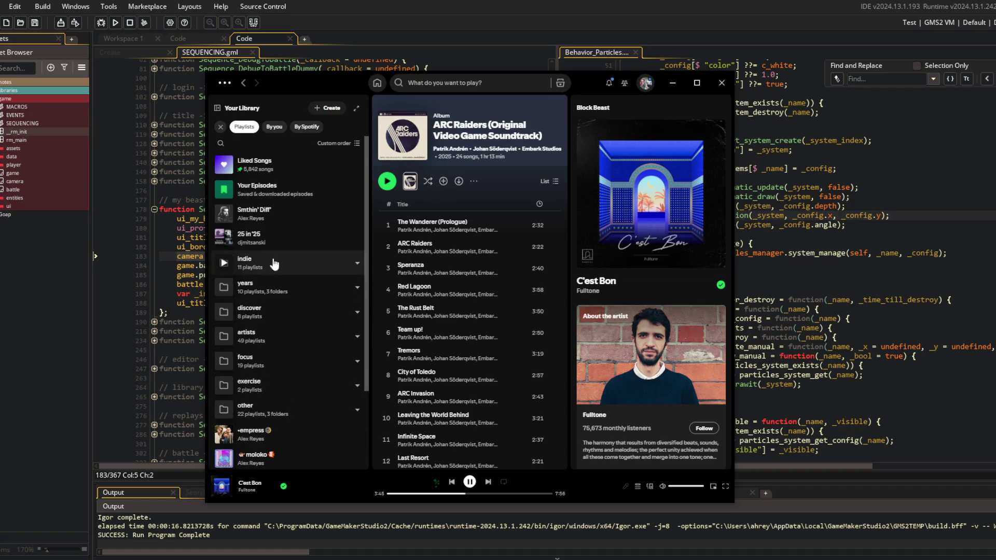
left_click(271, 361)
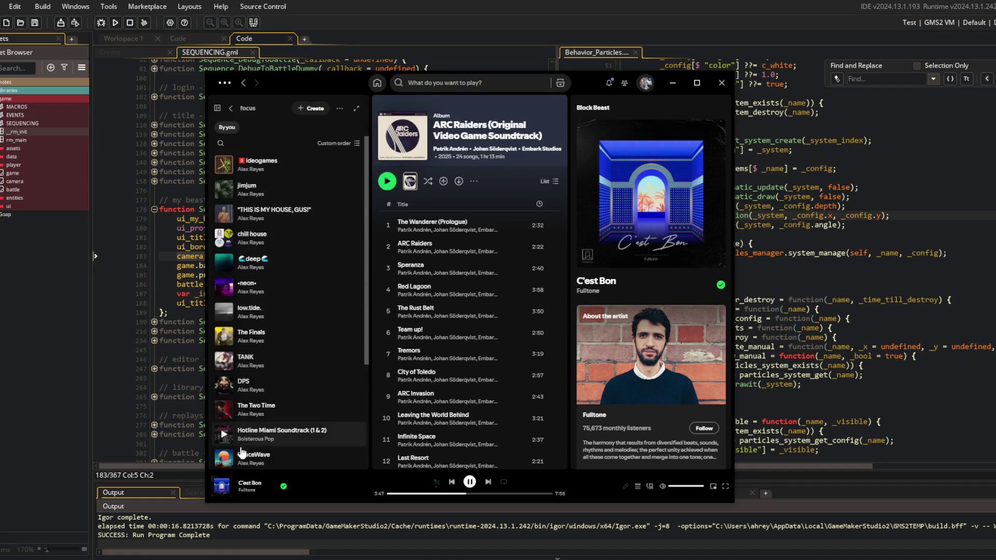
mouse_move(249, 484)
left_mouse_down()
mouse_move(283, 172)
mouse_move(239, 165)
left_mouse_up()
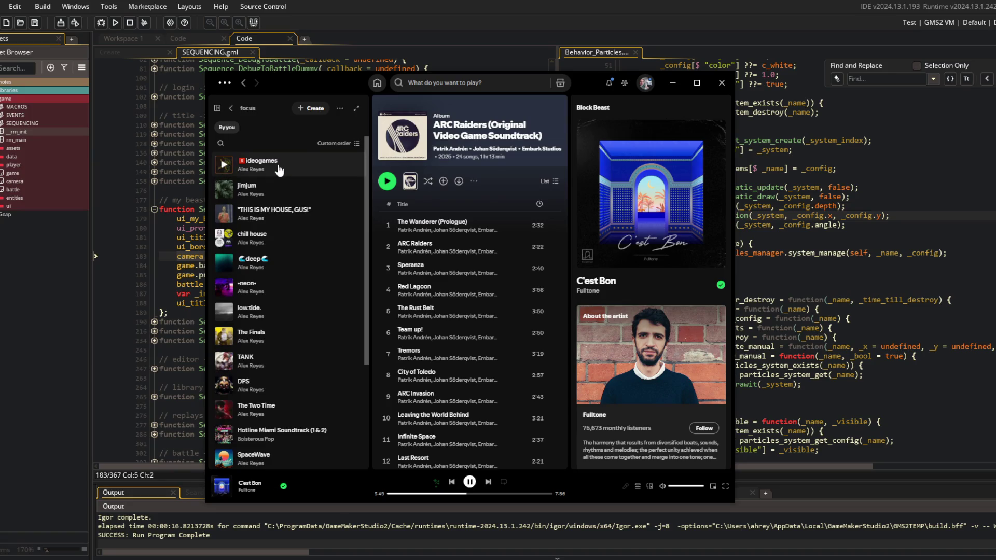
- Browse Fulltone's discography, viewing albums and then singles and EPs
left_click(247, 490)
scroll(503, 290, "down", 5)
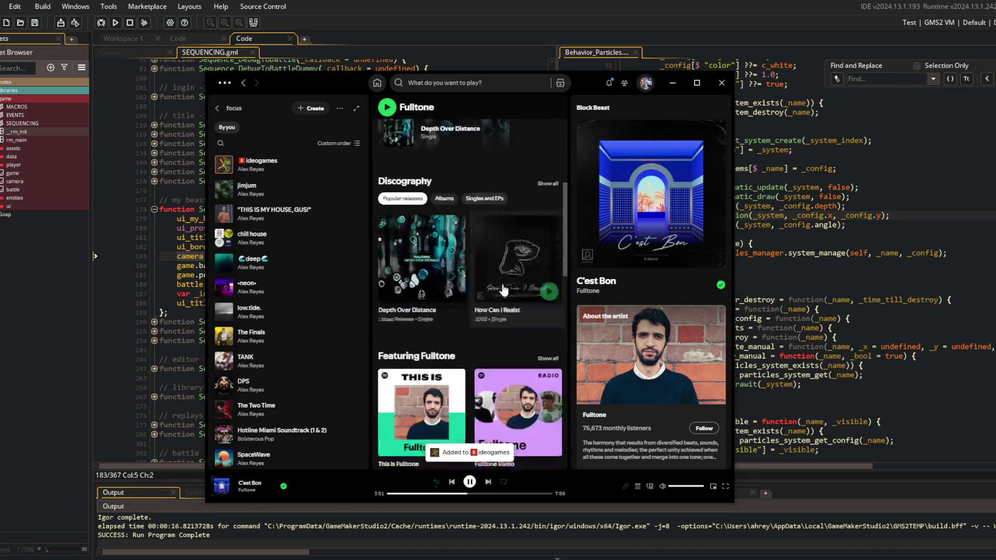
scroll(503, 291, "up", 1)
left_click(444, 228)
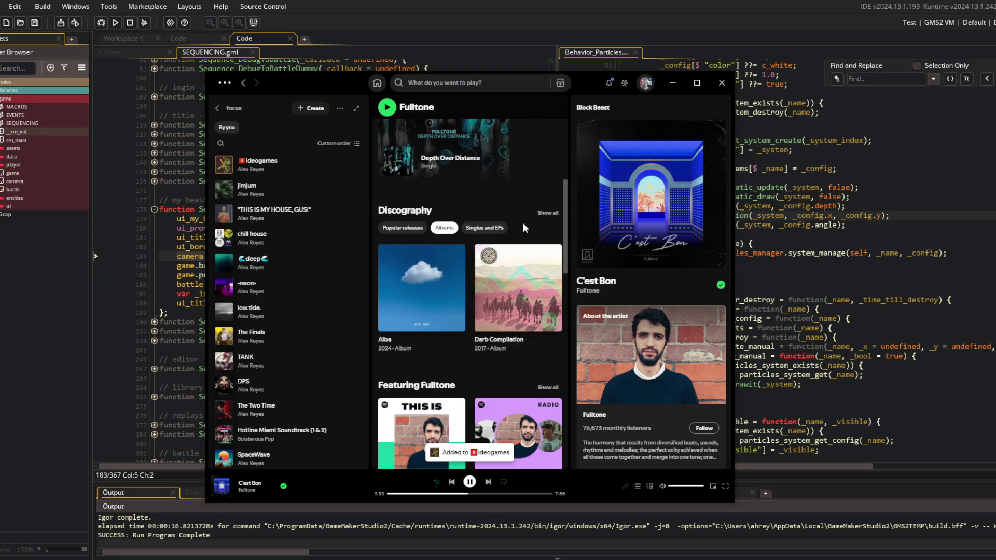
left_click(547, 213)
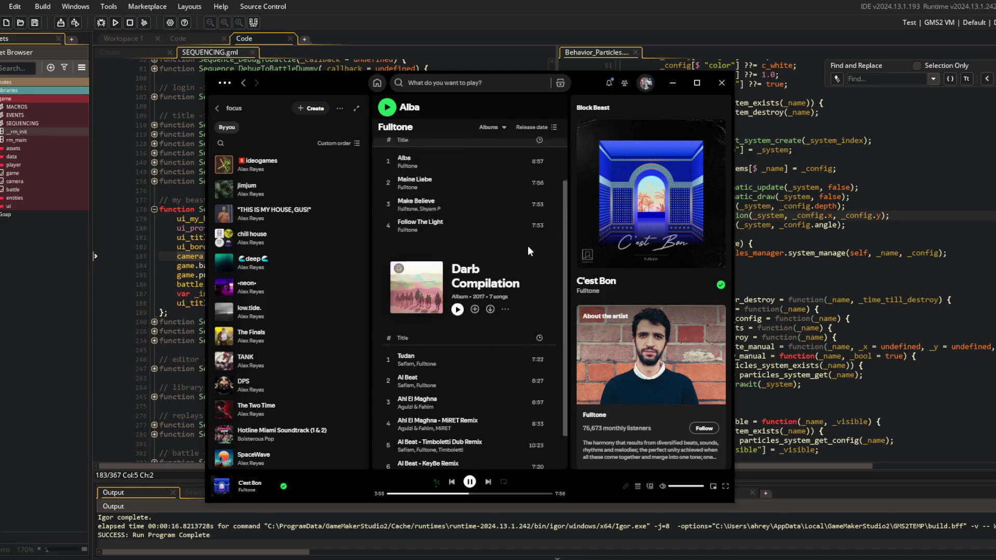
scroll(498, 217, "up", 2)
left_click(490, 127)
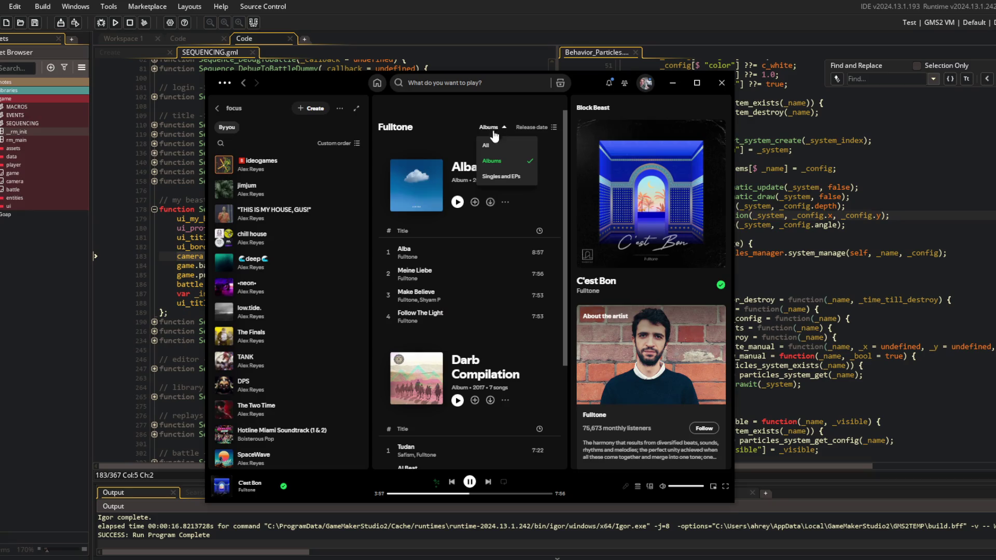
left_click(495, 177)
scroll(461, 173, "down", 10)
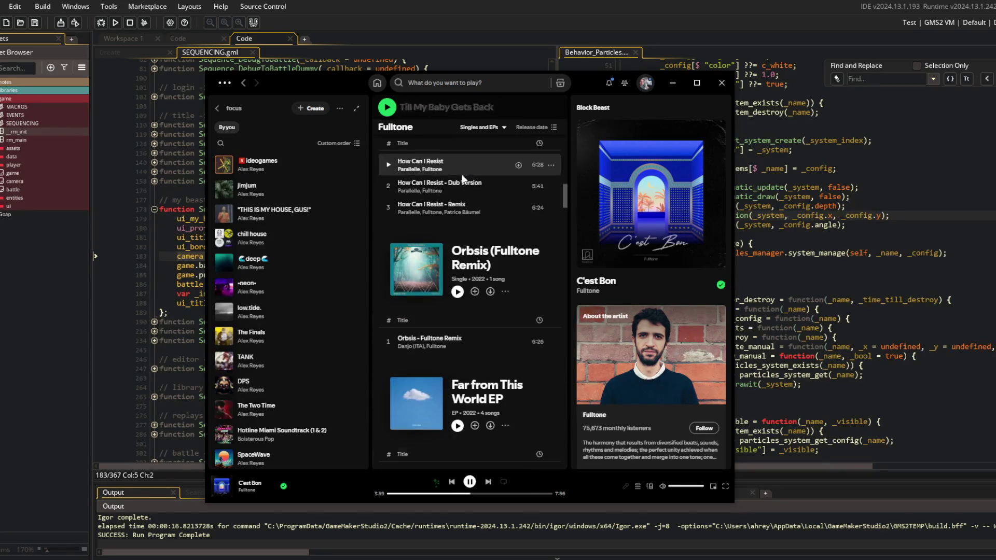
scroll(462, 174, "down", 15)
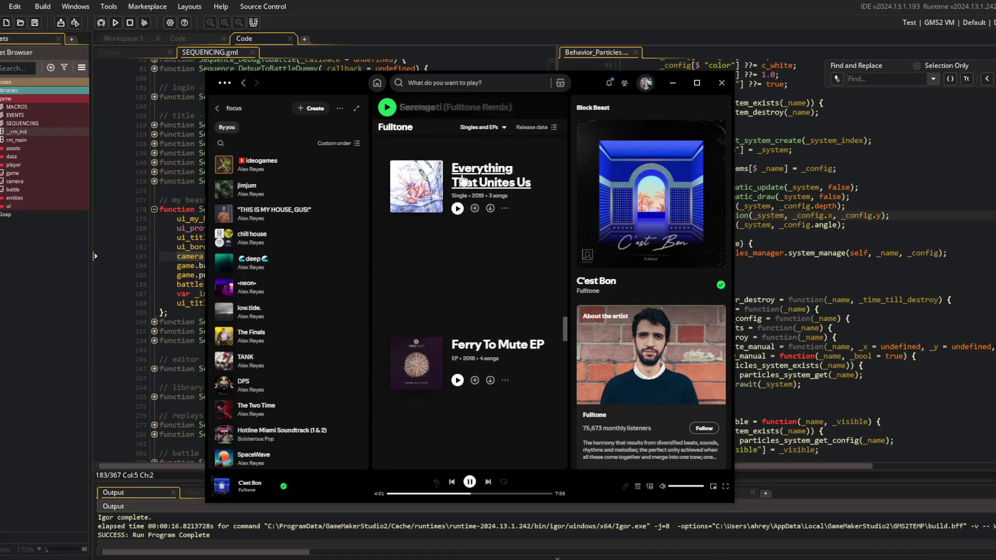
scroll(461, 173, "down", 15)
- Search "cult of the lamb", look through the Cult of the Lamb soundtrack album, then minimize Spotify
left_click(490, 83)
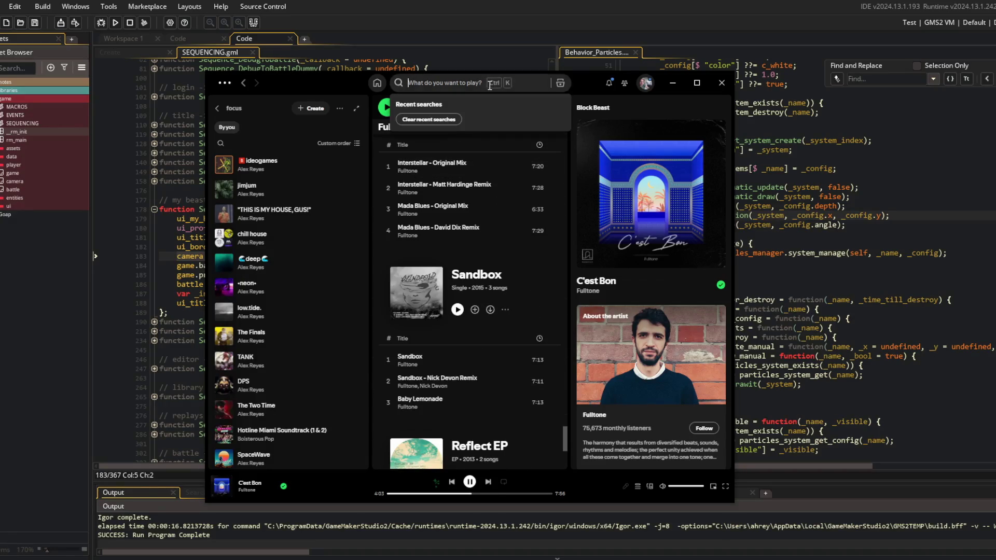
type("cult of the lamb")
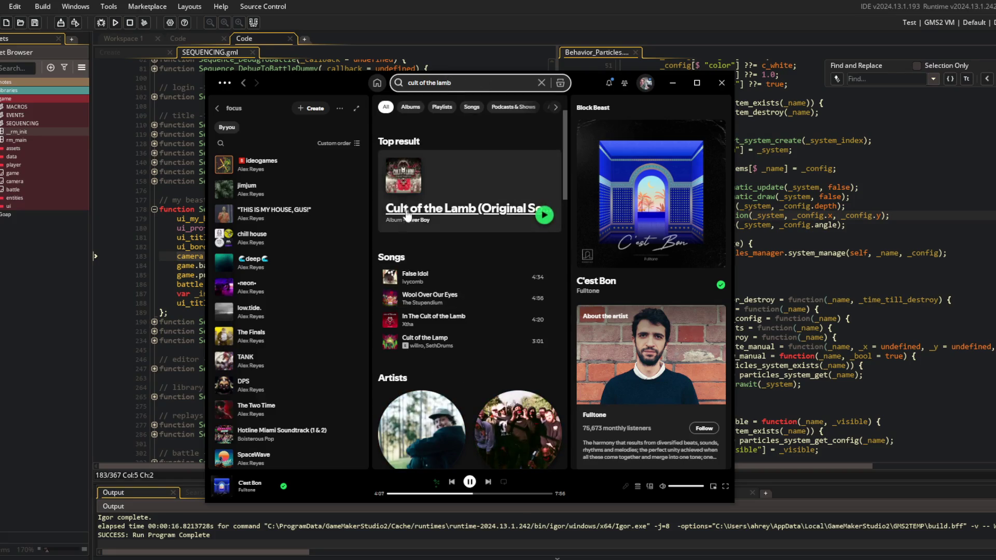
left_click(438, 197)
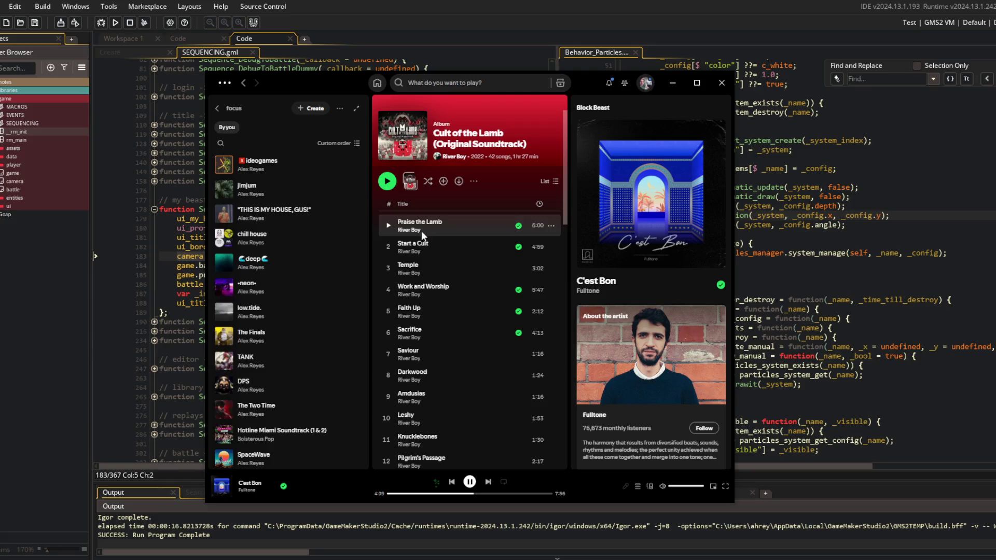
scroll(440, 312, "down", 10)
scroll(440, 308, "down", 5)
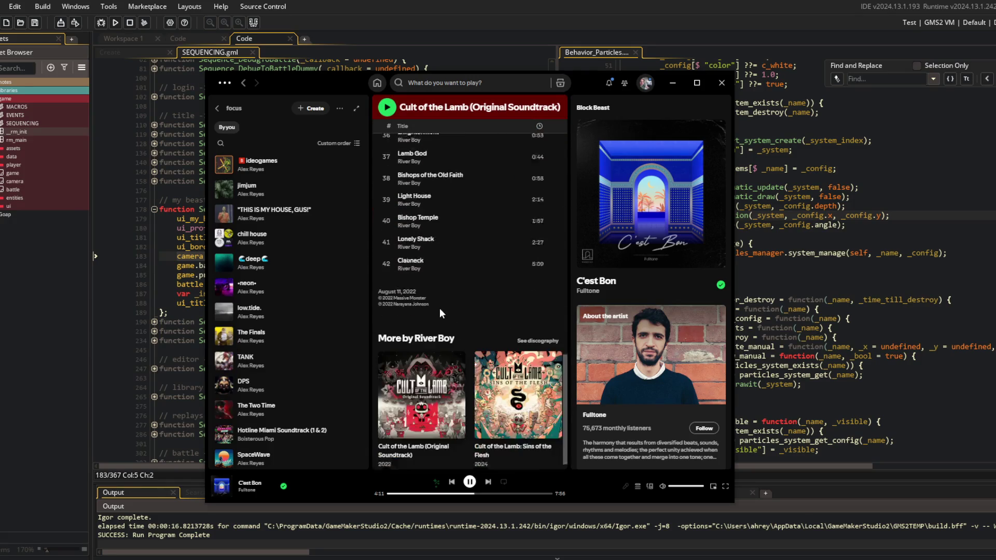
scroll(440, 308, "up", 5)
scroll(440, 308, "up", 10)
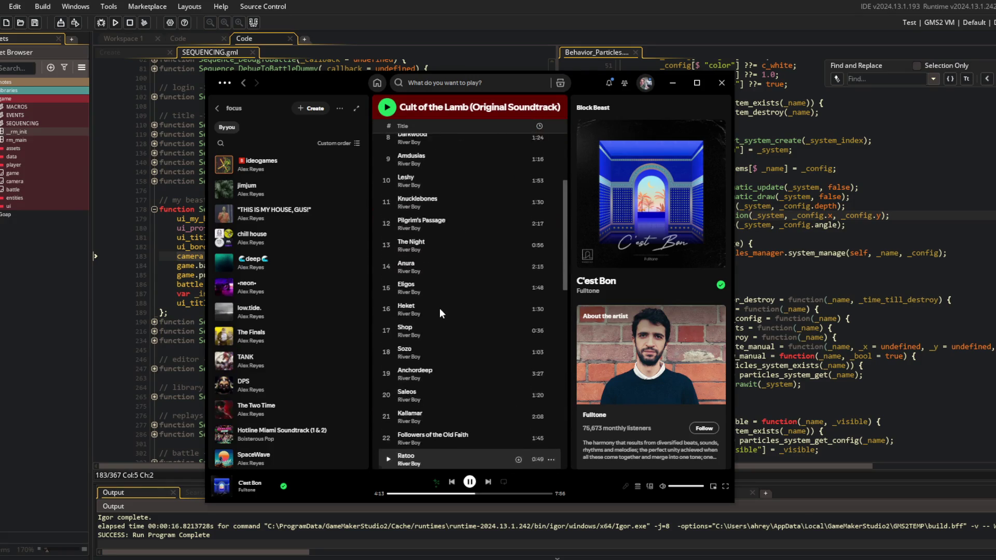
key("super+Down")
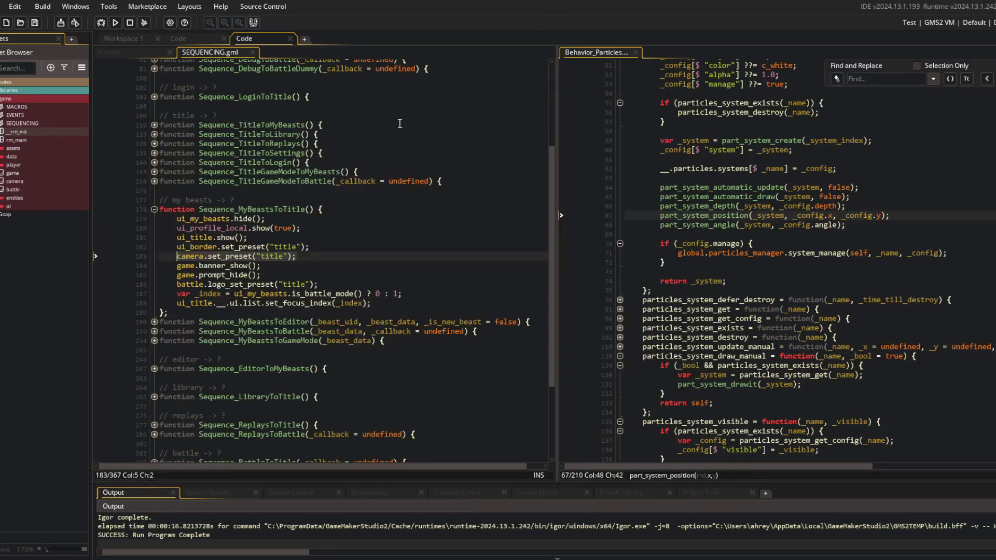
- Fold the MyBeastsToEditor and MyBeastsToBattle functions and unfold Sequence_MyBeastsToGameMode
left_click(369, 248)
left_click(328, 258)
key("Down")
key("Down")
key("Down")
key("End")
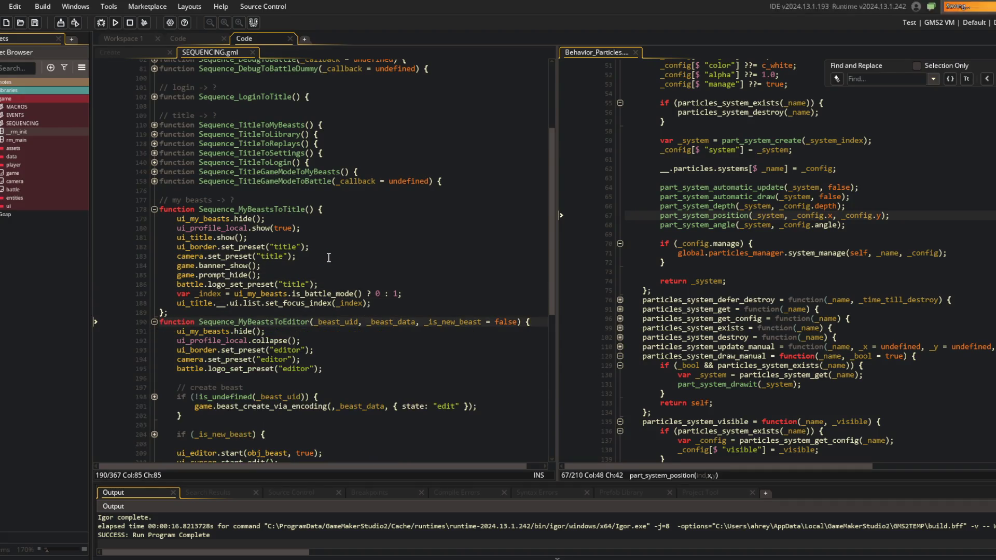
scroll(365, 317, "down", 3)
left_click(154, 234)
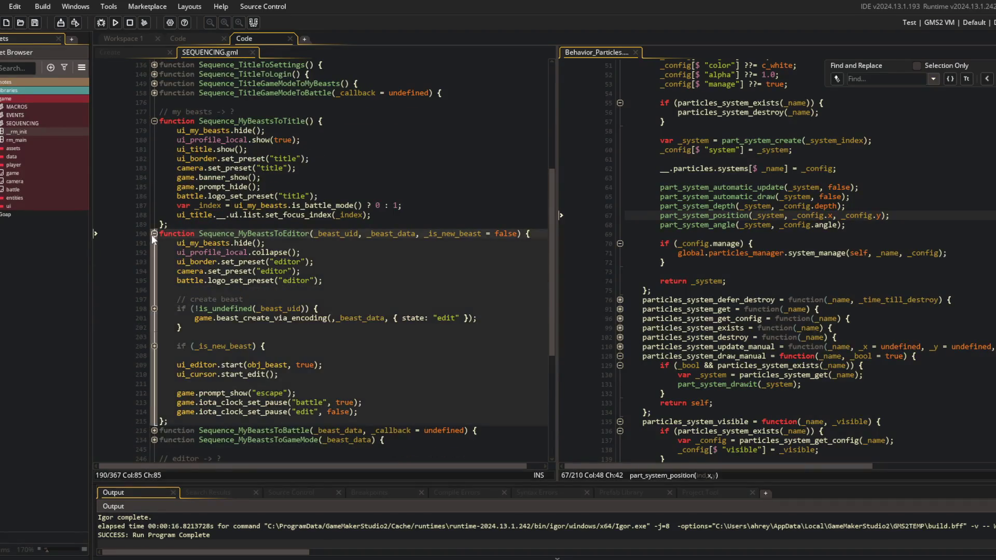
left_click(154, 242)
left_click(156, 244)
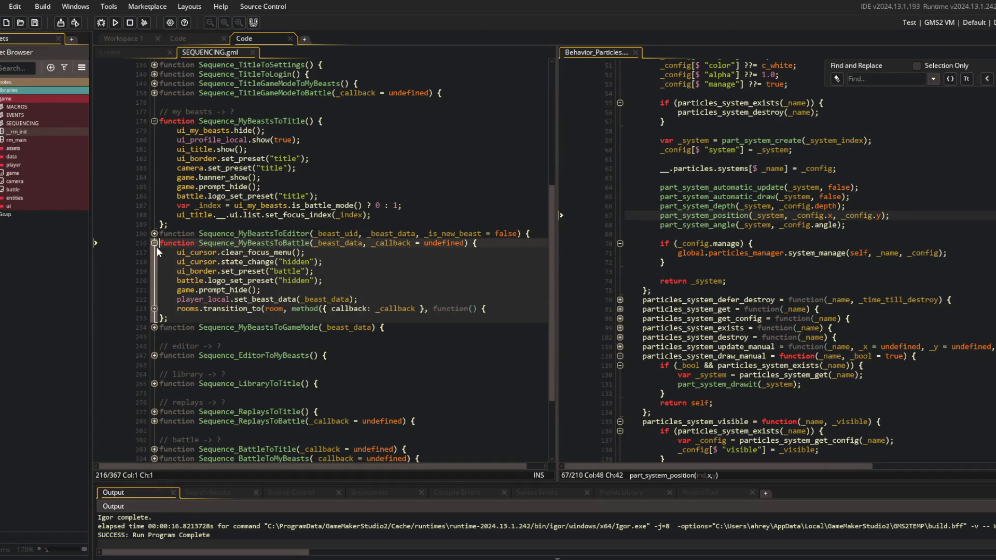
left_click(156, 245)
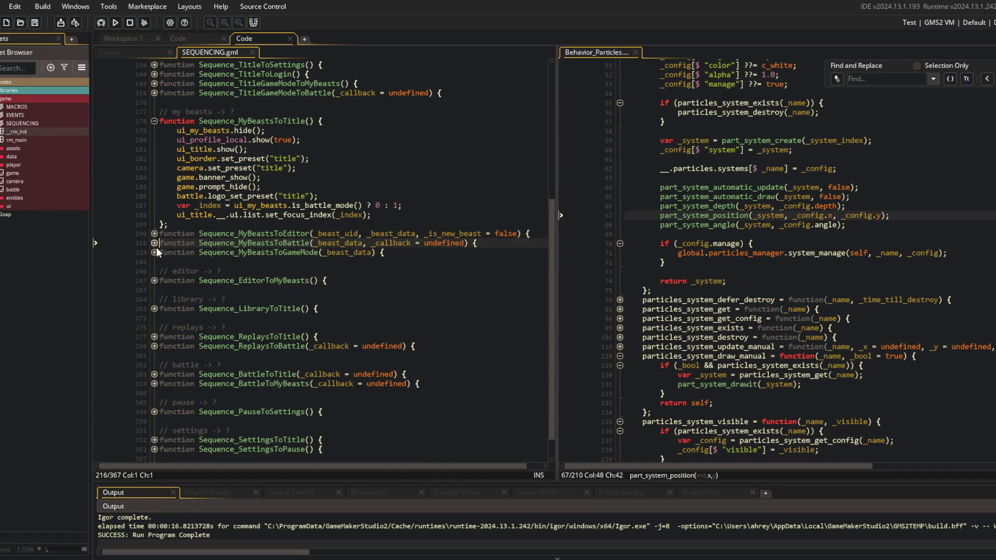
left_click(156, 254)
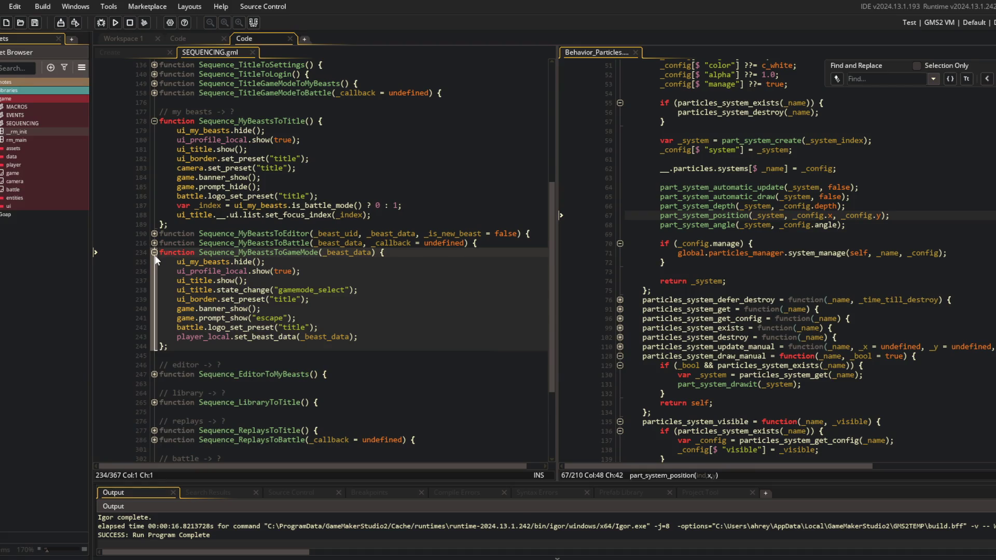
left_click(154, 252)
left_click(155, 253)
- Paste camera.set_preset("title") under the ui_border preset line, save SEQUENCING.gml, and fold the function
left_click(341, 318)
left_click(345, 327)
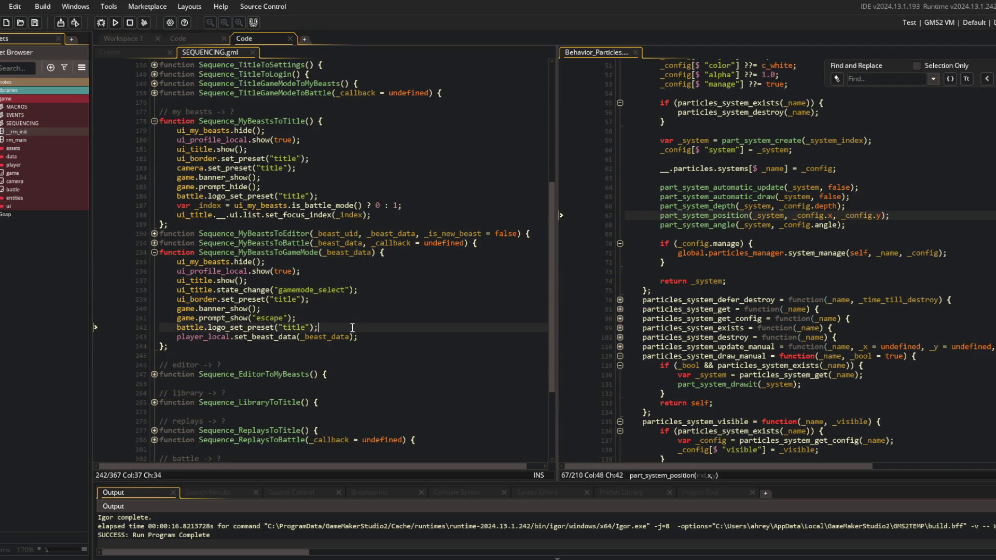
key("Return")
type("camera.set_preset(\"title\");")
key("ctrl+v")
key("alt+Up")
key("alt+Up")
key("alt+Up")
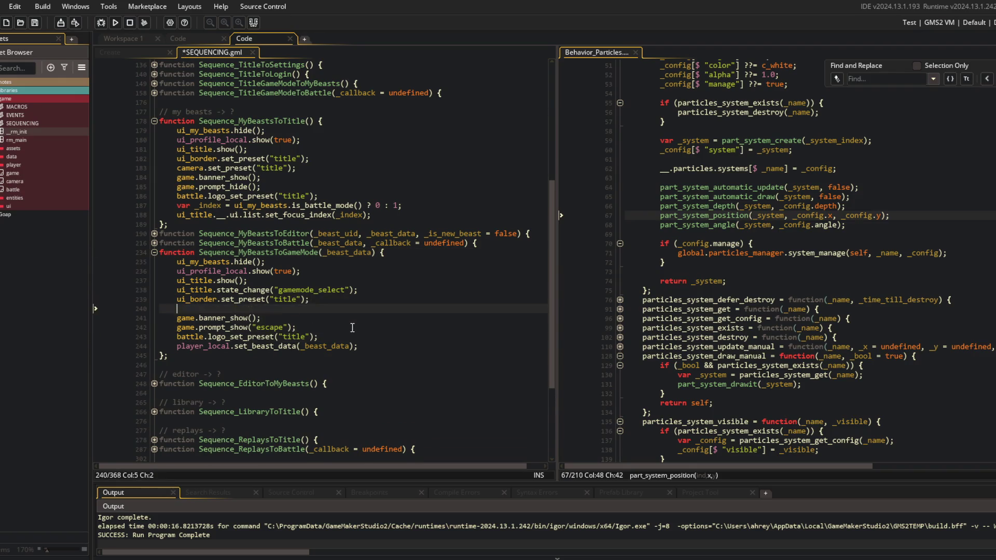
key("ctrl+s")
key("Up")
key("Up")
key("Up")
key("Up")
key("ctrl+shift+bracketleft")
- Add camera.set_preset("title") to Sequence_EditorToMyBeasts and fold it again
key("Down")
key("Down")
key("Down")
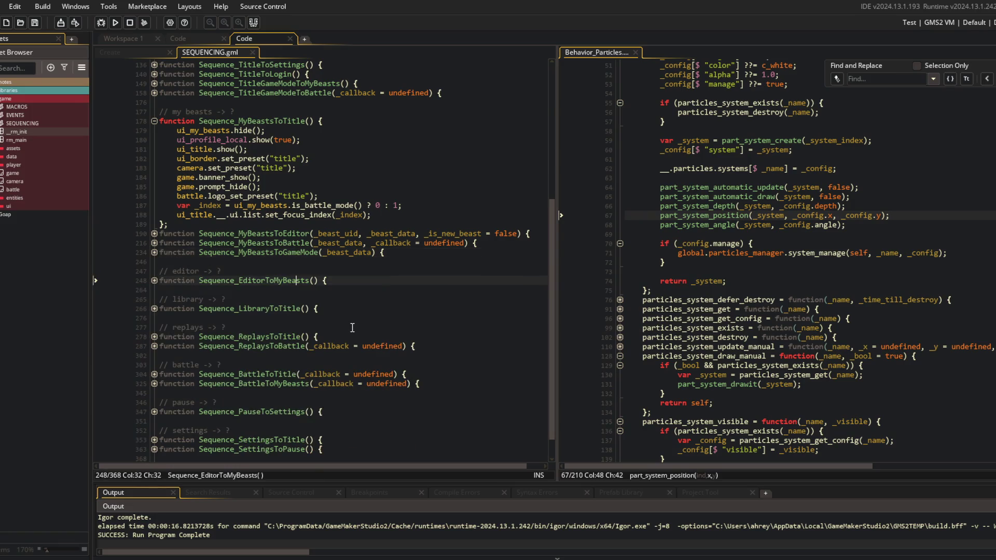
key("ctrl+shift+bracketright")
key("Down")
key("Down")
key("Down")
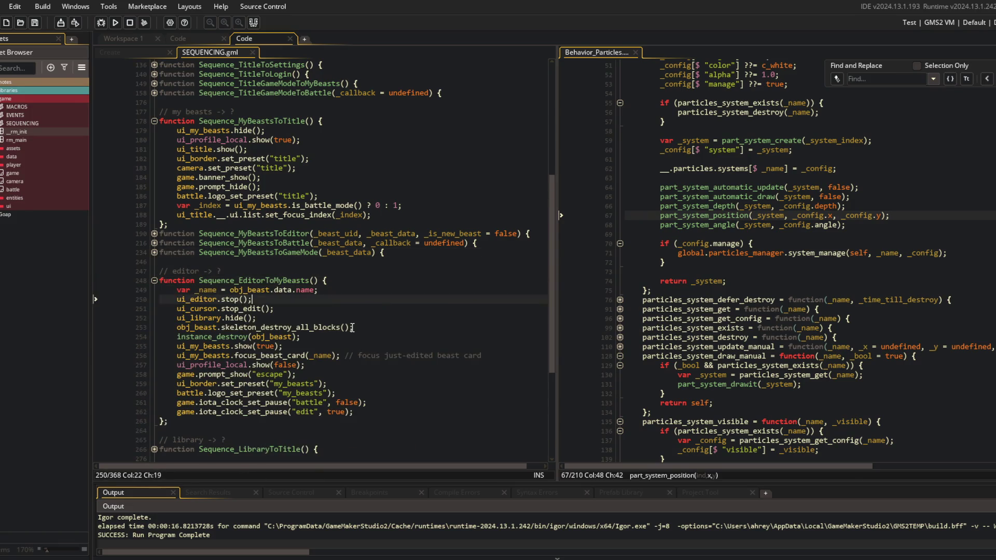
key("Up")
key("Up")
key("Up")
key("Down")
key("Down")
key("Down")
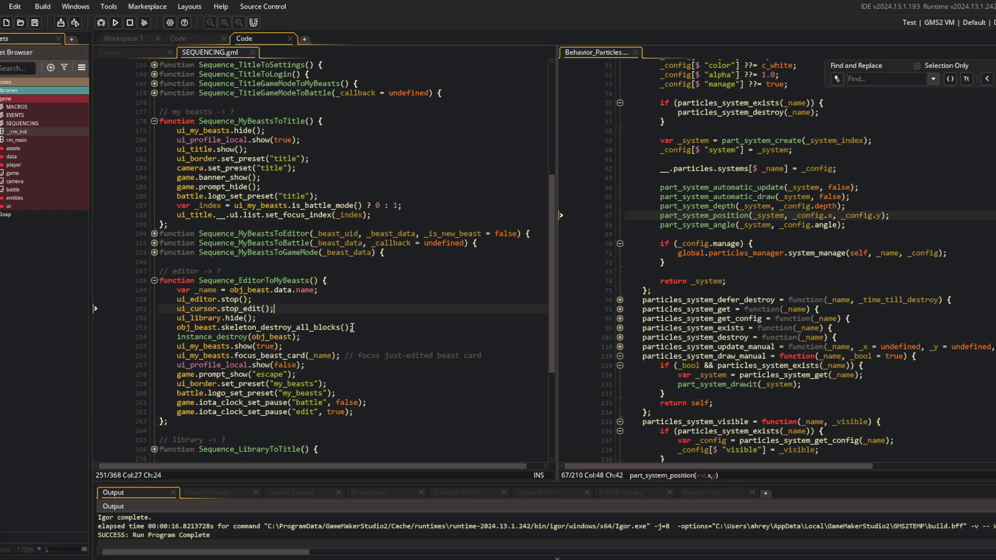
key("Down")
key("Down")
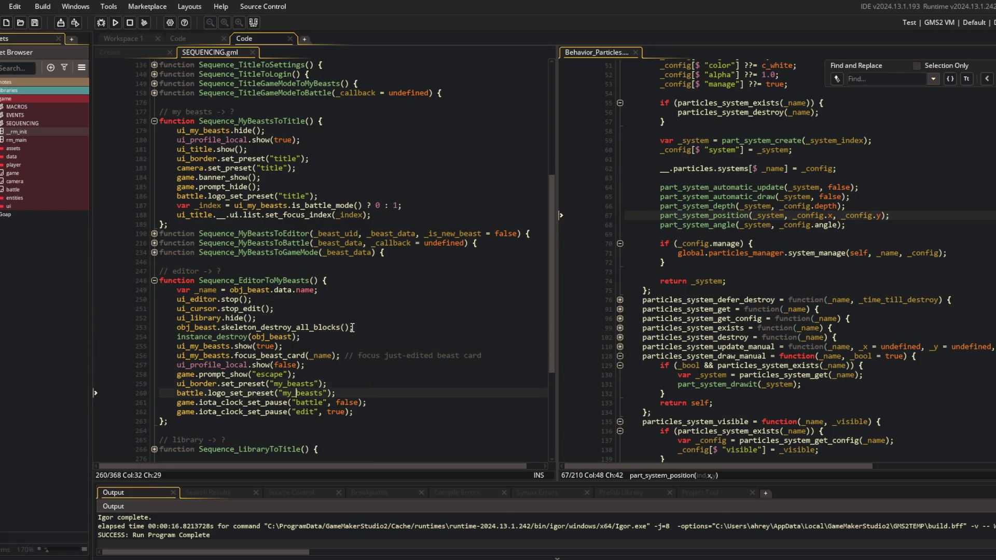
key("Up")
key("ctrl+v")
key("Up")
key("Up")
key("Up")
key("Up")
key("Up")
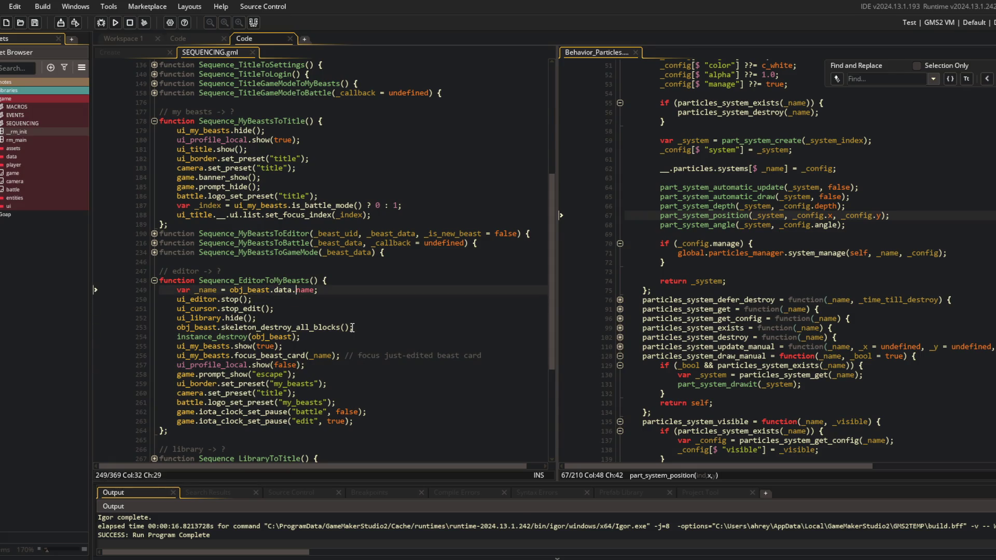
key("ctrl+m")
- Try a camera title preset in Sequence_LibraryToTitle, then undo it
key("Down")
key("Down")
key("Down")
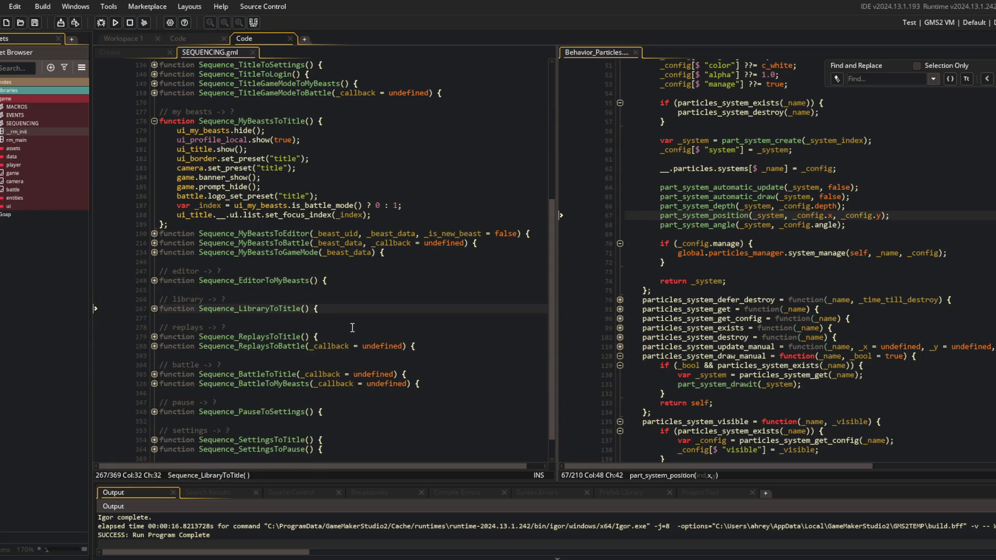
key("ctrl+m")
key("Down")
key("Down")
key("Down")
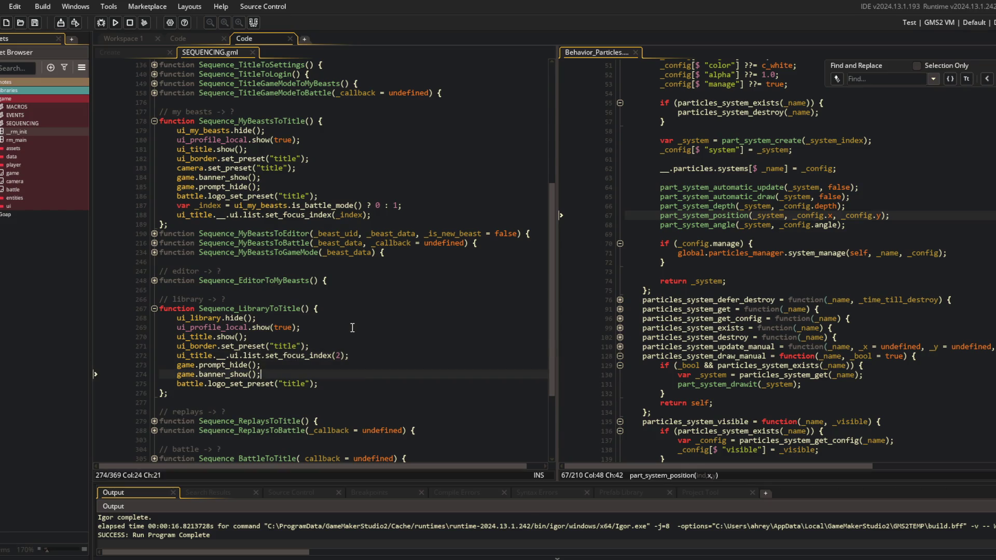
key("Return")
type("camera.set_preset(\"title\");")
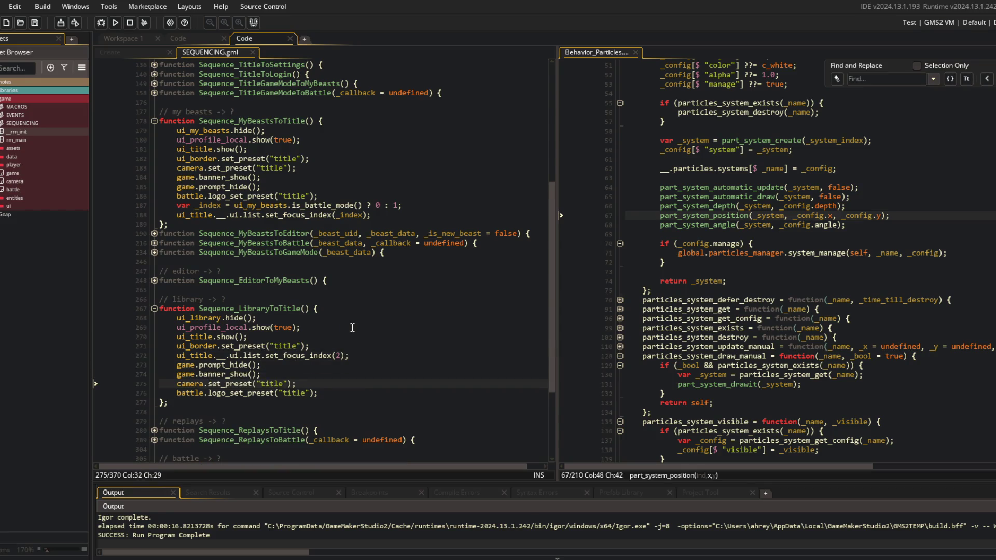
key("ctrl+z")
key("Up")
key("Up")
key("Up")
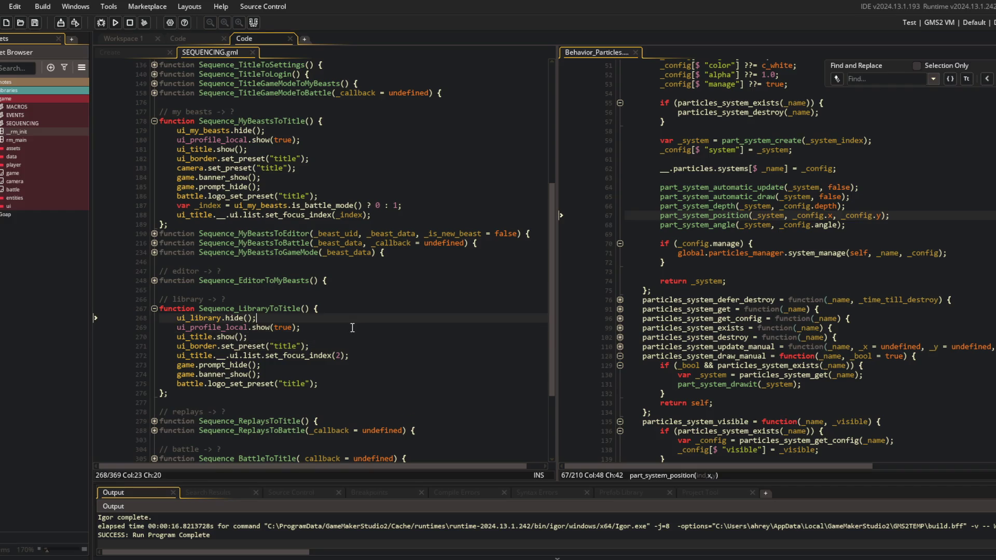
key("ctrl+m")
- Check Sequence_ReplaysToTitle and Sequence_ReplaysToBattle, then unfold Sequence_BattleToTitle
key("Down")
key("Down")
key("Down")
key("ctrl+m")
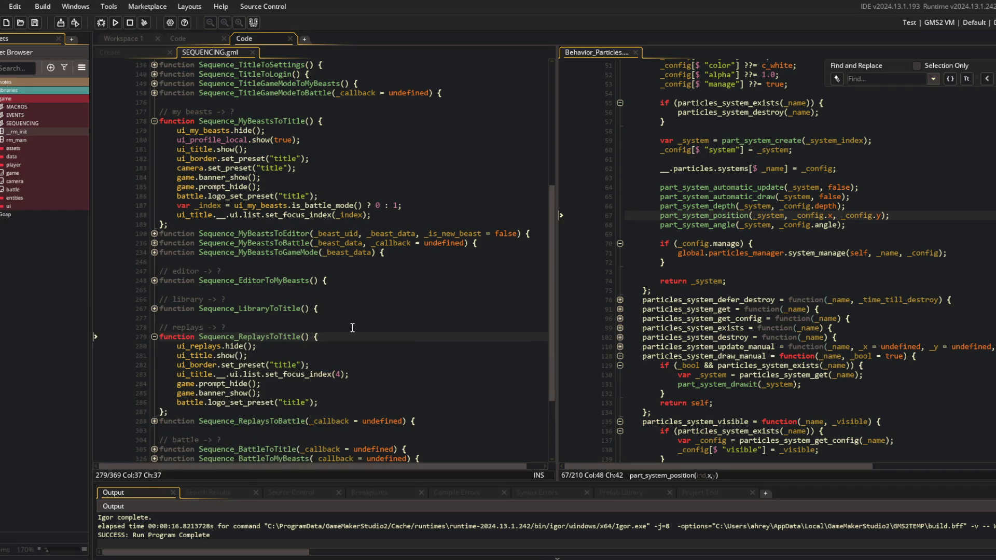
key("ctrl+m")
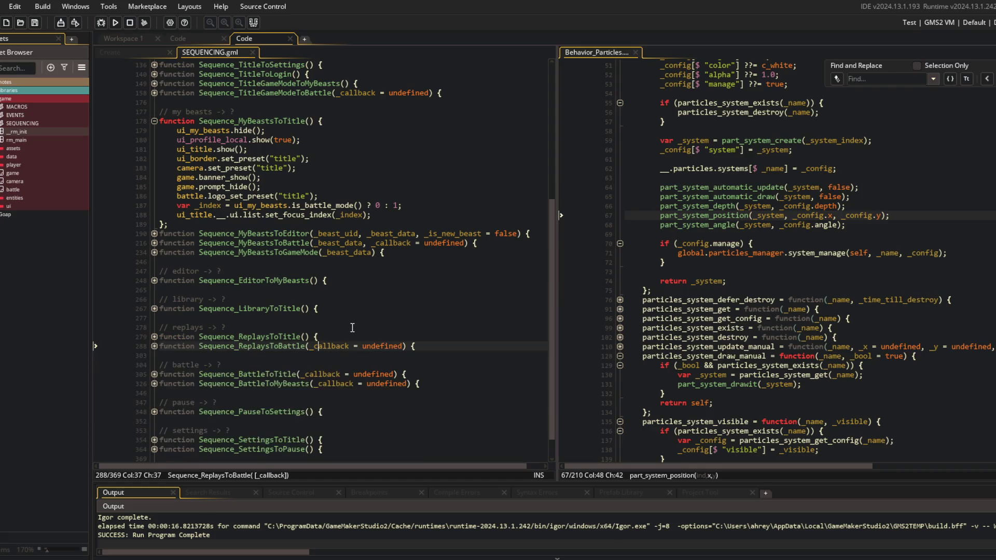
key("Down")
key("ctrl+m")
key("ctrl+m")
key("Down")
key("Down")
key("Down")
key("ctrl+m")
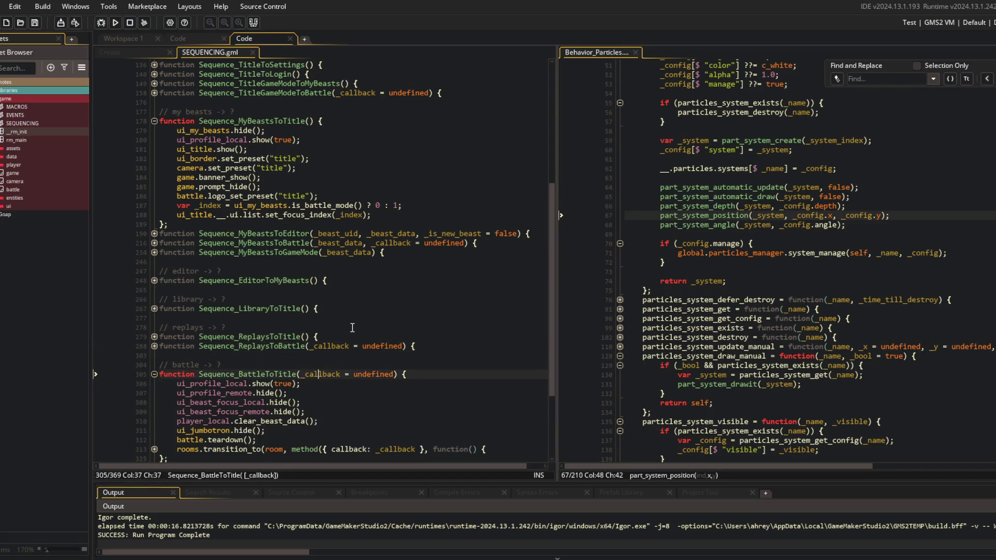
key("Down")
key("Down")
- Add camera.set_preset("title") after the logo preset line in Sequence_BattleToTitle
scroll(280, 352, "down", 4)
left_click(322, 339)
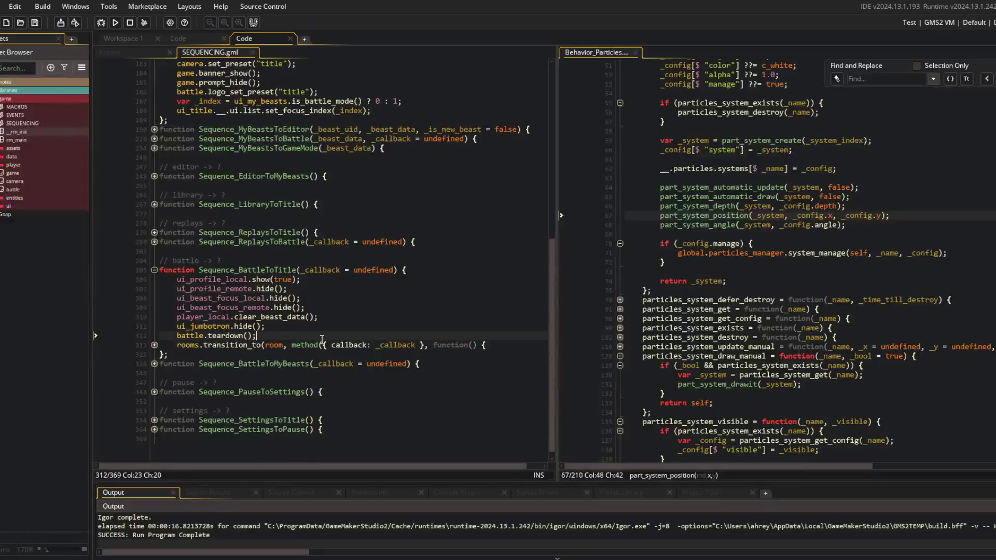
key("Down")
key("ctrl+m")
key("Down")
key("Down")
key("Down")
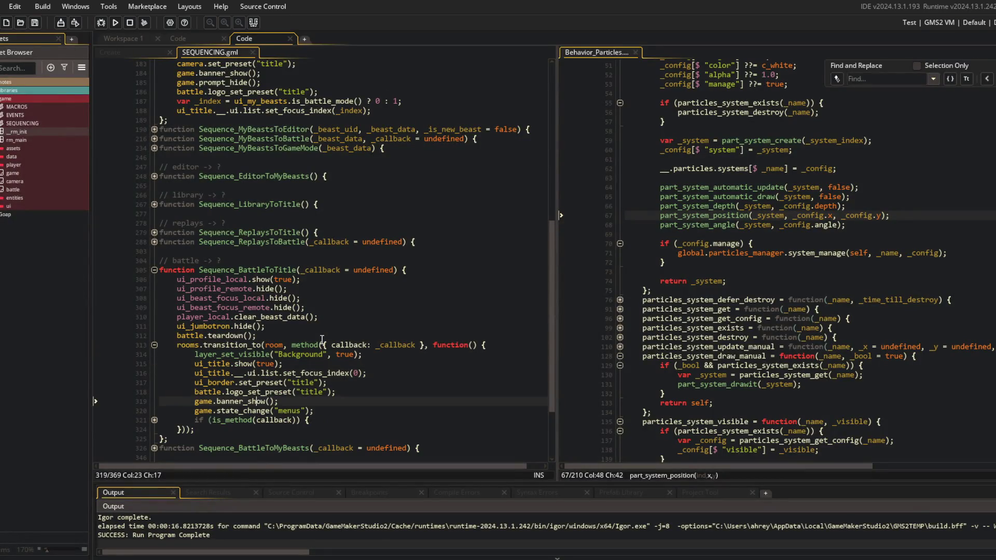
key("End")
key("Return")
type("camera.set_preset(\"title\");")
- Condense the callback if-statement in Sequence_BattleToTitle onto one line
scroll(208, 342, "down", 3)
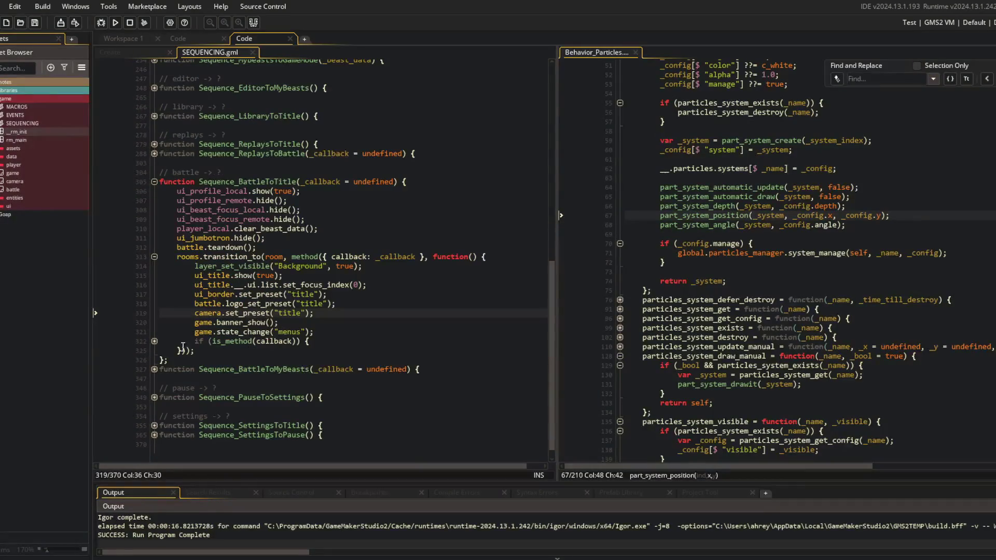
left_click(155, 341)
left_click(196, 351)
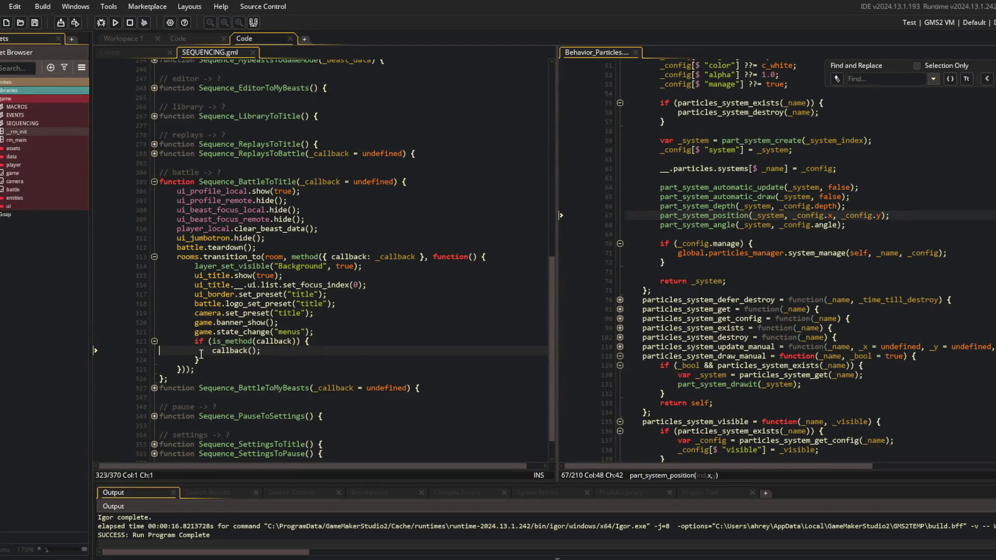
key("BackSpace")
key("BackSpace")
key("BackSpace")
key("End")
key("Delete")
key("Delete")
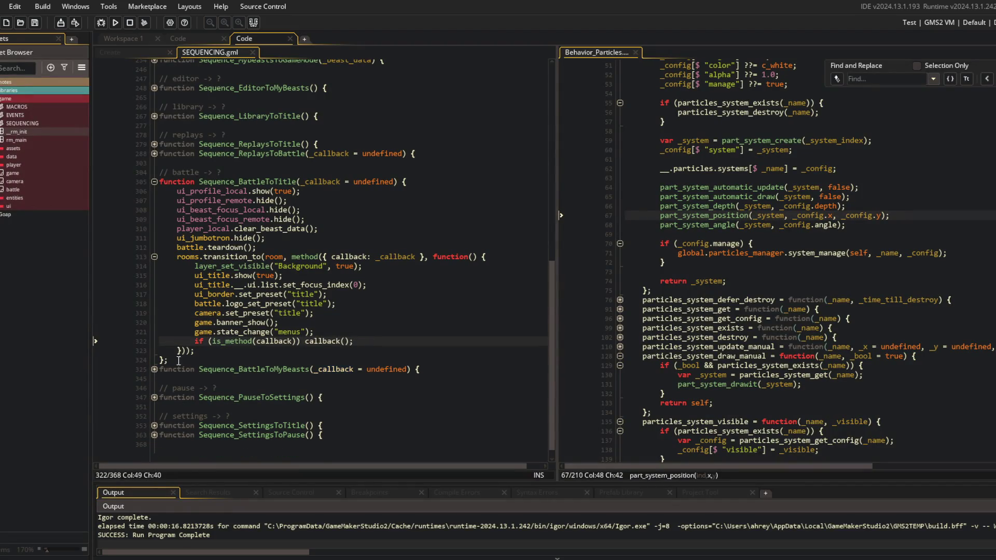
- Inline the callback check in Sequence_BattleToMyBeasts and place the camera preset above state_change
left_click(154, 369)
scroll(172, 342, "down", 3)
left_click(158, 354)
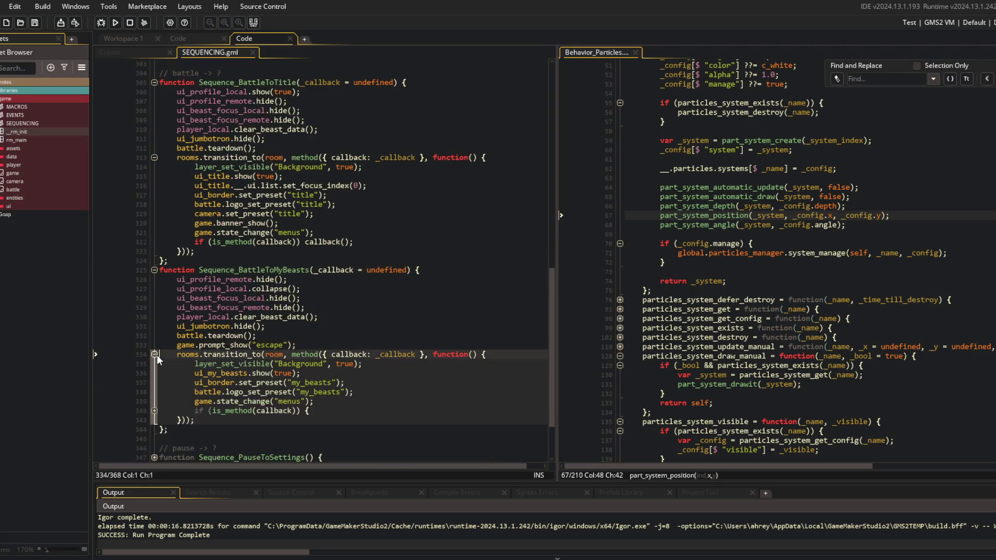
left_click(154, 411)
left_click(210, 421)
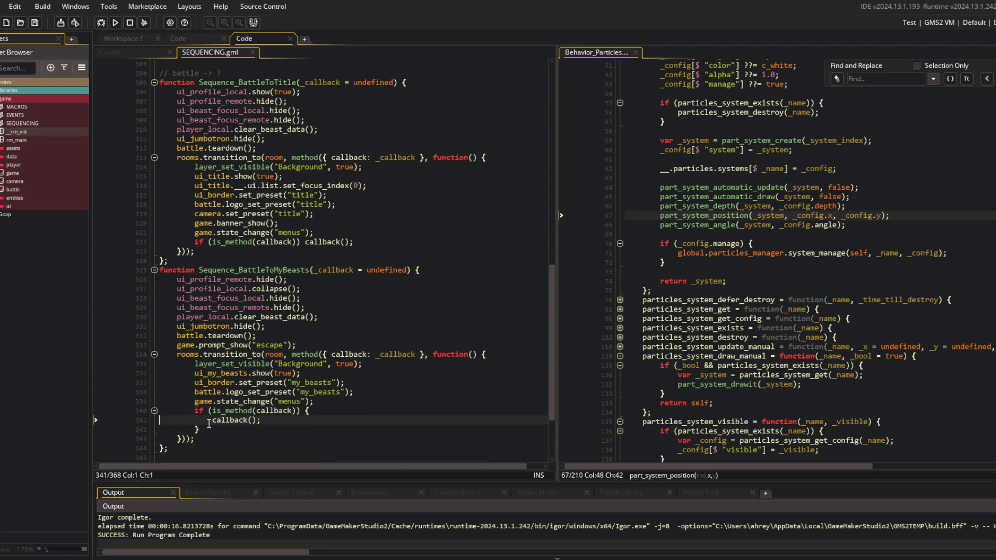
key("BackSpace")
key("BackSpace")
key("BackSpace")
left_click(209, 423)
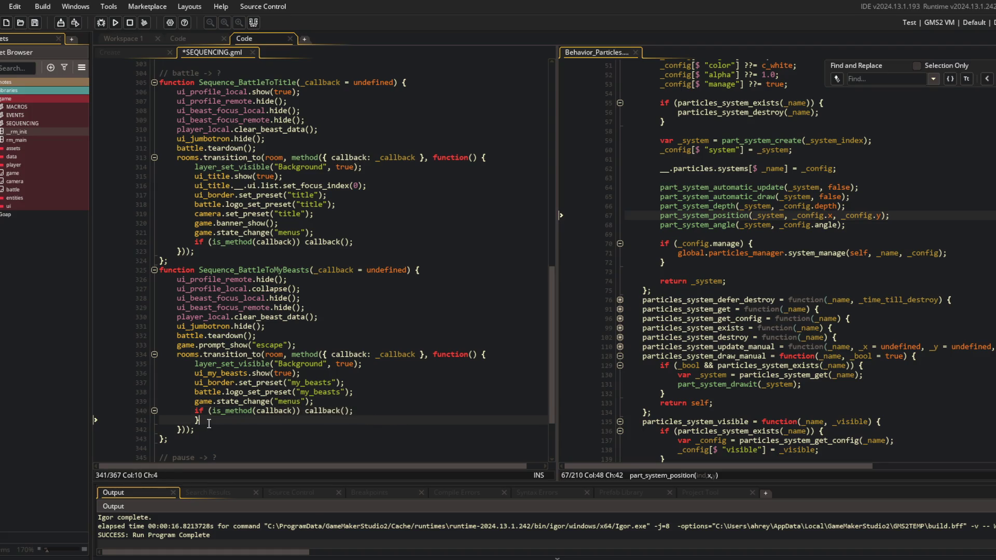
key("alt+Up")
key("alt+Up")
type("camera.set_preset(\"title\");")
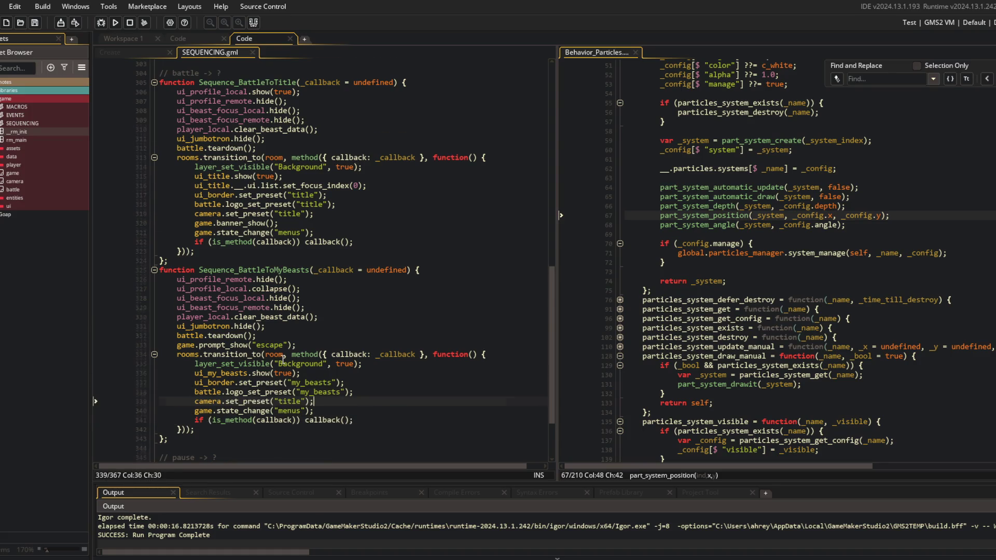
- Review Sequence_SettingsToTitle and Sequence_SettingsToPause, then build and run the game
scroll(283, 359, "down", 3)
left_click(145, 382)
scroll(151, 384, "down", 2)
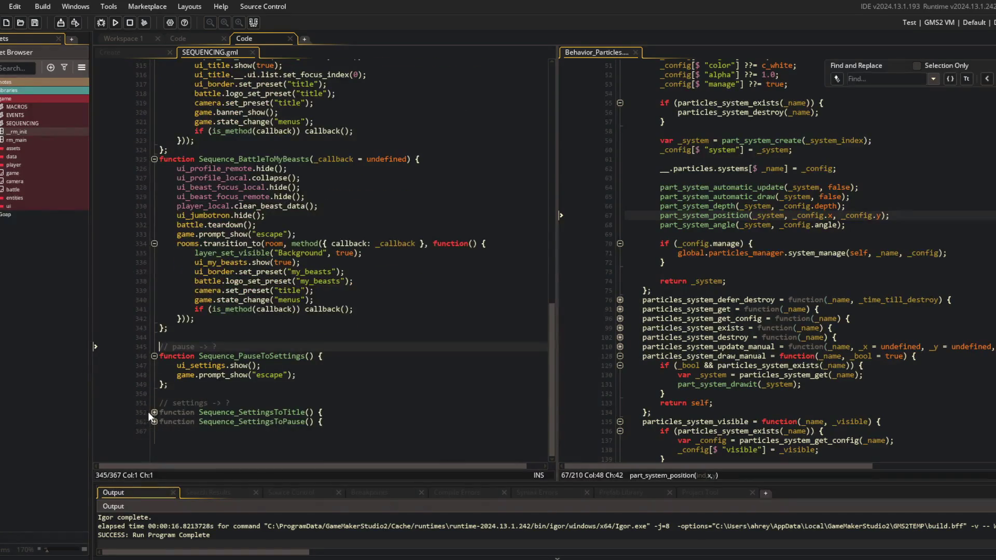
left_click(153, 412)
scroll(153, 410, "down", 3)
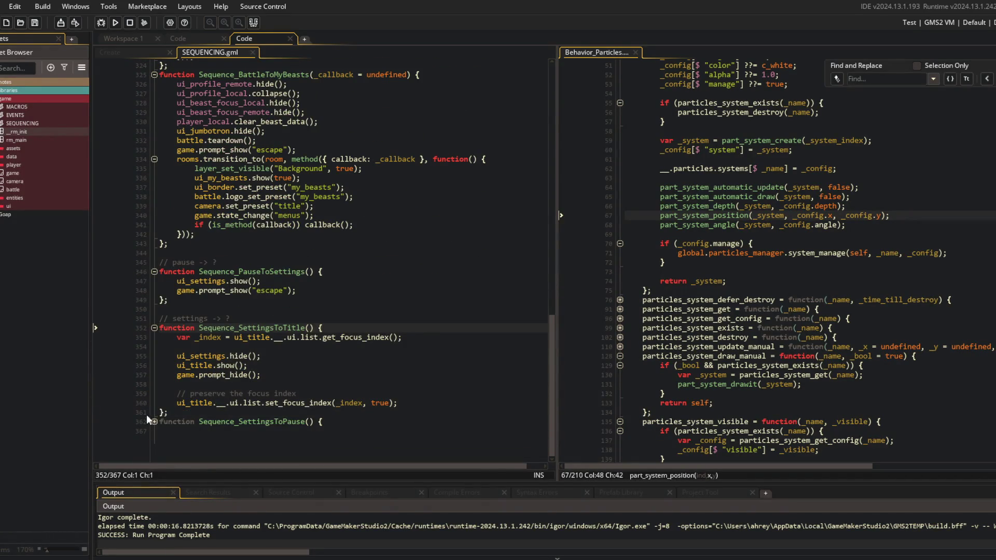
left_click(152, 421)
scroll(151, 422, "down", 1)
left_click(291, 308)
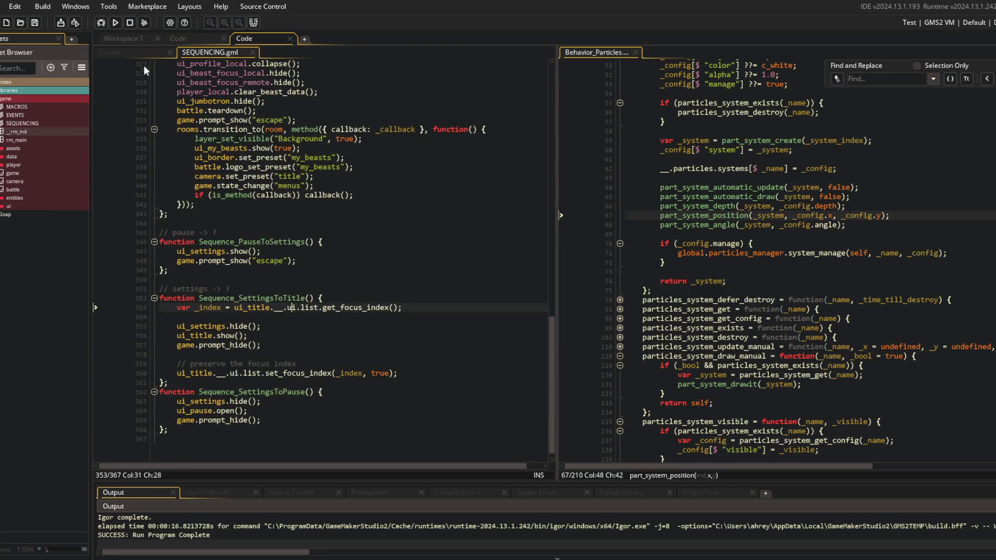
left_click(116, 22)
left_click(252, 53)
- Log in to the game and open a beast in the beast editor
left_click(312, 149)
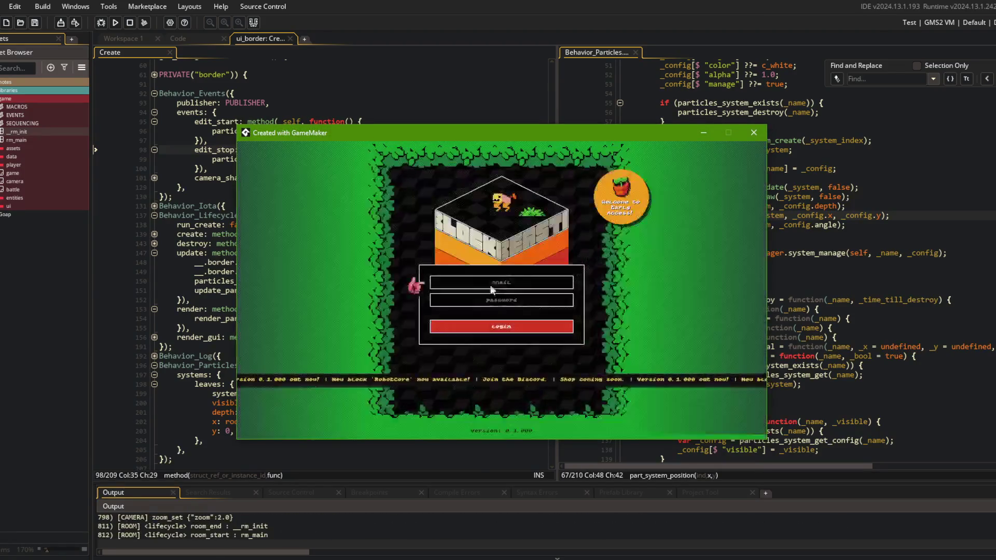
left_click(490, 326)
left_click(537, 344)
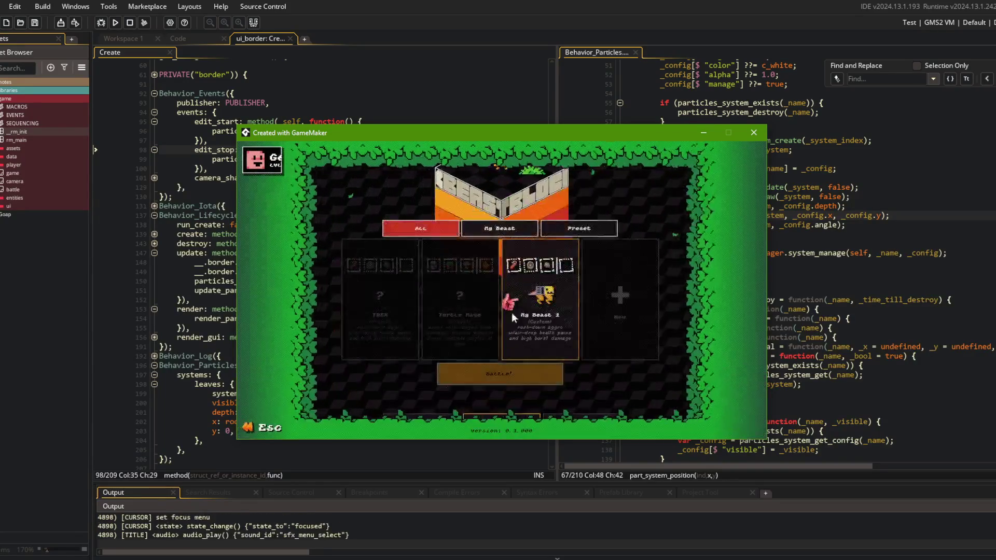
left_click(529, 304)
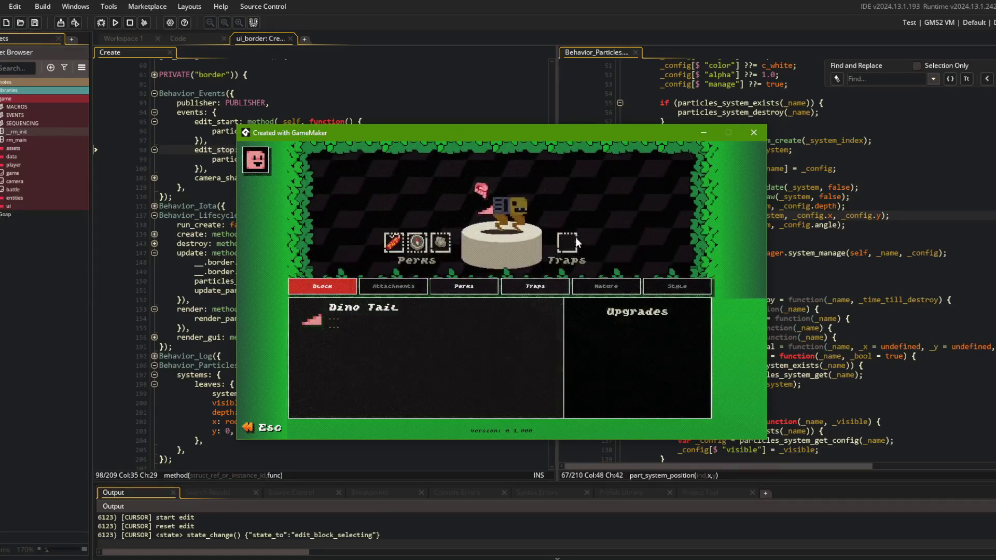
- Repeatedly exit and re-enter the beast editor to test the menu transitions
key("Escape")
key("Escape")
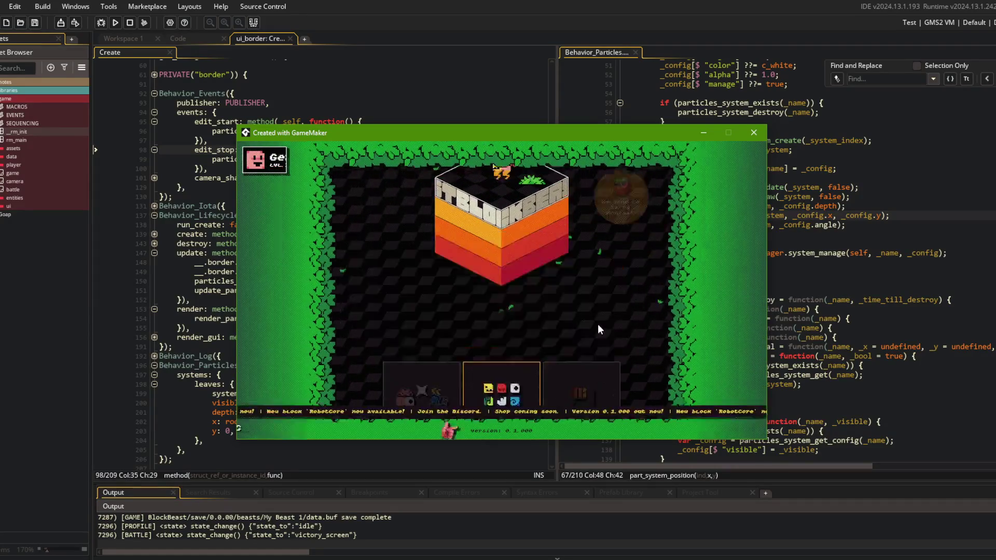
key("Return")
left_click(537, 297)
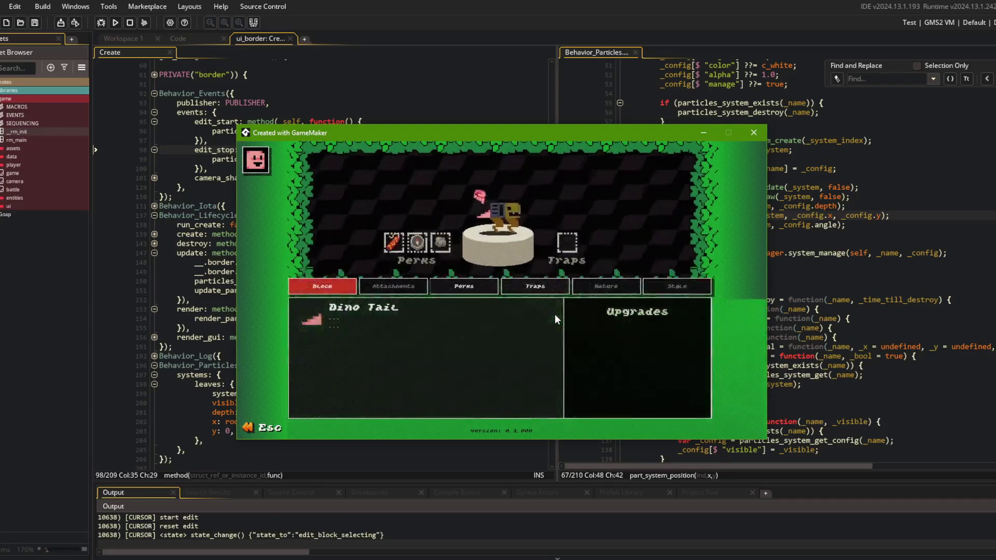
key("Escape")
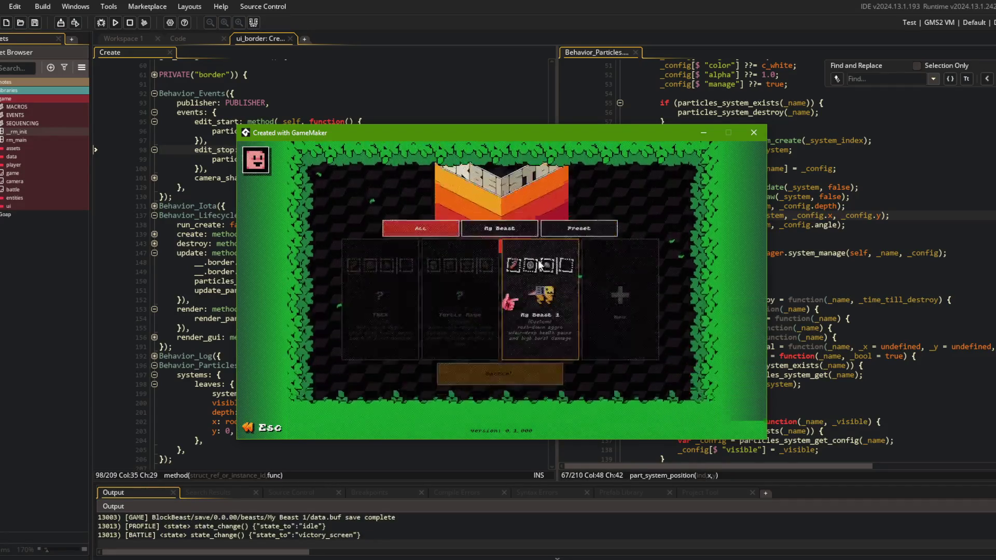
left_click(539, 265)
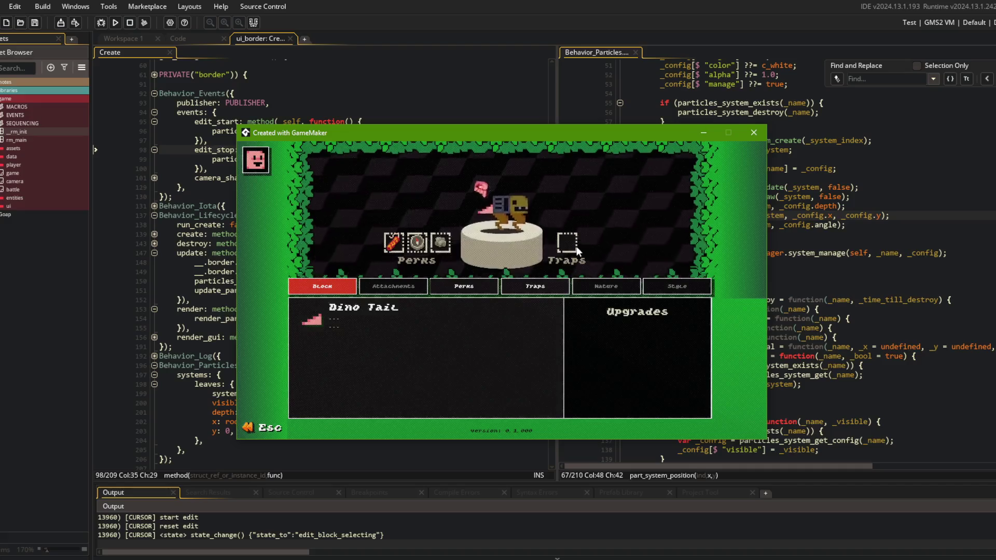
key("Escape")
key("Escape")
key("Return")
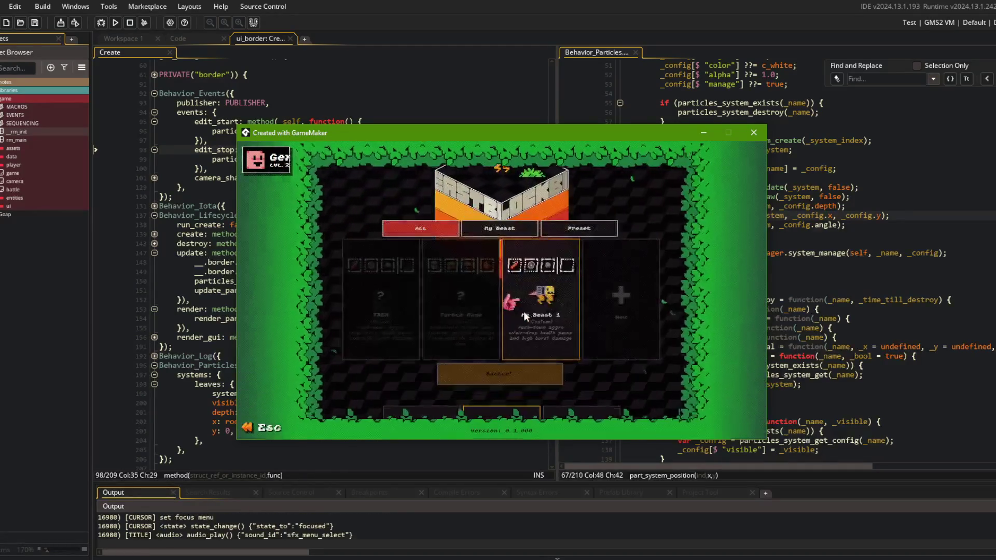
left_click(555, 324)
key("Escape")
key("Escape")
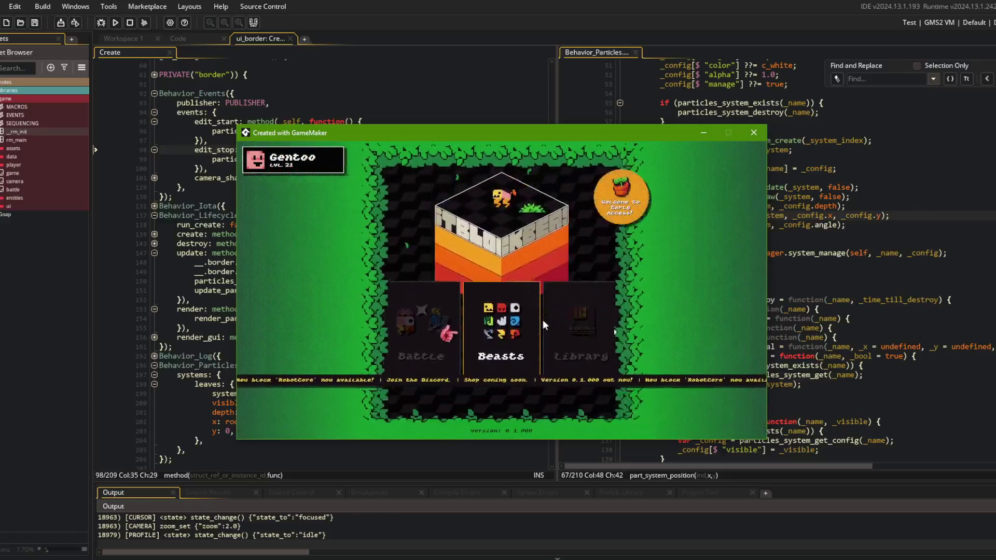
key("Return")
key("Escape")
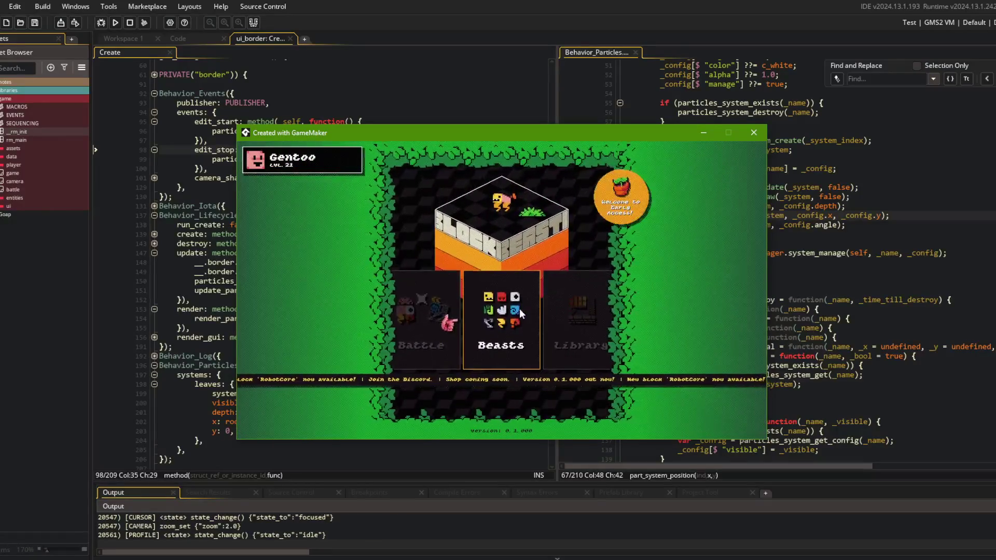
- View the Wand entry in Library, open Replays, then close the game window
key("Right")
key("Return")
left_click(461, 281)
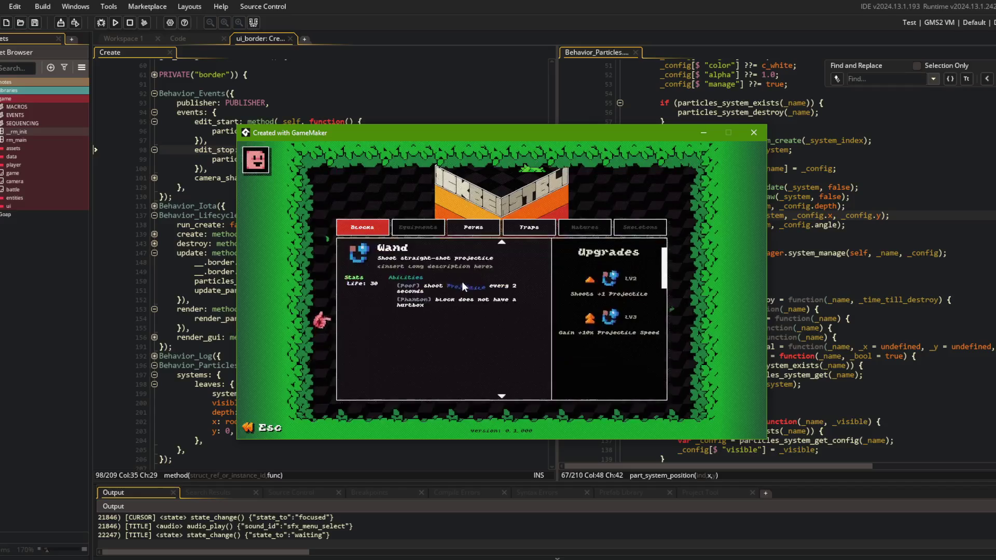
key("Escape")
key("Escape")
key("Right")
key("Right")
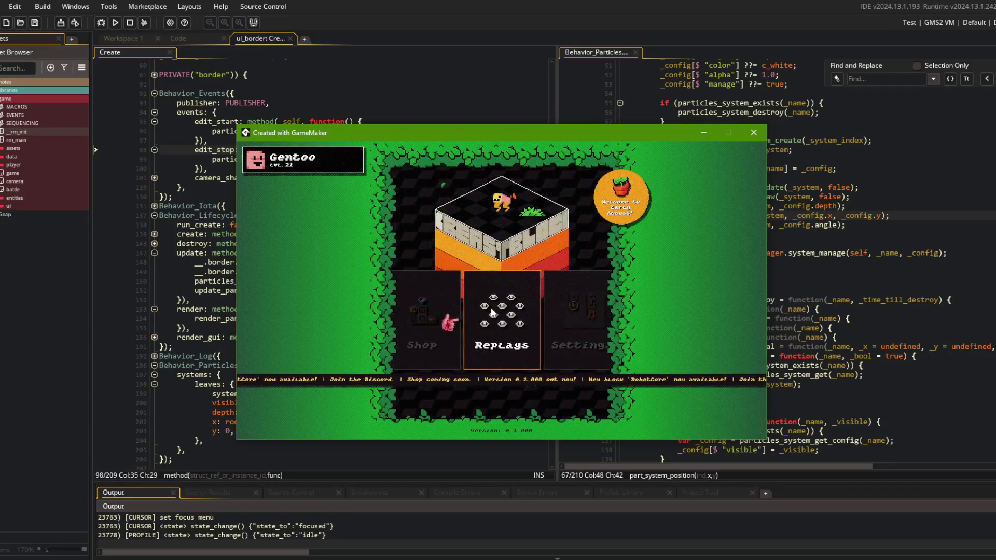
left_click(493, 312)
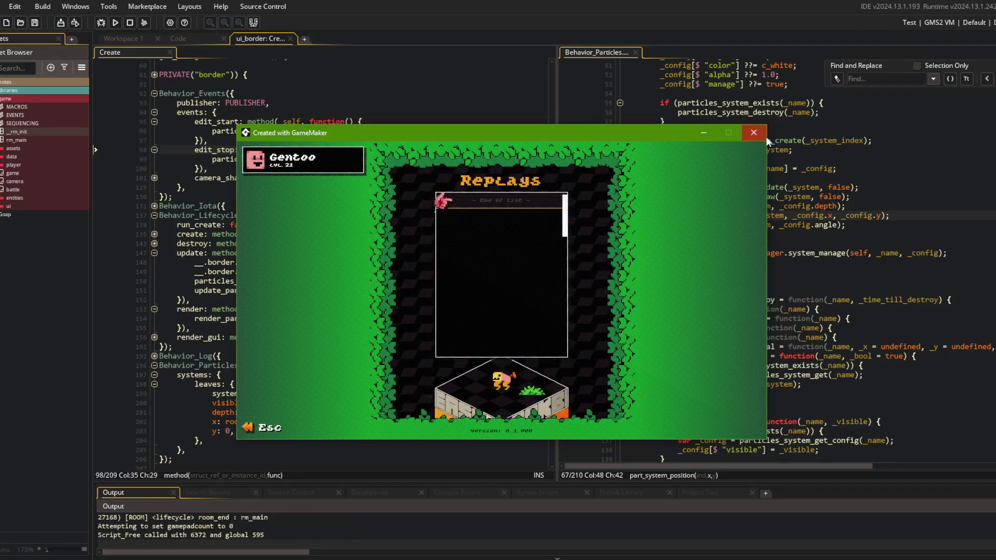
left_click(764, 134)
- Stage all changes, commit as "make sure to set camera.preset in reset of SEQUENCING events", and push
key("alt+Tab")
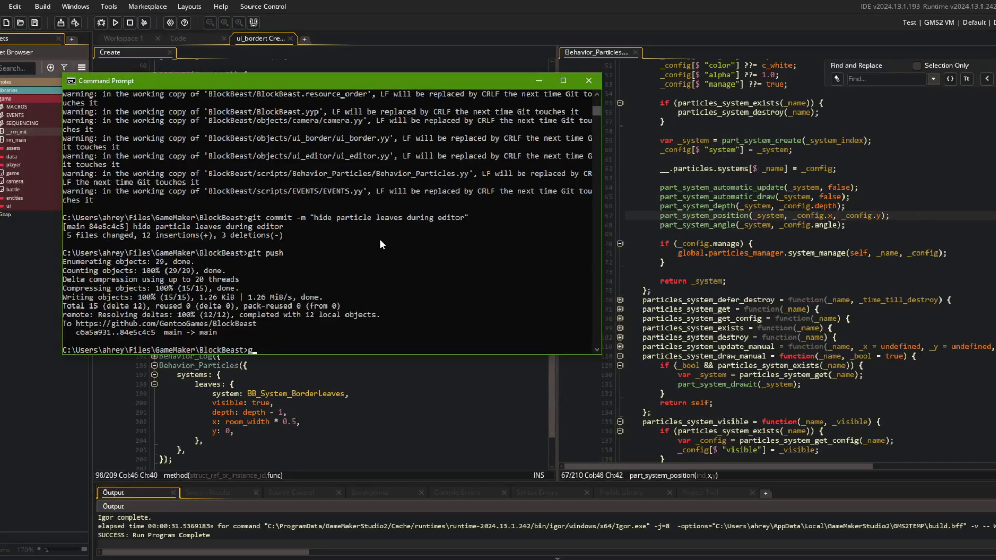
type("it add .")
key("Return")
type("git commit -m ")
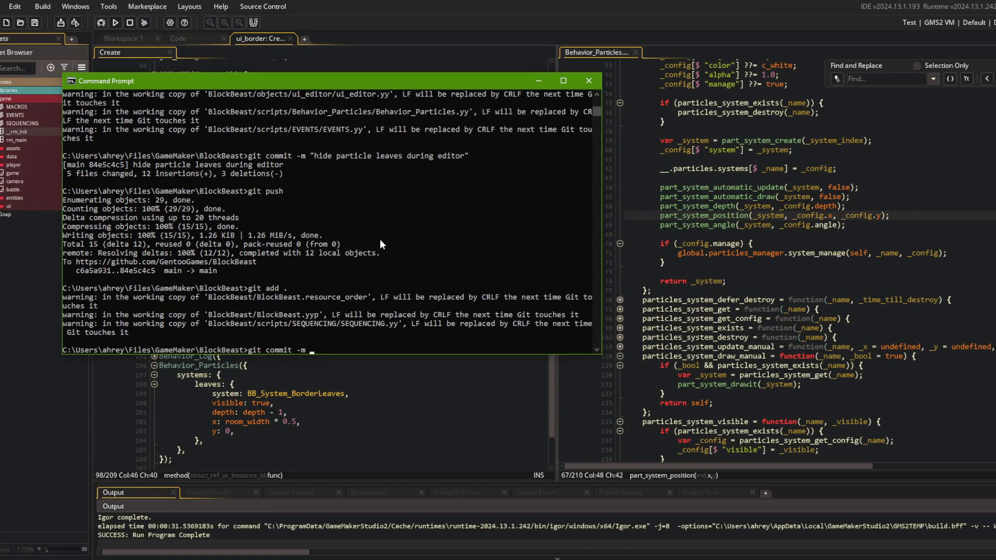
type("\"make sure to set ")
type("camera.preset ")
type("in reset")
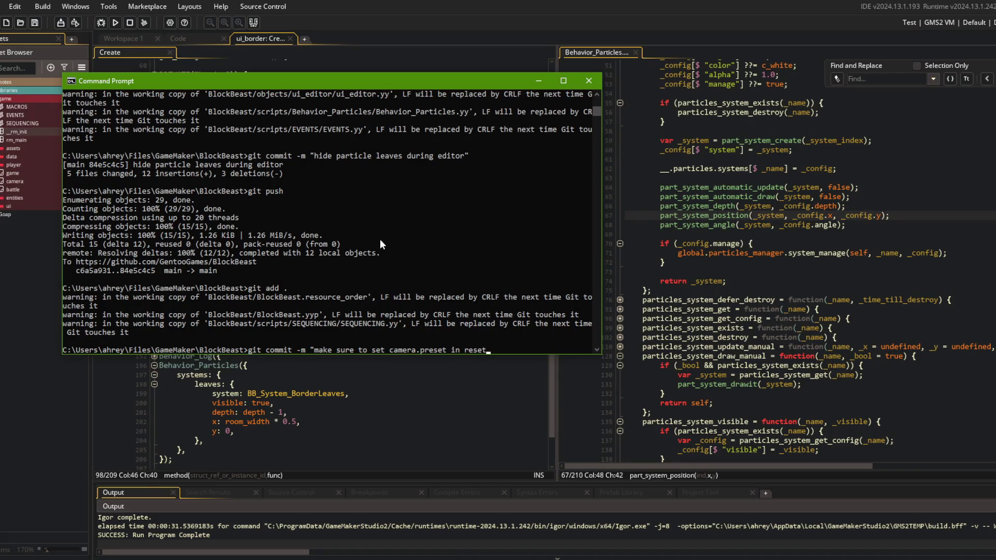
type(" of SEQUENCING e")
type("vents\"")
key("Return")
type("git push")
key("Return")
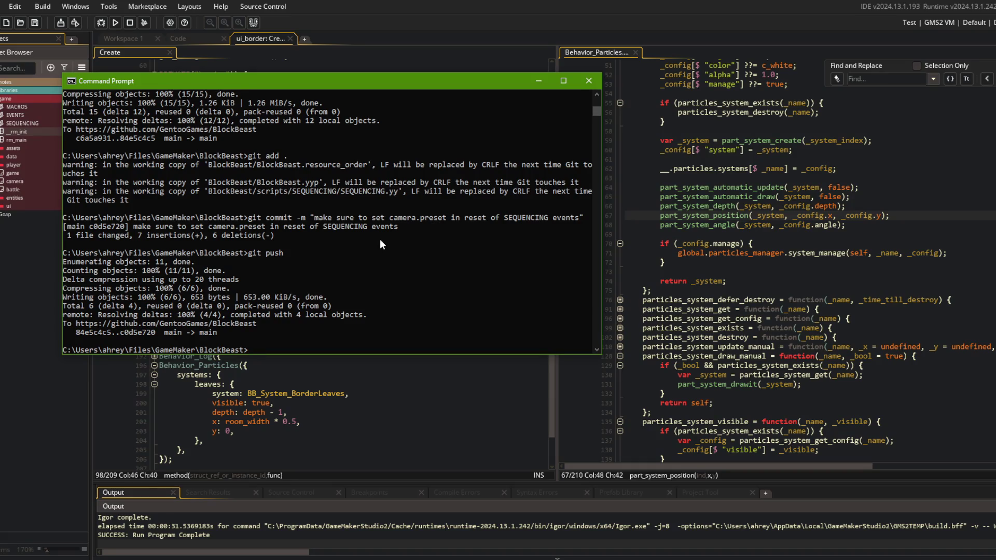
key("alt+Tab")
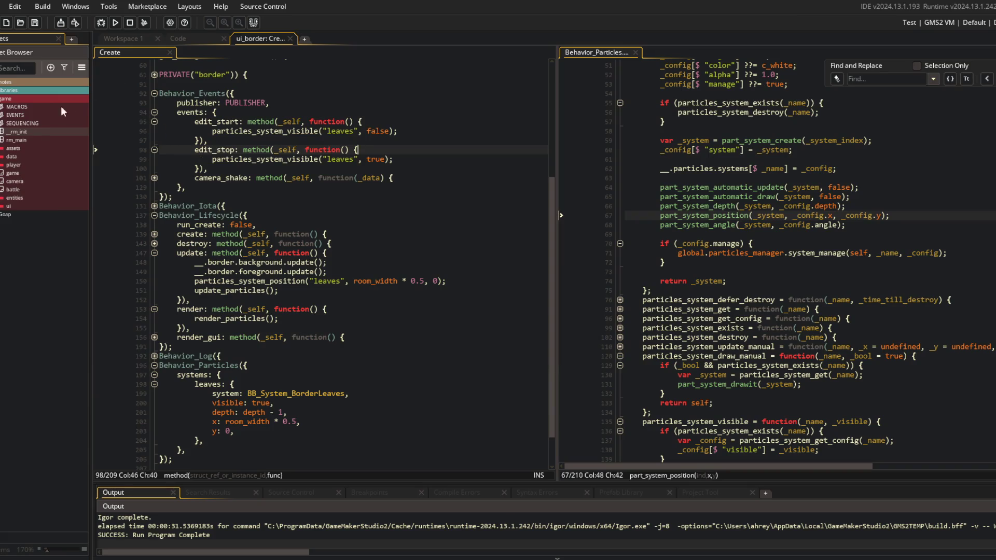
- Collapse the game assets folder and hide the Output panel
right_click(11, 117)
left_click(31, 276)
left_click(209, 215)
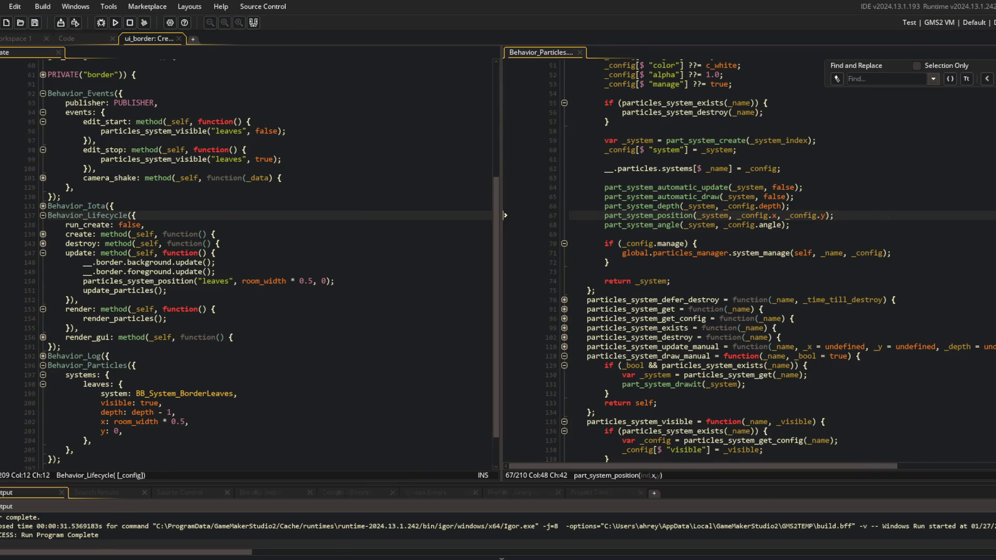
left_click(342, 130)
left_click(557, 558)
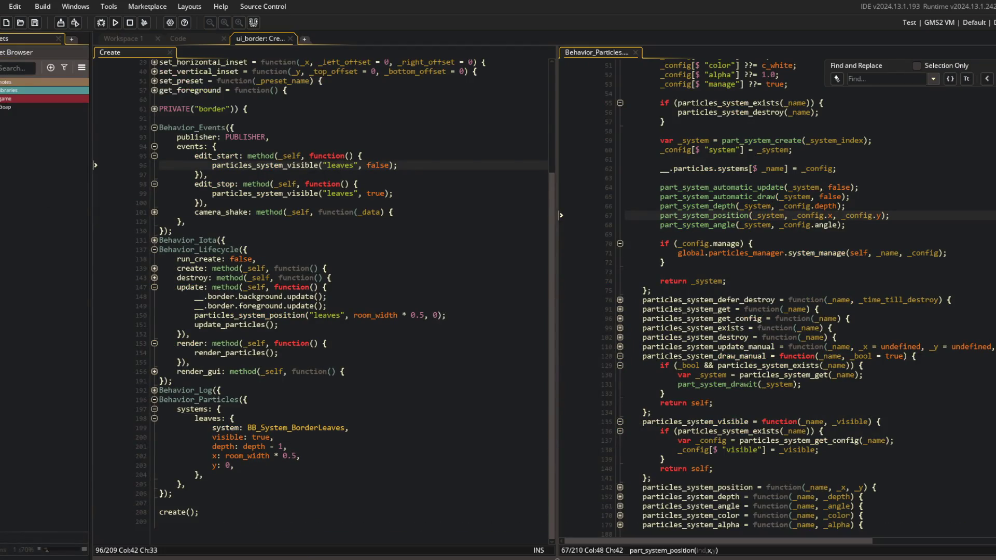
key("alt+Tab")
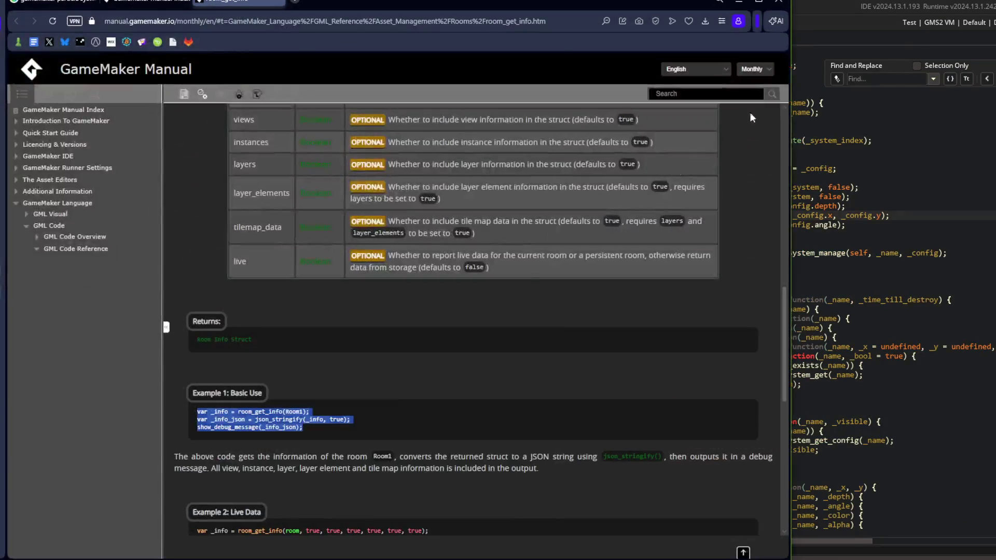
left_click(734, 5)
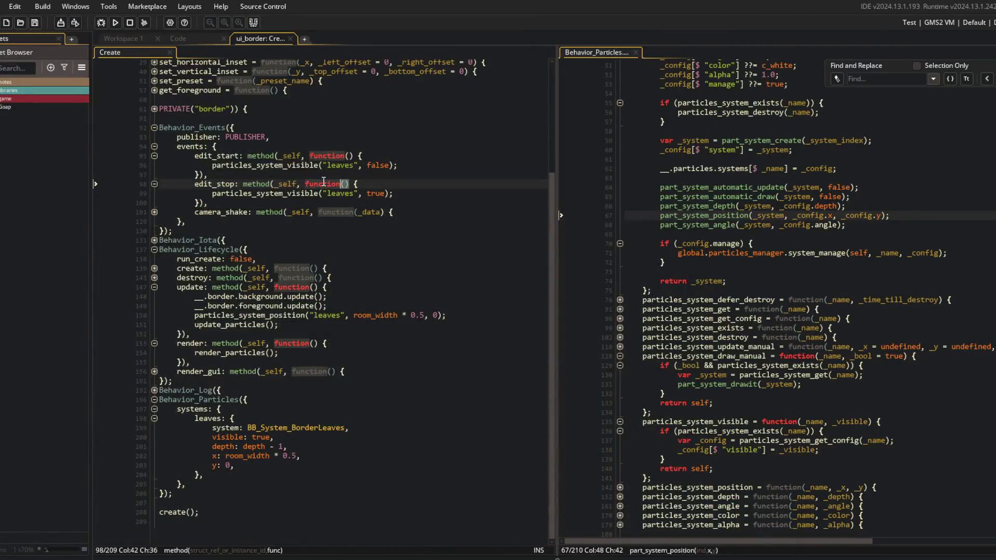
- Fold the code, then close the Behavior_Particles editor and the ui_border workspace
key("ctrl+End")
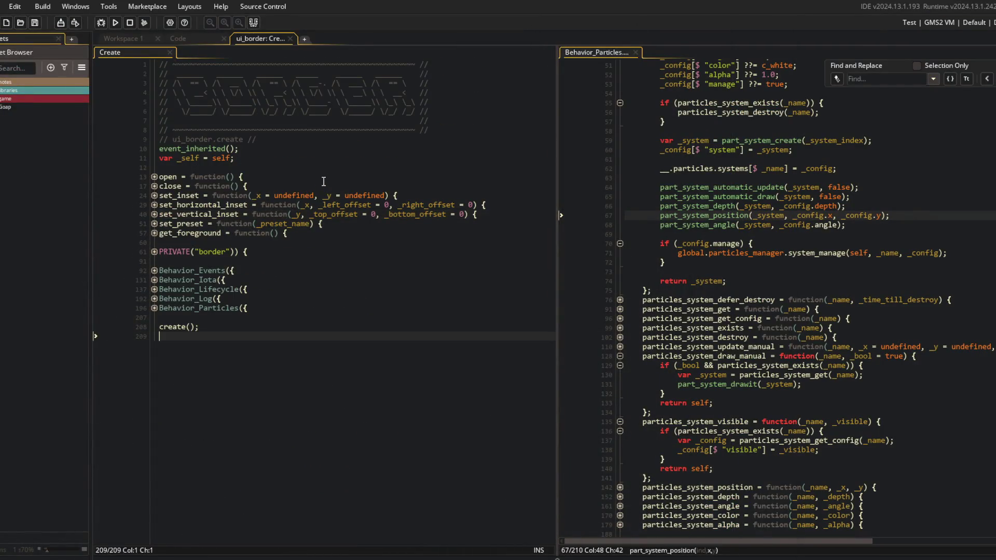
key("ctrl+shift+bracketleft")
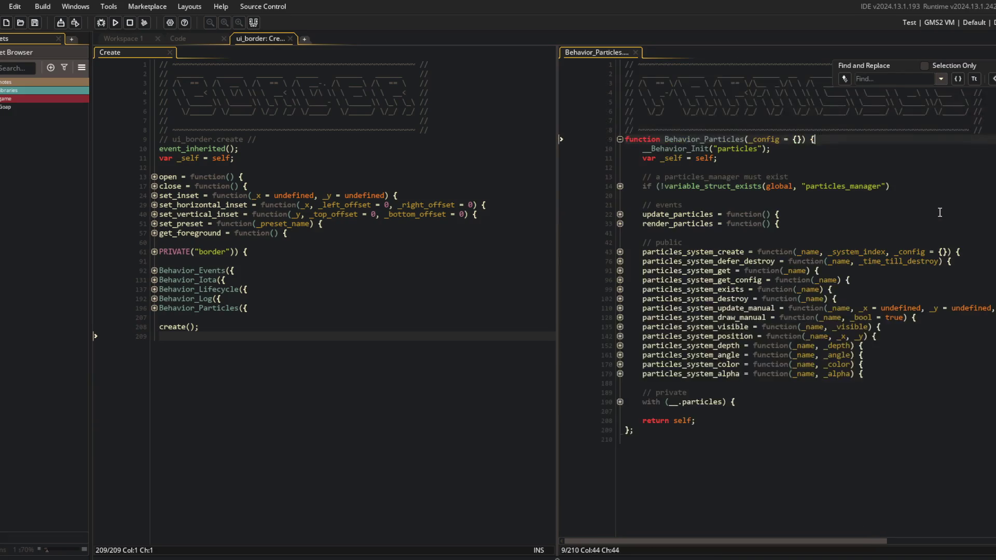
left_click(635, 52)
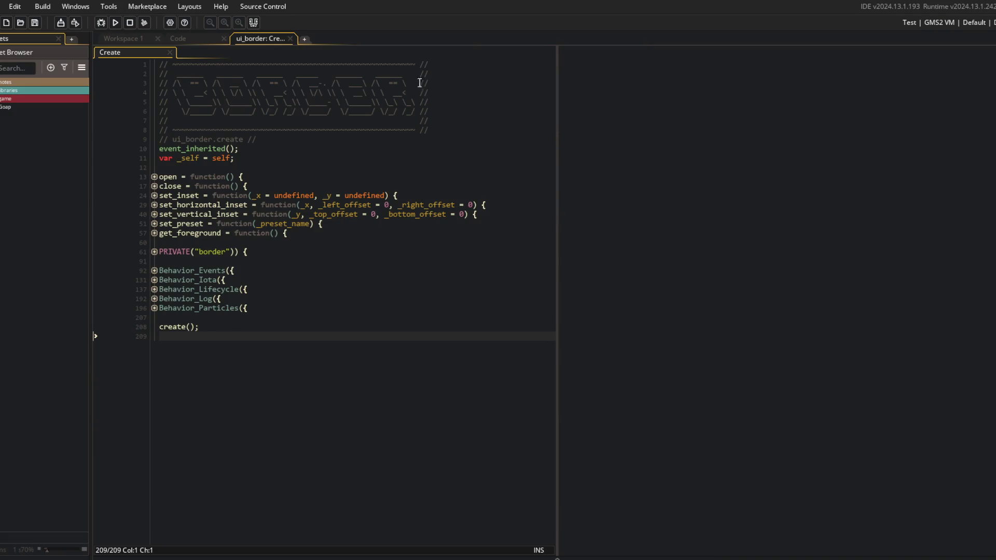
left_click(290, 38)
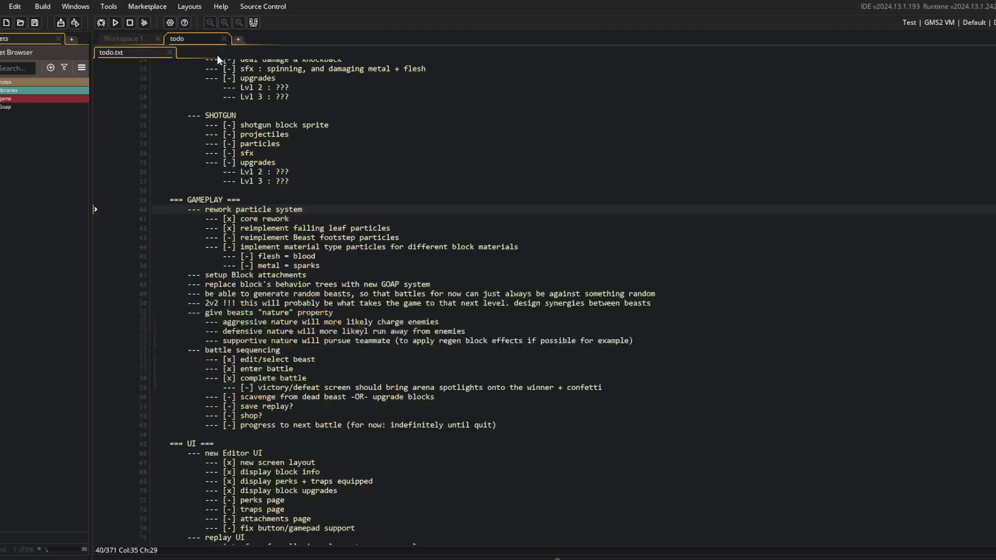
- Open the global_block_data script by searching '_block_data' with Ctrl+T
left_click(138, 39)
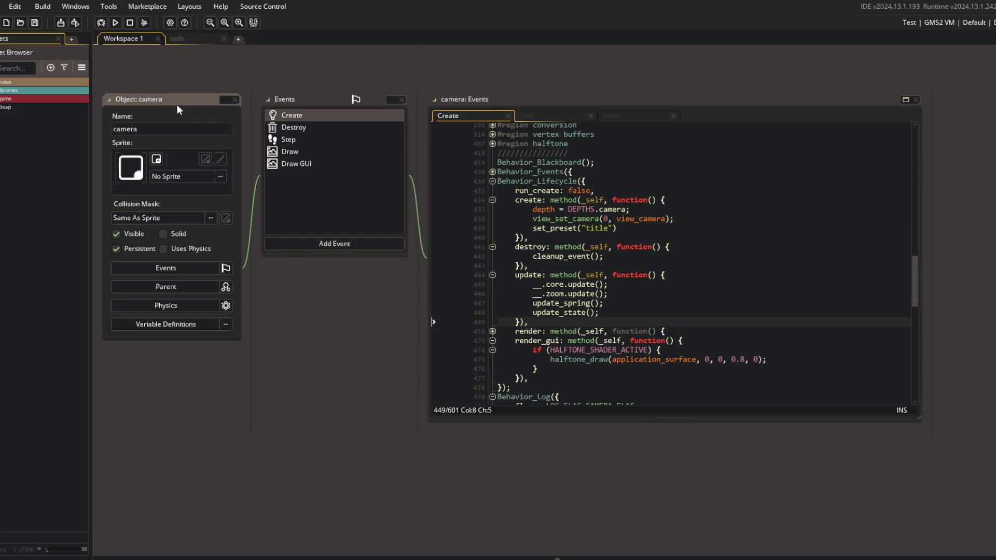
left_click(192, 38)
key("ctrl+t")
type("bl;opck")
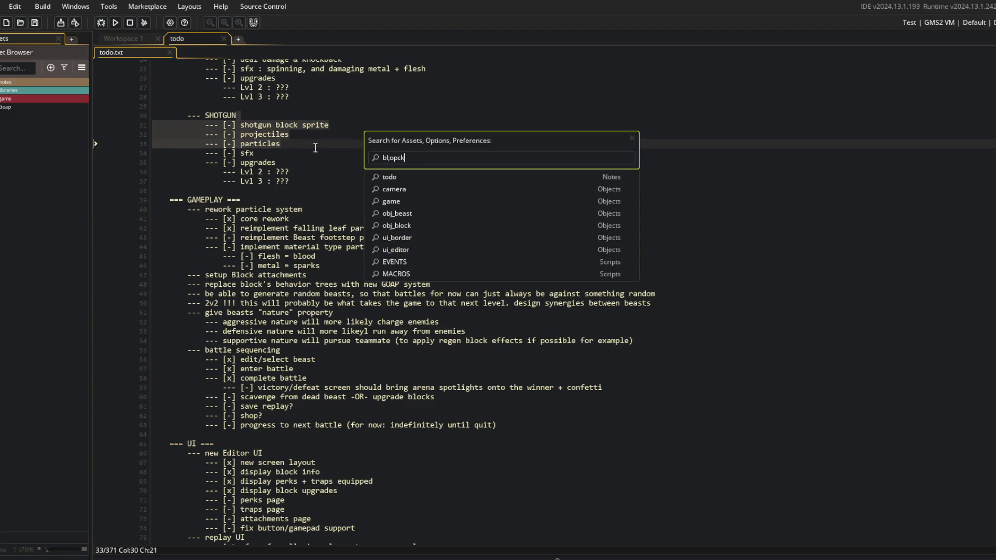
type("_block")
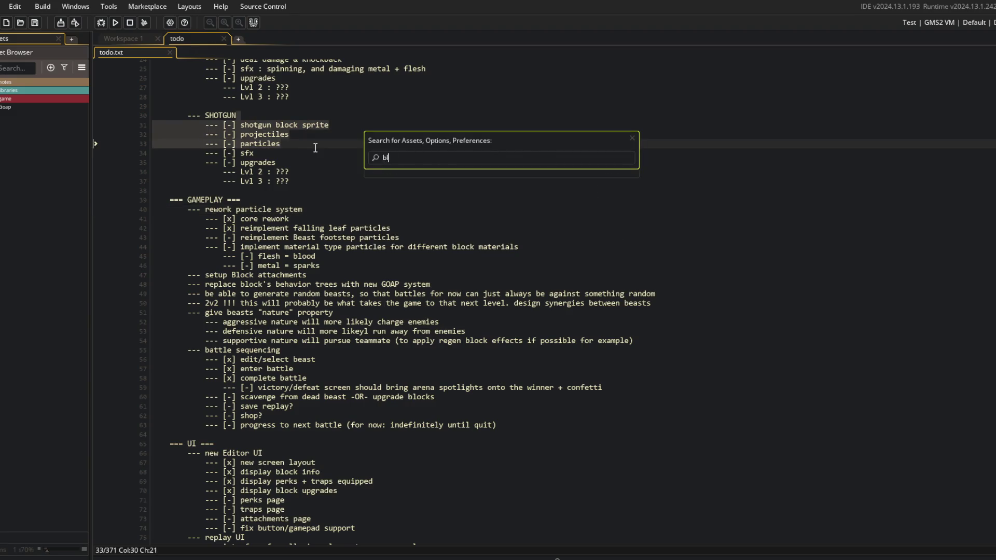
type("_data")
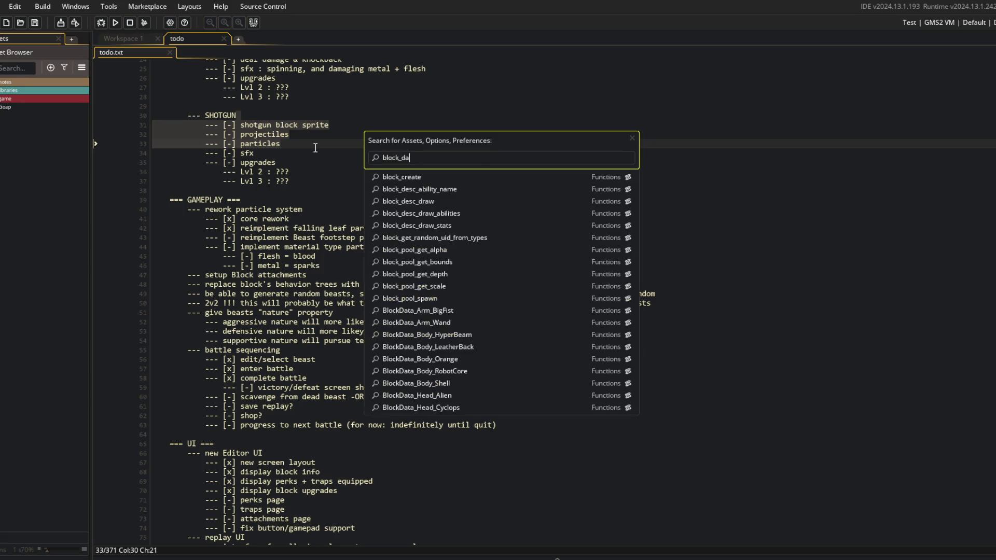
key("Return")
- Follow ARM_BIG_FIST to the BlockData_Arm_BigFist and IBlockDataArm definitions
left_click(465, 168)
left_click(353, 147)
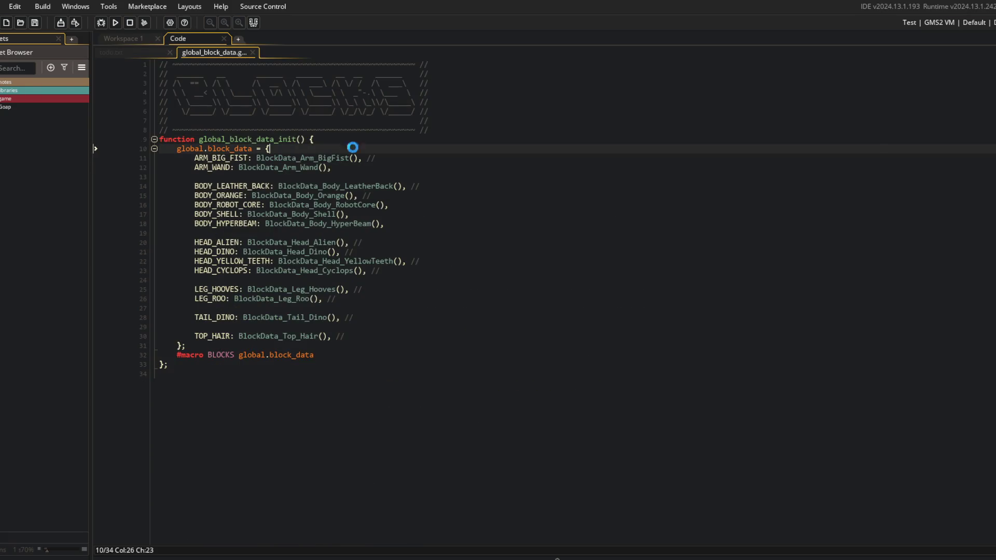
middle_click(300, 156)
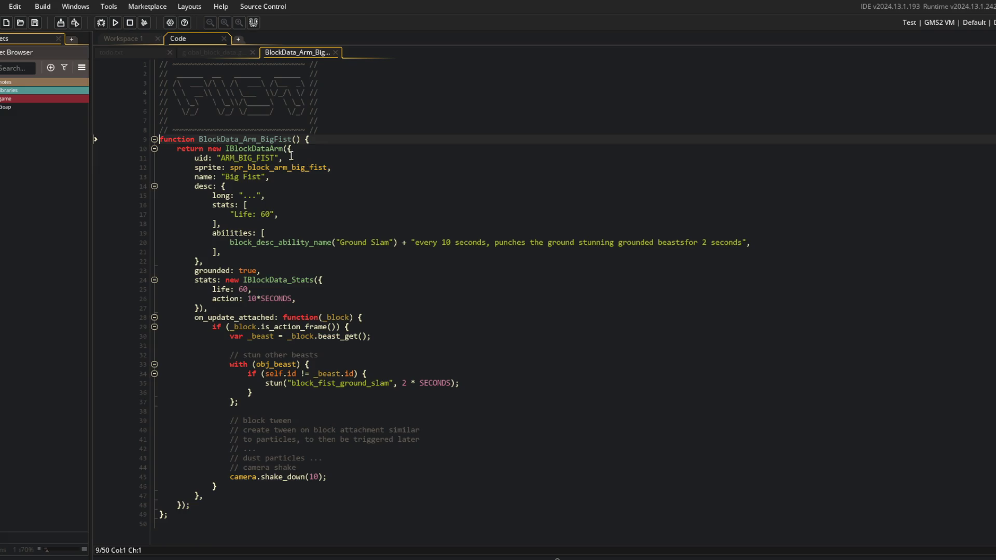
middle_click(258, 151)
- Expand the IBlockDataIntrinsic constructor in IBlockData.gml and inspect its locked line
left_click(154, 139)
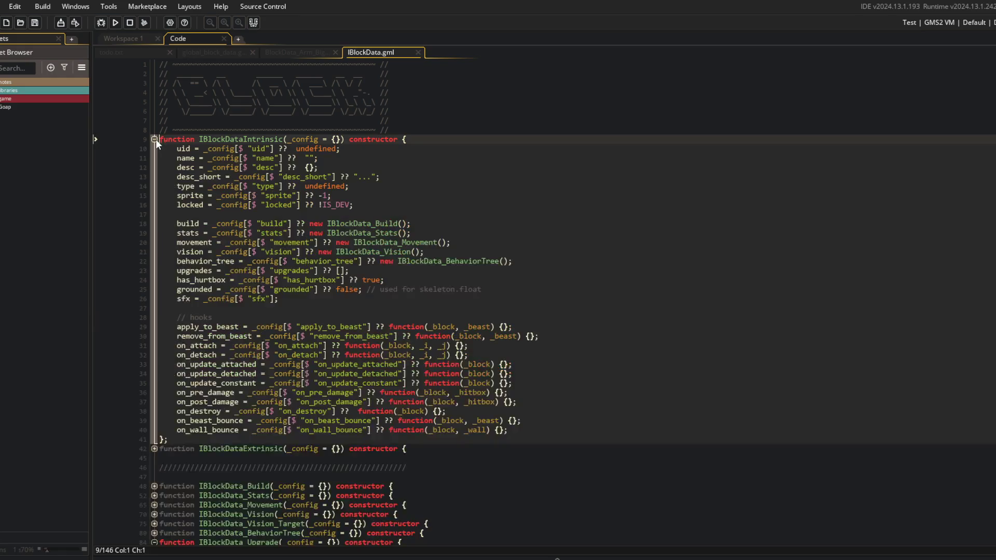
left_click(154, 139)
left_click(154, 242)
left_click(206, 229)
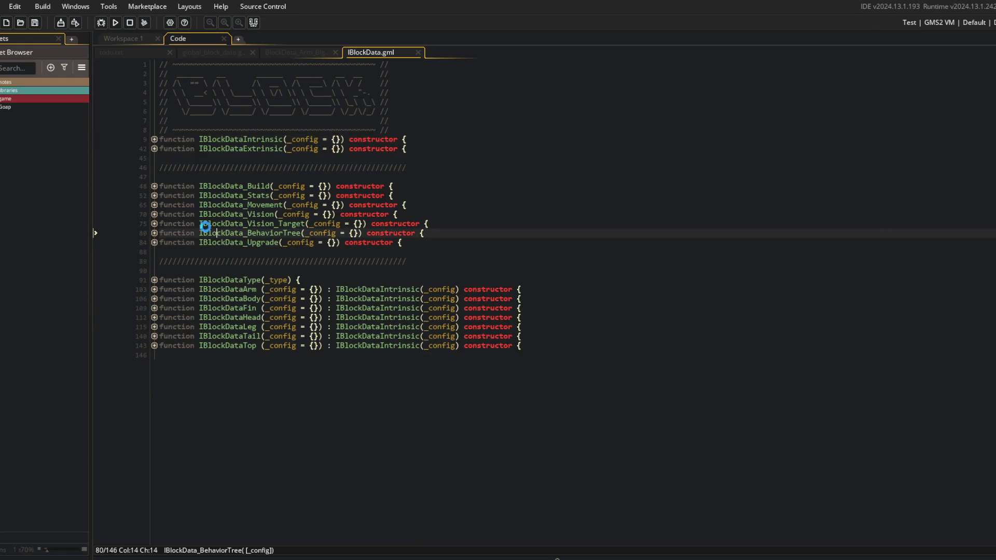
left_click(154, 139)
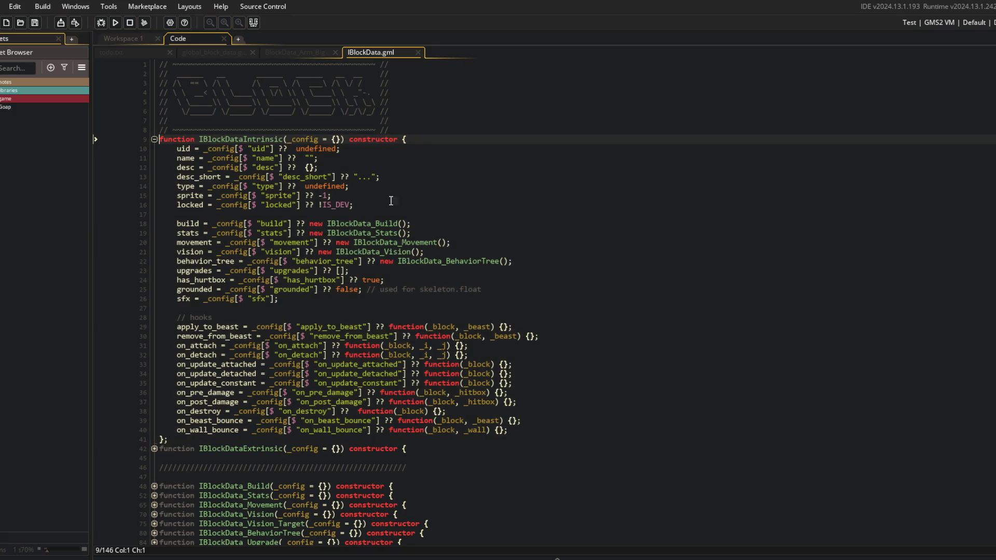
left_click(362, 204)
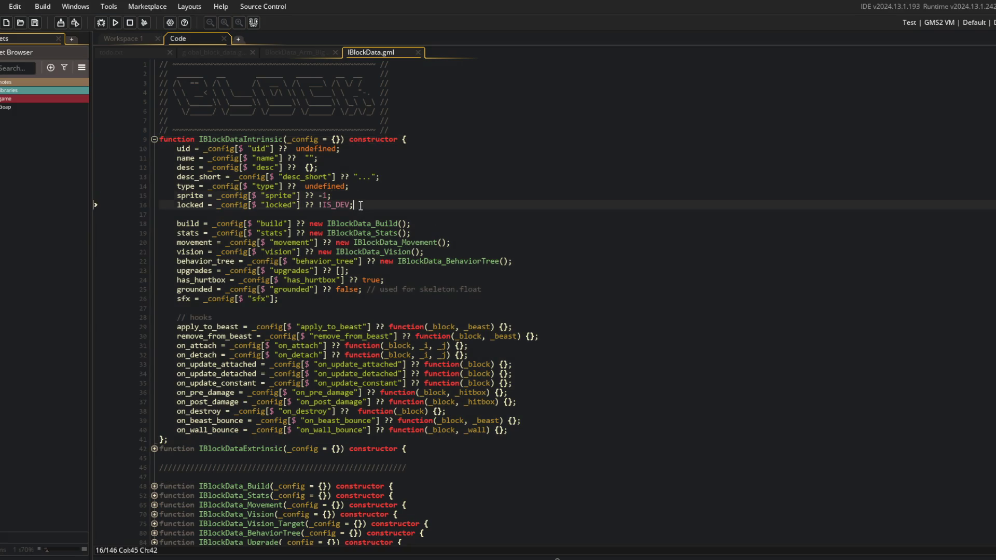
left_click(411, 129)
left_click(371, 203)
left_click(399, 129)
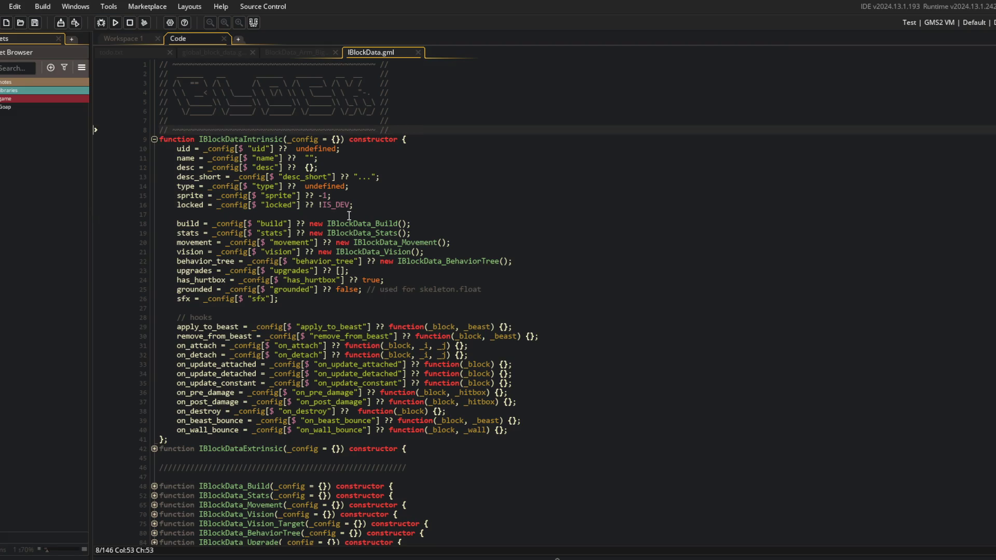
left_click(369, 207)
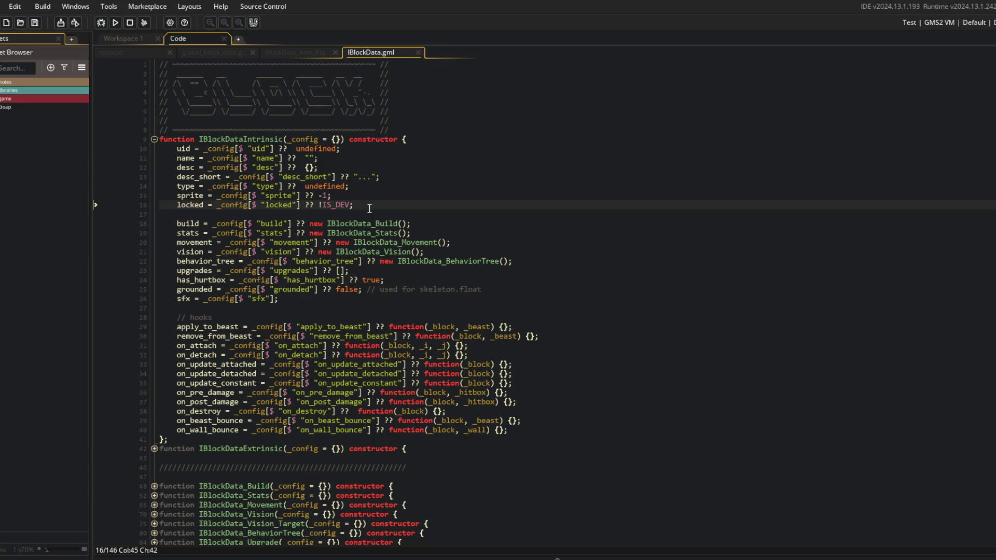
- Move the locked field line up so it sits right after uid
key("Home")
key("shift+End")
key("ctrl+x")
key("Up")
key("Up")
key("Up")
key("ctrl+v")
key("Return")
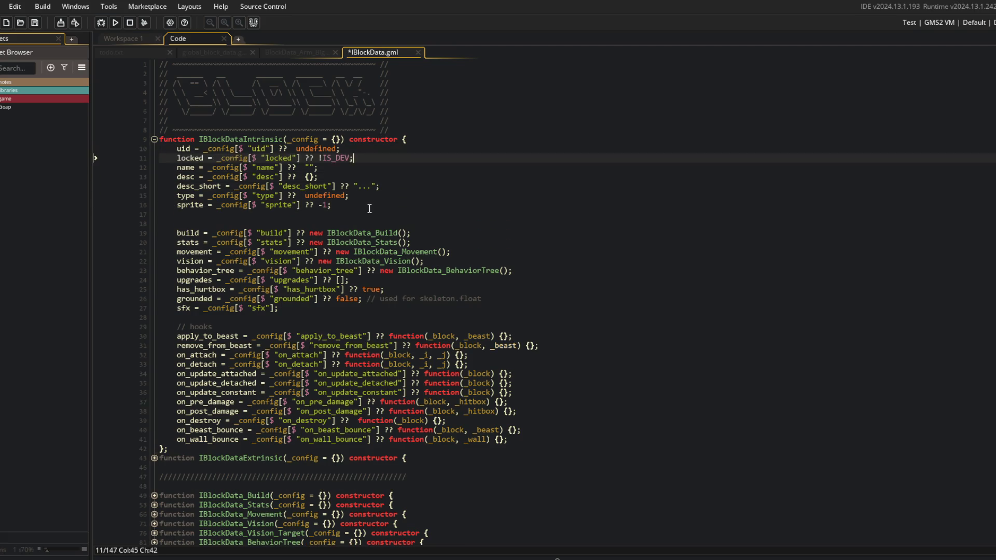
key("Down")
key("End")
key("Down")
key("Down")
key("Down")
- Add the field material = _config[$ "material"] ?? ""; and save the script
type("maer")
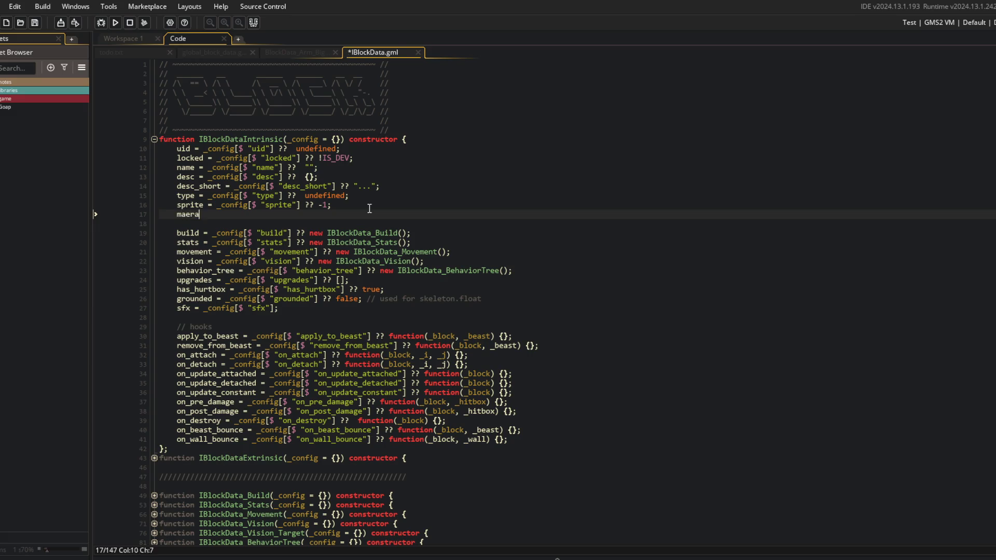
key("BackSpace")
key("BackSpace")
type("terail")
key("BackSpace")
key("BackSpace")
key("BackSpace")
type("ial = _confi")
type("g[$ \"material\"")
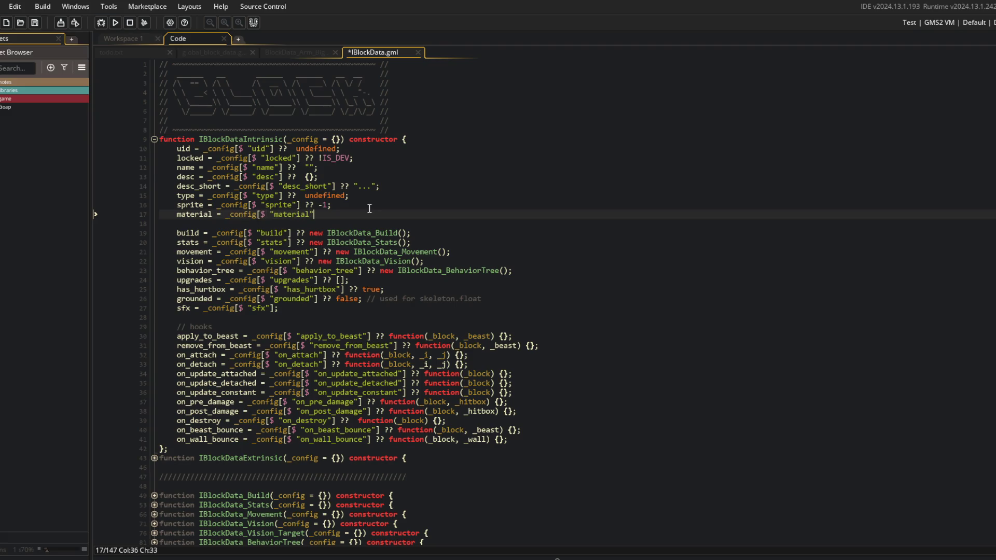
type("] ?? \"\"")
type(";")
key("ctrl+s")
- Add the comment // flesh, metal to the material line and save
type(" // flesh")
type(", ")
type("metal")
key("ctrl+s")
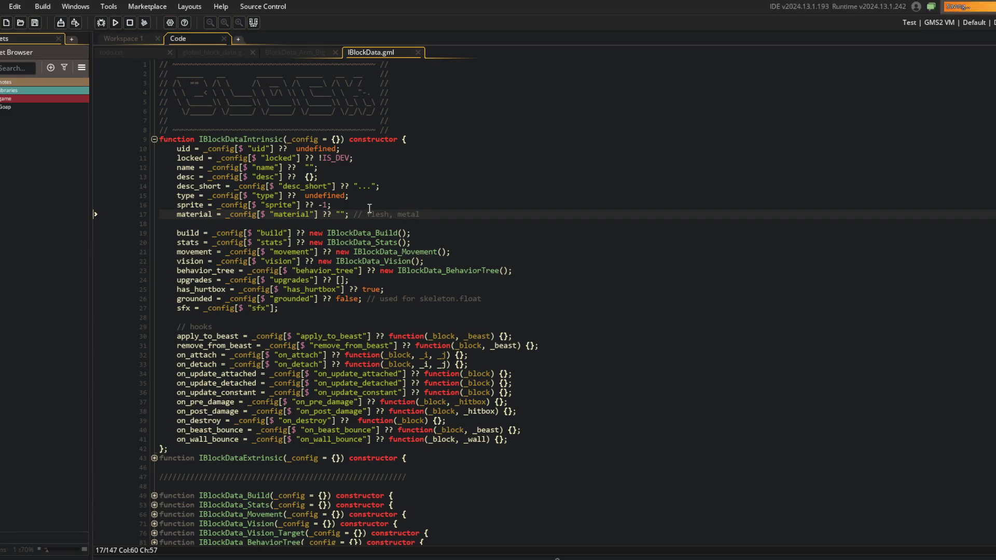
key("ctrl+Left")
key("ctrl+Left")
key("ctrl+Left")
key("ctrl+Left")
key("ctrl+Left")
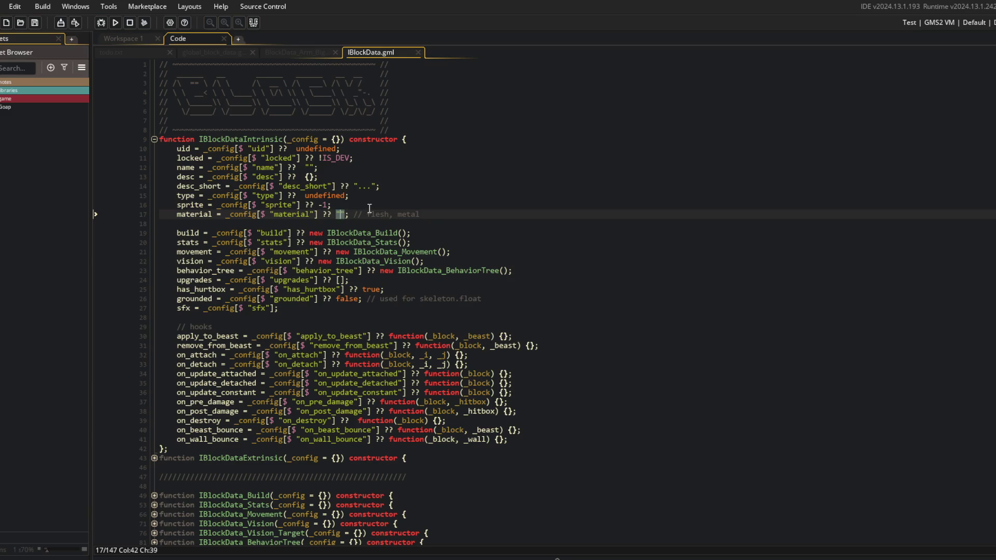
key("Up")
key("Up")
key("Up")
left_click(261, 140)
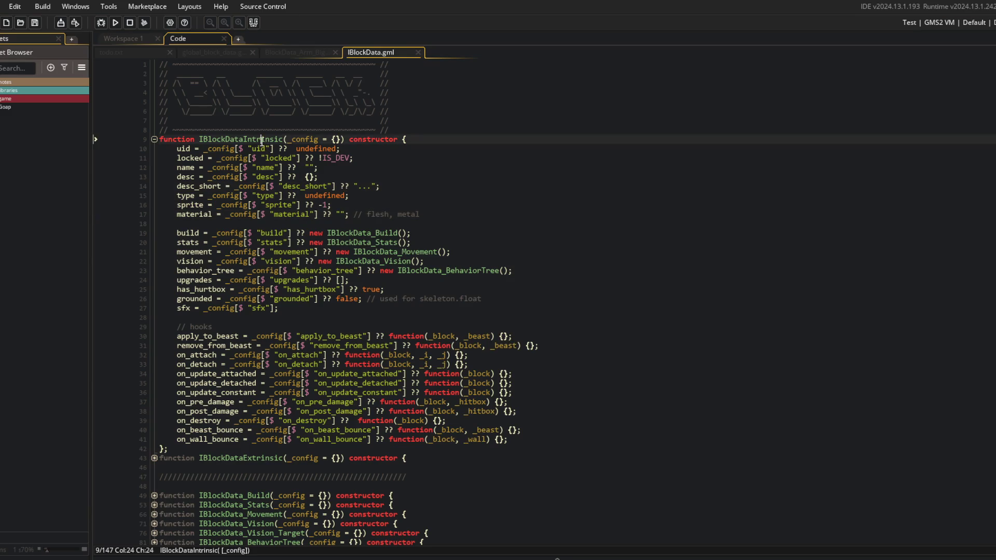
- Set the material default to "none" and add none to the comment list
left_click(340, 215)
left_click(461, 215)
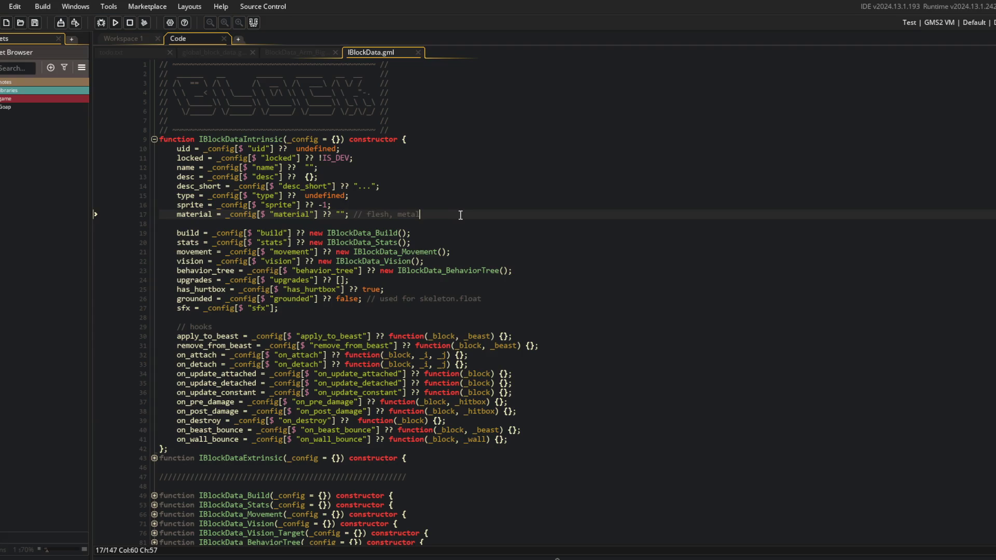
left_click(342, 215)
type("none")
key("End")
key("ctrl+Left")
key("ctrl+Left")
type("none,")
- Return the caret to the end of the material line
left_click(480, 271)
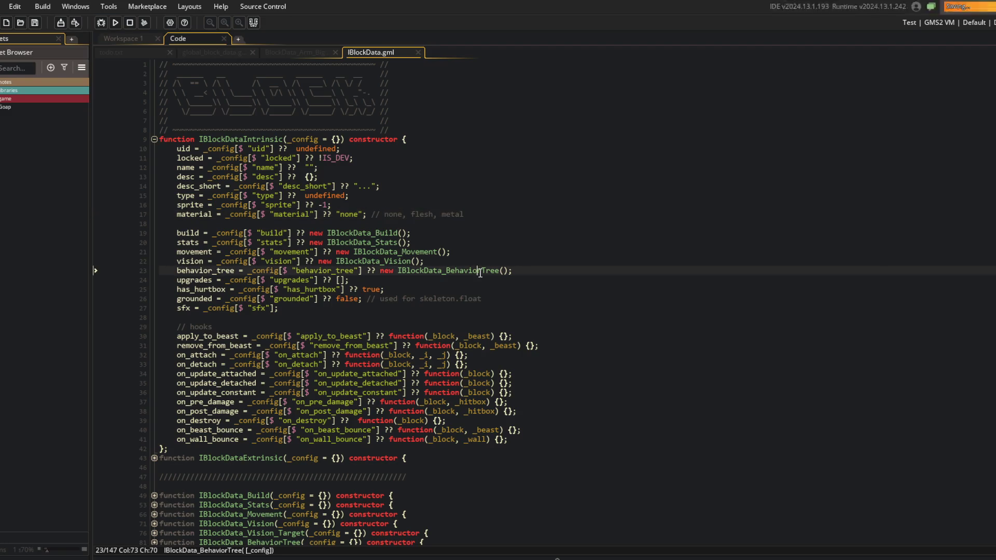
left_click(540, 214)
left_click(525, 204)
left_click(451, 197)
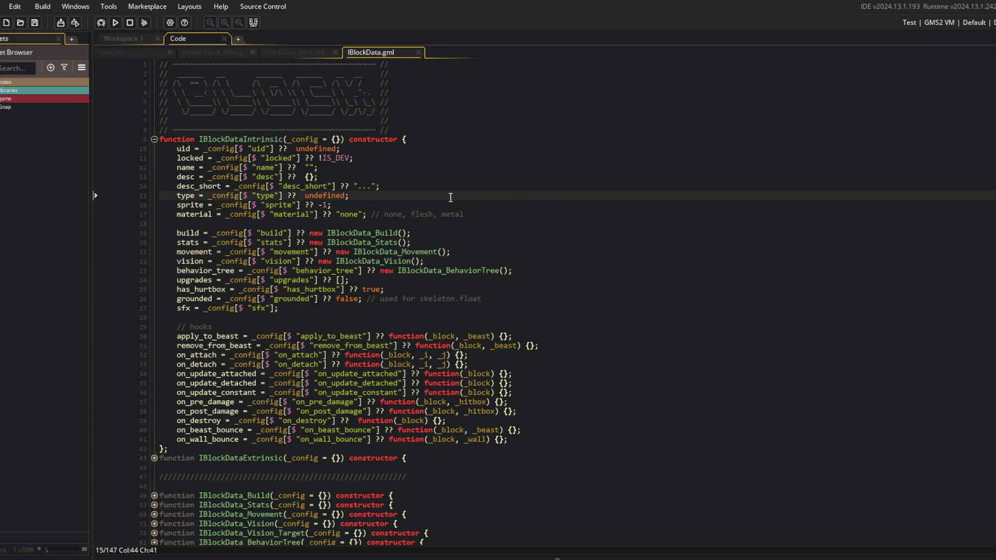
left_click(363, 186)
left_click(363, 214)
left_click(367, 214)
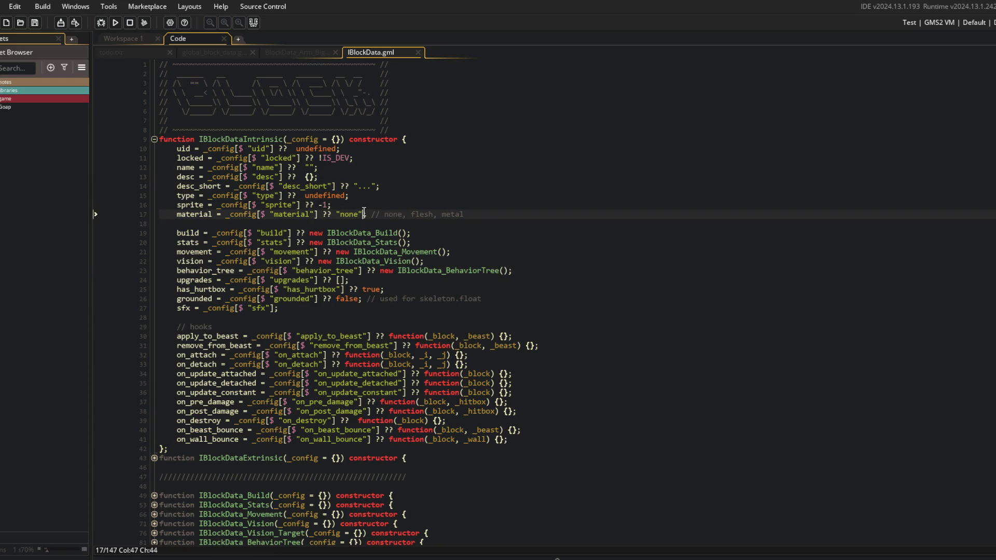
- Add '--- [-] add materail details to Block Card UI' to todo.txt, save, and open global_block_data
left_click(133, 52)
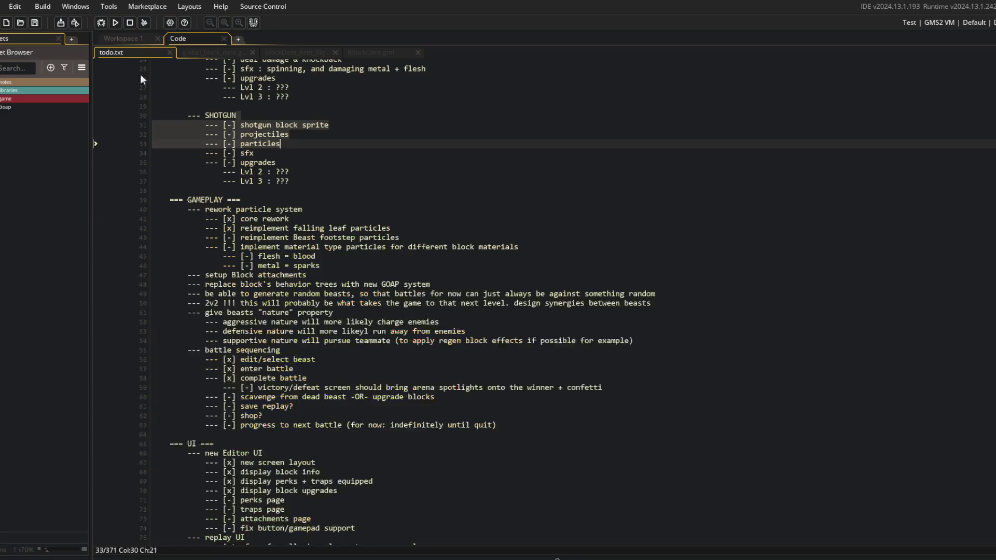
left_click(319, 265)
key("Return")
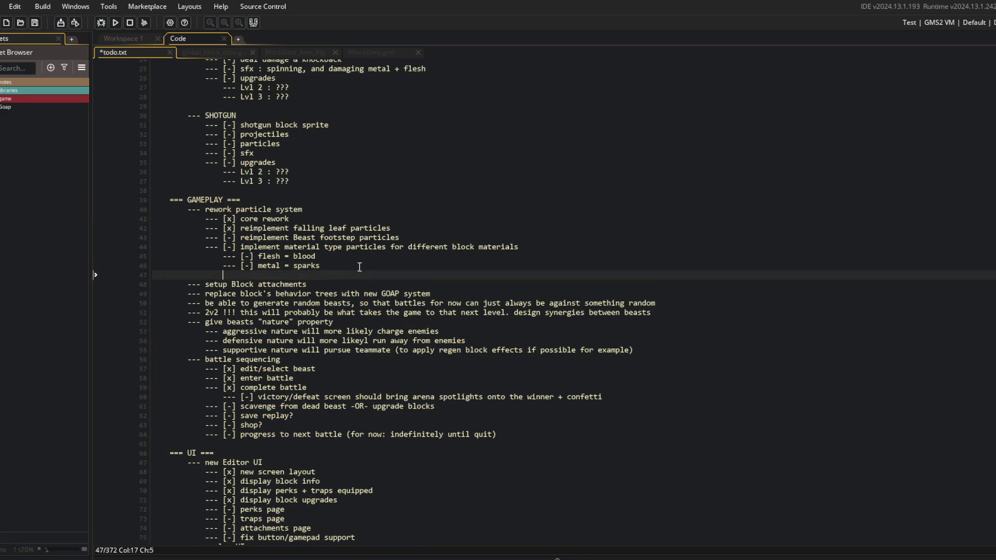
type("--- [-] ad")
type("d materai")
type("l details")
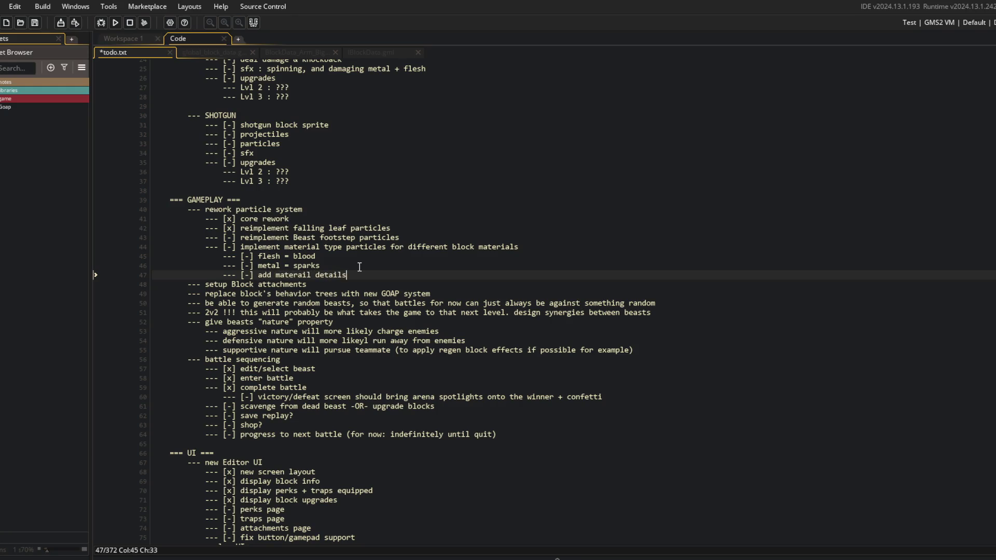
type(" to Block Card UI")
key("ctrl+s")
left_click(271, 125)
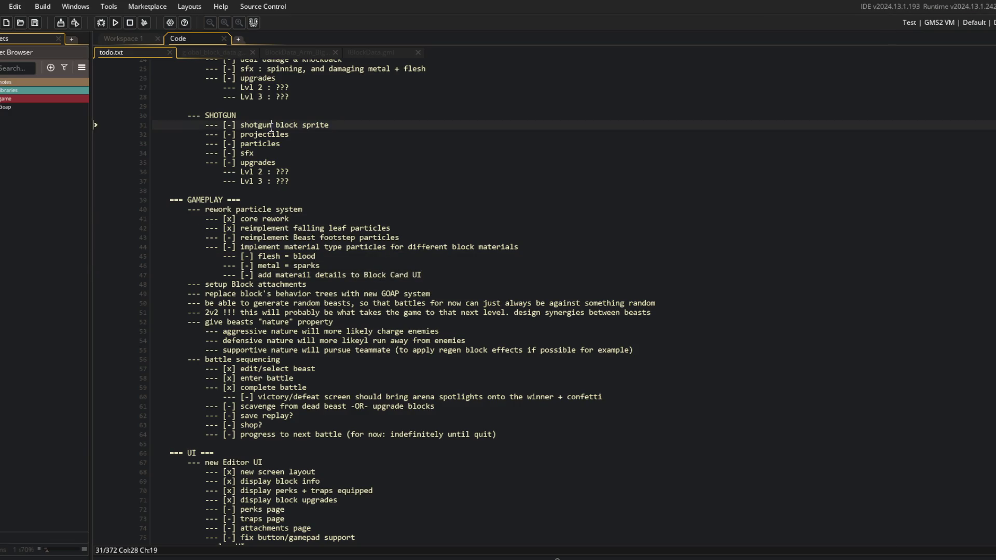
left_click(206, 47)
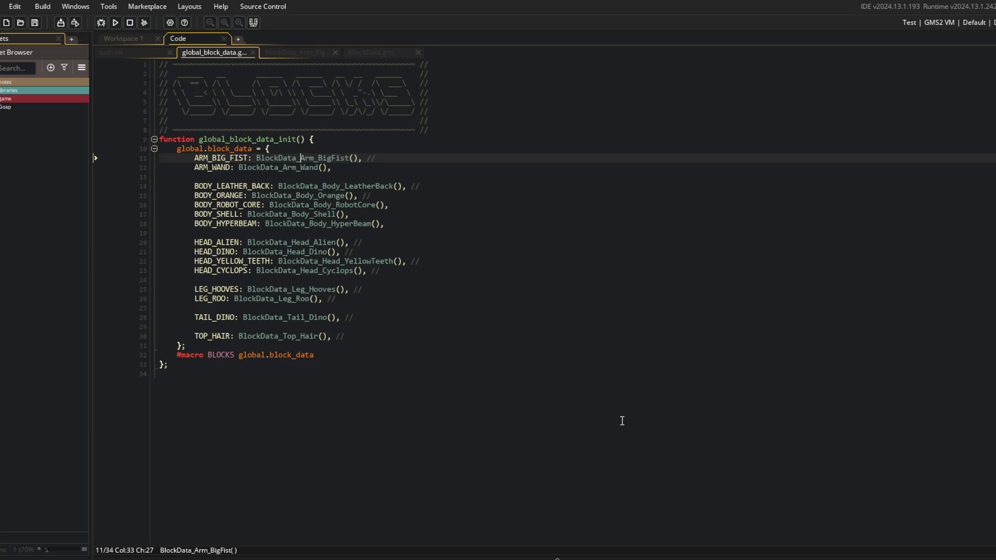
- Check the ARM_BIG_FIST entry and Big Fist definition, then close the extra script tabs
left_click(496, 309)
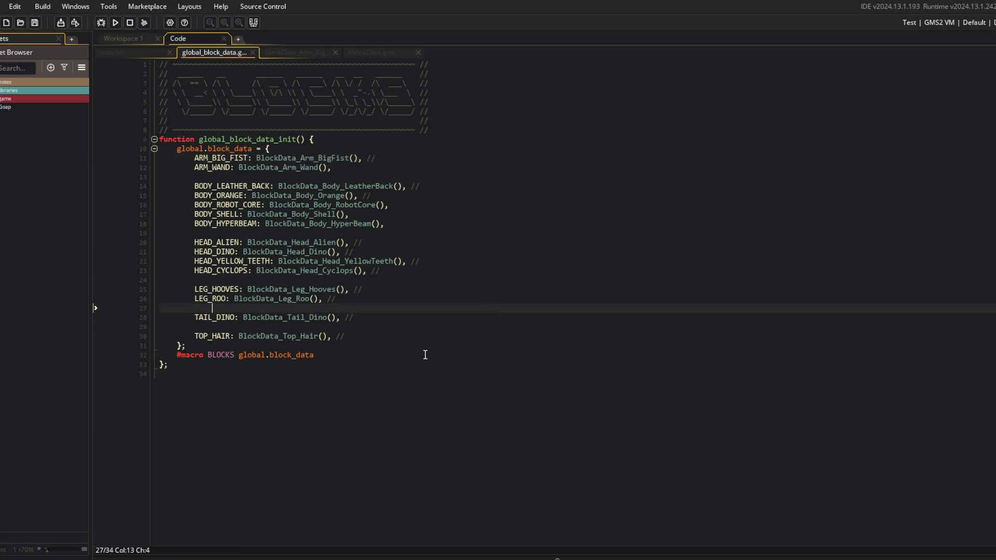
left_click(330, 413)
left_click(386, 162)
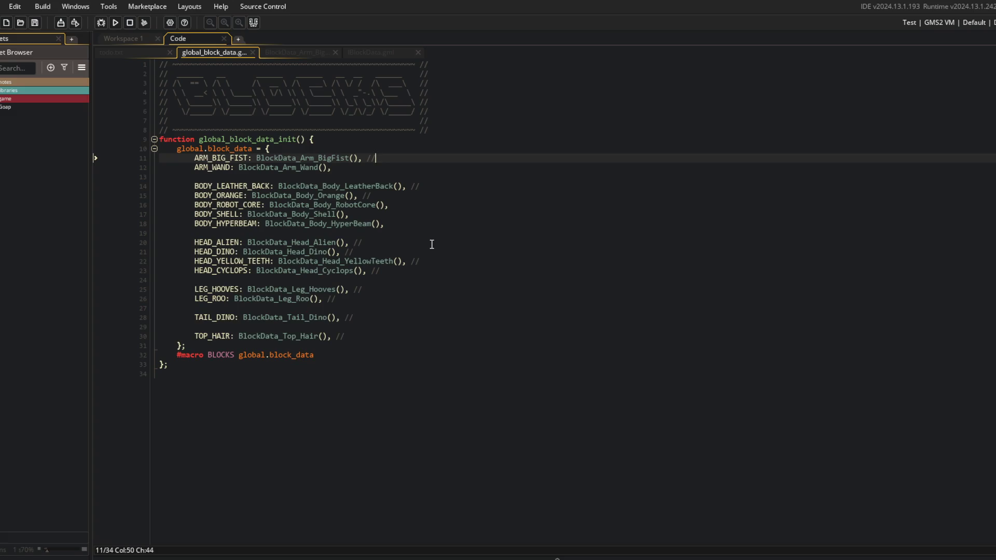
left_click(293, 52)
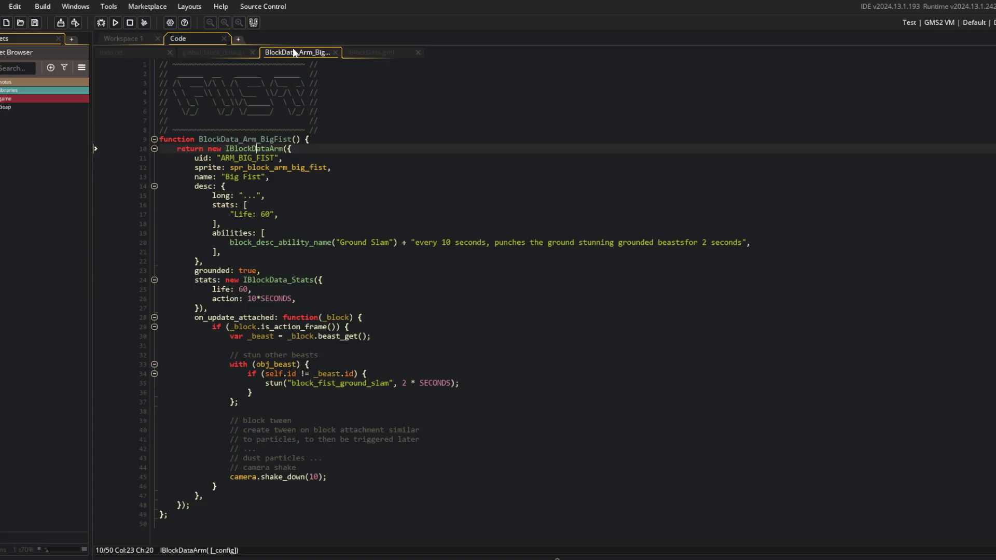
middle_click(293, 53)
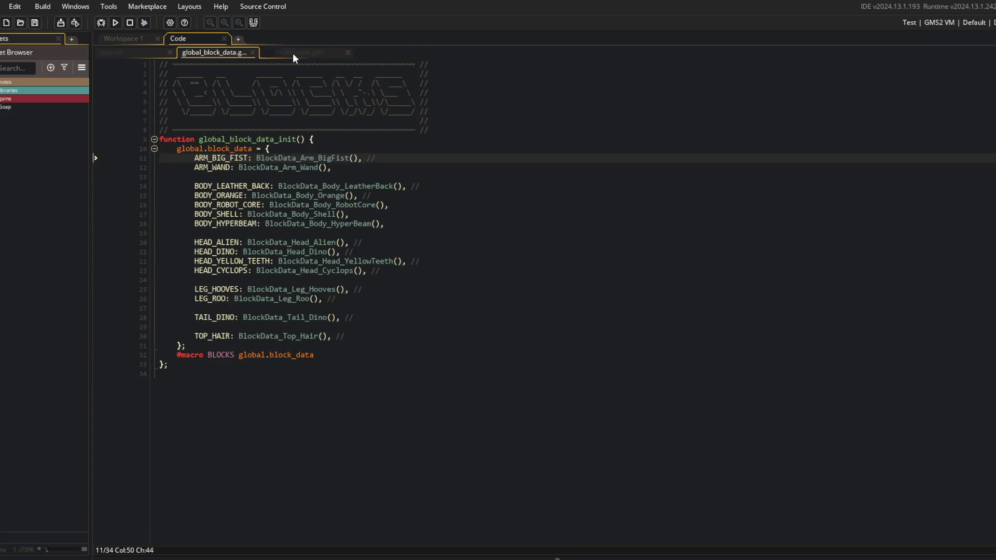
middle_click(293, 53)
- Open BlockData_Arm_BigFist from global_block_data and jump to the IBlockDataArm constructor
left_click(304, 174)
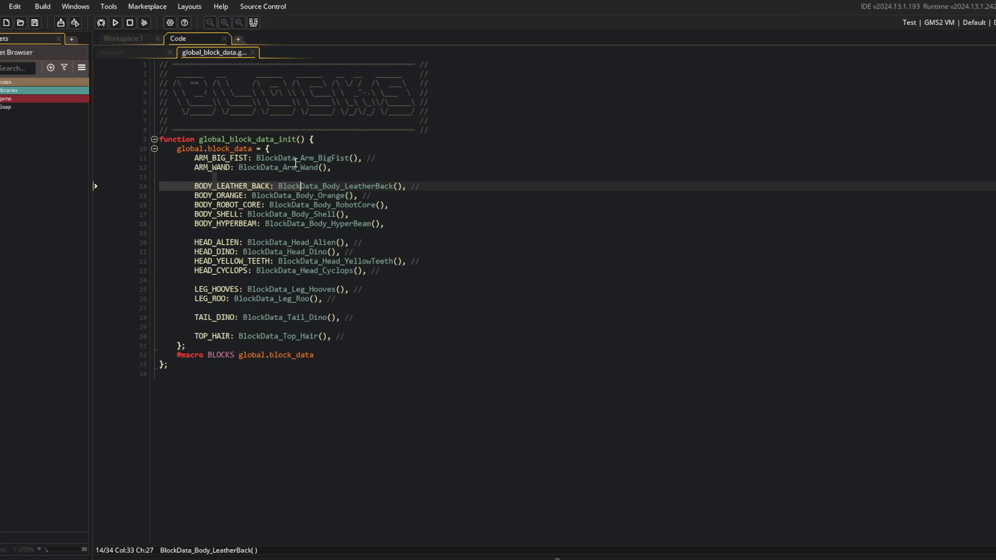
left_click(297, 159)
left_click(131, 51)
left_click(218, 52)
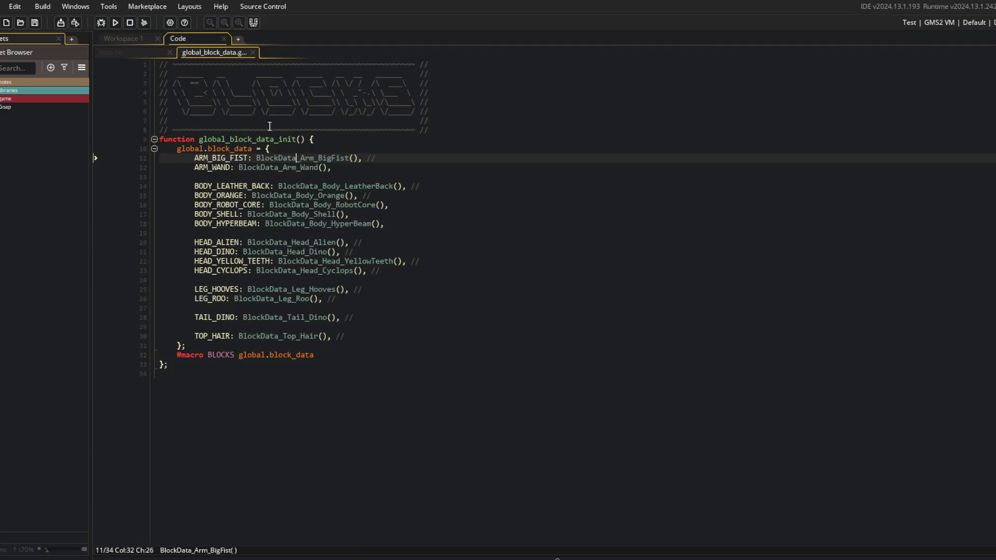
left_click(154, 49)
key("ctrl+Tab")
key("ctrl+Tab")
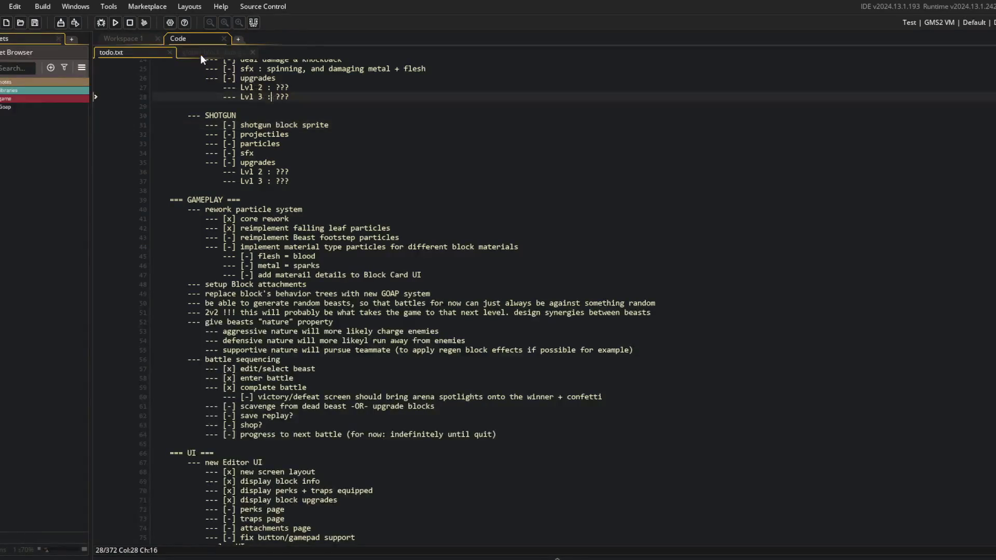
left_click(200, 54)
middle_click(278, 156)
left_click(258, 148)
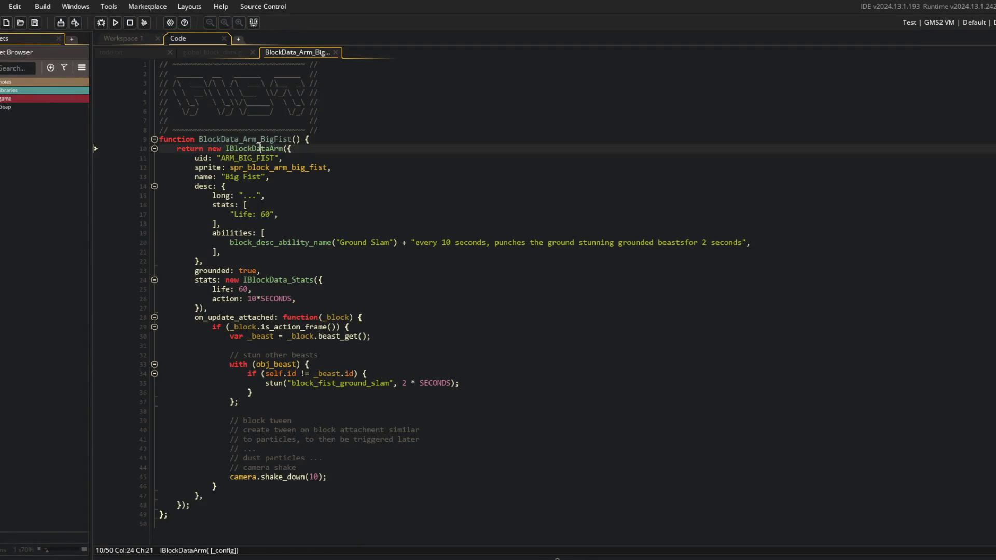
middle_click(259, 149)
- Replace the "none" material default with undefined, drop 'none, ' from the comment, and save
scroll(267, 109, "up", 5)
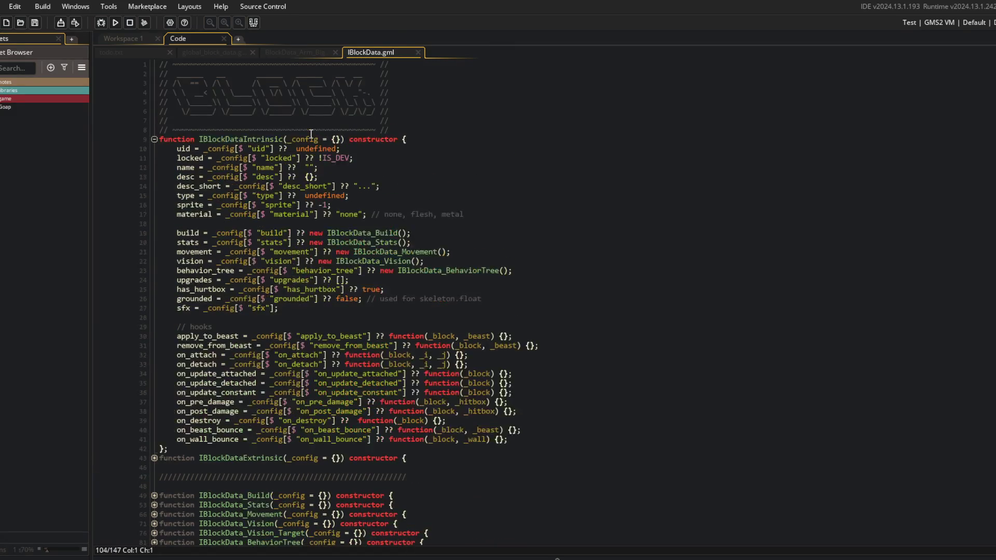
left_click(362, 214)
key("BackSpace")
key("BackSpace")
key("BackSpace")
key("BackSpace")
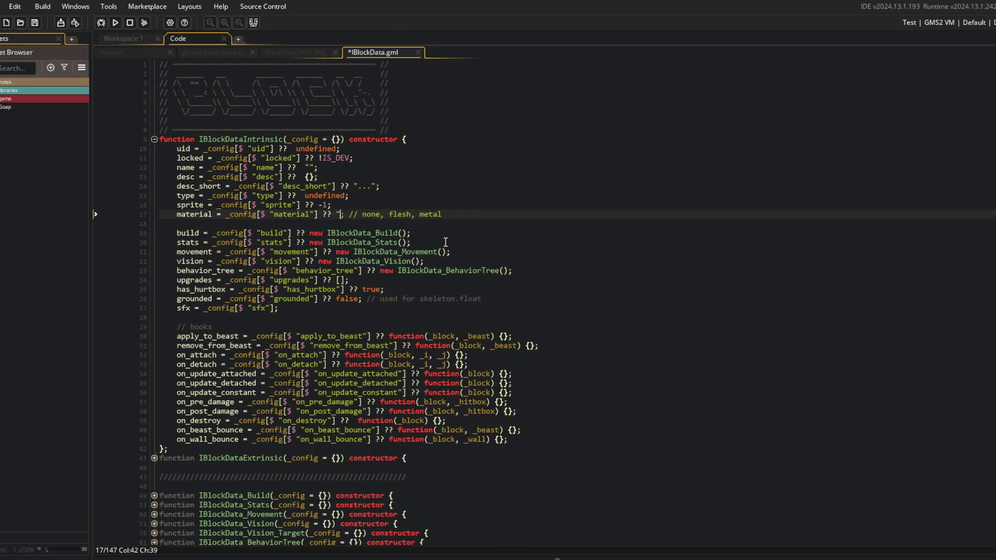
type("undefined")
key("ctrl+s")
key("Delete")
key("Delete")
key("Delete")
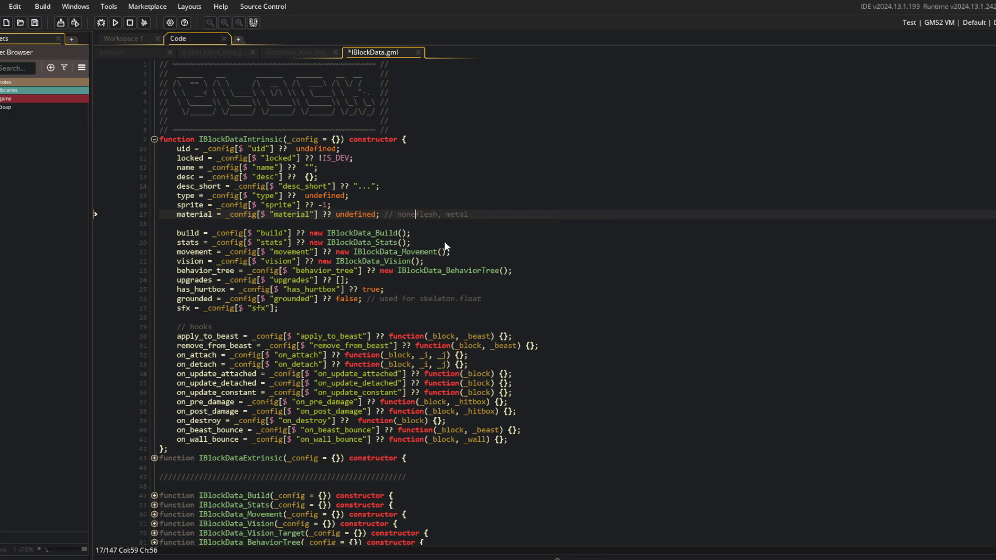
key("ctrl+s")
left_click(519, 329)
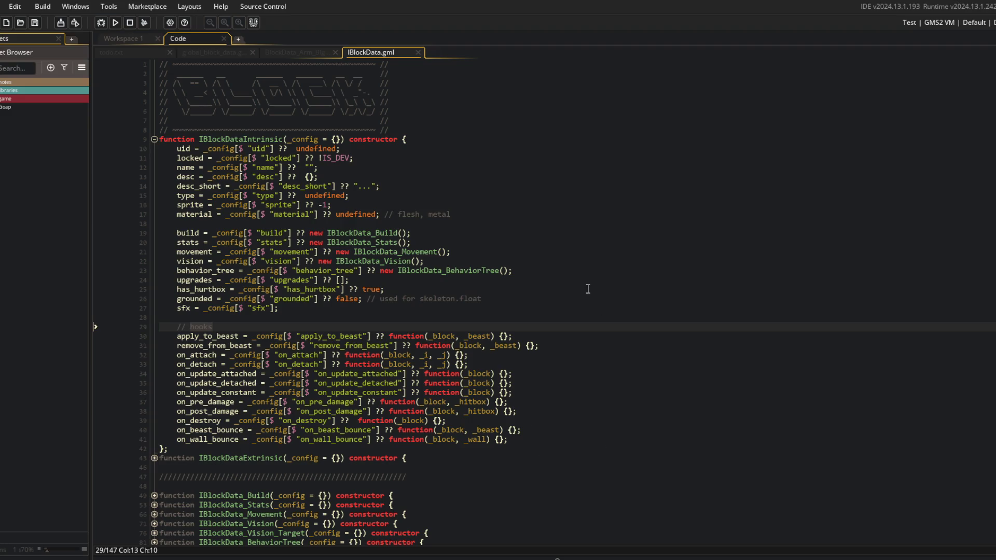
left_click(504, 214)
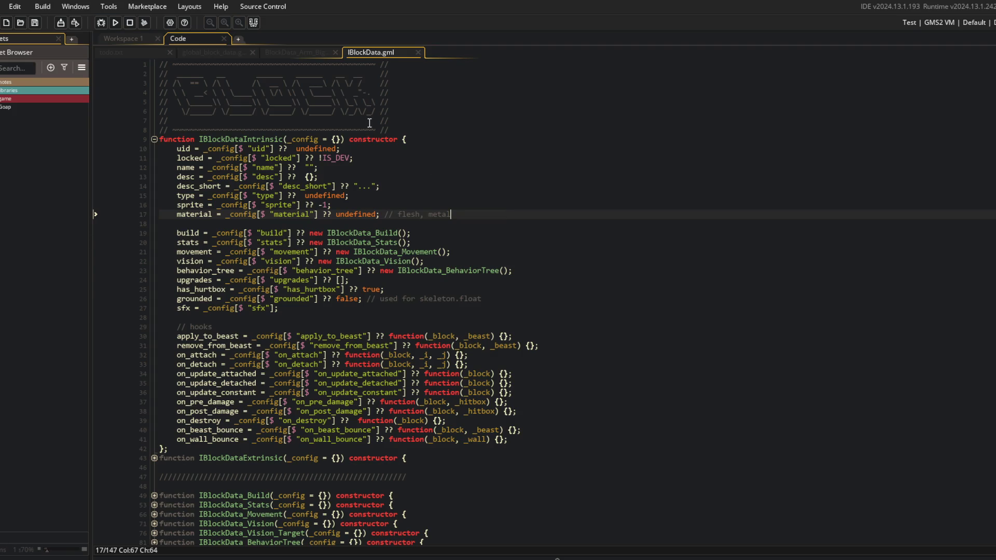
- Switch through the script tabs to bring up IBlockData.gml
left_click(132, 51)
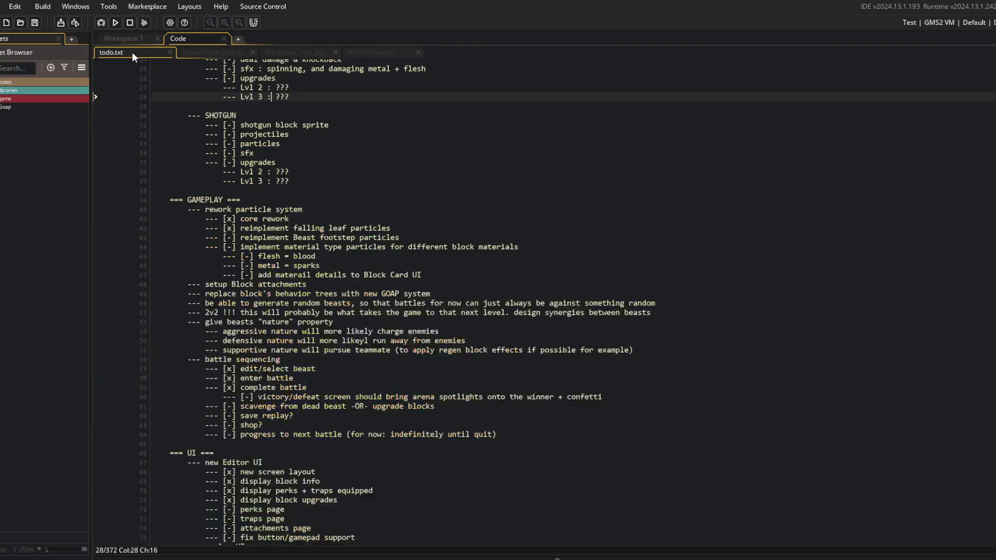
left_click(228, 52)
left_click(322, 51)
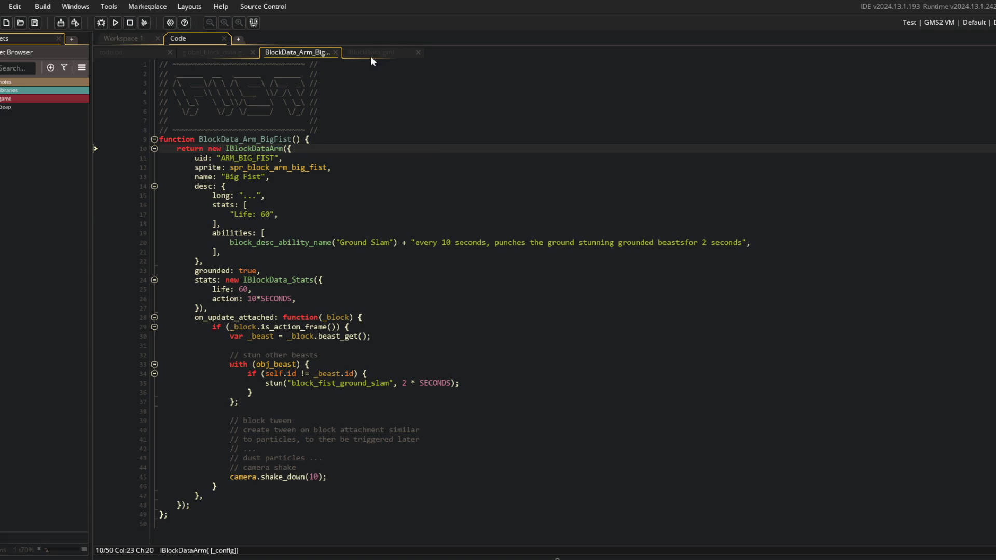
left_click(370, 55)
left_click(301, 51)
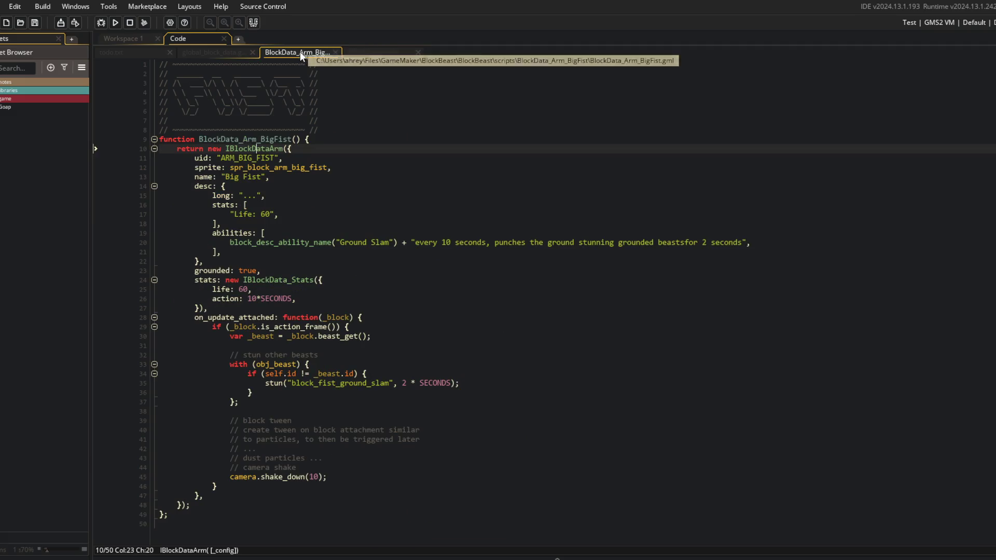
left_click(371, 51)
- Remove the extra spaces after ?? on lines 10, 12, 13 and 15
left_click(391, 201)
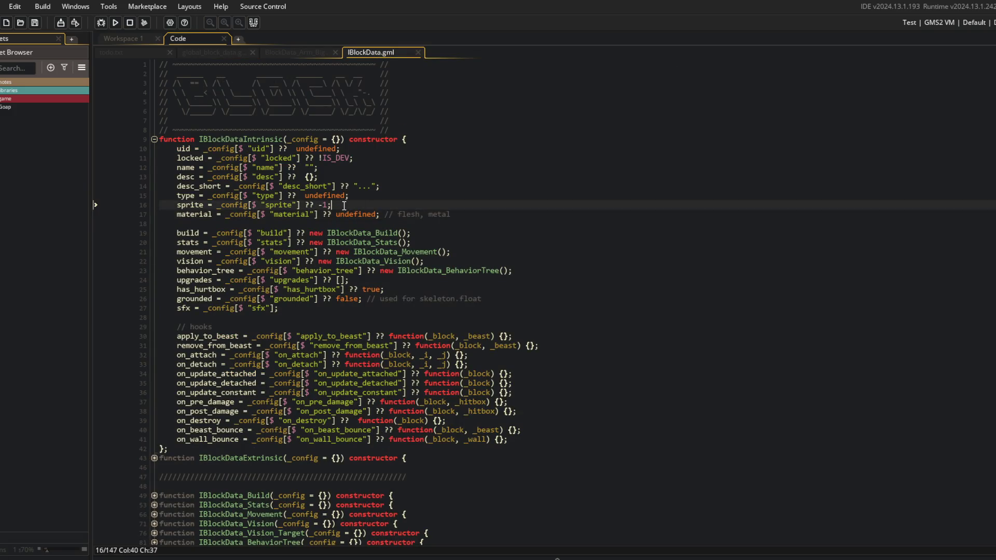
left_click(318, 203)
left_click(305, 196)
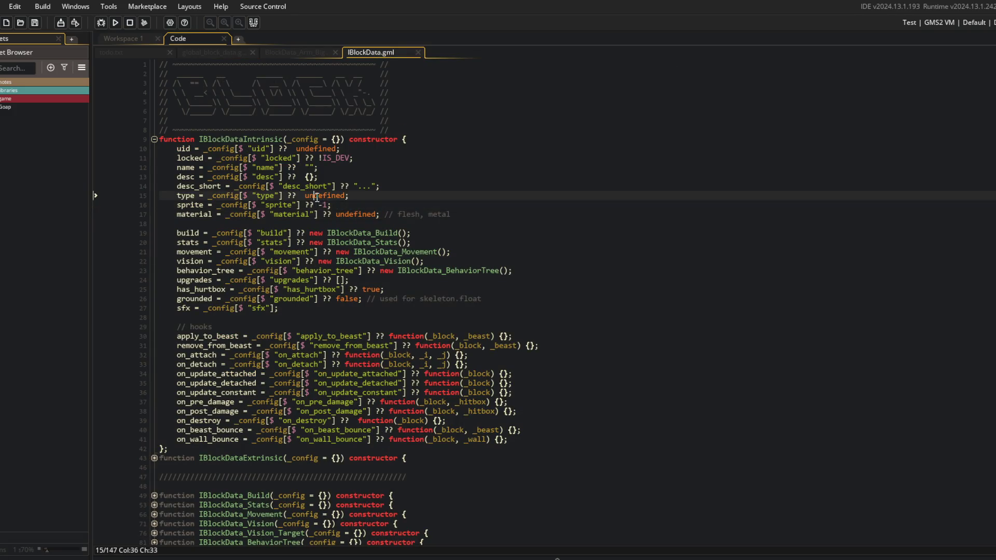
key("BackSpace")
key("Up")
key("Up")
key("Up")
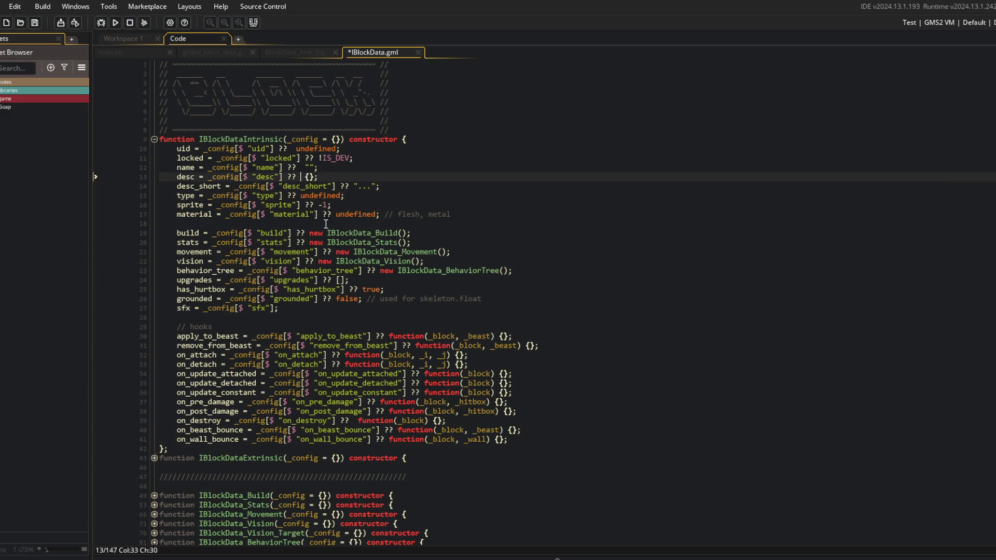
key("BackSpace")
key("Down")
key("Down")
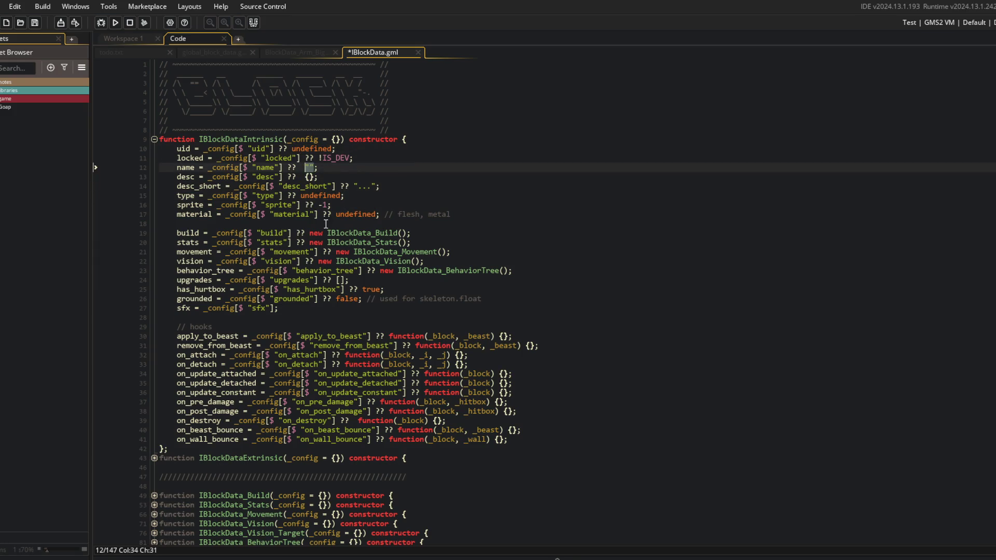
key("BackSpace")
key("Down")
key("BackSpace")
key("Down")
key("Down")
key("Down")
key("Down")
key("Down")
key("Down")
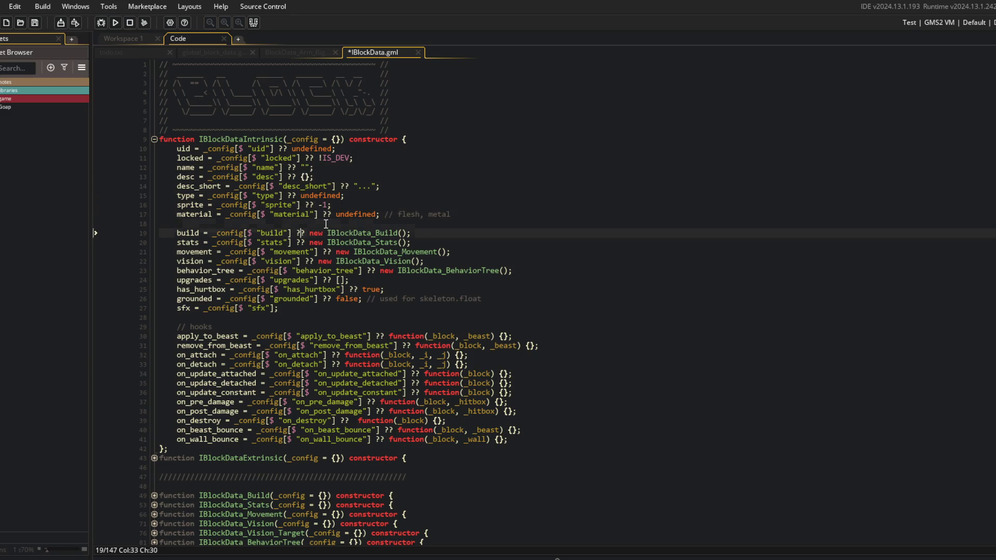
key("Down")
key("Down")
key("Down")
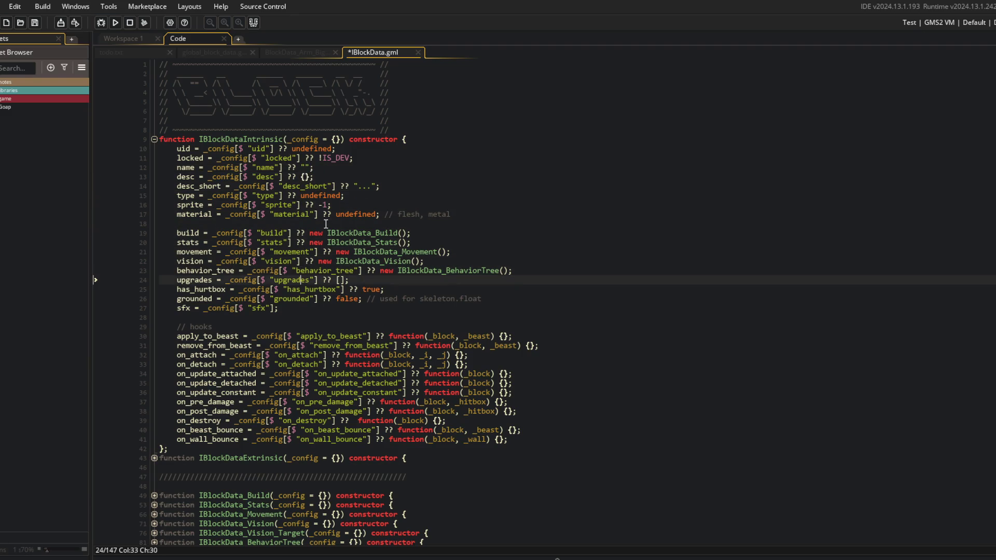
key("Down")
key("Down")
key("Down")
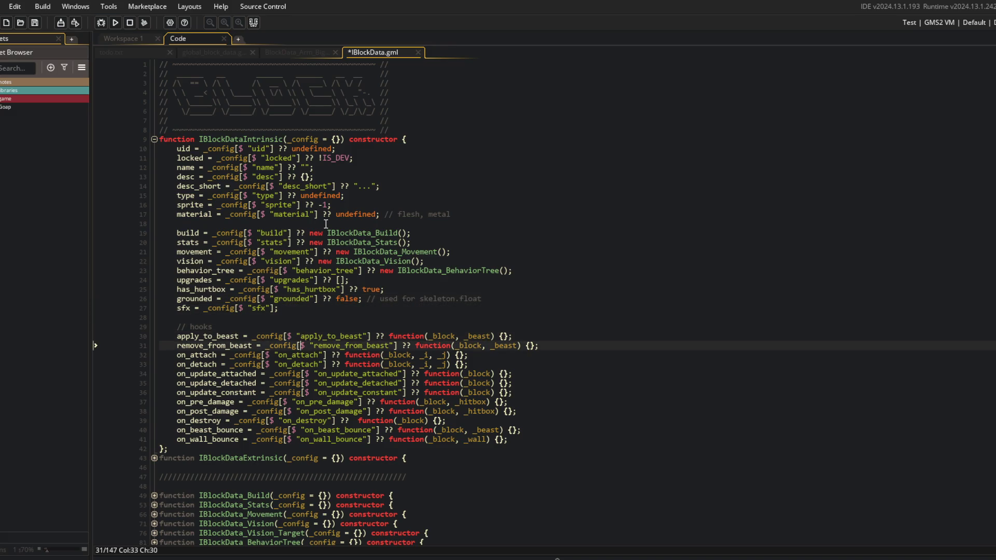
- Review the hook and default lines, then save the tidied IBlockData.gml
key("Left")
key("Left")
key("Left")
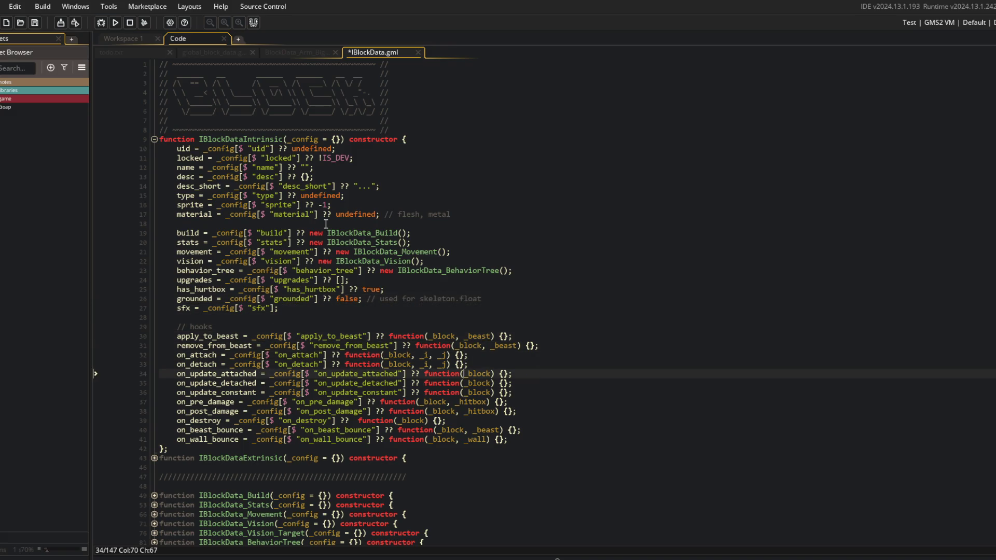
key("Down")
key("Down")
key("Down")
key("Down")
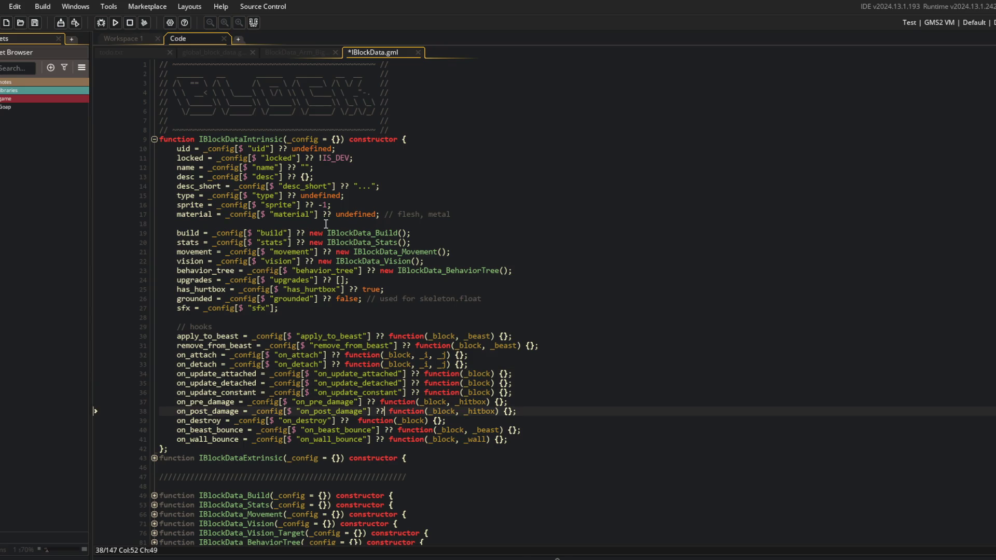
key("Up")
scroll(325, 183, "down", 1)
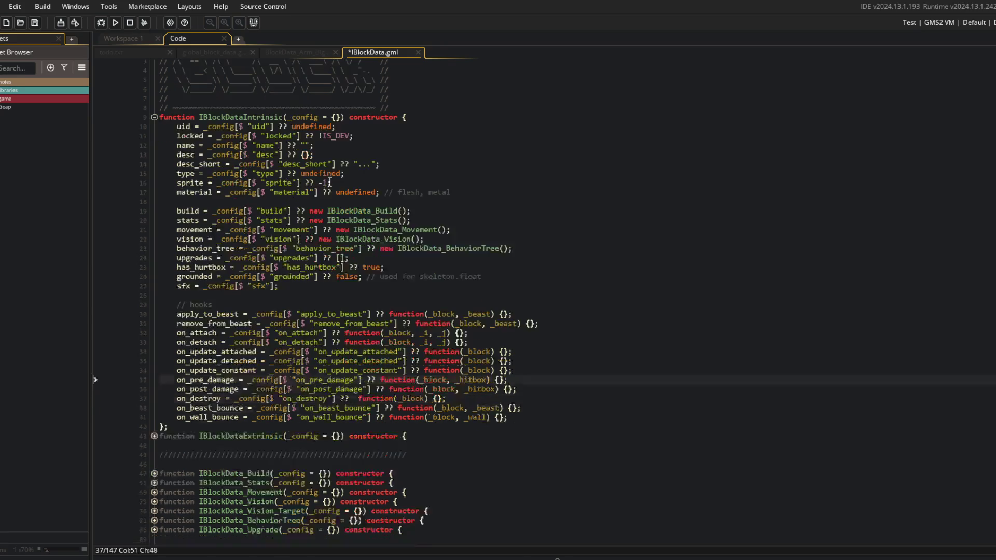
left_click(421, 211)
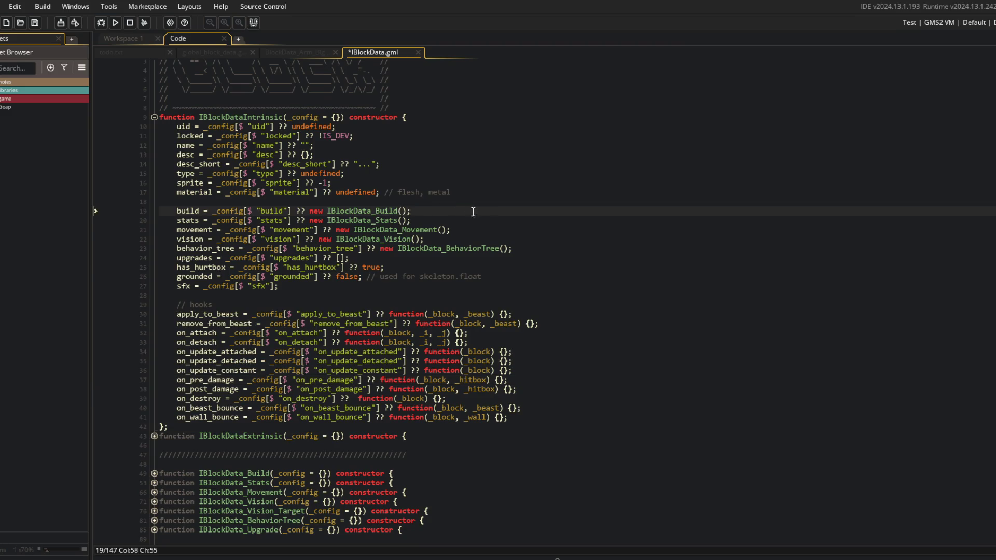
left_click(504, 202)
left_click(497, 192)
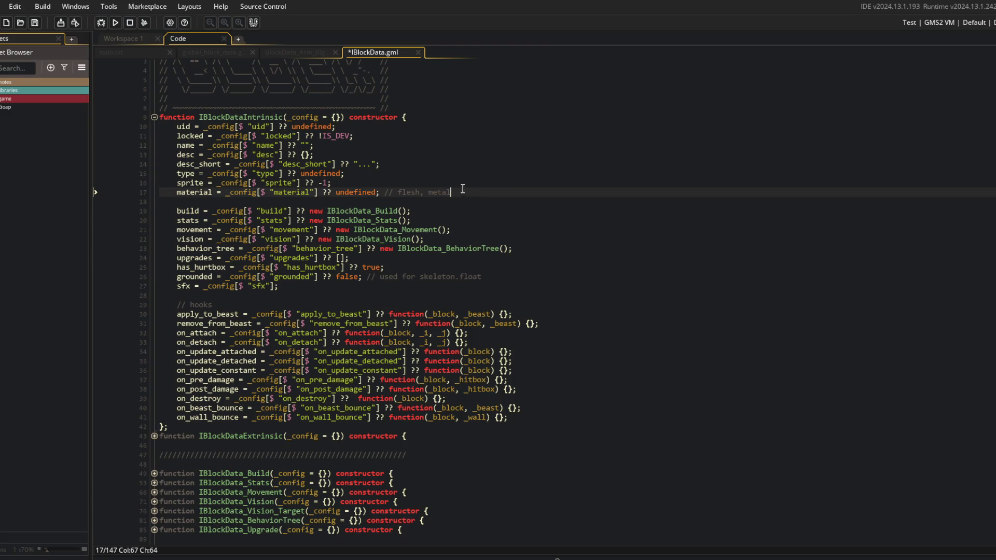
left_click(470, 183)
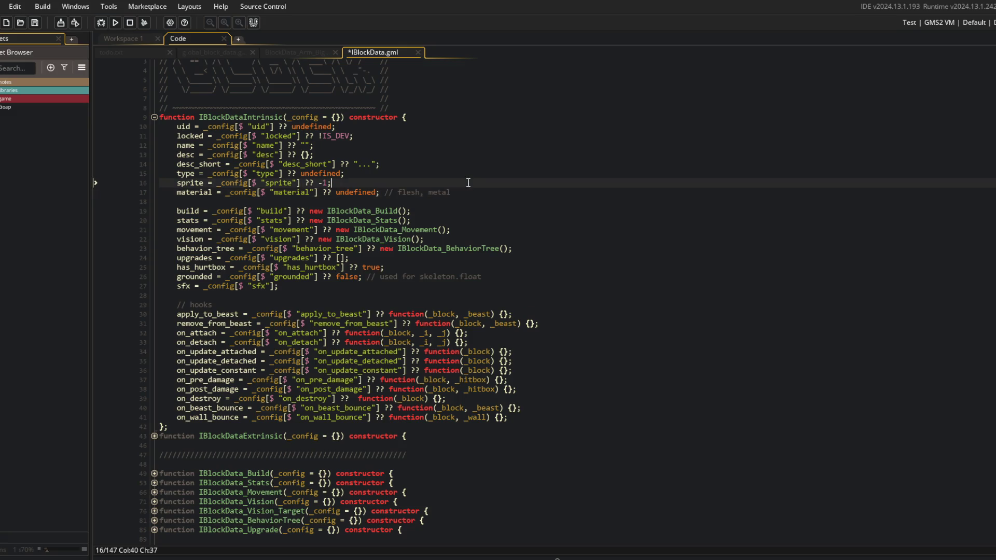
key("ctrl+s")
left_click(453, 189)
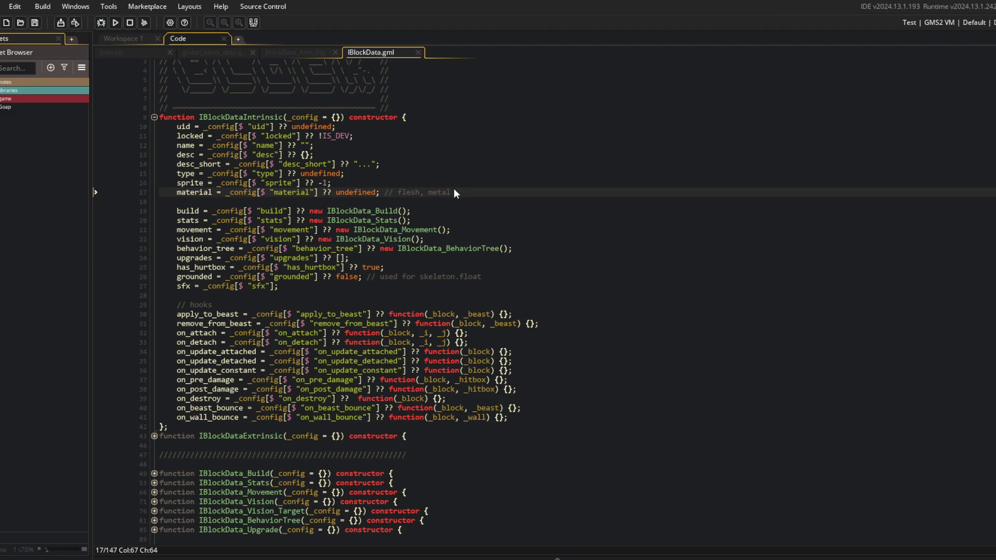
left_click(392, 192)
left_click(461, 197)
left_click(478, 180)
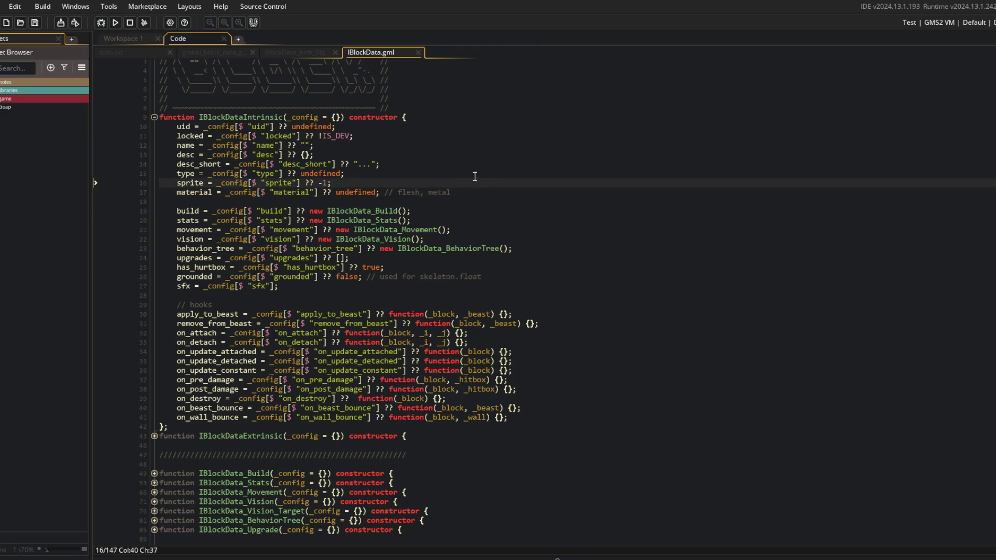
left_click(395, 176)
left_click(402, 166)
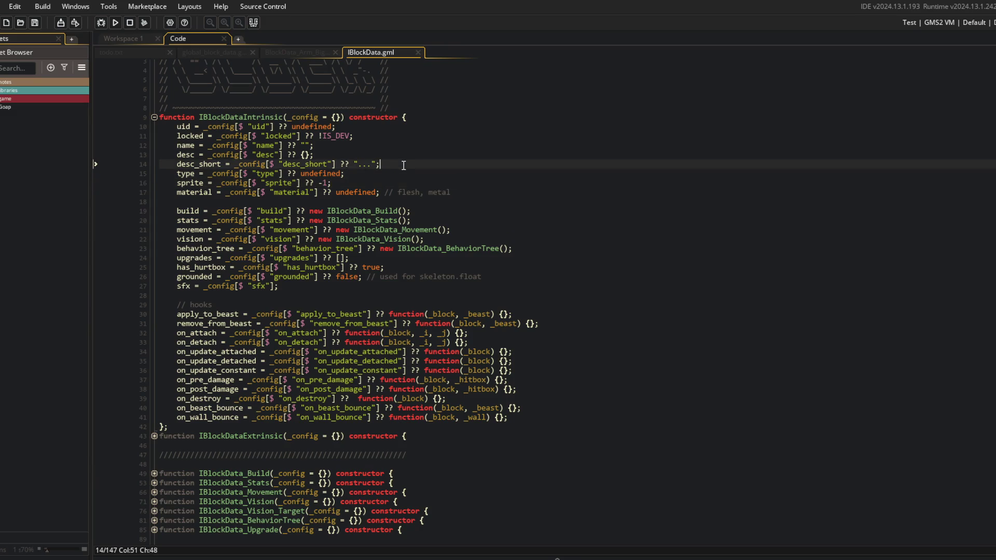
left_click(397, 153)
left_click(399, 144)
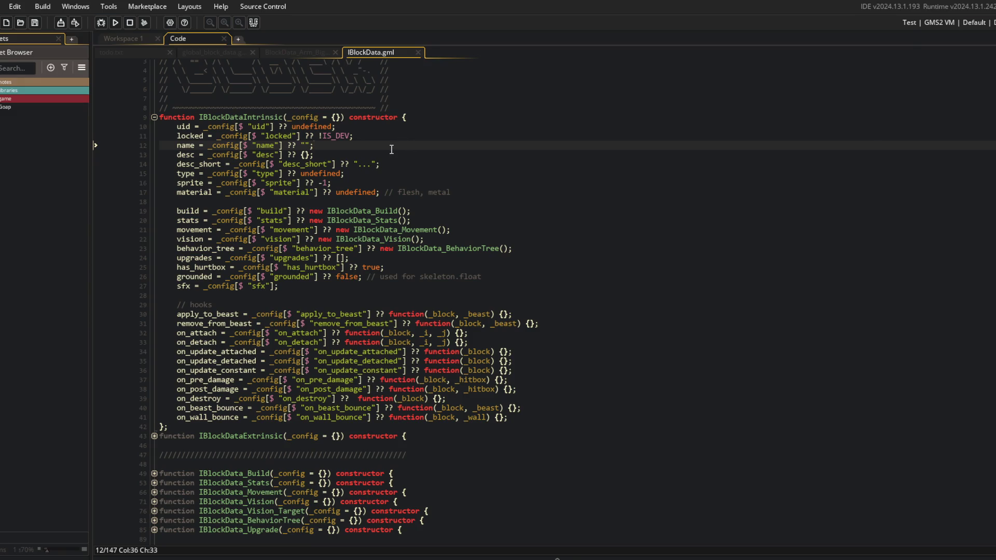
key("Down")
key("Down")
key("End")
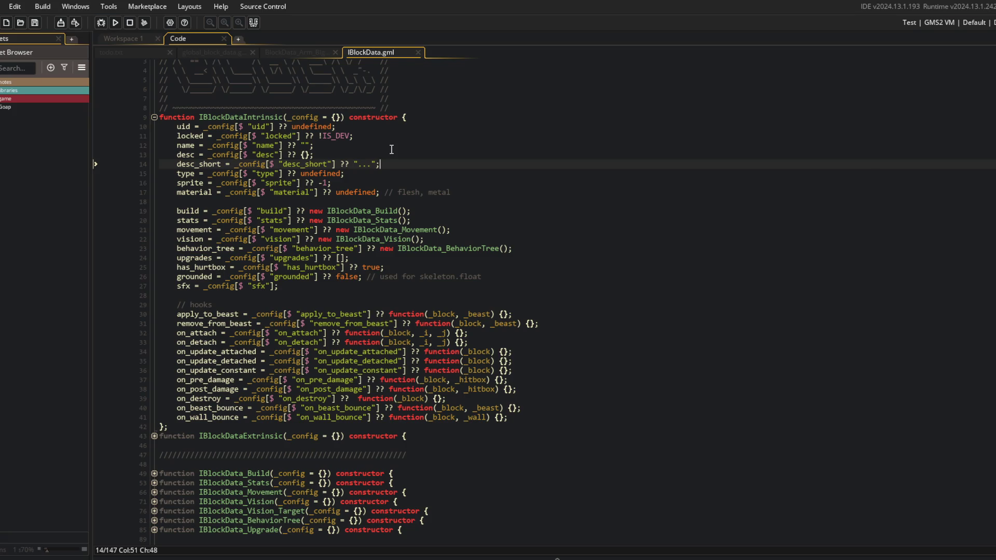
key("Down")
key("Down")
key("Down")
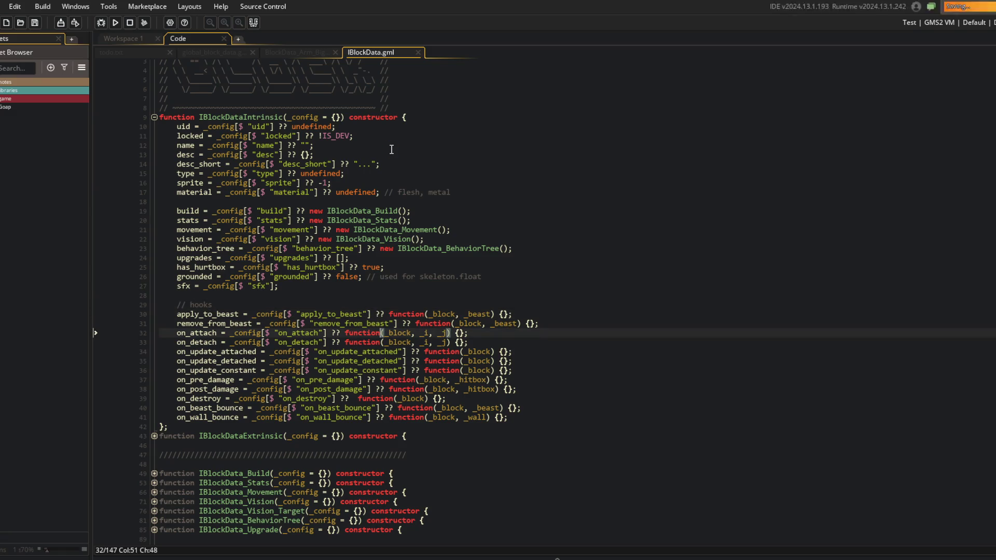
key("Down")
key("Down")
key("Down")
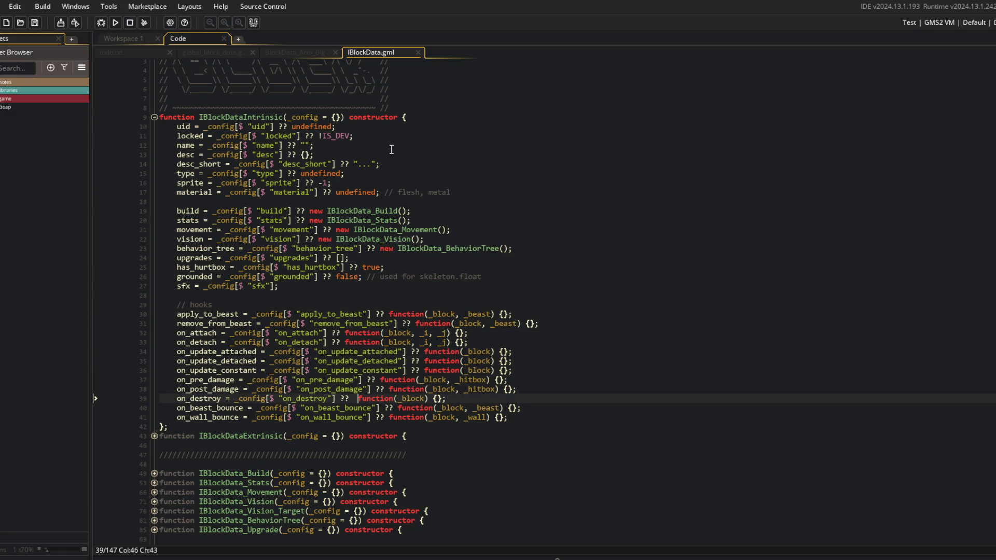
key("Down")
key("Down")
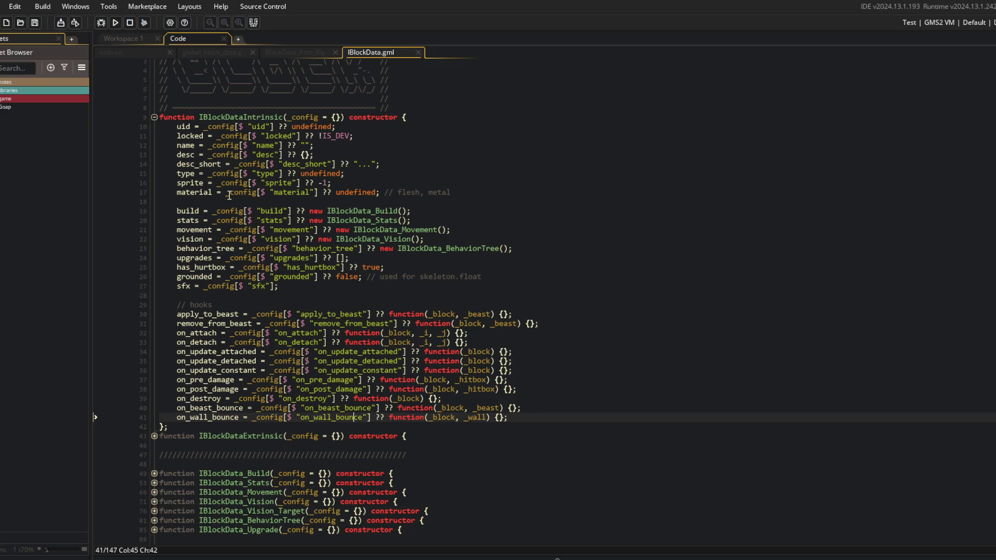
- Expand and fold the IBlockDataExtrinsic and IBlockData_Build functions to inspect the code
left_click(154, 436)
scroll(259, 386, "down", 5)
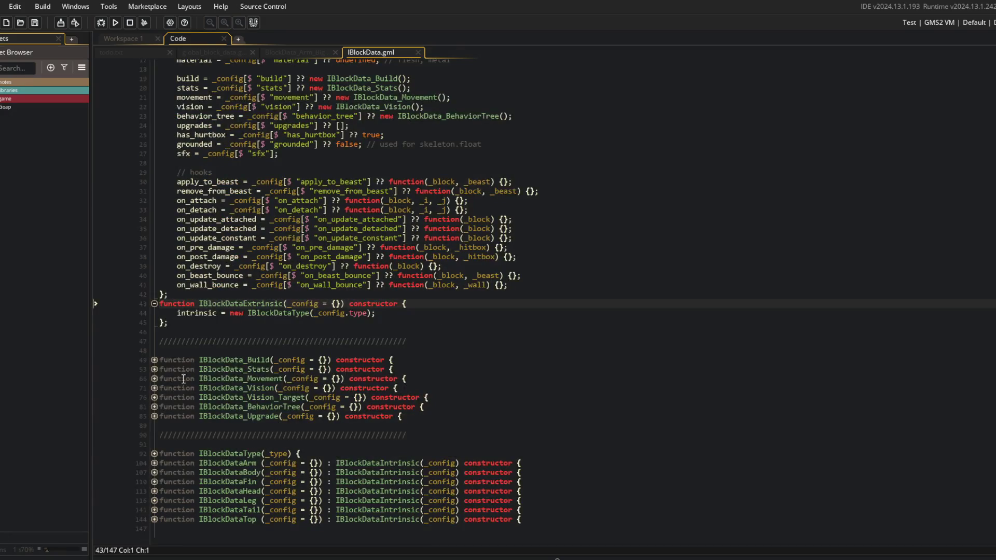
left_click(155, 360)
left_click(154, 359)
left_click(323, 369)
scroll(322, 369, "up", 4)
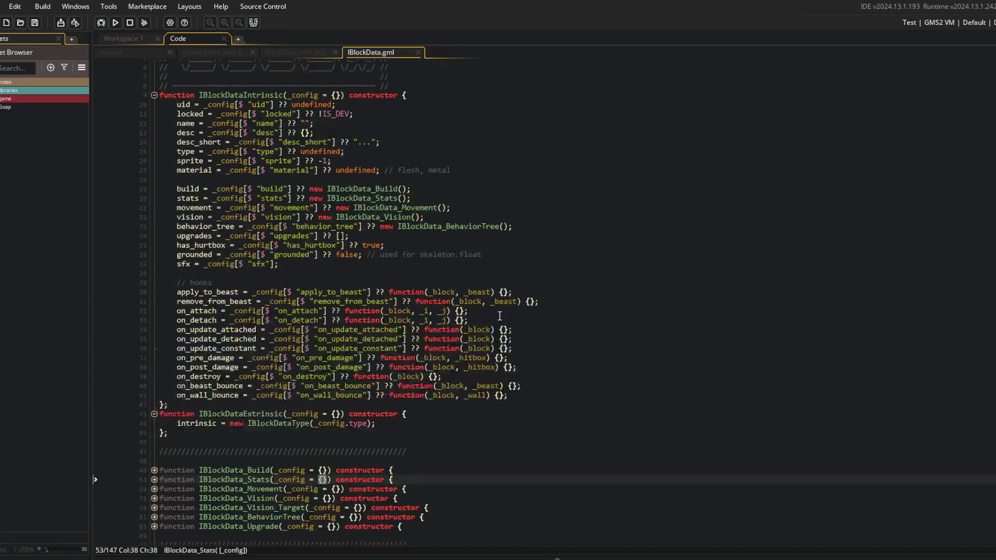
left_click(500, 315)
scroll(461, 326, "up", 2)
left_click(342, 327)
left_click(343, 315)
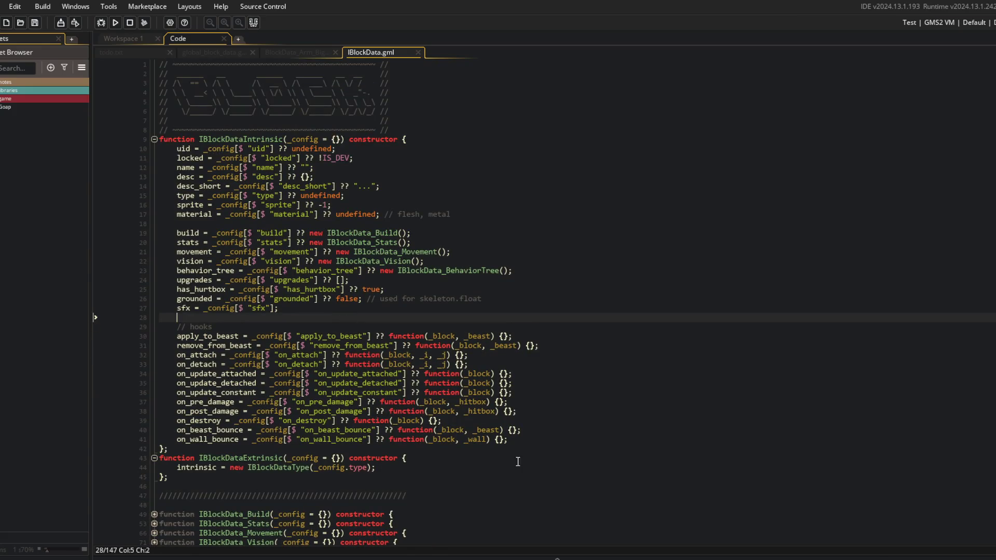
left_click(526, 441)
- Delete the // flesh, metal comment from the material line 17
left_click(393, 203)
left_click(465, 214)
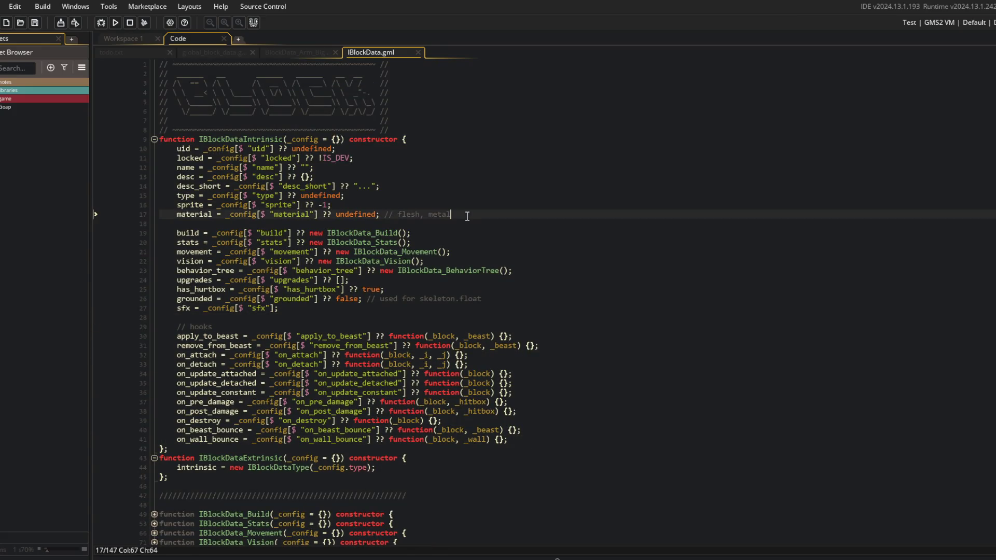
left_click(379, 215)
key("shift+End")
key("Delete")
- Scroll through the script to the on_destroy line, then switch to the GameMaker Manual in Opera
scroll(504, 222, "down", 4)
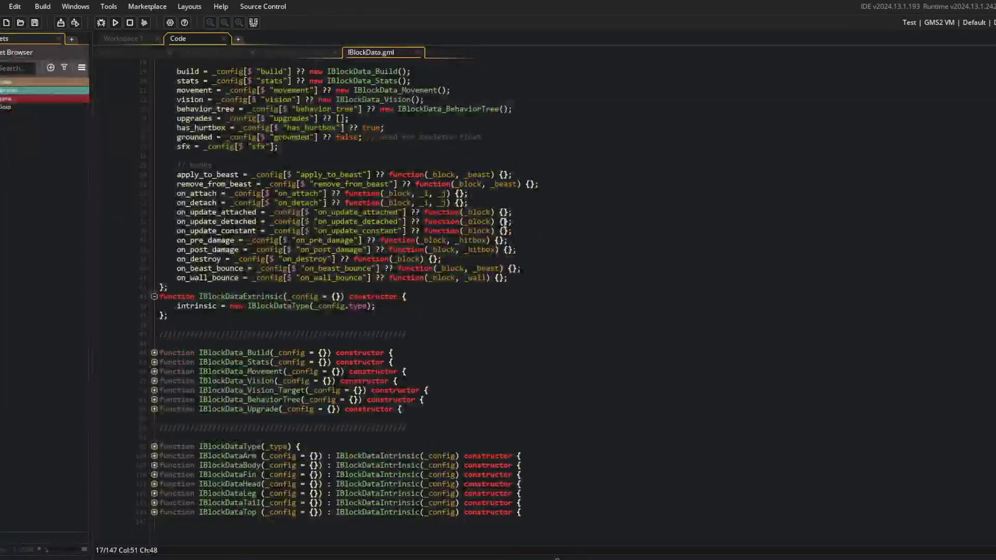
left_click(498, 525)
scroll(498, 529, "up", 6)
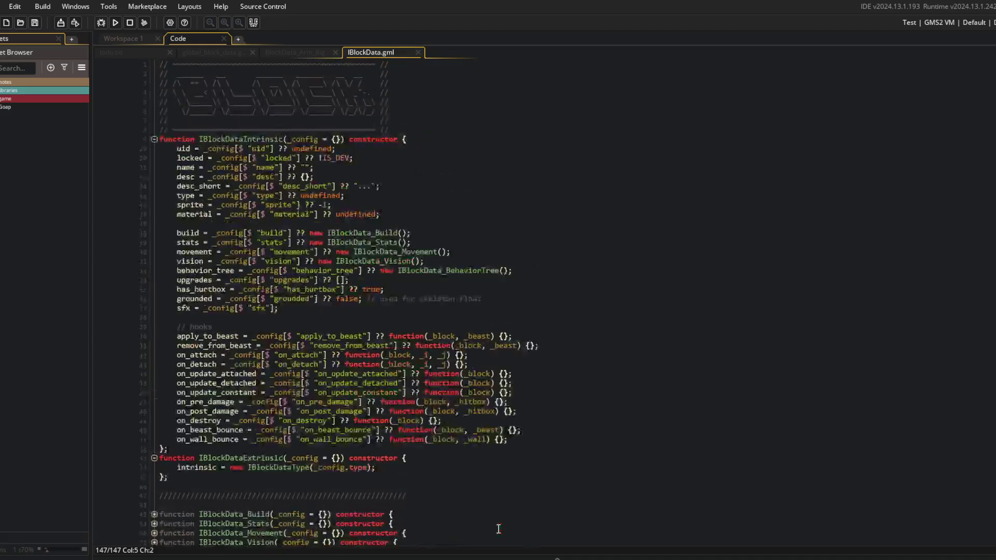
scroll(480, 438, "down", 6)
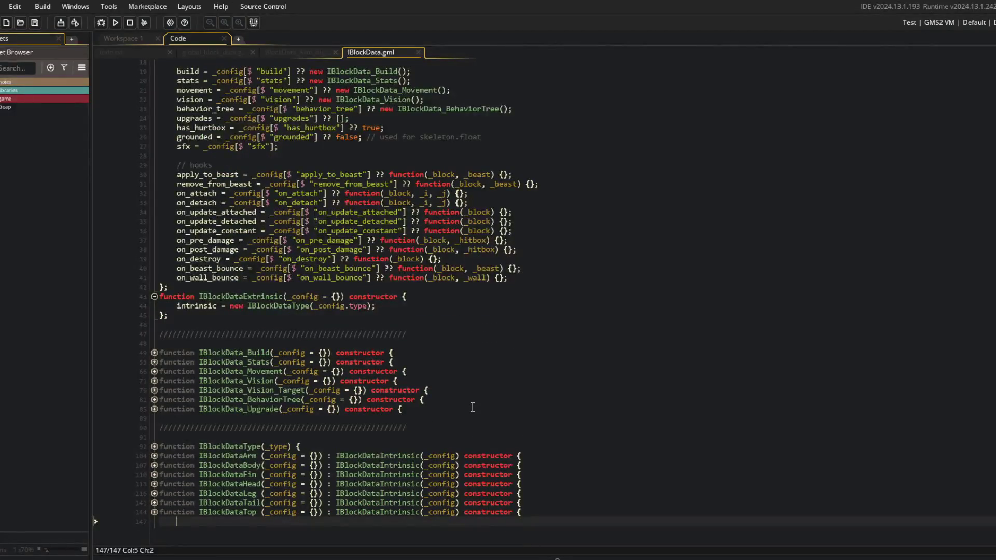
left_click(496, 296)
left_click(525, 262)
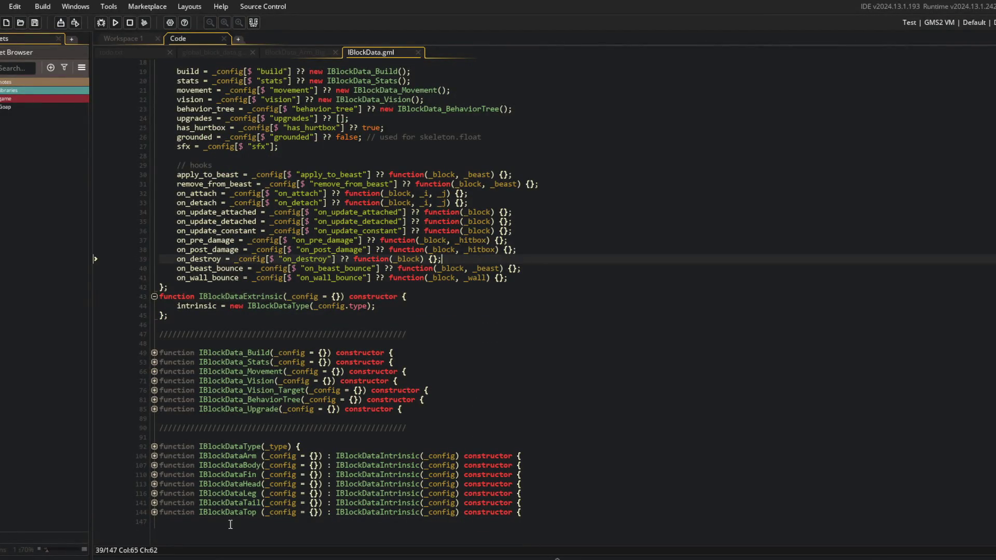
left_click(226, 557)
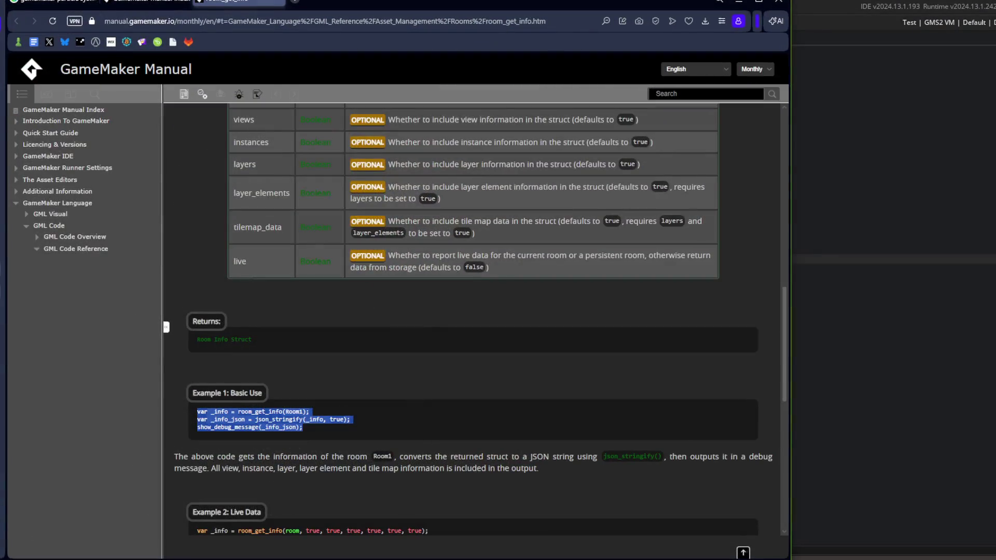
- Google 'calgary canada' in a new tab and expand the Calgary map
key("ctrl+t")
type("calgary ")
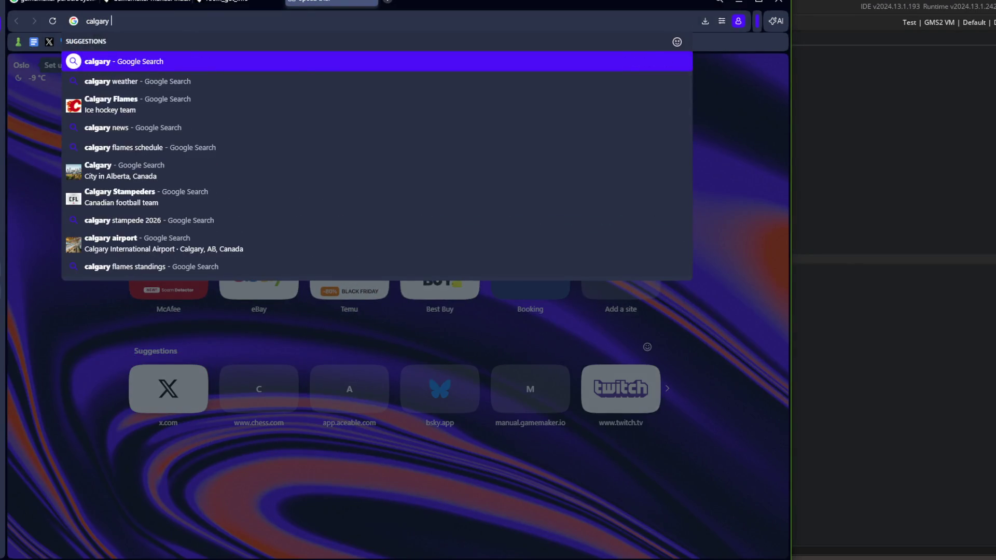
type("canada")
key("Return")
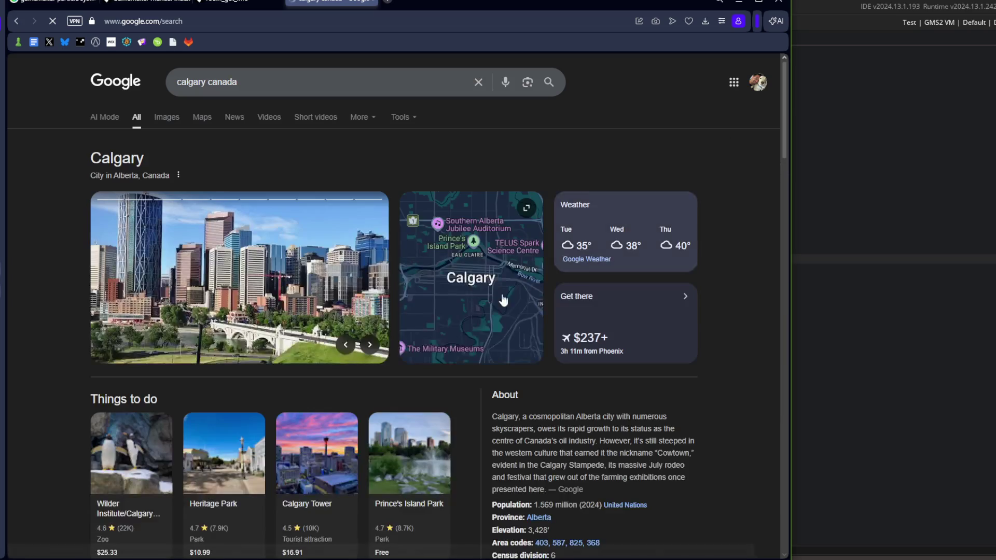
left_click(460, 233)
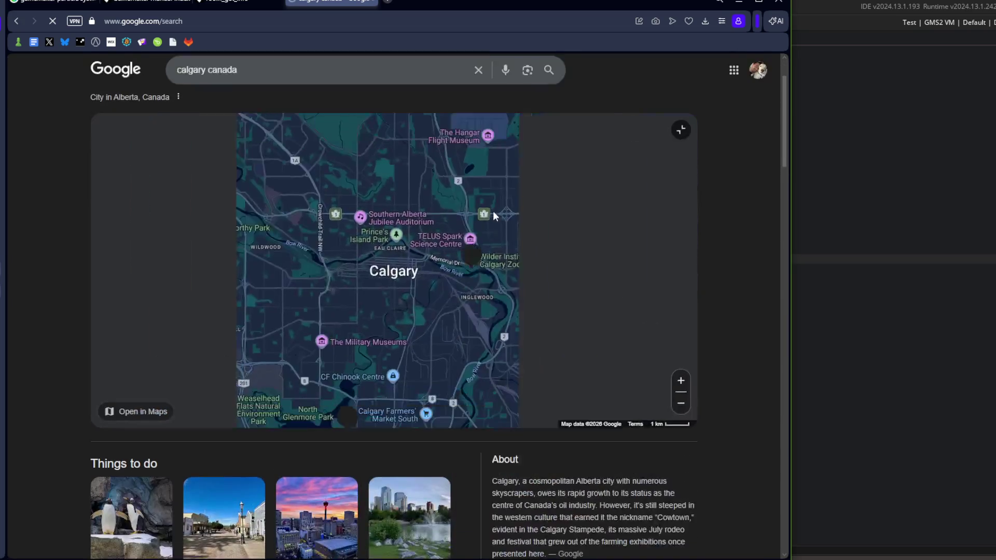
scroll(494, 318, "down", 5)
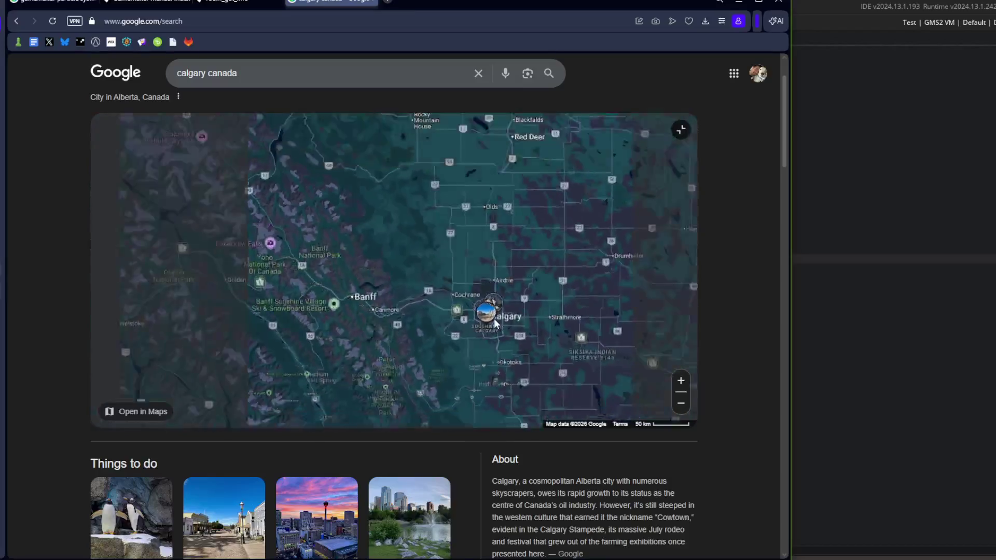
scroll(494, 319, "down", 2)
- Pan and zoom the map around Calgary and east toward Winnipeg
left_click_drag(494, 318, 447, 328)
scroll(442, 330, "up", 3)
mouse_move(390, 316)
left_mouse_down()
mouse_move(421, 301)
mouse_move(393, 268)
mouse_move(419, 272)
mouse_move(422, 298)
left_mouse_up()
scroll(421, 303, "up", 2)
scroll(422, 303, "down", 2)
scroll(462, 266, "down", 2)
scroll(456, 272, "up", 2)
mouse_move(490, 296)
left_mouse_down()
mouse_move(321, 285)
mouse_move(440, 267)
mouse_move(494, 278)
mouse_move(259, 249)
mouse_move(431, 267)
mouse_move(225, 211)
mouse_move(418, 253)
mouse_move(502, 322)
mouse_move(466, 288)
mouse_move(522, 266)
left_mouse_up()
scroll(260, 249, "down", 2)
scroll(465, 263, "up", 3)
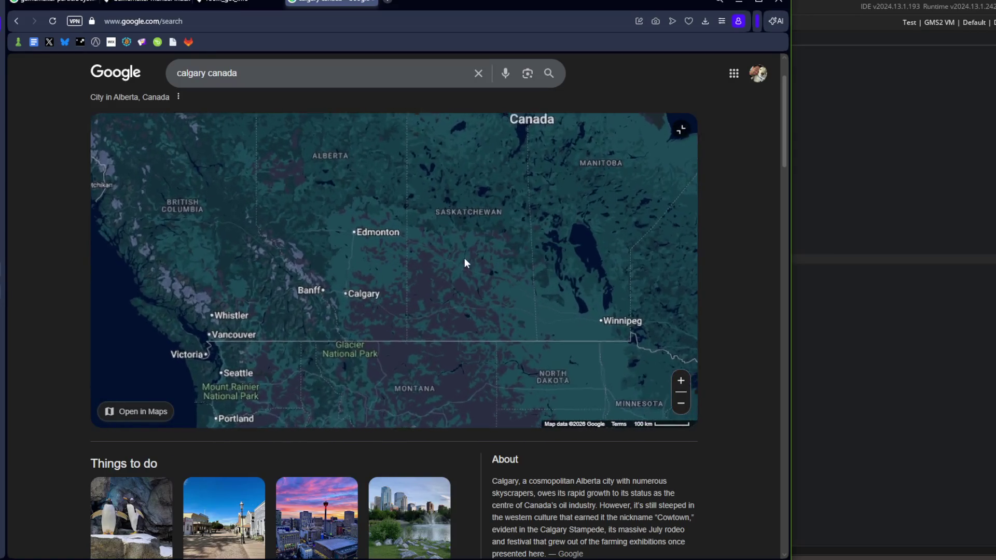
- Close the Google tab and return to IBlockData.gml at line 35
middle_click(317, 2)
left_click(792, 108)
left_click(420, 221)
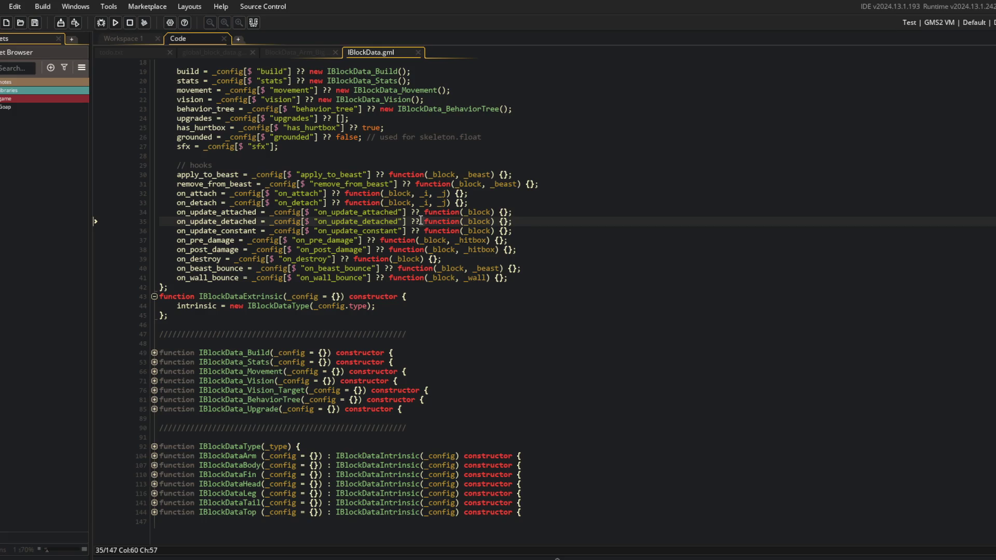
- Unfold and refold the Build, Stats, Movement, Vision, Vision_Target, BehaviorTree and Upgrade constructors
left_click(434, 231)
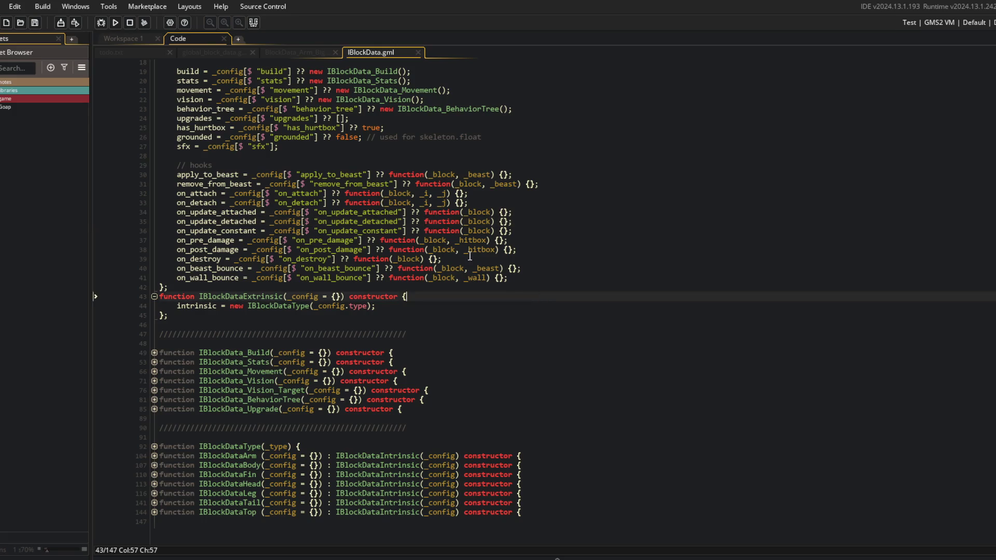
left_click(154, 353)
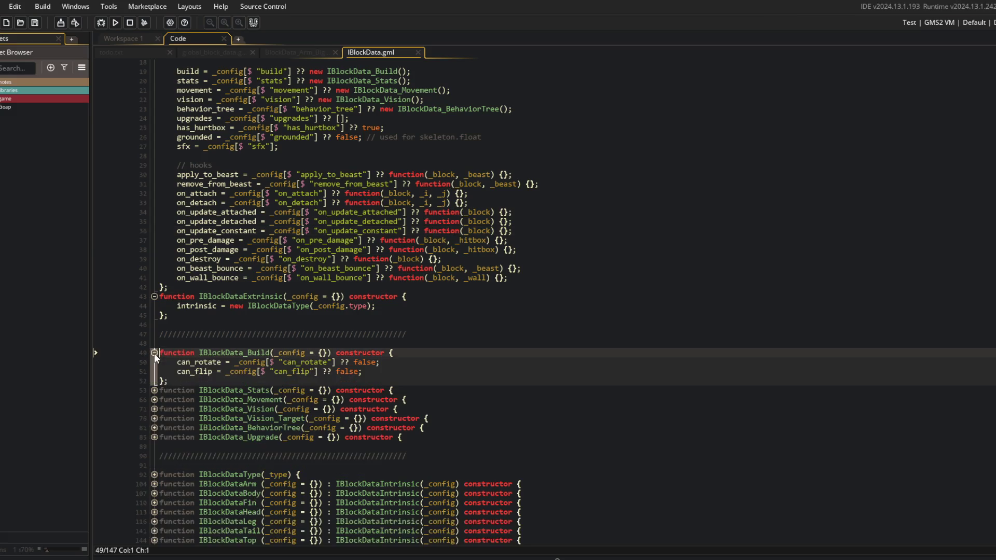
left_click(154, 353)
left_click(154, 362)
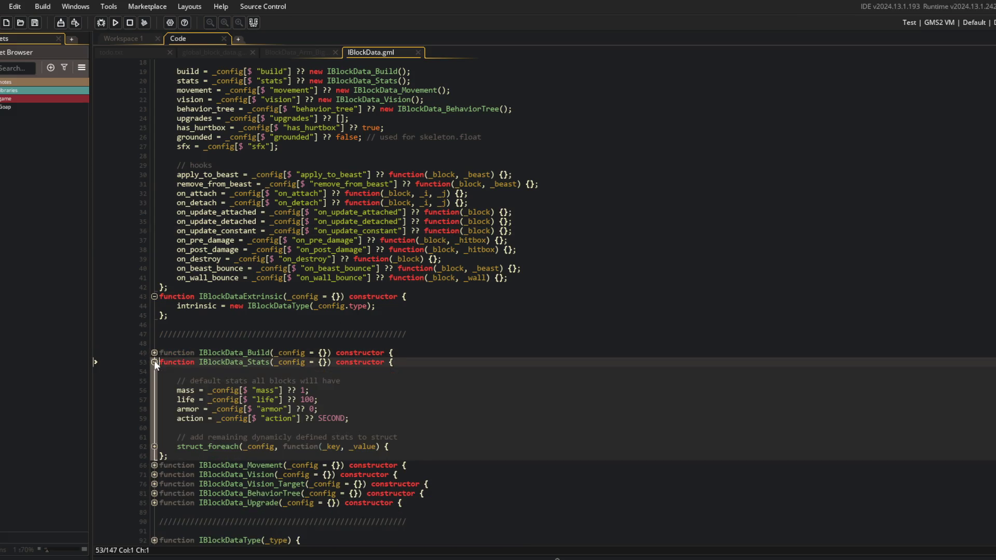
left_click(154, 362)
left_click(155, 371)
left_click(157, 371)
left_click(157, 381)
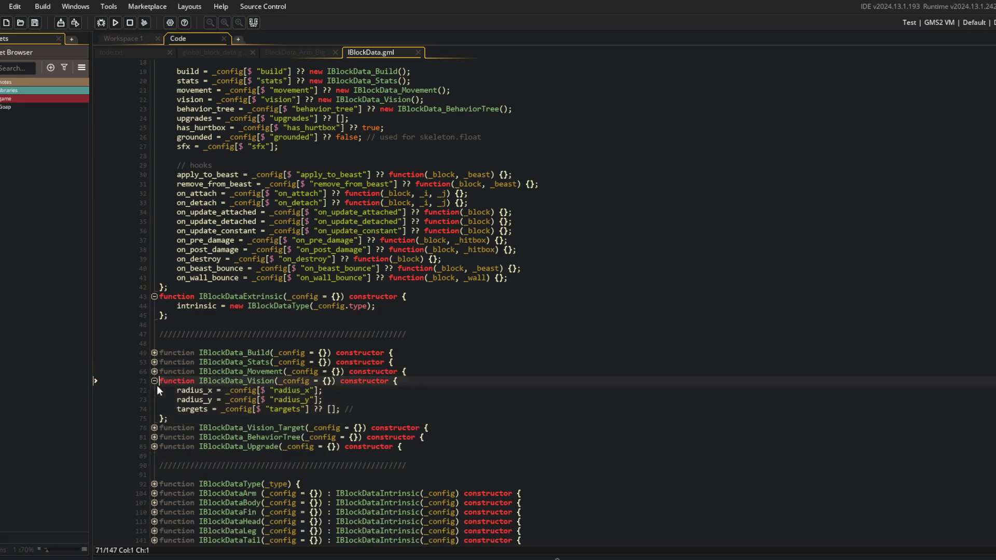
left_click(154, 381)
left_click(154, 390)
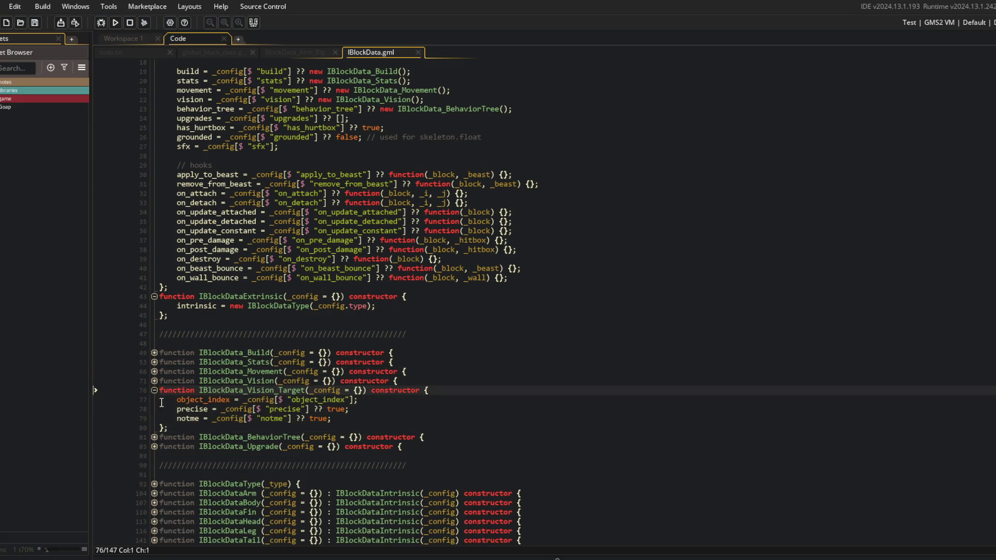
left_click(154, 390)
left_click(154, 400)
left_click(154, 437)
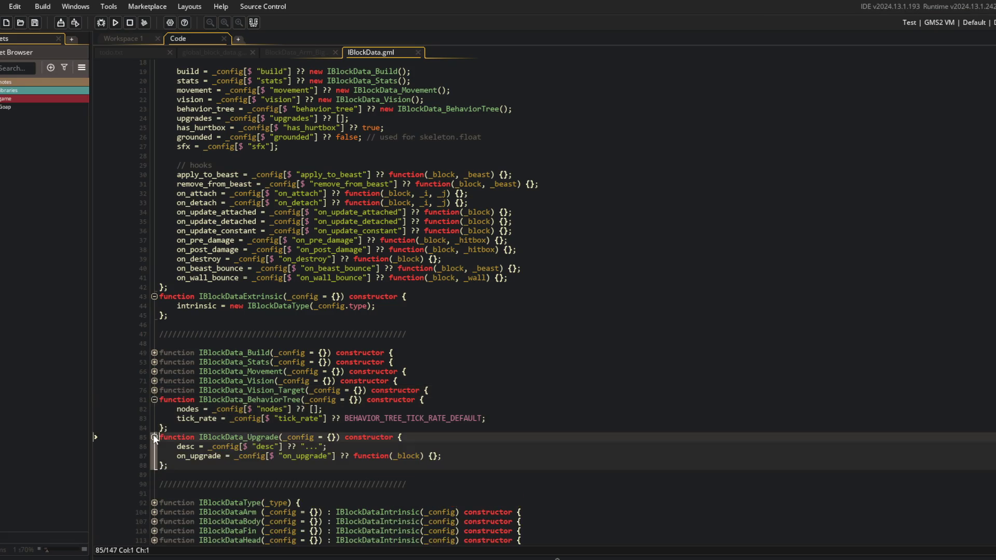
left_click(154, 437)
left_click(155, 400)
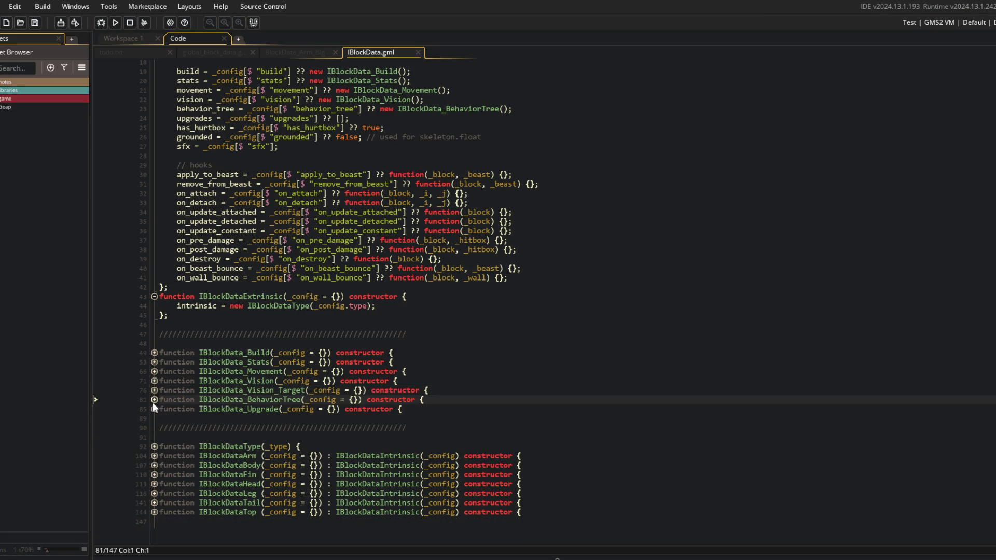
- Inspect and refold the IBlockDataType function and the Arm, Body, Fin, Head and Leg constructors
left_click(154, 447)
left_click(154, 456)
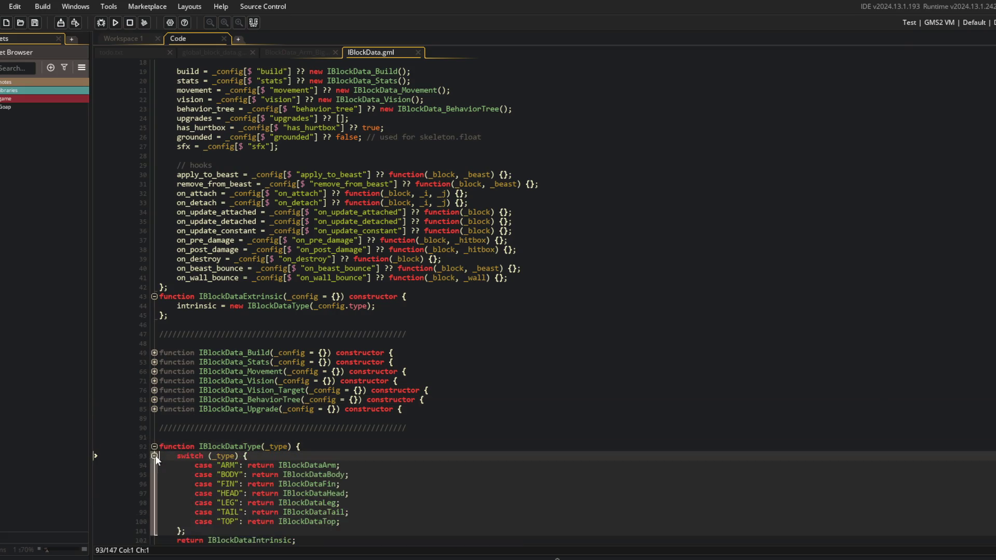
scroll(153, 453, "down", 4)
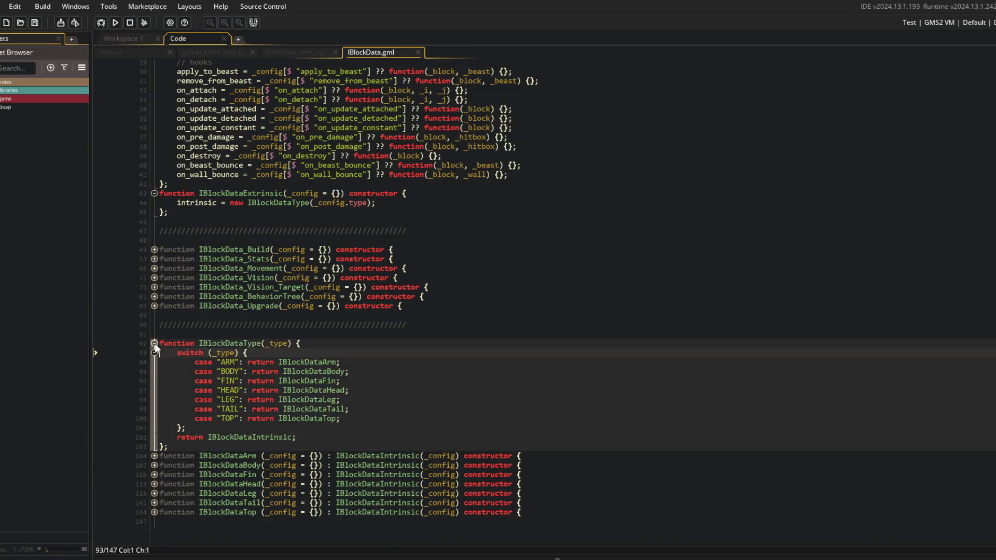
left_click(154, 343)
left_click(154, 457)
left_click(154, 456)
left_click(154, 465)
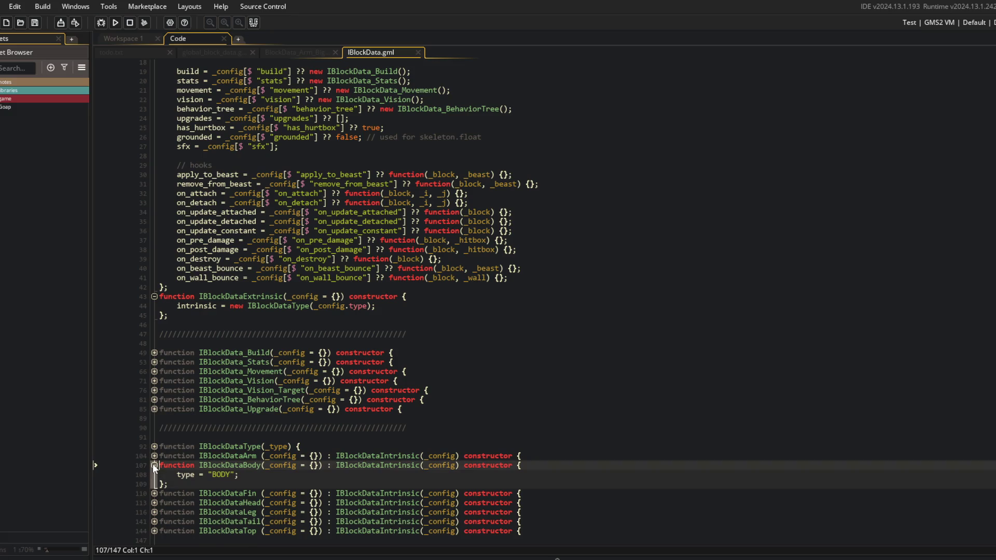
left_click(154, 465)
left_click(154, 475)
left_click(154, 484)
left_click(154, 456)
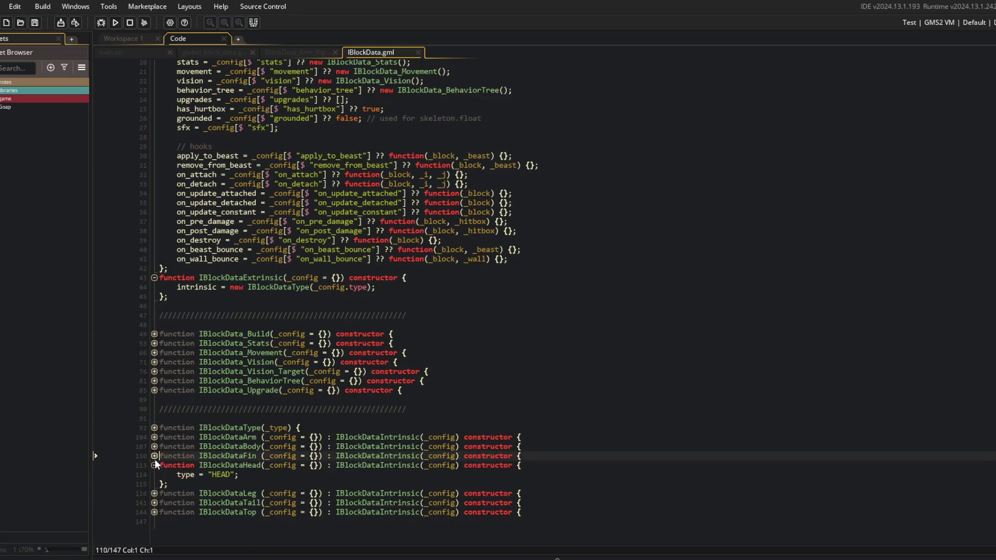
left_click(154, 465)
left_click(154, 494)
left_click(154, 493)
left_click(155, 493)
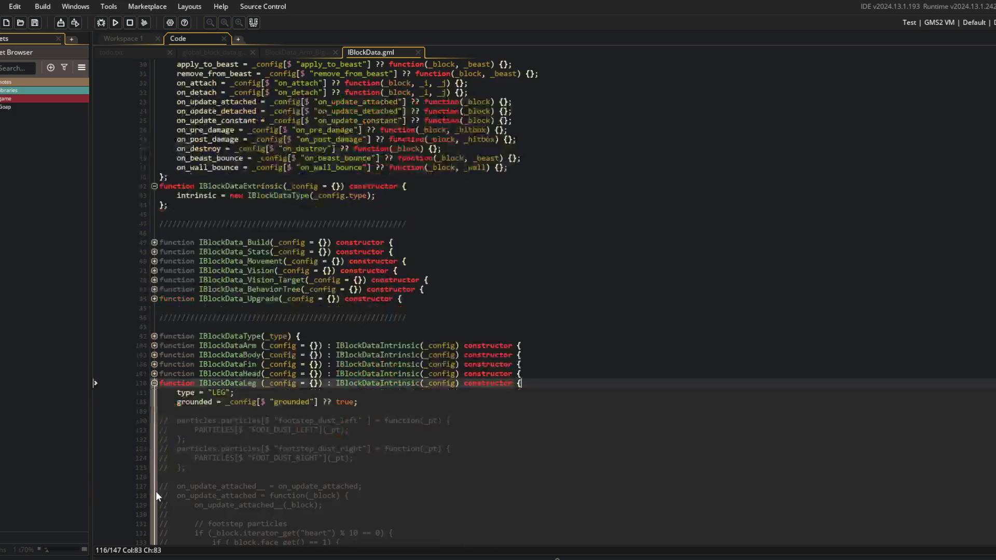
scroll(156, 490, "down", 3)
left_click(154, 294)
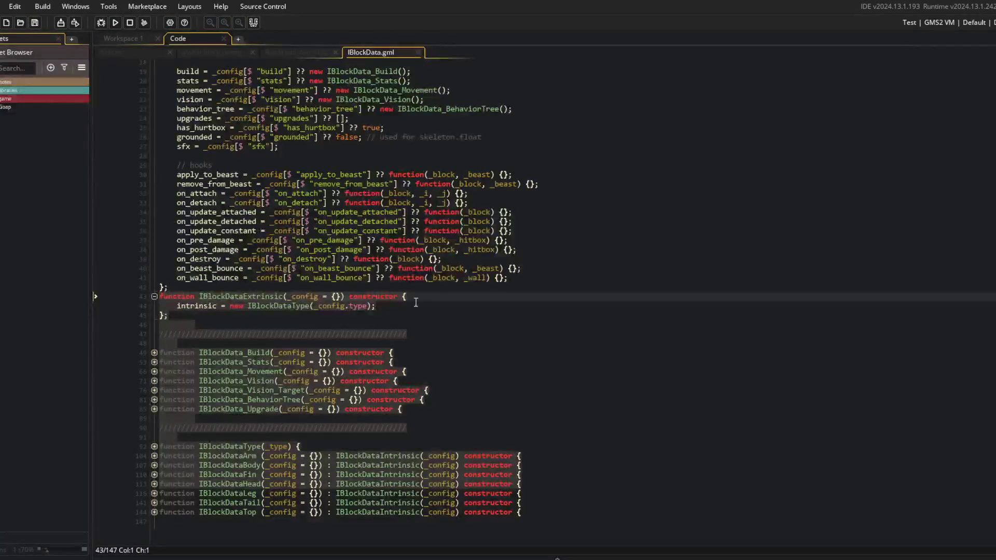
- Fold IBlockDataExtrinsic, tidy line 42 with a backspace, and save IBlockData.gml
left_click(154, 296)
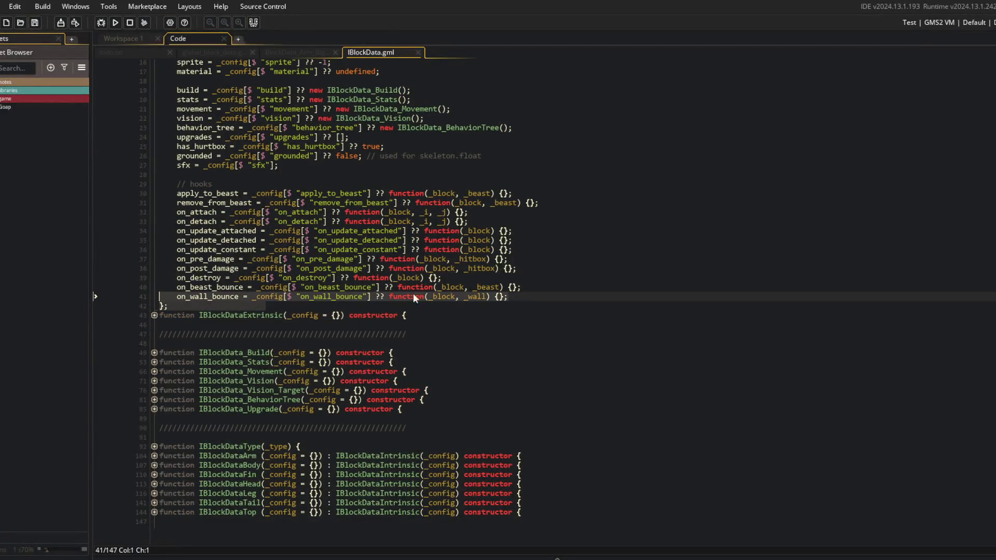
left_click(537, 296)
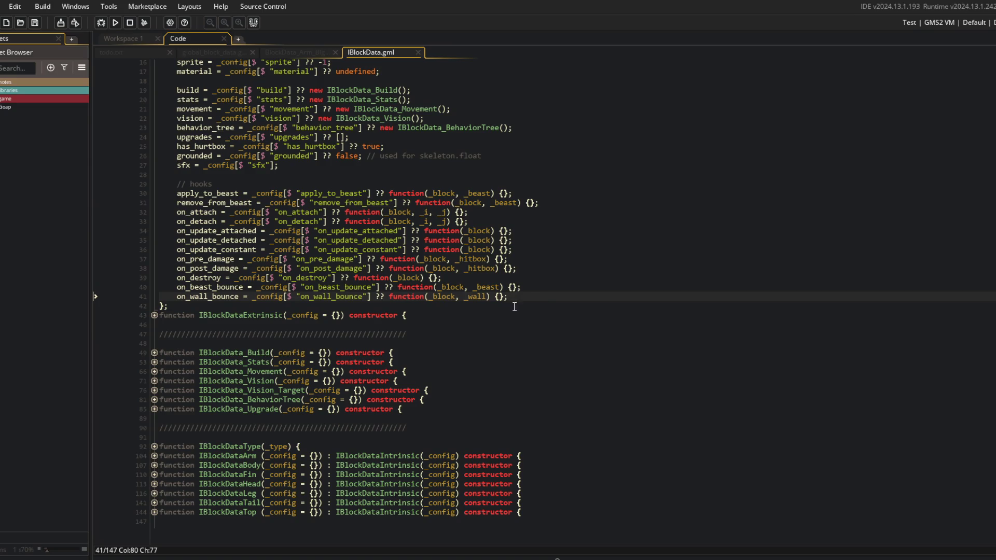
left_click(416, 306)
scroll(416, 309, "up", 4)
key("BackSpace")
key("BackSpace")
key("Home")
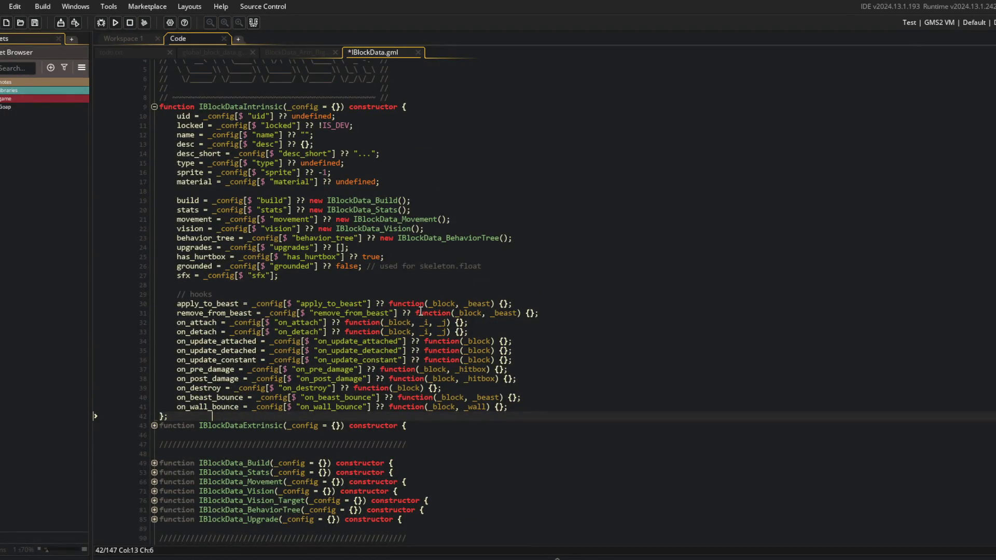
key("Down")
left_click(435, 417)
key("ctrl+s")
- Unfold IBlockDataExtrinsic, add a new line, save again, and fold it back
key("Down")
key("Down")
key("Down")
key("Return")
key("ctrl+s")
left_click(435, 426)
left_click(154, 425)
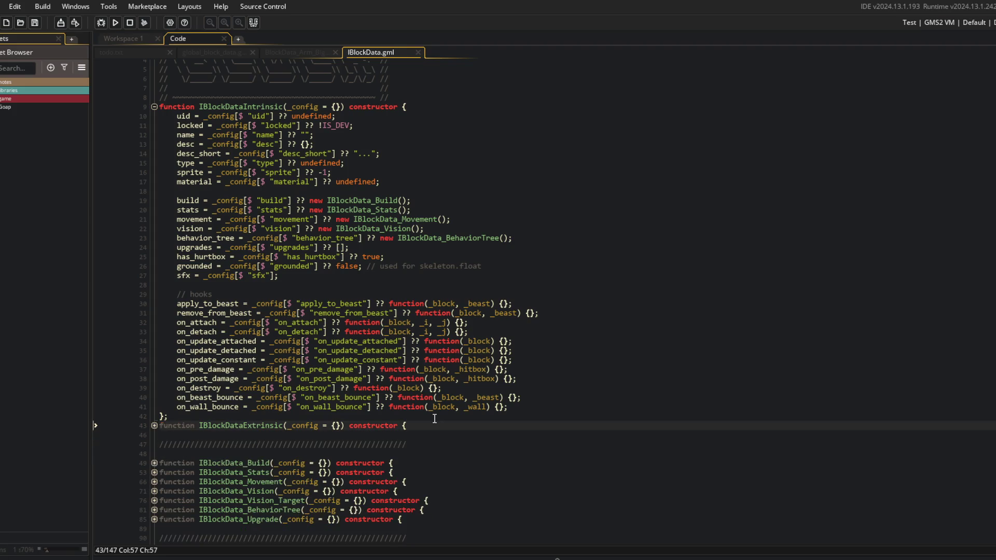
- Fold and unfold the IBlockData_Build and IBlockDataIntrinsic constructors using Ctrl+minus and Ctrl+plus
left_click(154, 463)
left_click(200, 493)
key("Down")
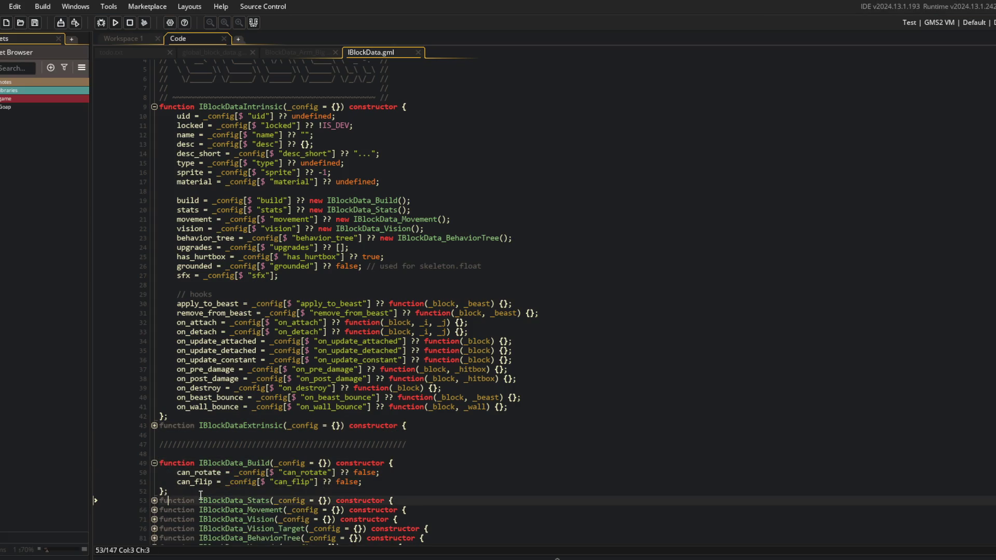
key("Up")
key("Up")
key("Up")
key("ctrl+minus")
key("ctrl+Up")
key("ctrl+Down")
key("ctrl+Up")
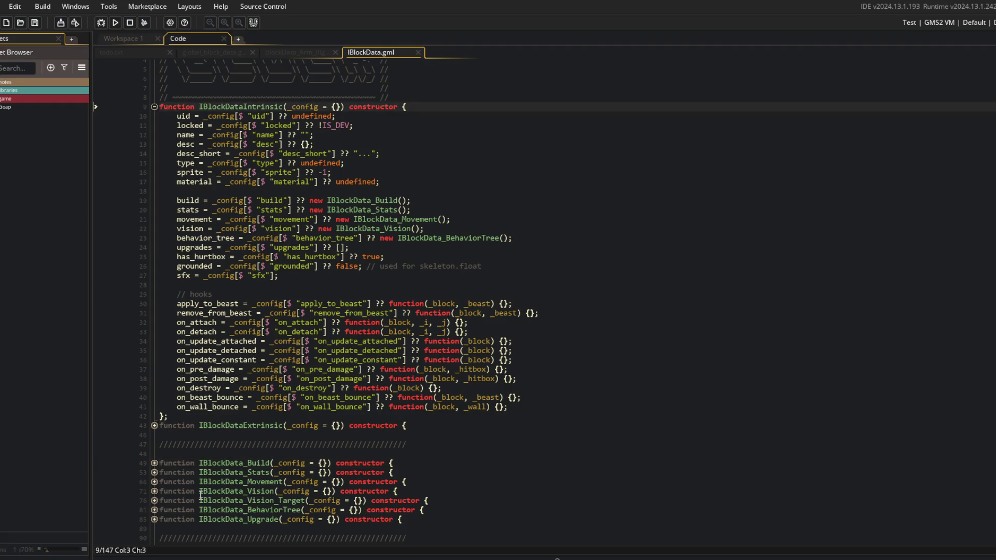
key("ctrl+minus")
key("ctrl+plus")
- Append // to the hooks comment, remove one slash again, and save IBlockData.gml
left_click(354, 327)
left_click(355, 317)
key("Down")
key("End")
type("//")
left_click(332, 251)
left_click(362, 326)
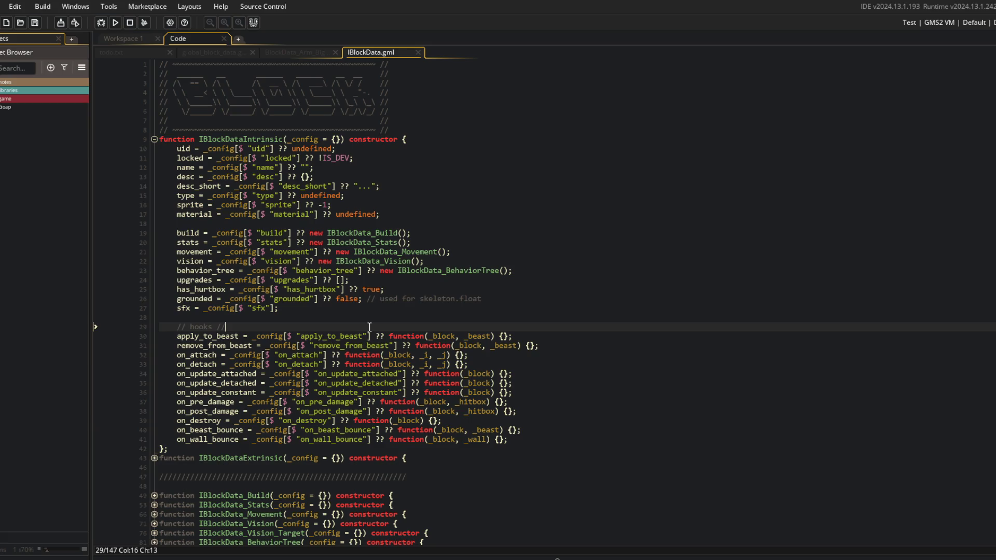
key("BackSpace")
key("BackSpace")
key("BackSpace")
key("ctrl+s")
- Review the Intrinsic fields from sfx up to material, then bring up BlockData_Arm_BigFist
left_click(355, 310)
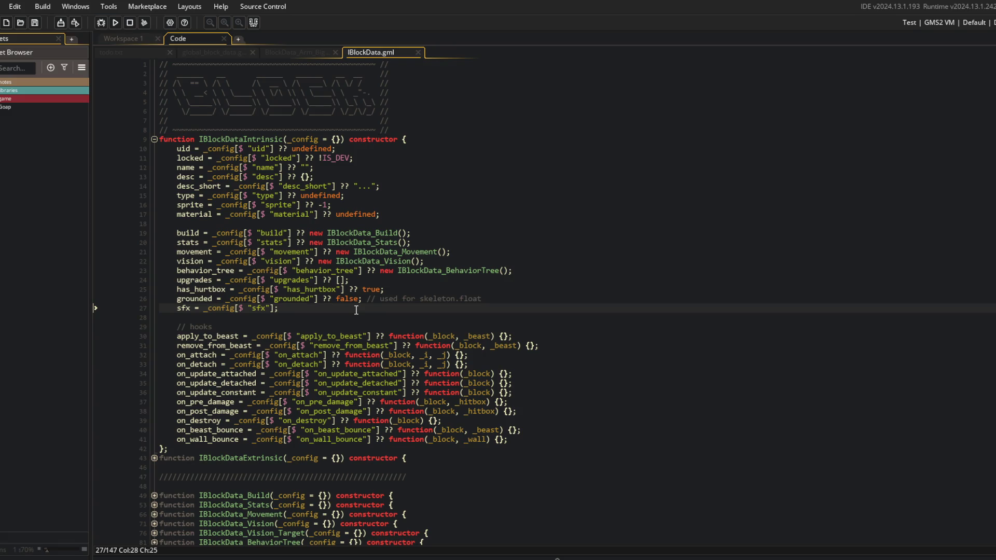
left_click(362, 299)
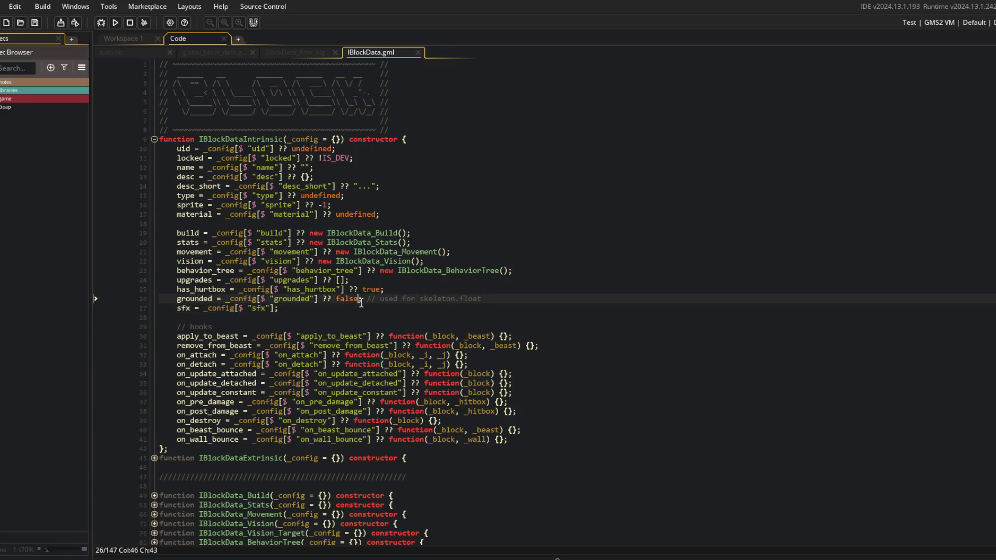
left_click(392, 286)
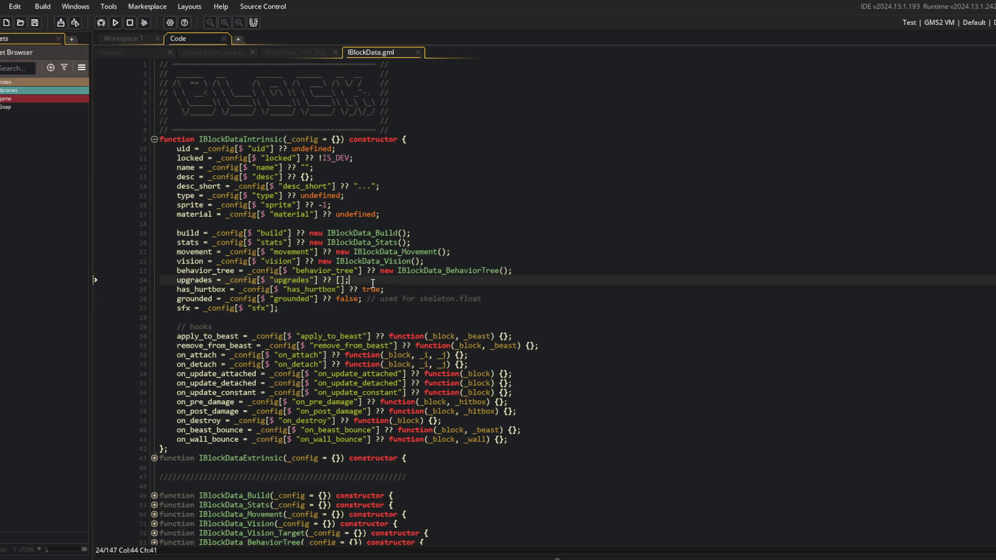
left_click(407, 226)
left_click(426, 214)
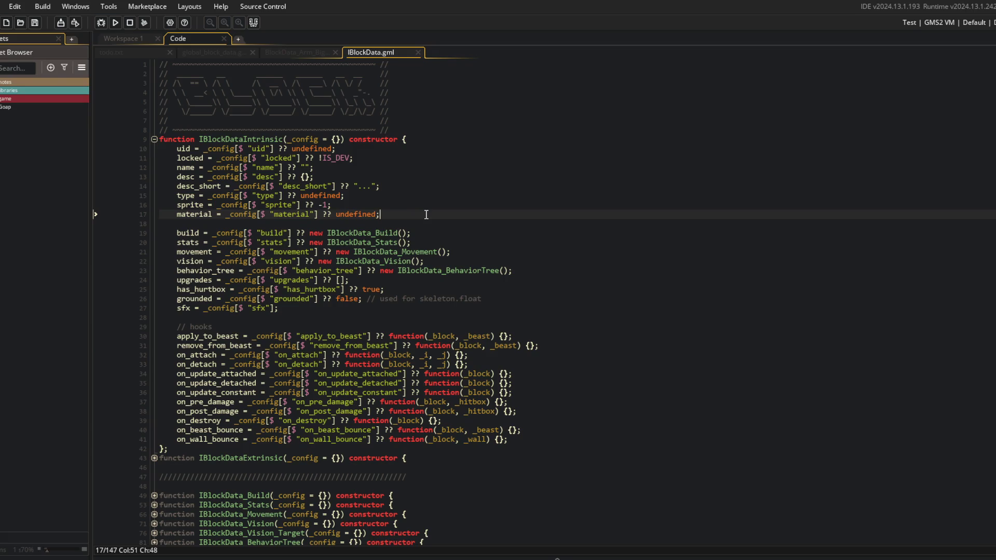
left_click(304, 52)
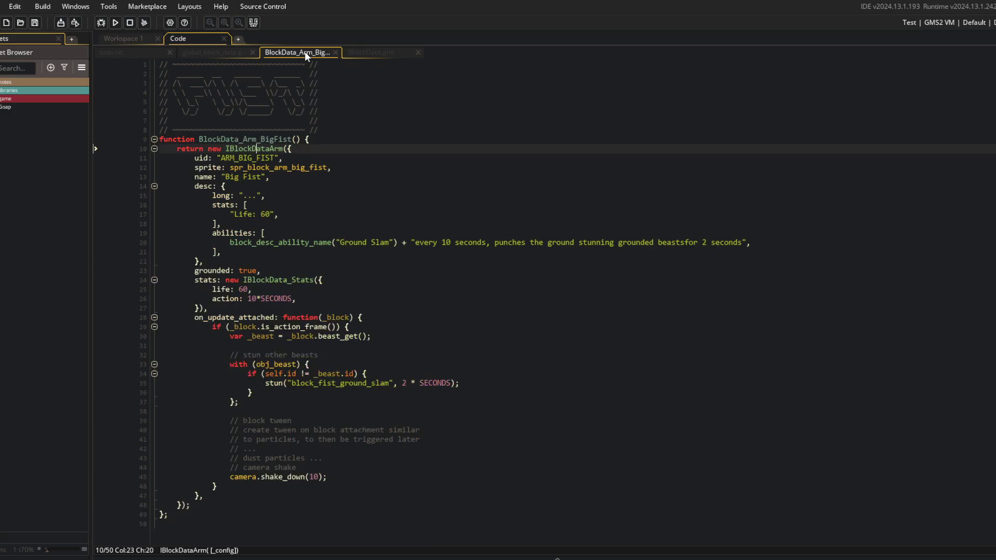
- Close the BlockData_Arm_BigFist and global_block_data tabs, check todo.txt, and return to IBlockData.gml
middle_click(304, 52)
middle_click(209, 53)
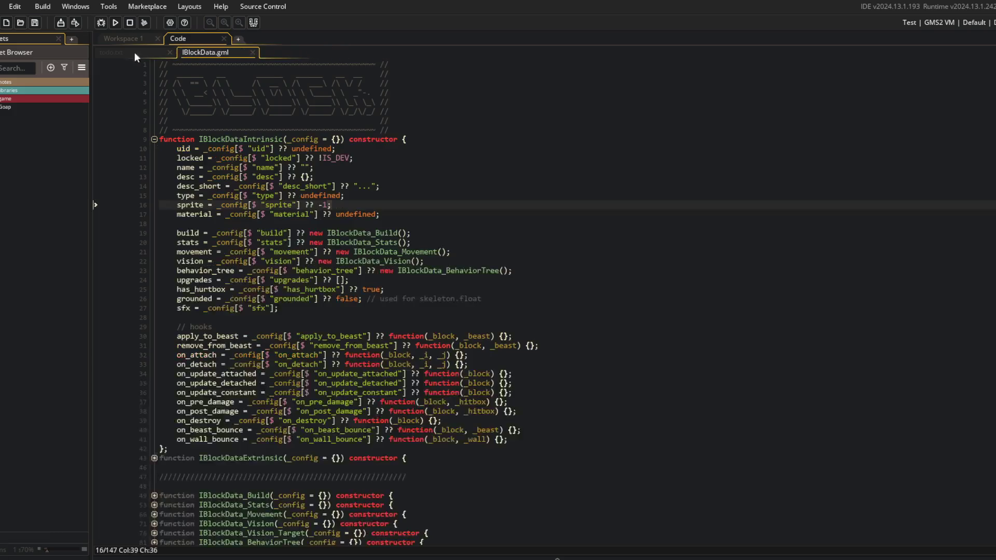
left_click(121, 52)
scroll(271, 116, "up", 8)
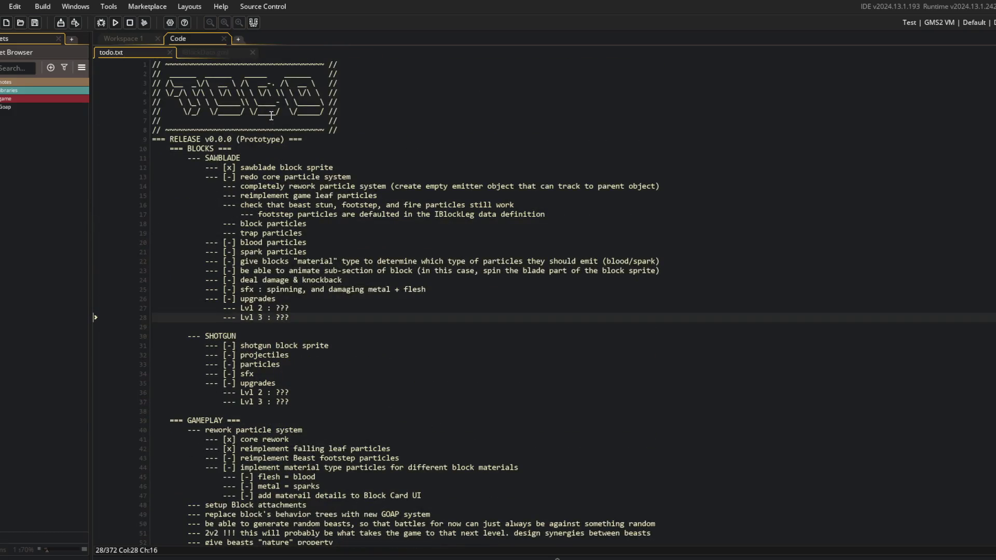
left_click(228, 54)
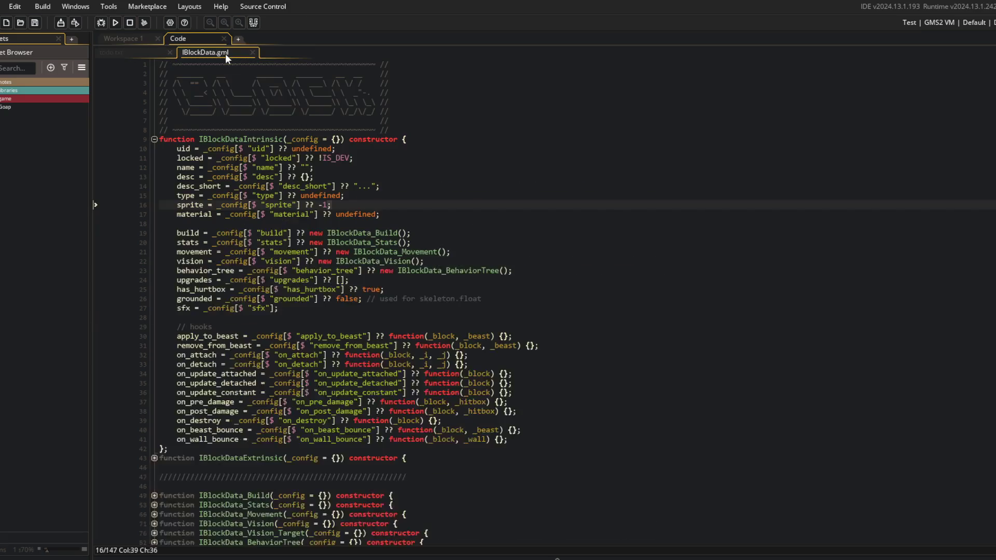
- Review lines 17–18 of IBlockData.gml, then switch to Streamlabs Desktop
left_click(412, 214)
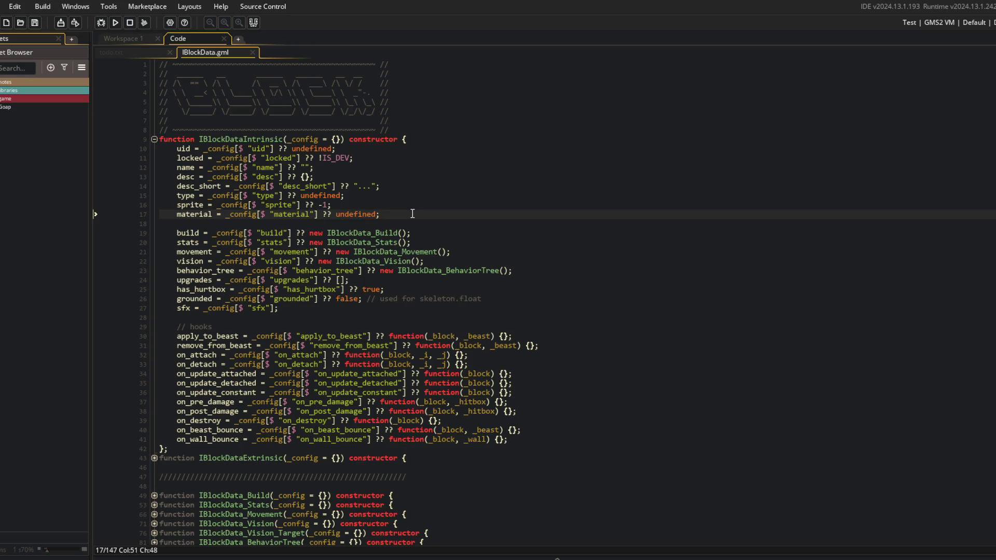
left_click(430, 220)
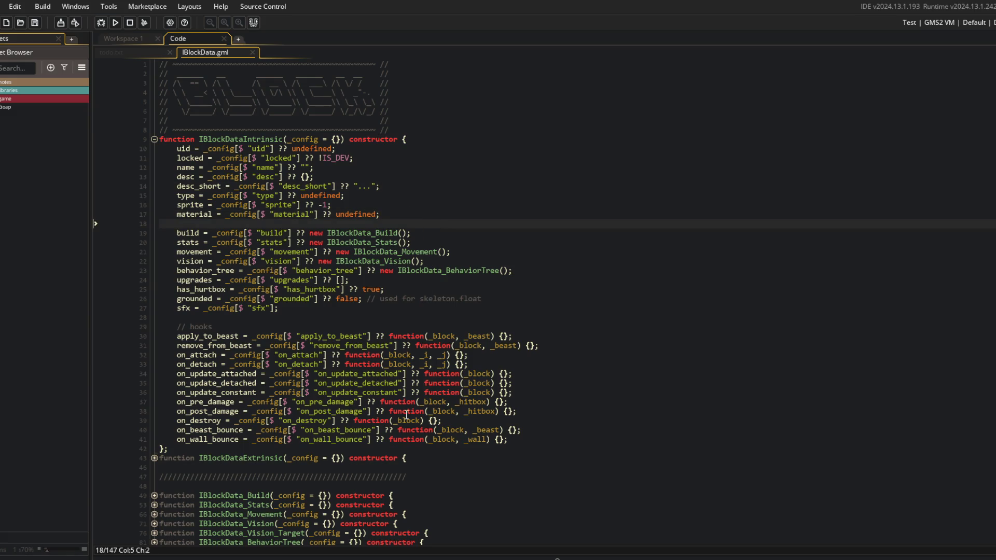
key("alt+Tab")
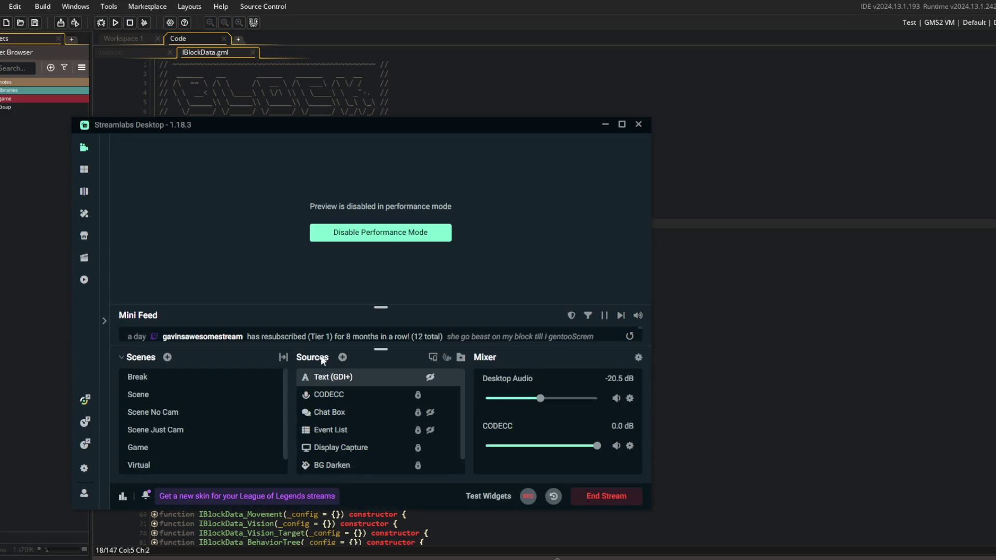
- Unhide the Text (GDI+) source so the large 'brb' appears on stream
left_click(430, 377)
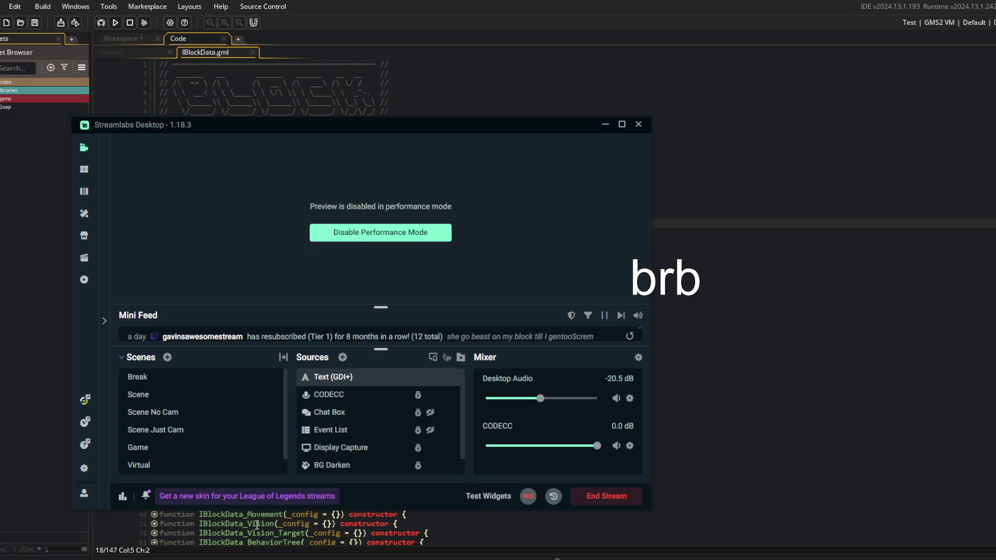
- Hide the Text (GDI+) 'brb' source and return to GameMaker's editor
left_click(432, 382)
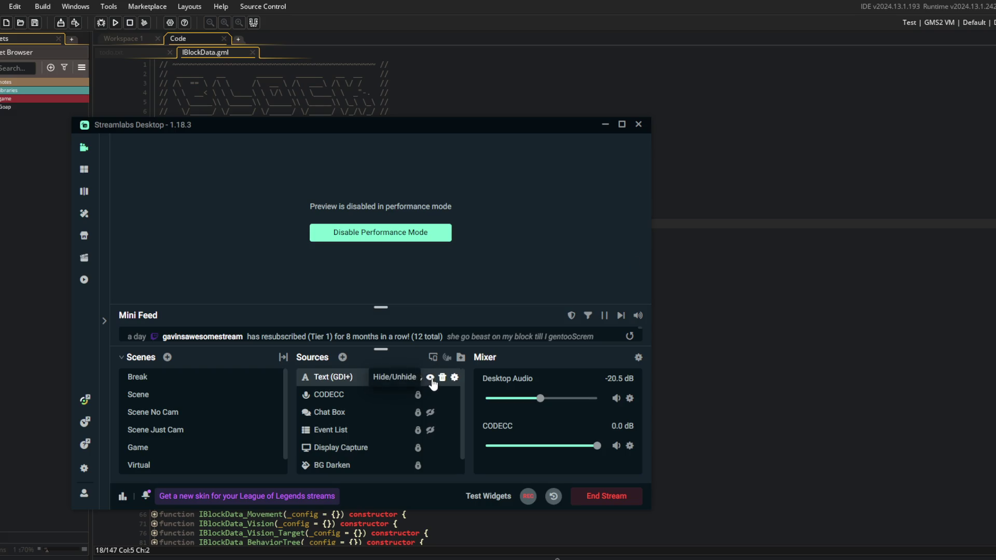
left_click(757, 376)
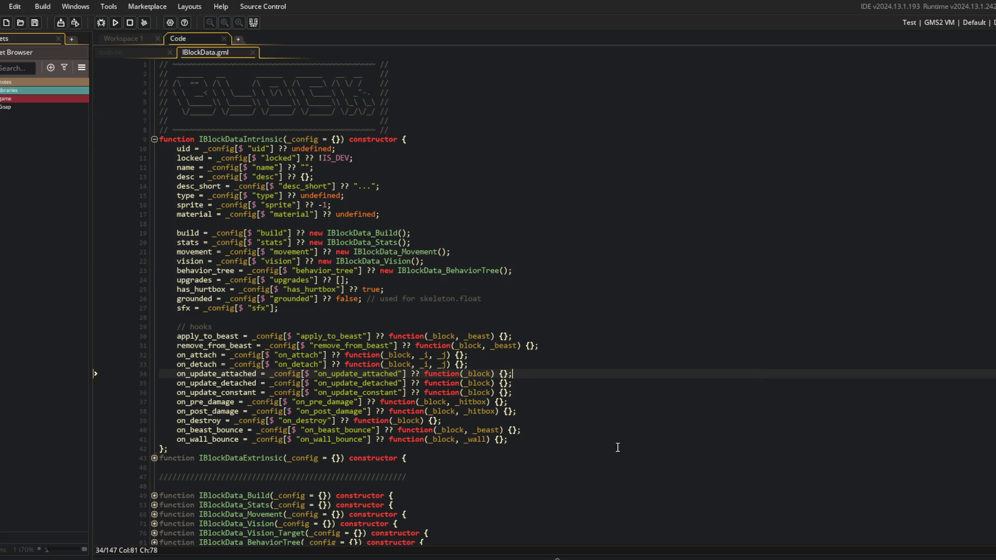
- Flip between IBlockData.gml and todo.txt, settle on the todo notes, then switch to Aseprite
left_click(522, 391)
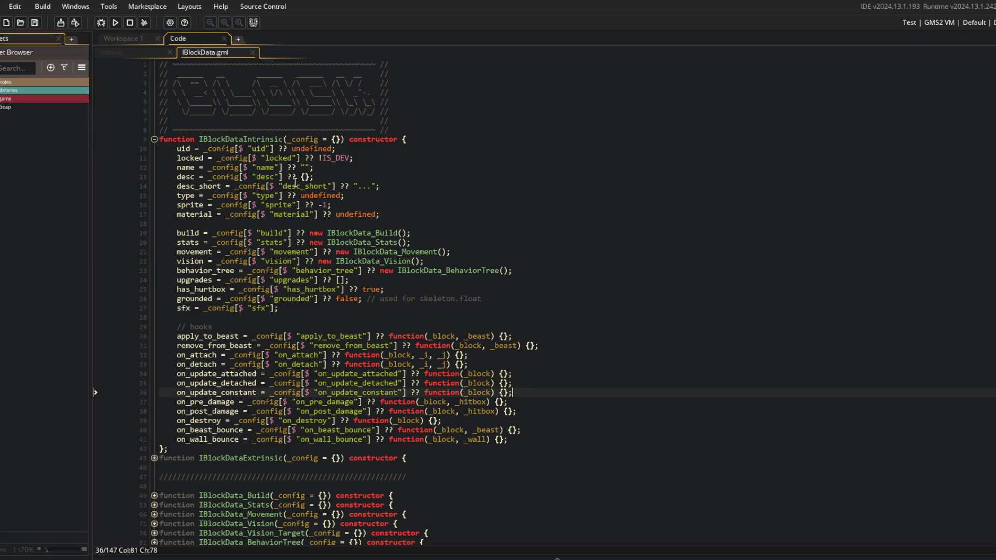
left_click(130, 51)
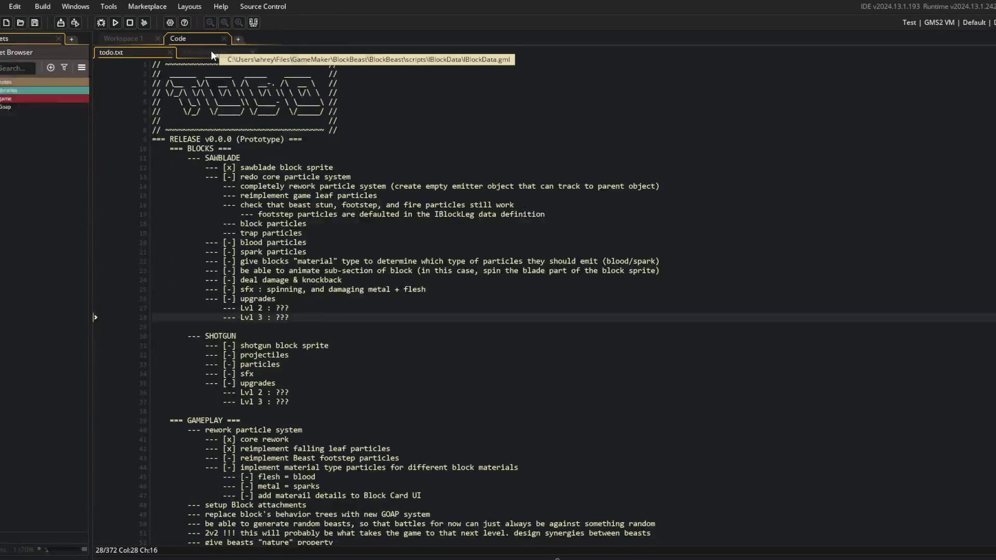
left_click(211, 51)
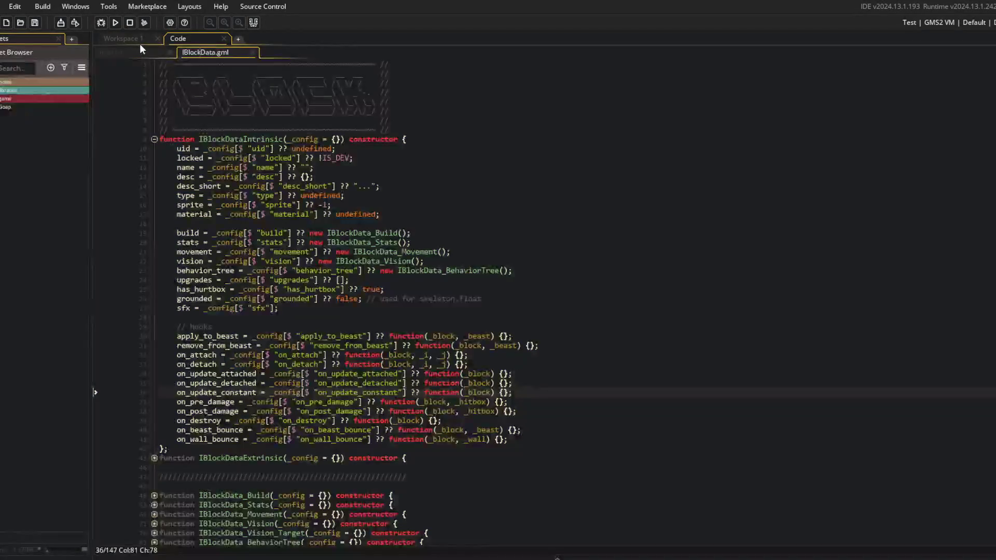
left_click(139, 53)
left_click(371, 557)
- Maximize Aseprite, close input-icons.aseprite, and open icons.aseprite from the recent files
left_click(555, 149)
left_click_drag(705, 3, 177, 4)
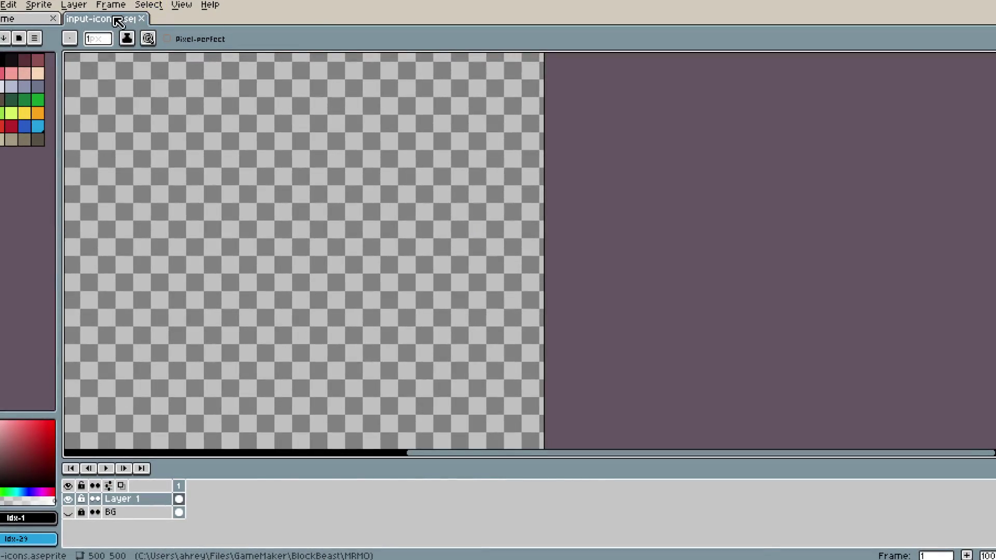
left_click(140, 23)
left_click(39, 158)
- Browse the rows of item icons in icons.aseprite, then return to the Home tab
scroll(544, 249, "up", 5)
scroll(544, 249, "up", 3)
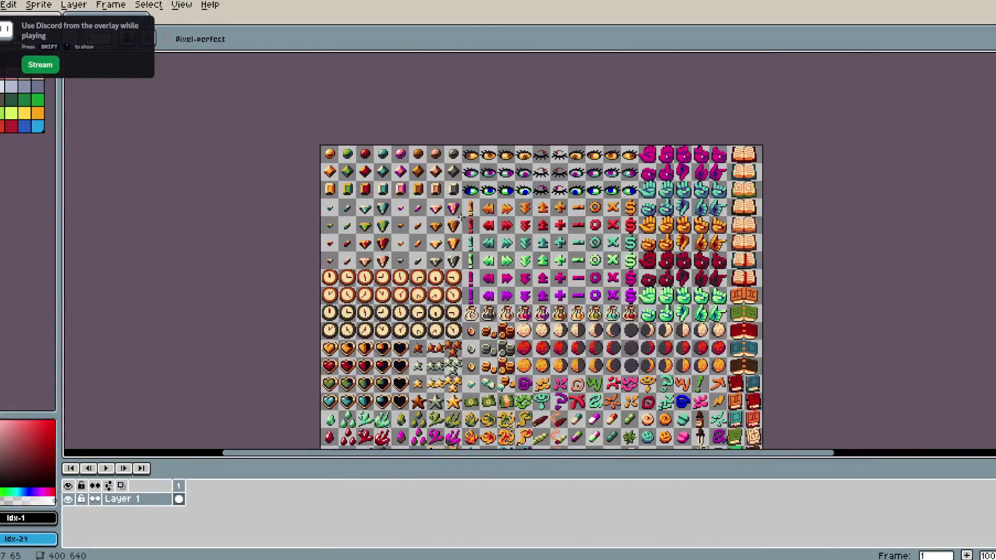
scroll(422, 237, "down", 2)
scroll(422, 237, "right", 2)
scroll(421, 237, "down", 2)
scroll(422, 237, "right", 1)
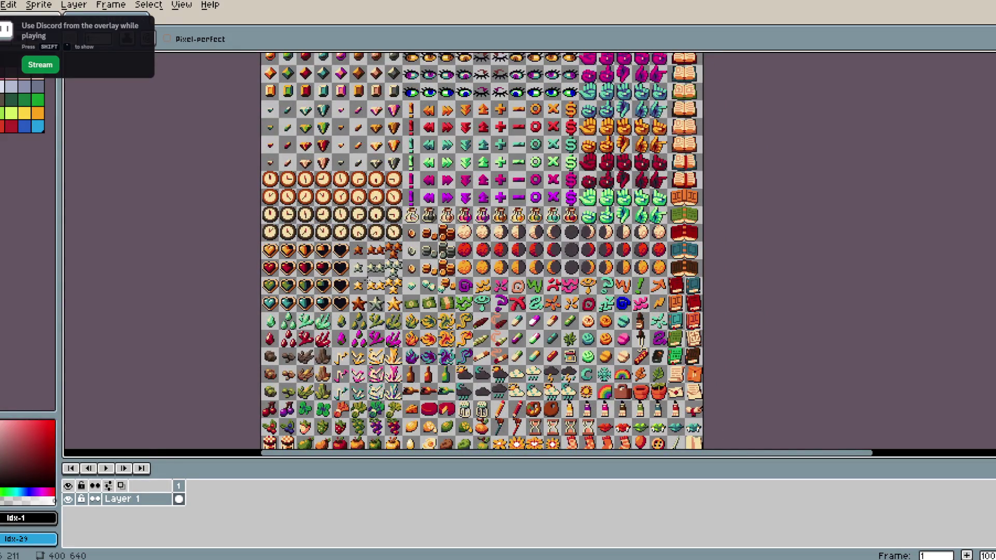
scroll(364, 279, "down", 2)
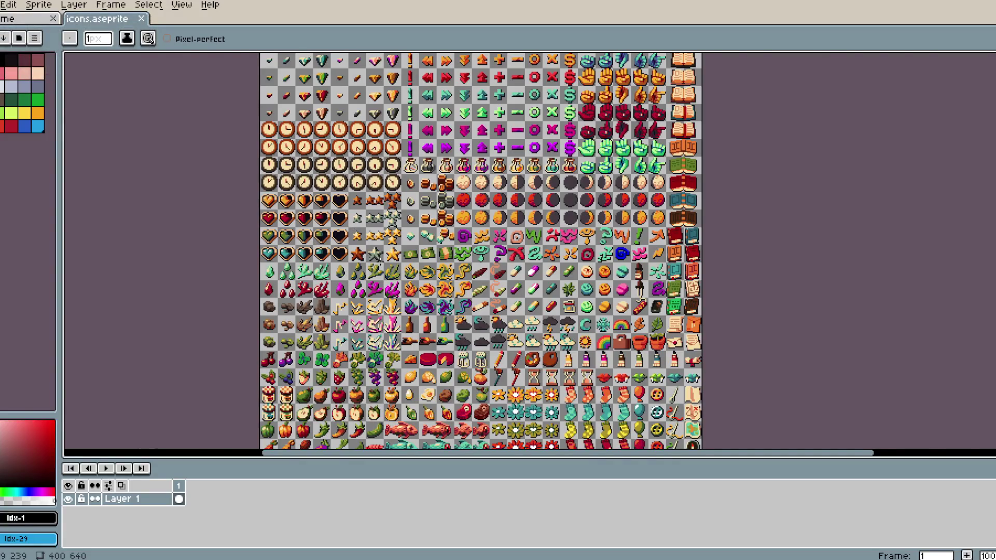
scroll(380, 262, "up", 1)
scroll(380, 262, "down", 5)
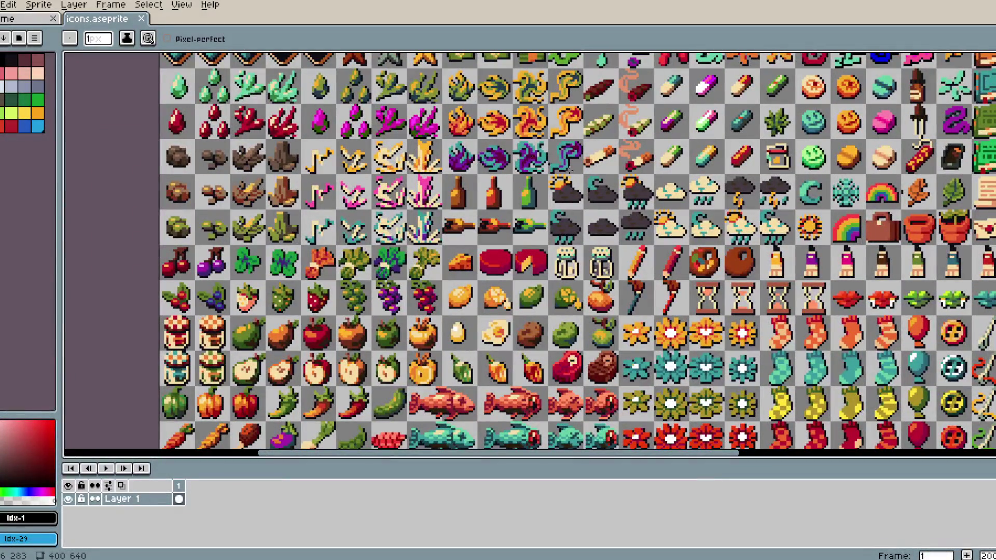
scroll(624, 181, "up", 1)
scroll(624, 181, "right", 3)
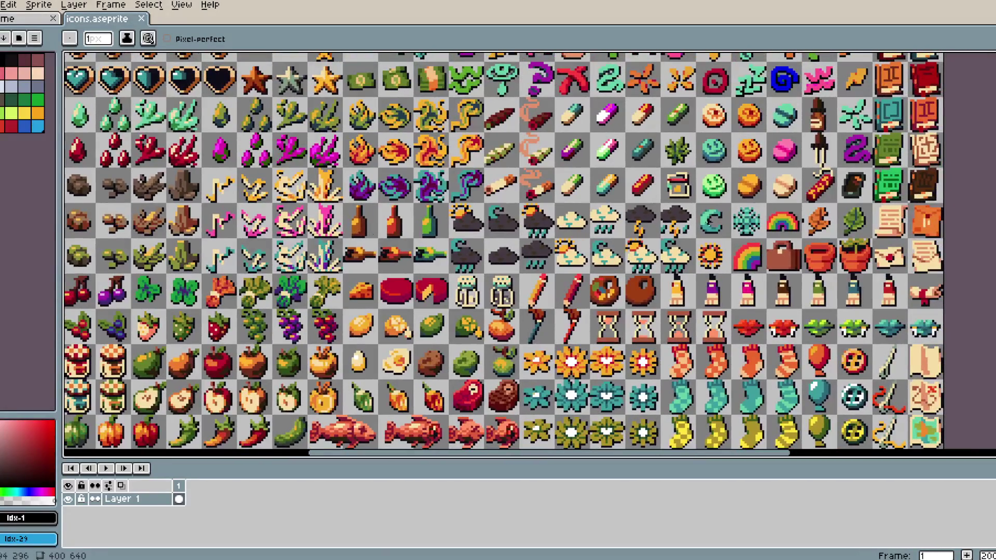
scroll(844, 219, "up", 1)
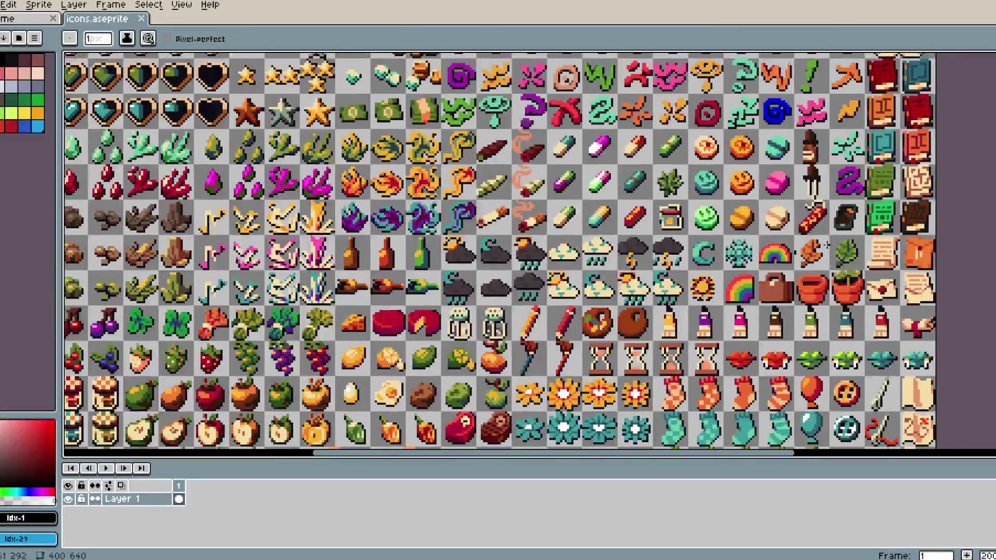
scroll(829, 245, "down", 8)
scroll(767, 155, "down", 1, "ctrl")
scroll(438, 277, "up", 1, "ctrl")
scroll(518, 249, "up", 1)
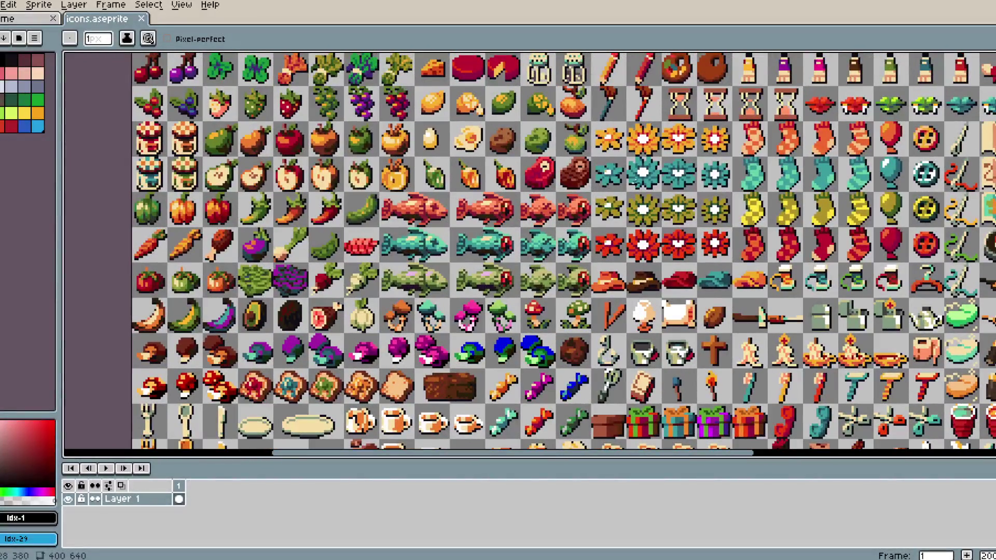
left_click(29, 21)
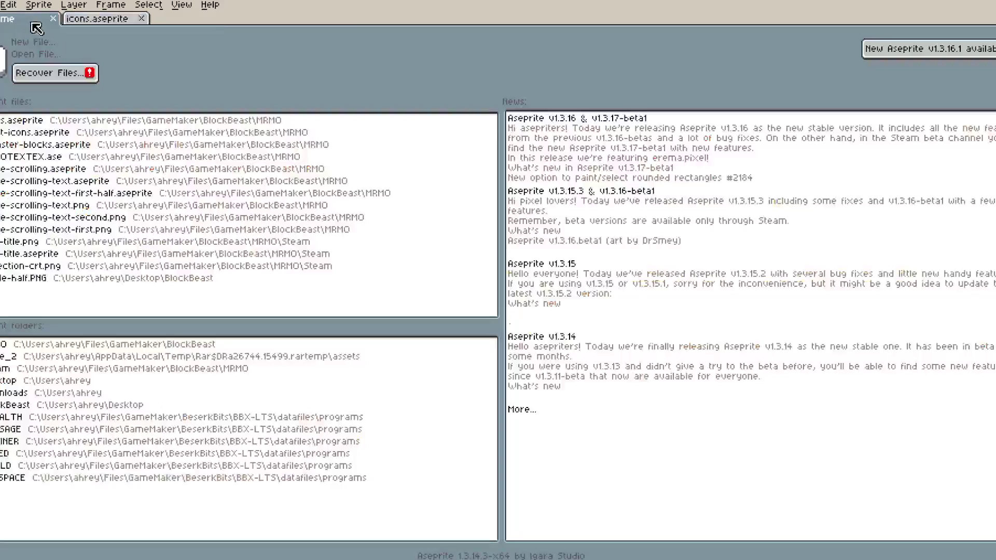
- In icons.aseprite, clear the apple selection, then select and deselect the grey ore icon
left_click(98, 19)
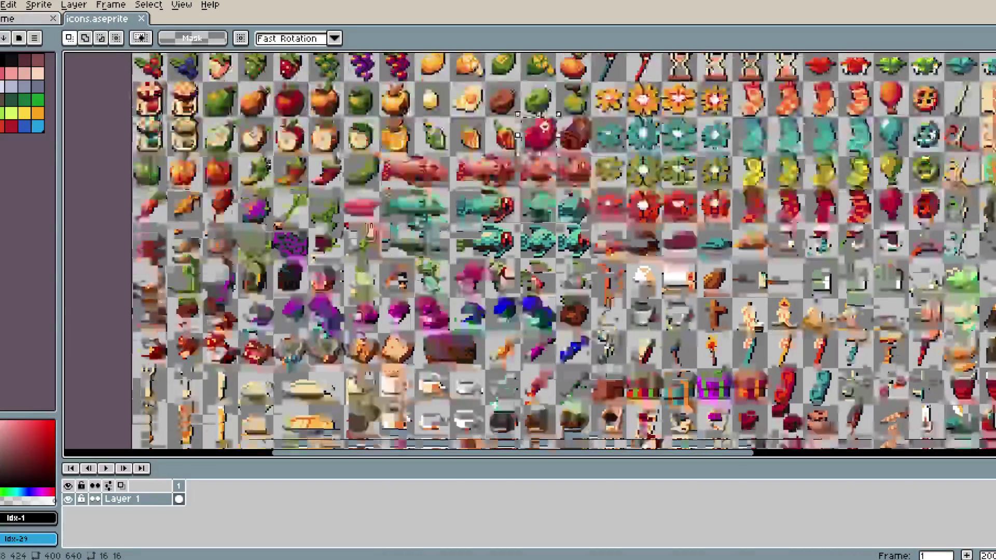
scroll(445, 236, "down", 1, "ctrl")
key("ctrl+d")
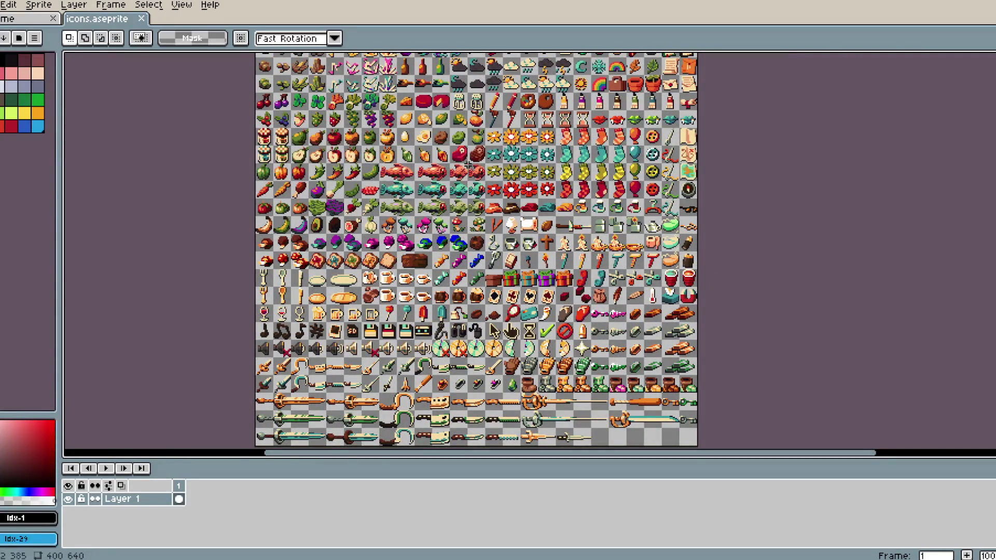
scroll(482, 199, "down", 3)
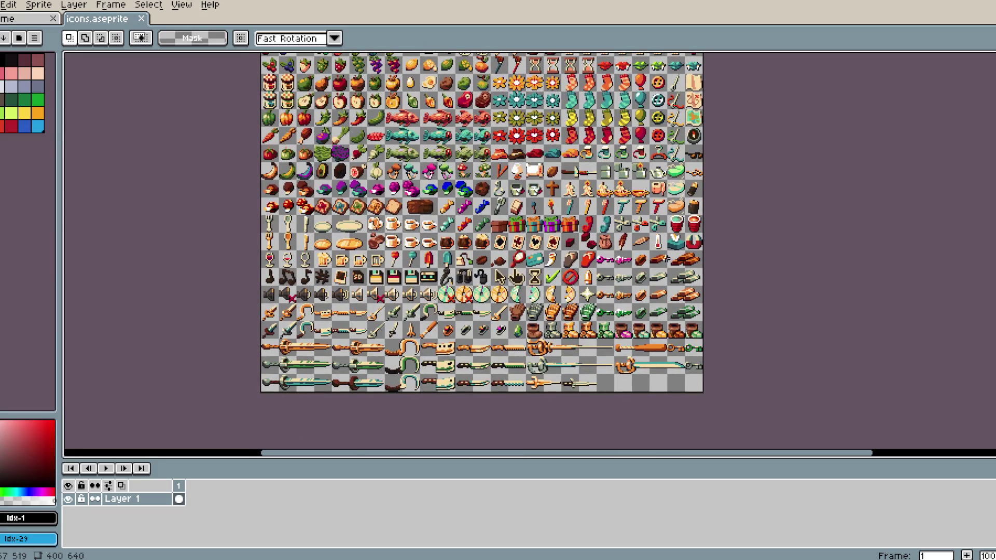
left_click_drag(632, 269, 649, 286)
scroll(650, 279, "up", 3)
key("ctrl+d")
- Scroll around the lower rows of the icon sheet, then go back to the Home tab
scroll(689, 261, "down", 1)
scroll(600, 202, "down", 2)
scroll(599, 201, "up", 2)
scroll(599, 201, "up", 5)
scroll(599, 201, "left", 5)
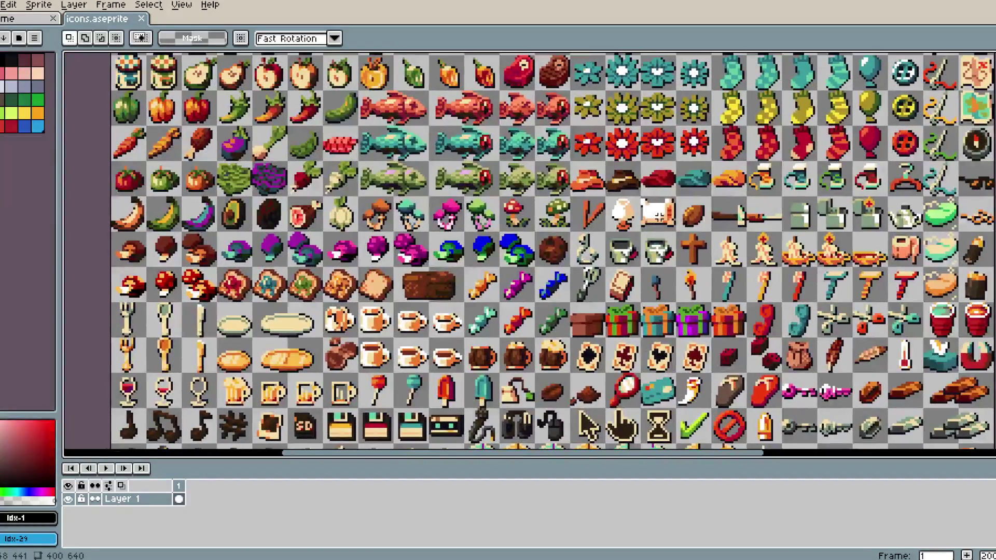
scroll(659, 212, "up", 1)
scroll(659, 213, "right", 2)
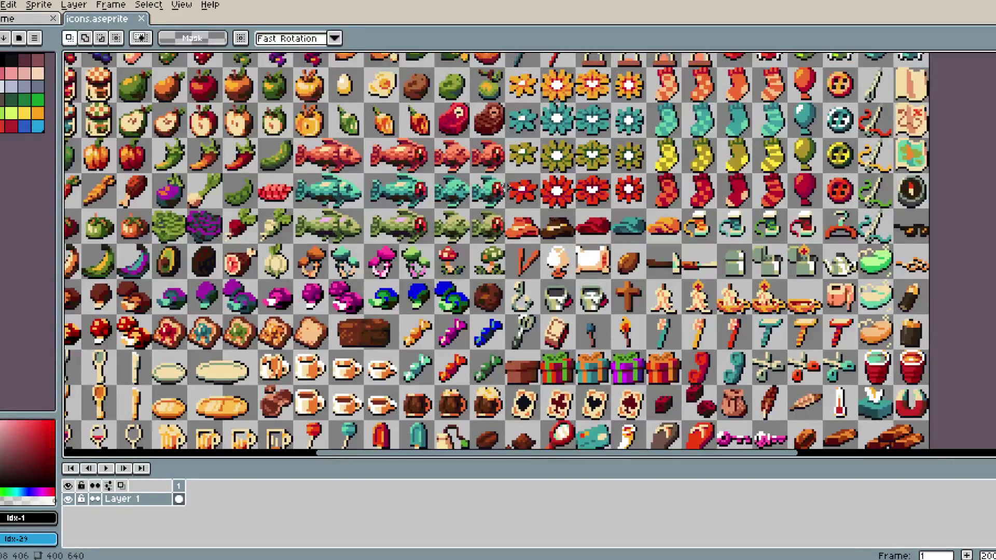
scroll(399, 130, "up", 1)
scroll(400, 129, "right", 1)
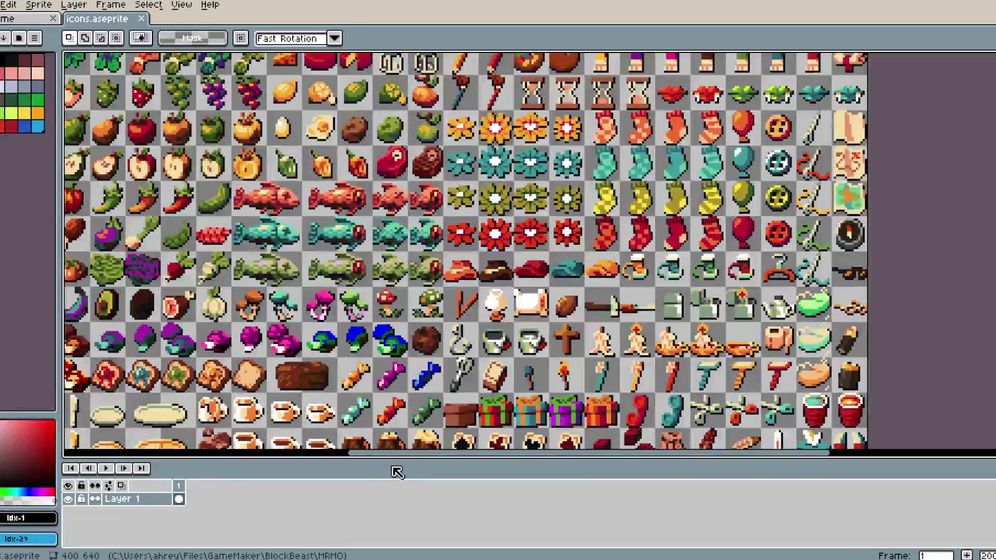
left_click(26, 19)
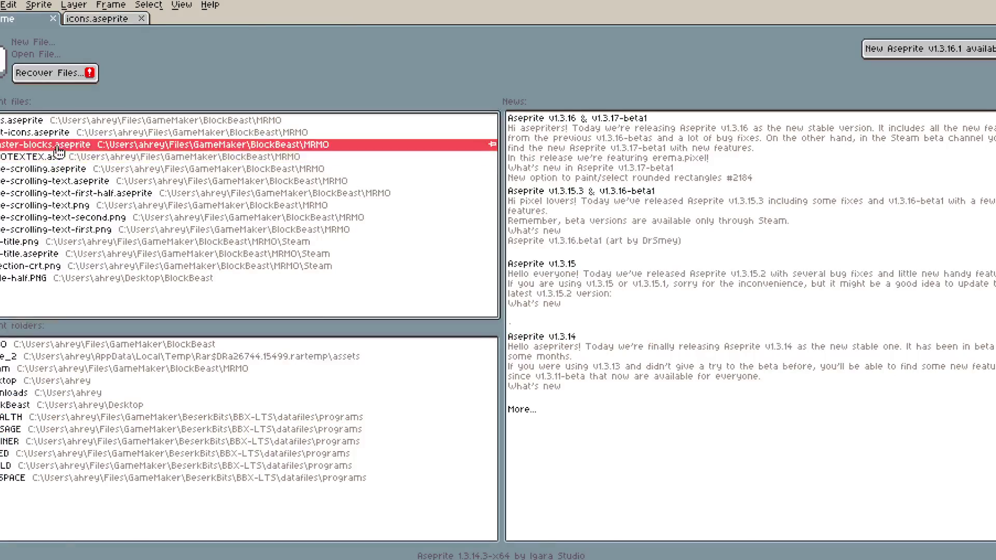
- Open monster-blocks.aseprite from Recent Files and zoom in, then go back to icons.aseprite
left_click(59, 152)
scroll(378, 173, "up", 8)
scroll(378, 173, "left", 7)
scroll(300, 68, "up", 1)
scroll(319, 199, "down", 1)
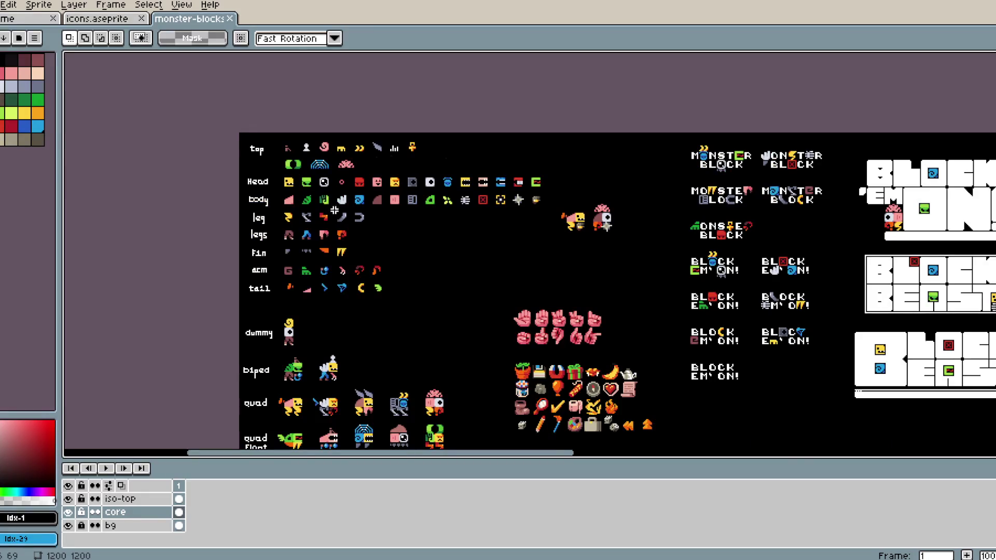
scroll(303, 224, "up", 1)
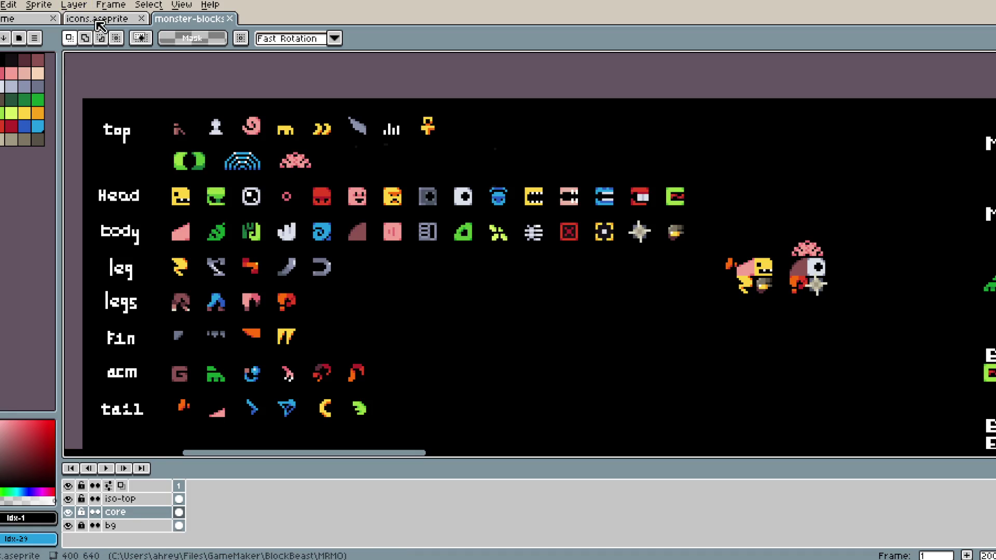
left_click(100, 25)
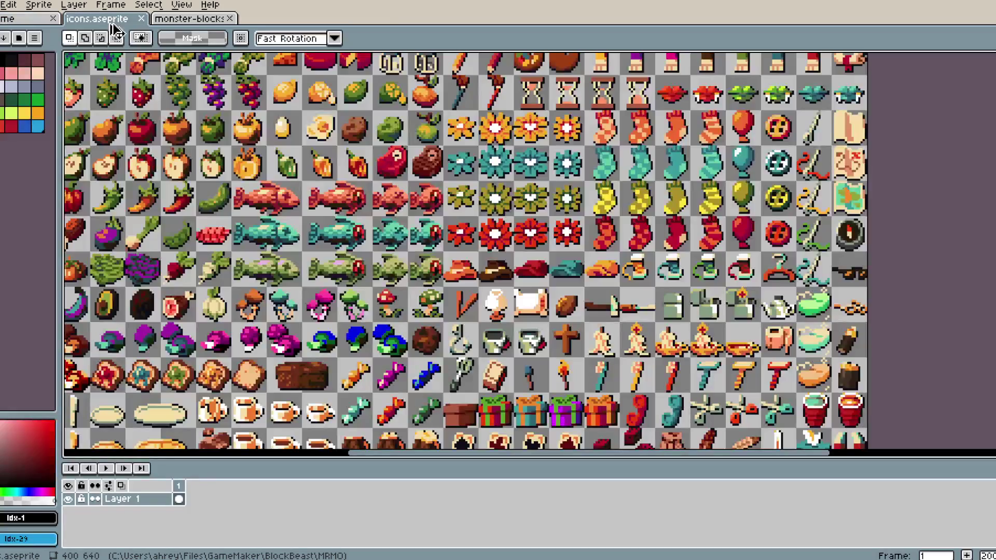
key("alt+Tab")
- Append '// flesh, metal, bone, plant' to the material line and save IBlockData.gml
left_click(228, 52)
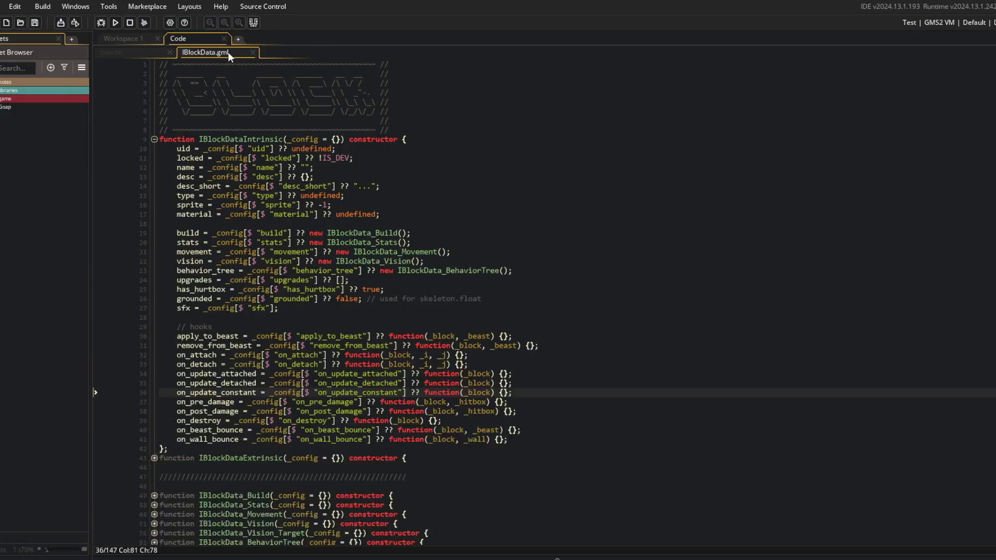
left_click(419, 214)
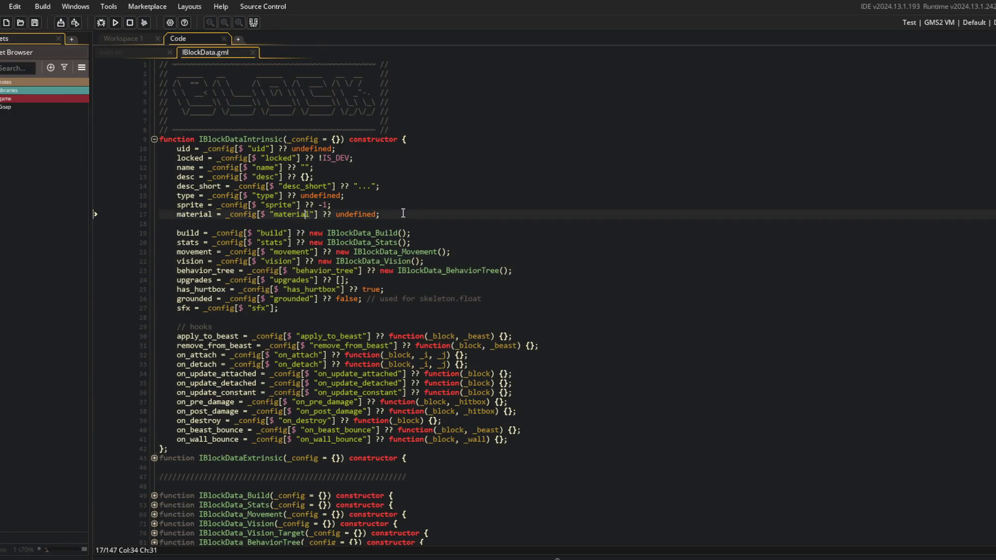
type("// ")
type("flesh")
type(", metal, bone, ")
type("plant")
key("ctrl+s")
left_click(148, 52)
- Pan around icons.aseprite to browse its icon rows, briefly checking the monster-blocks sheet
left_click(199, 52)
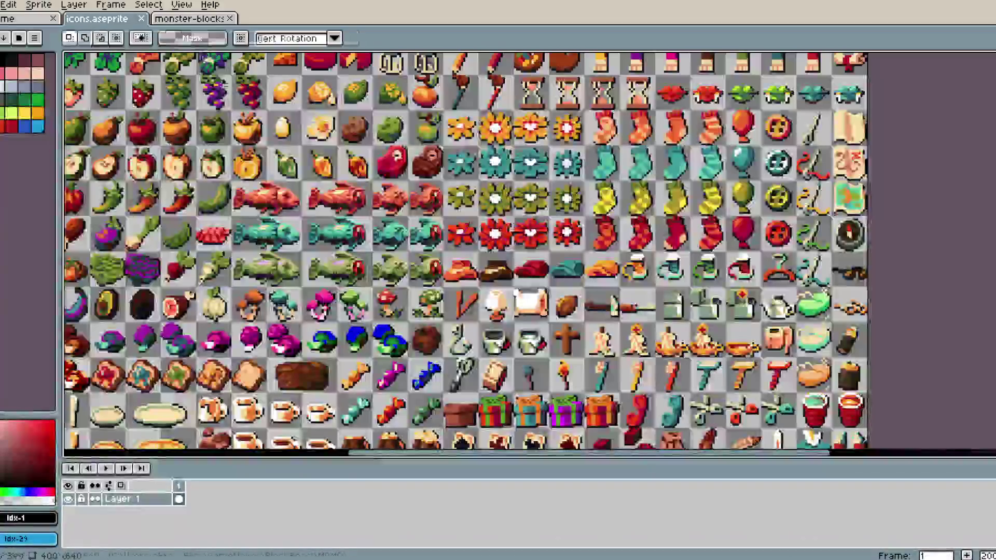
scroll(450, 240, "down", 5)
mouse_move(514, 223)
left_mouse_down()
mouse_move(452, 223)
mouse_move(451, 239)
left_mouse_up()
mouse_move(316, 174)
left_mouse_down()
mouse_move(351, 188)
mouse_move(353, 201)
left_mouse_up()
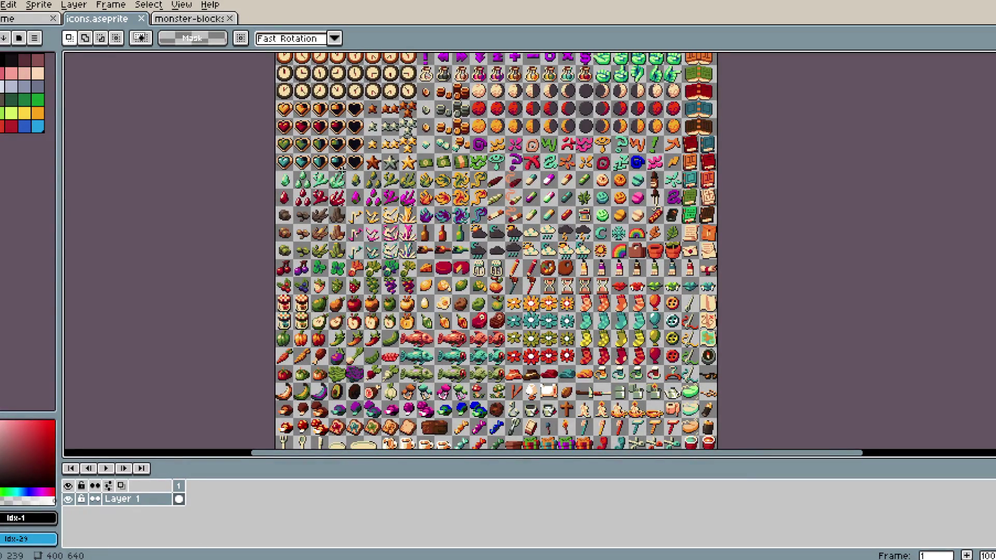
mouse_move(421, 139)
left_mouse_down()
mouse_move(406, 291)
mouse_move(423, 308)
mouse_move(340, 254)
left_mouse_up()
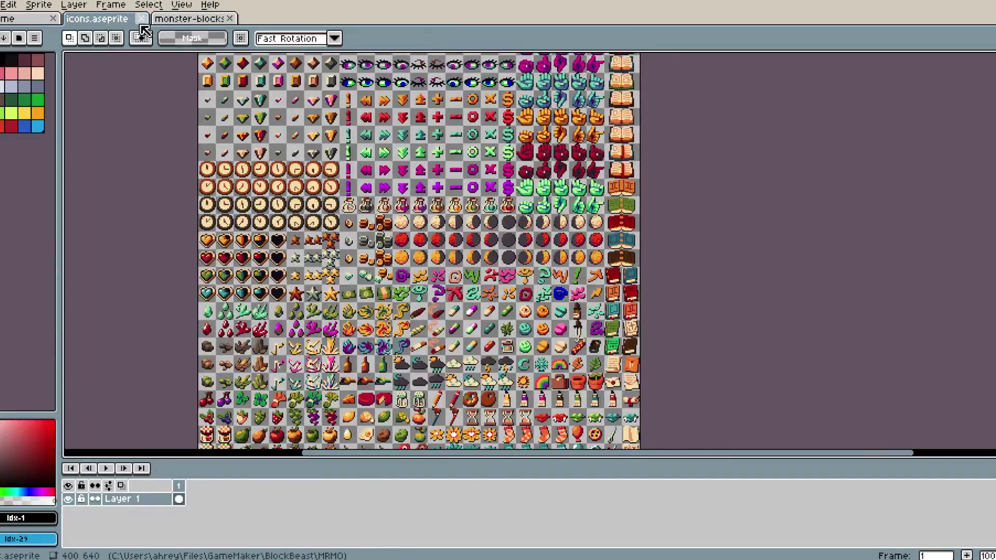
key("ctrl+Tab")
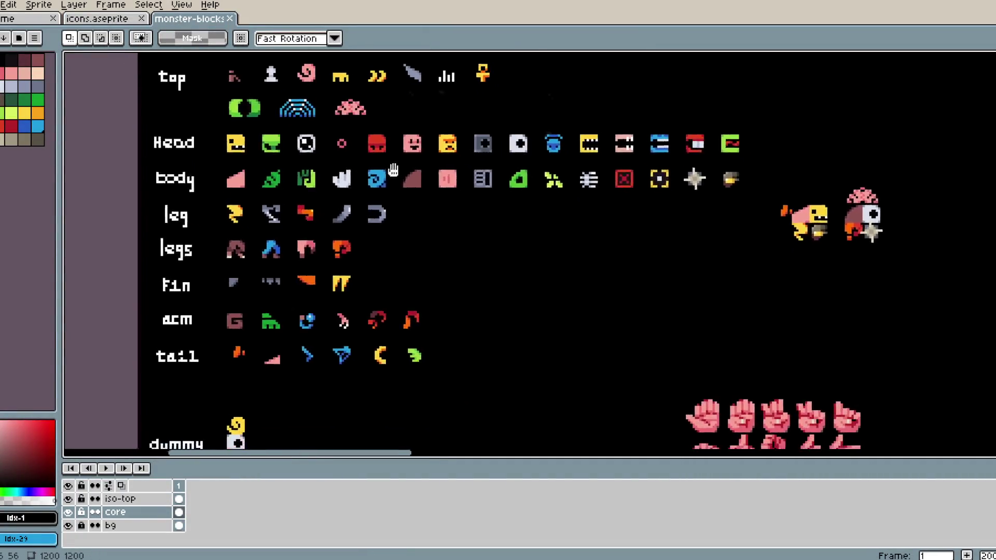
left_click(130, 19)
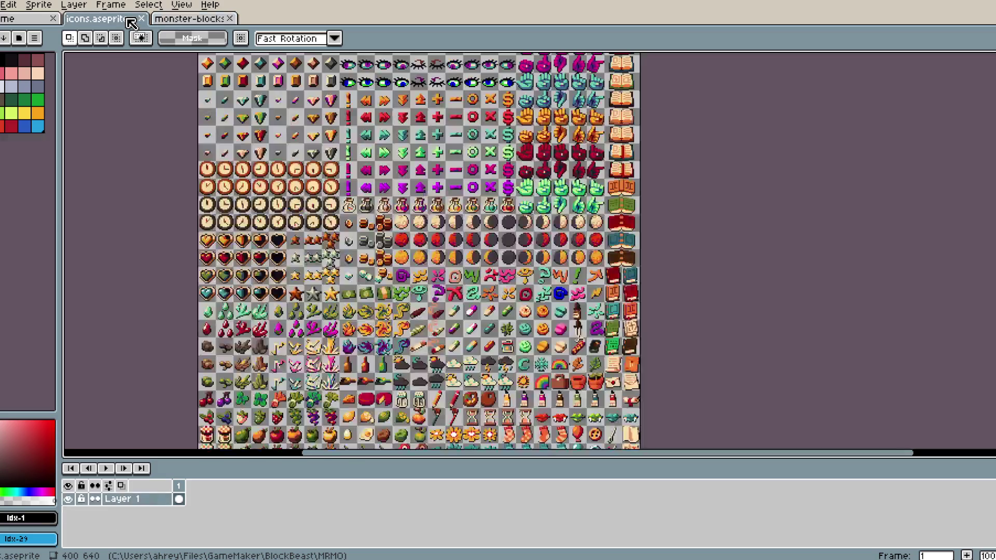
left_click_drag(449, 332, 385, 258)
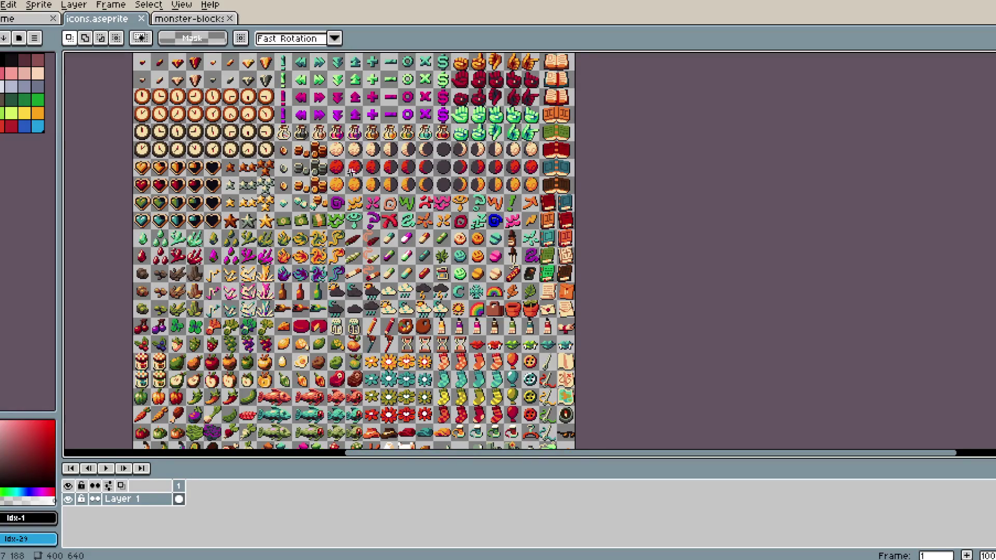
scroll(297, 173, "down", 3)
scroll(363, 311, "up", 1)
scroll(395, 327, "up", 1)
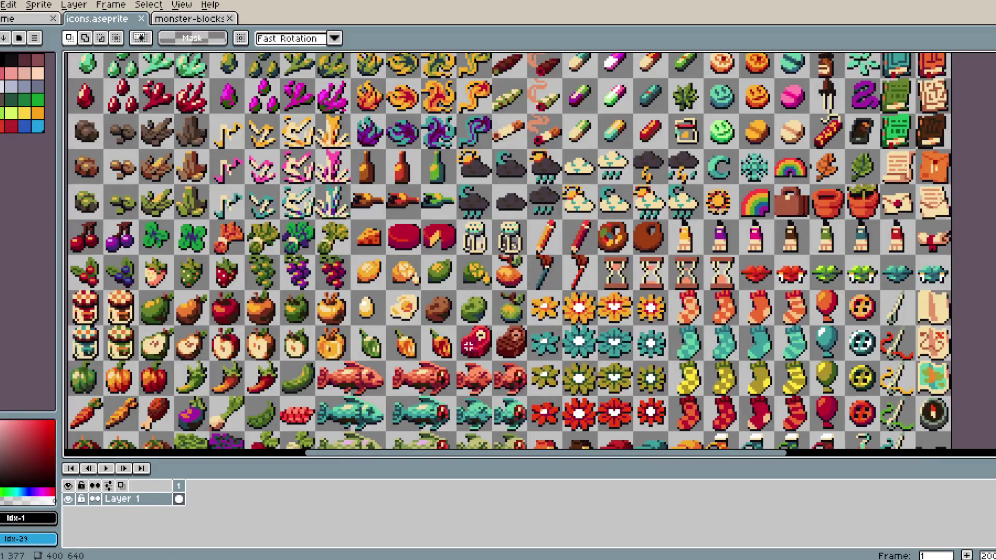
- Move the monster-blocks tab ahead of icons.aseprite, close the Home tab, and show the pixel grid
left_click(35, 25)
left_click_drag(189, 19, 49, 25)
left_click(52, 19)
scroll(360, 234, "down", 10)
scroll(360, 234, "right", 10)
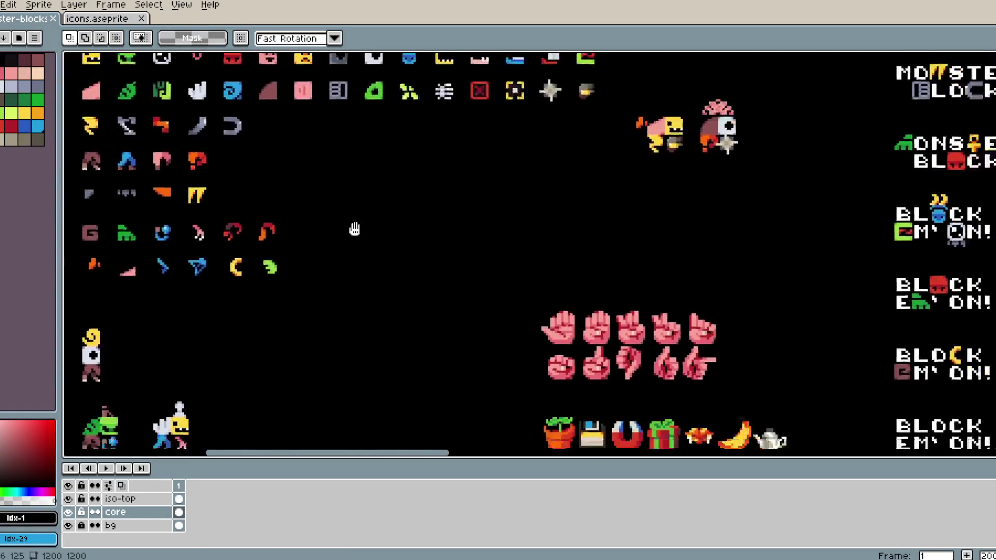
scroll(575, 247, "left", 3)
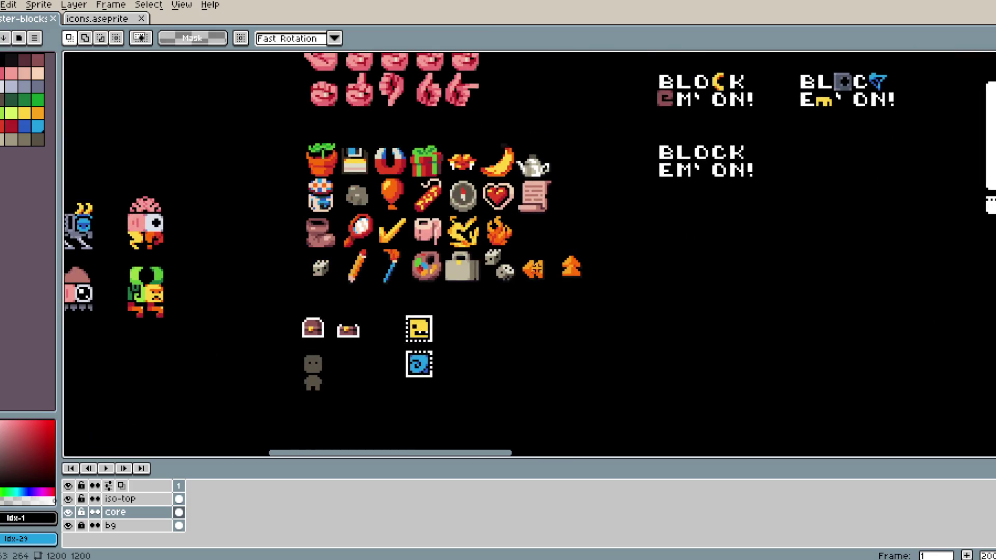
key("ctrl+'")
- Select the group of lower sprites and drag them further down the sheet
left_click_drag(276, 291, 489, 438)
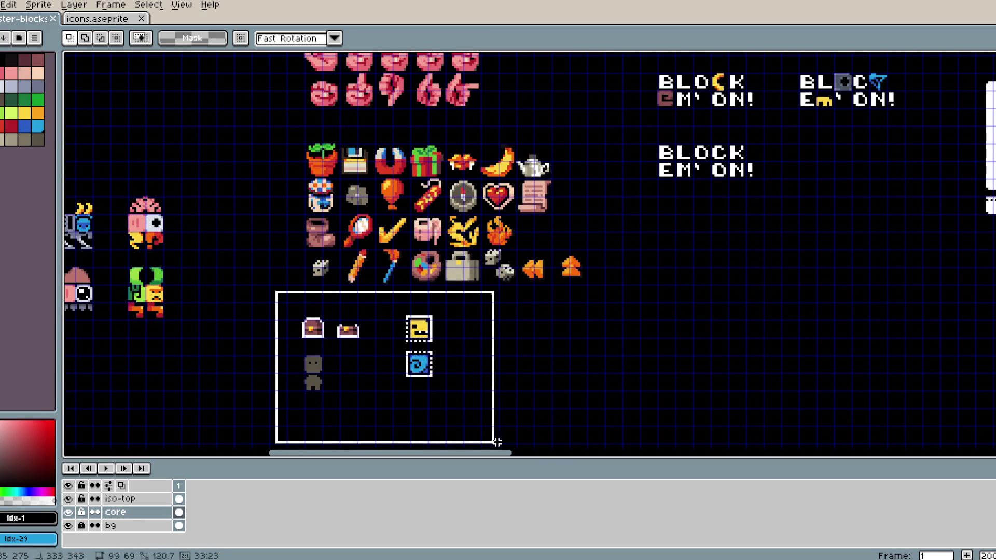
scroll(415, 367, "up", 3)
left_click_drag(490, 224, 494, 434)
scroll(494, 435, "up", 5)
scroll(494, 435, "left", 2)
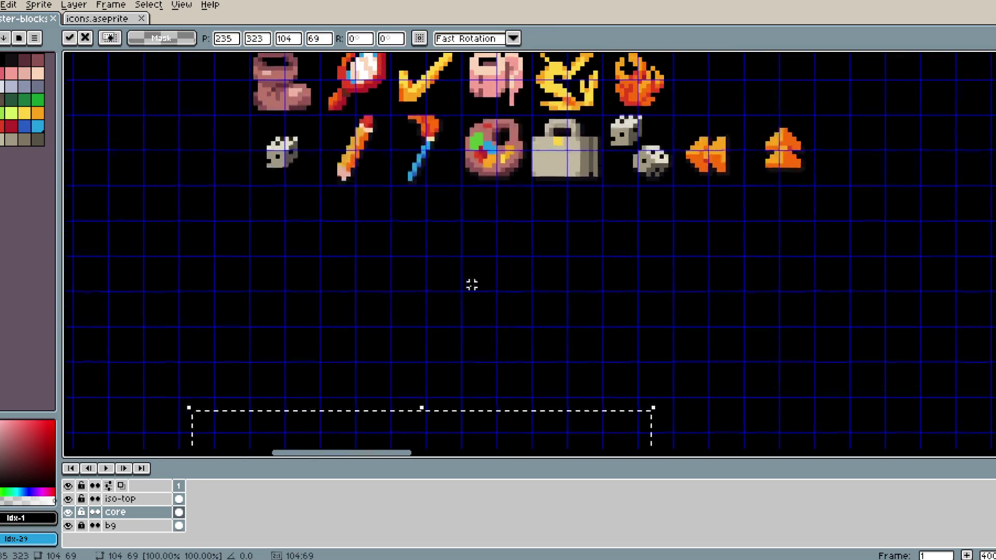
- Paste the meat icon below the dice, hide the bg layer, and sample the meat's darkest red
key("ctrl+v")
left_click_drag(534, 278, 354, 327)
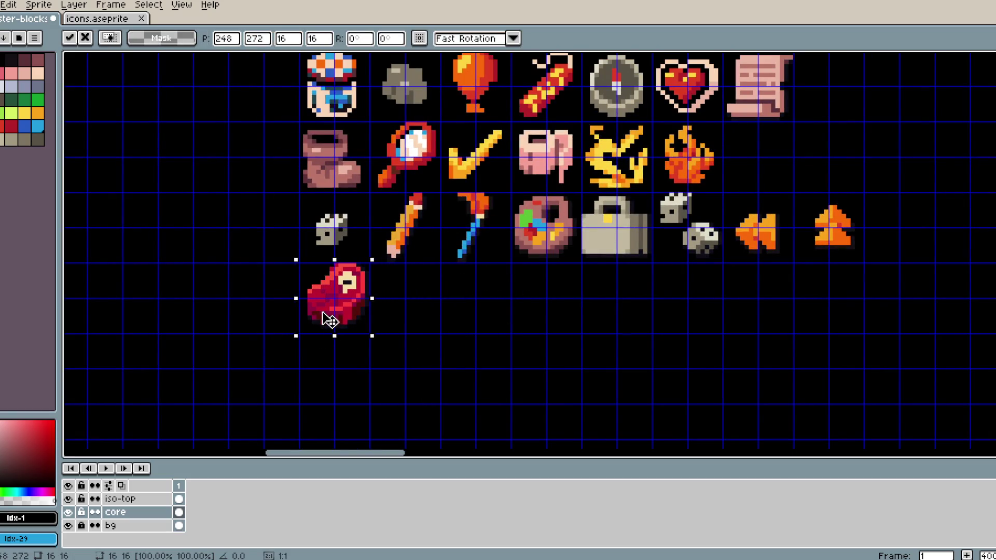
left_click(402, 313)
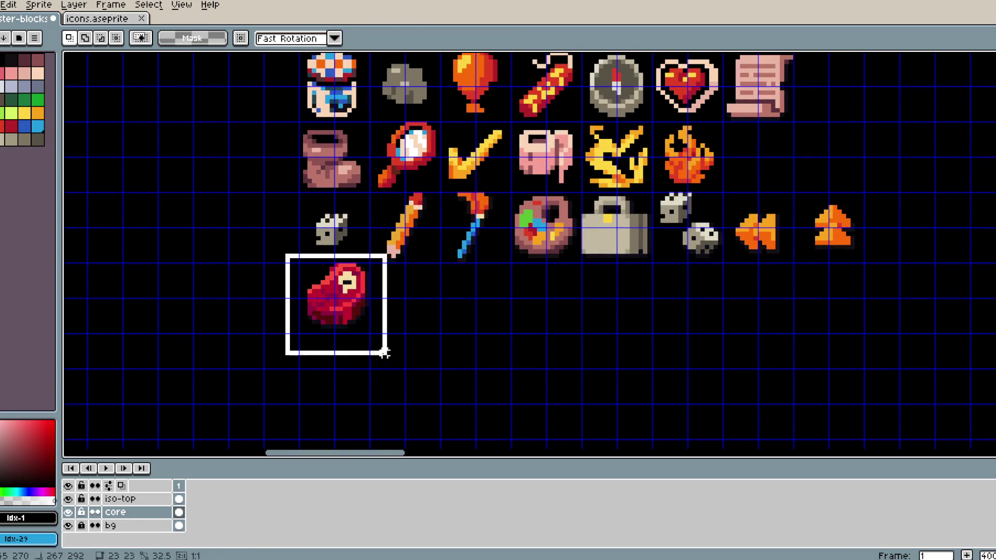
left_click(68, 526)
scroll(303, 230, "up", 1)
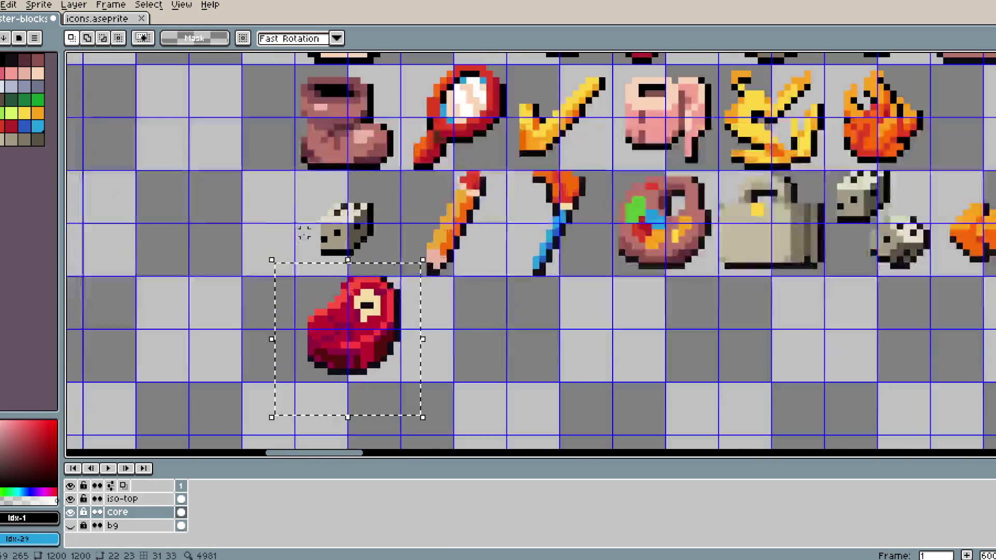
key("i")
left_click(343, 351)
- Replace dark red #550f0a with palette Idx-27 and crimson #8f0b40 with Idx-26
key("m")
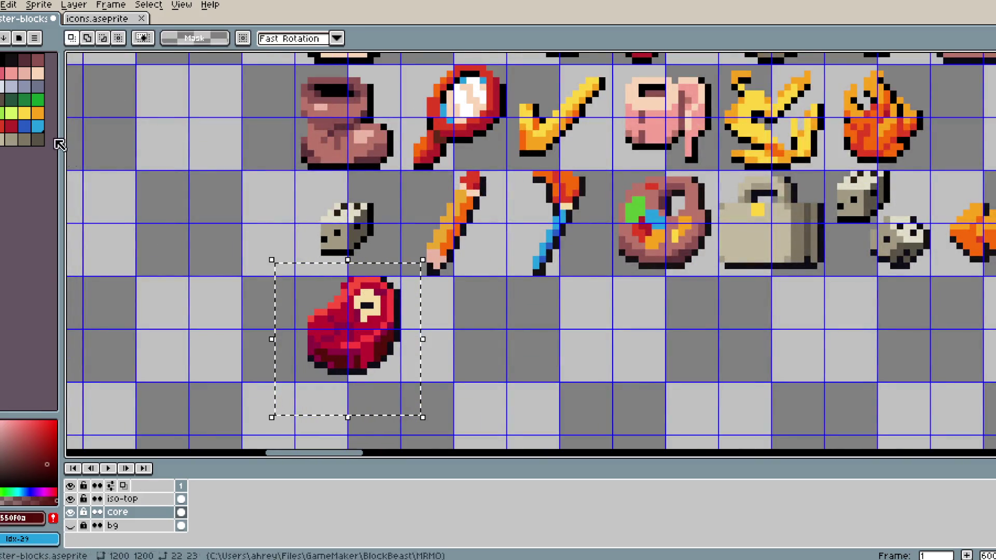
right_click(16, 126)
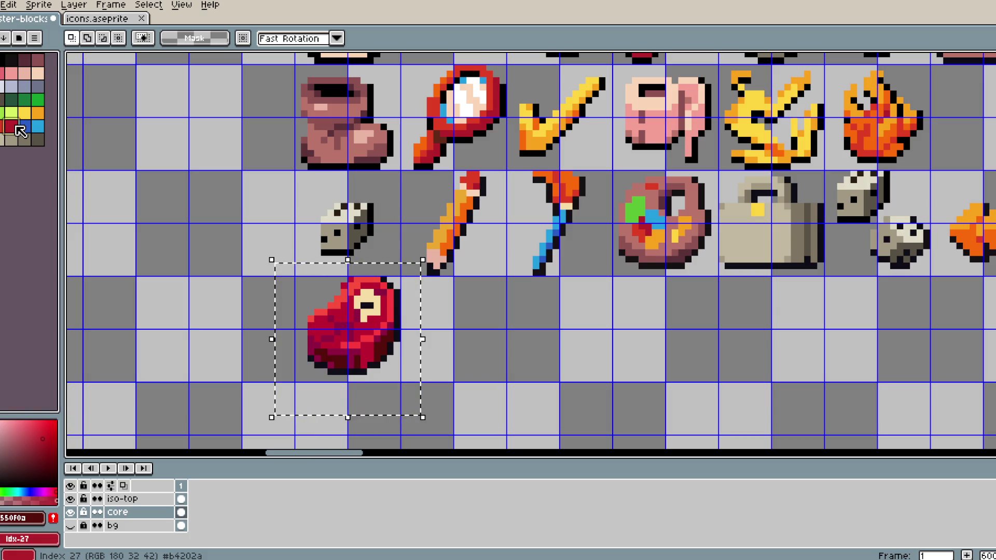
key("shift+r")
left_click(300, 197)
key("Return")
right_click(4, 131)
key("shift+r")
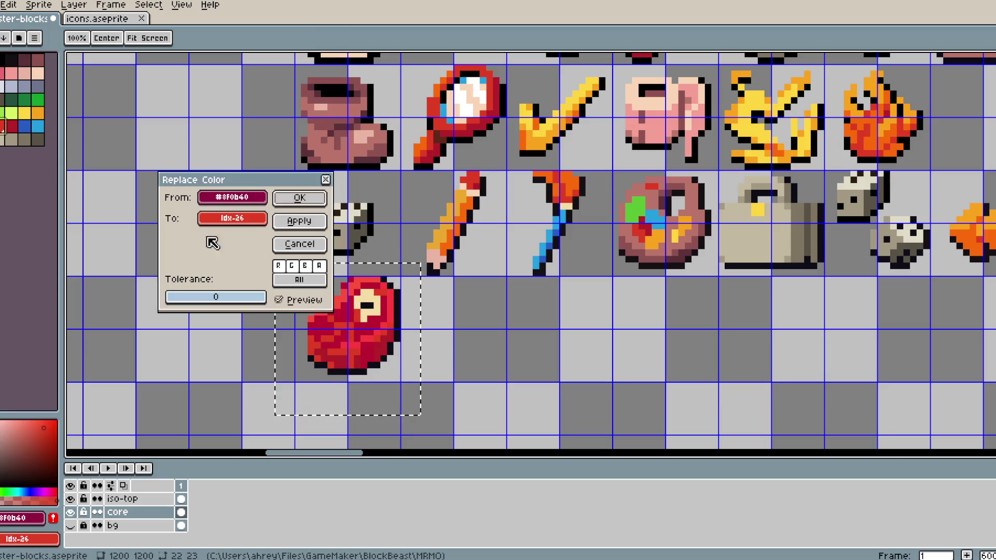
left_click(300, 198)
- Replace red bd1332 with orange Idx-25 and bright red #df3c23 with orange Idx-24
left_click(337, 316, "alt")
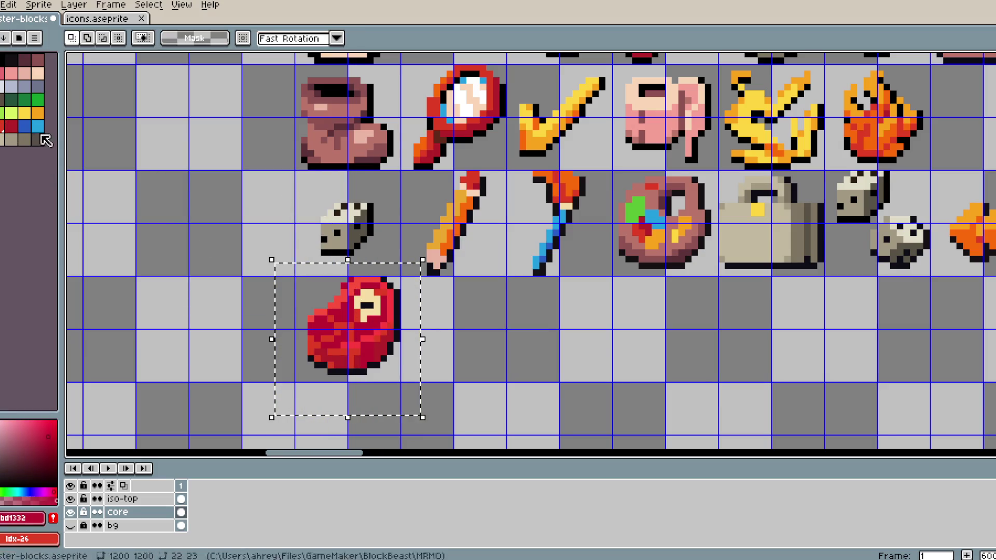
right_click(38, 113)
key("shift+r")
left_click(299, 198)
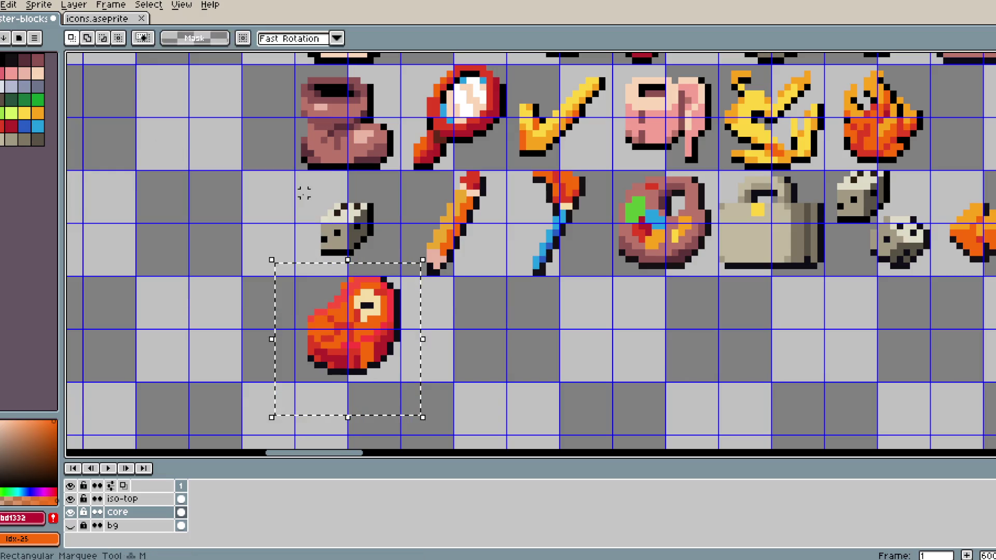
left_click(350, 318, "alt")
right_click(38, 116)
key("shift+r")
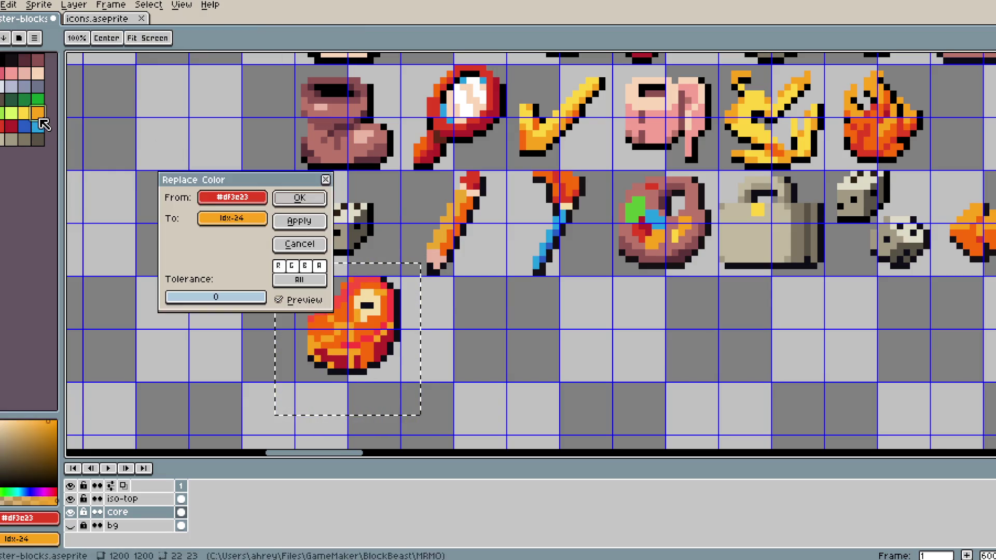
left_click(296, 198)
- Replace the cream highlight #f5dda6 with yellow Idx-23, then undo the orange recolour
left_click(347, 355, "alt")
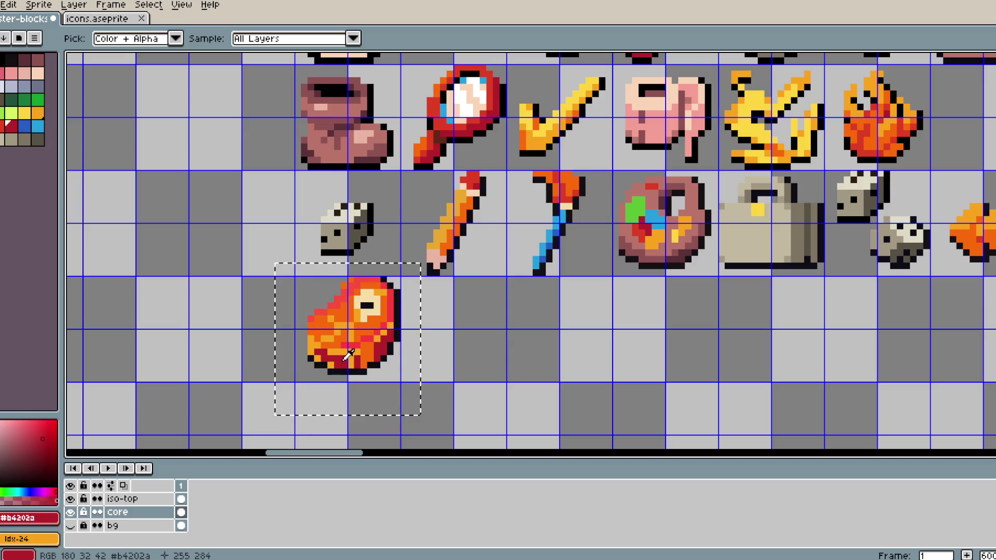
left_click(379, 325)
left_click(373, 308, "alt")
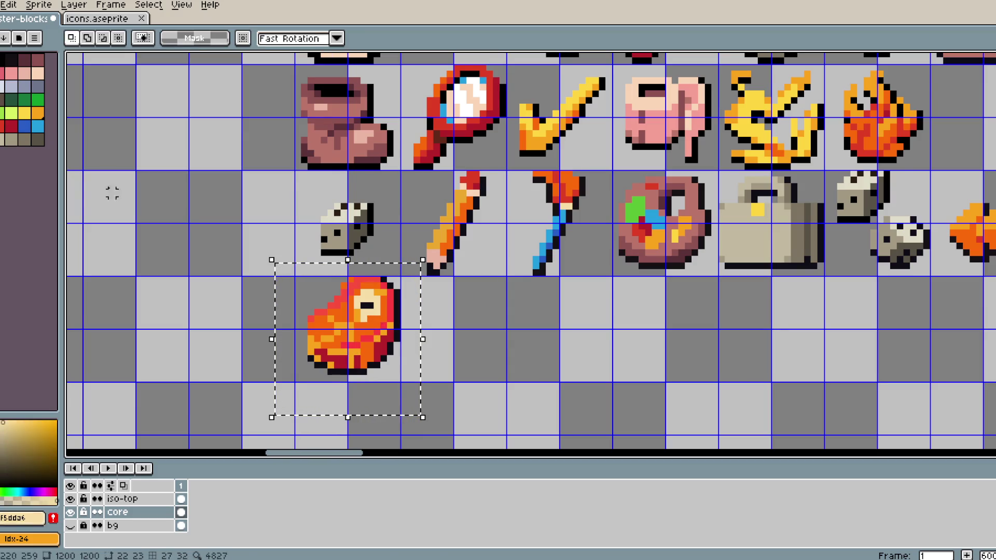
right_click(28, 116)
key("shift+r")
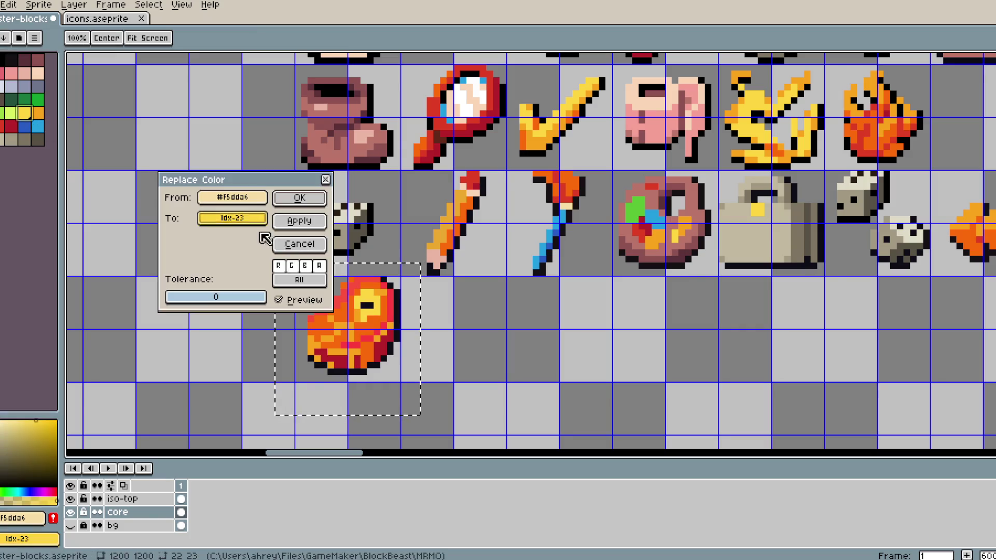
left_click(301, 198)
scroll(424, 267, "down", 3)
scroll(424, 267, "up", 4)
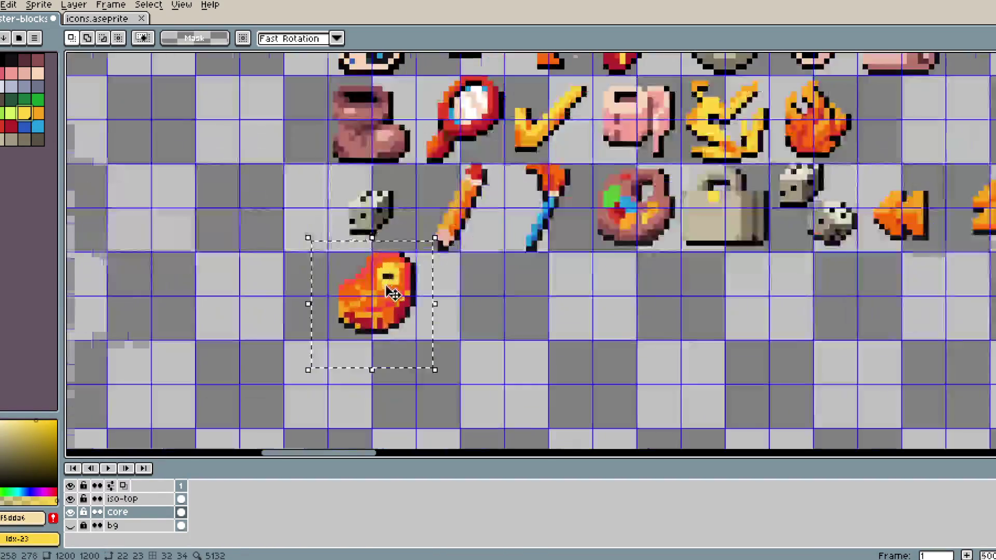
key("ctrl+z")
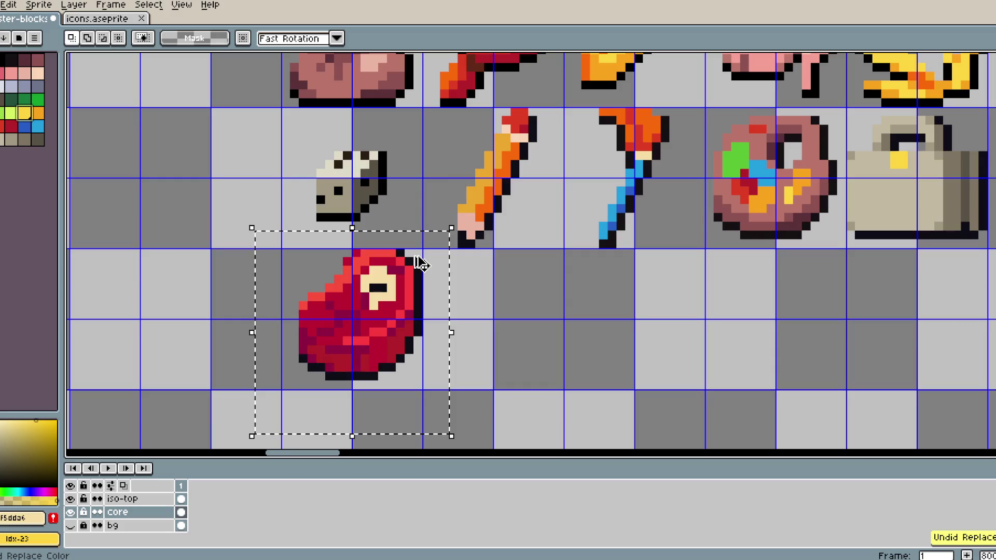
- Copy the brown meat icon from icons.aseprite and paste it over the red meat tile
key("ctrl+z")
left_click_drag(263, 236, 421, 390)
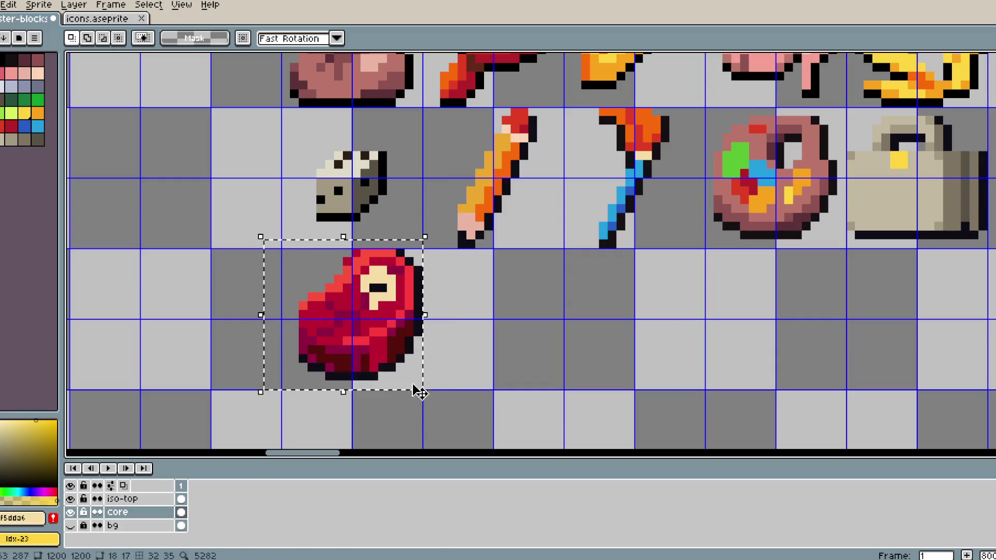
left_click(98, 19)
scroll(423, 182, "down", 2)
left_click_drag(473, 283, 513, 323)
key("ctrl+Tab")
left_click(359, 316)
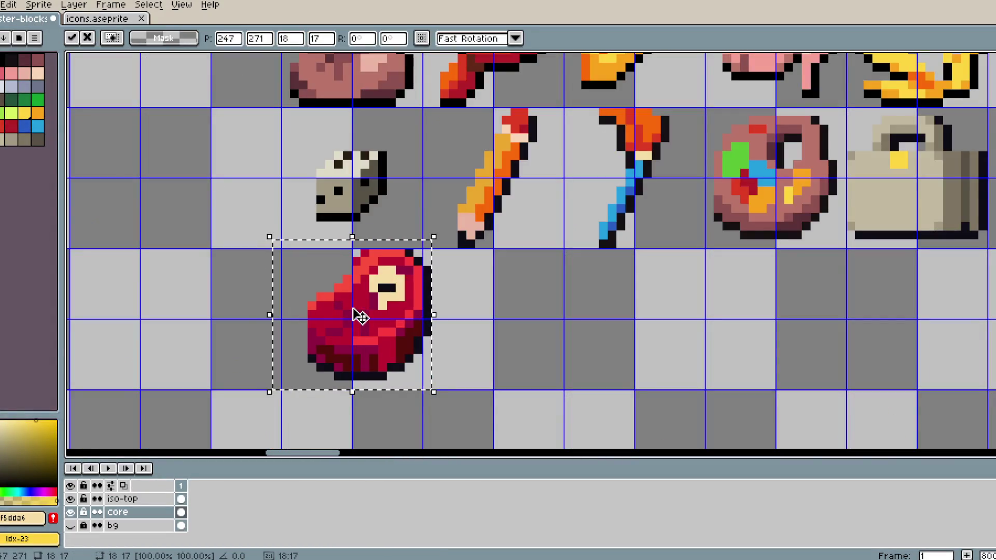
key("ctrl+v")
left_click_drag(492, 262, 332, 354)
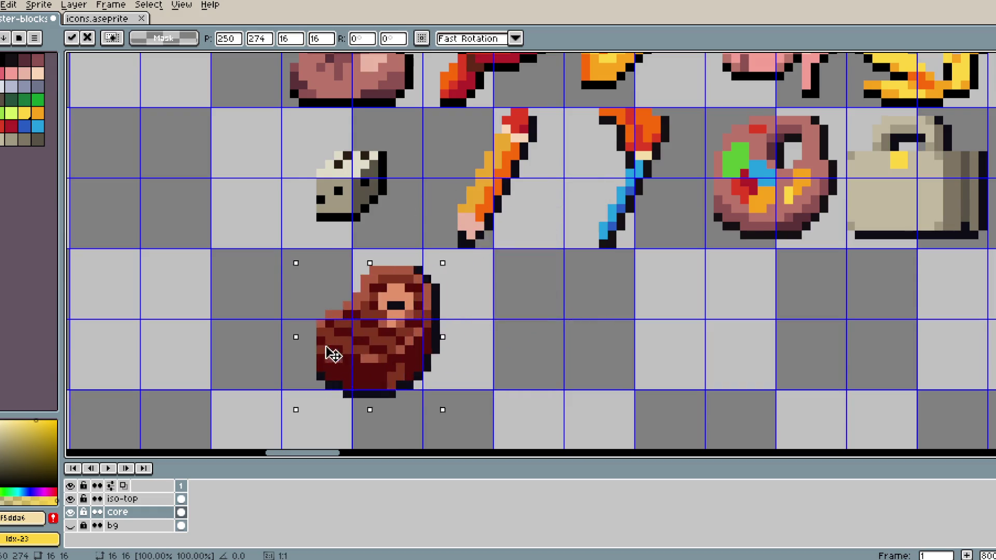
left_click(276, 243)
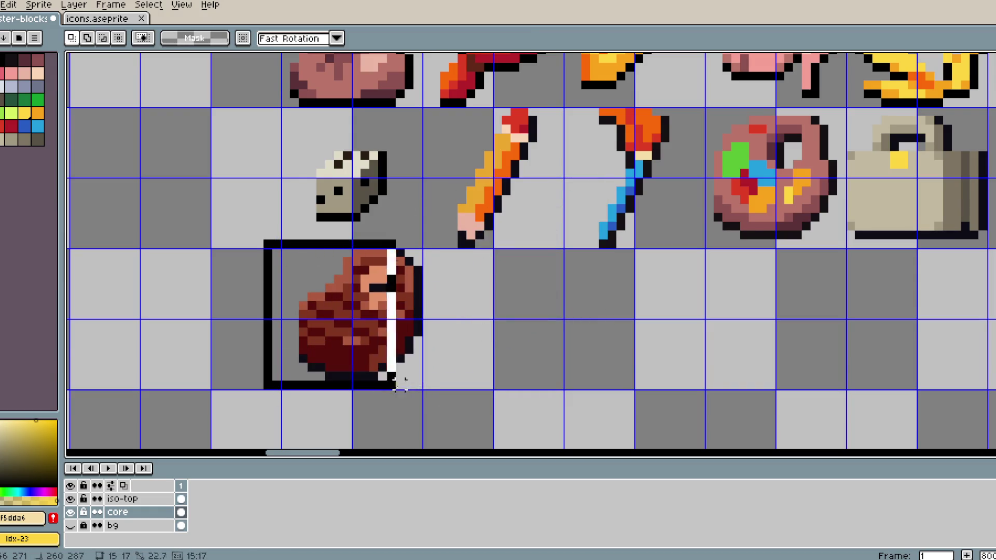
- Replace the darkest brown with palette Idx-3 and mid brown #803520 with Idx-4
left_click(383, 352, "alt")
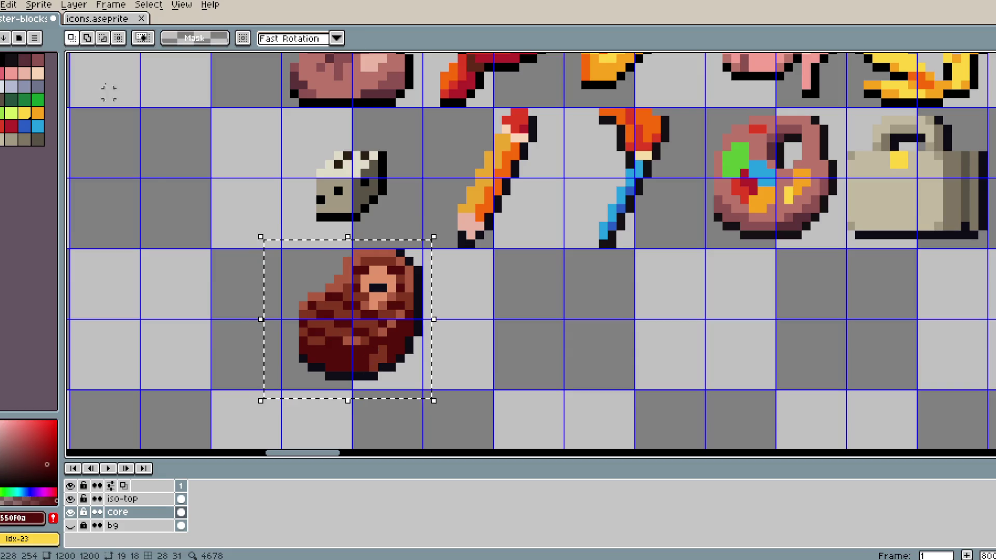
right_click(25, 59)
key("shift+r")
key("Return")
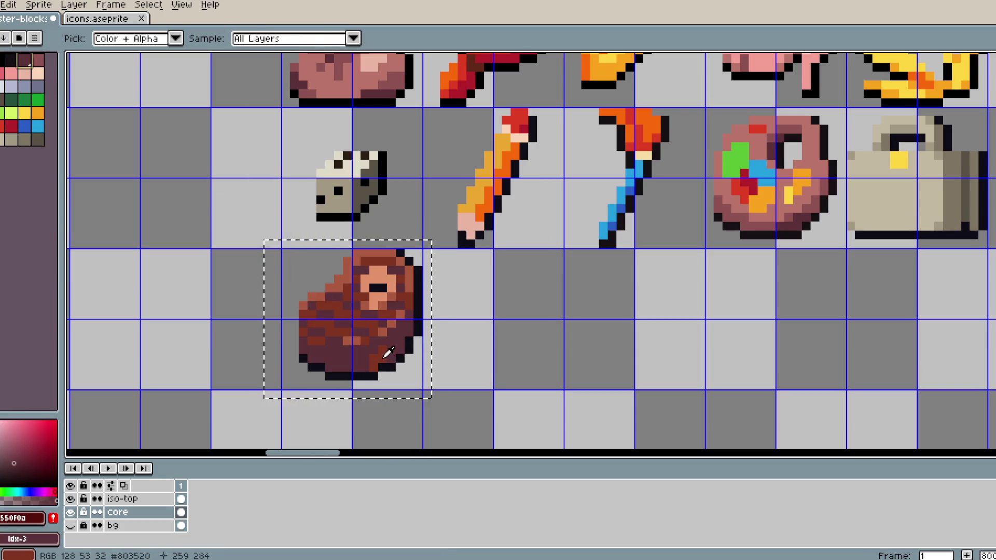
right_click(37, 60)
key("shift+r")
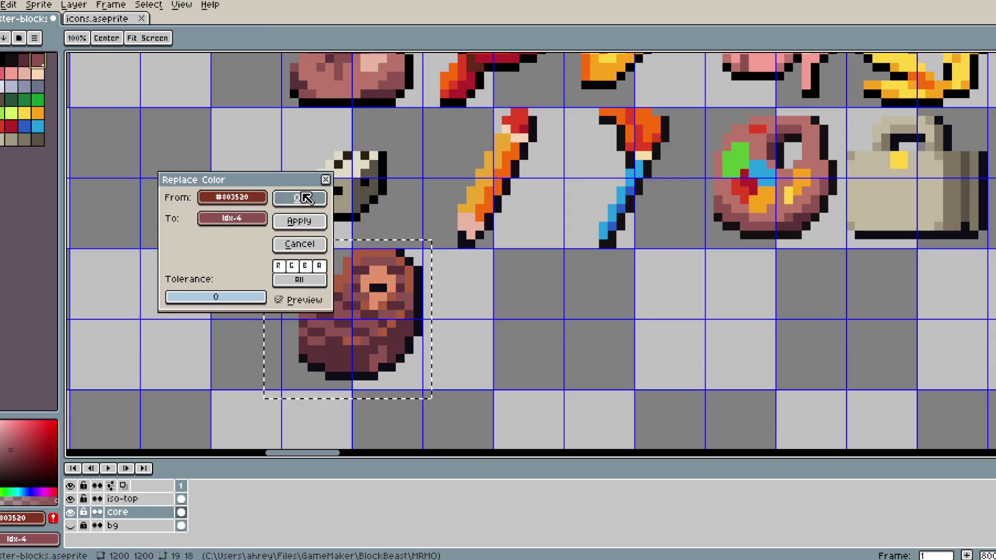
left_click(306, 197)
- Replace the lighter brown with palette Idx-5 and the pale flesh colour with Idx-8
left_click(358, 311, "alt")
right_click(1, 84)
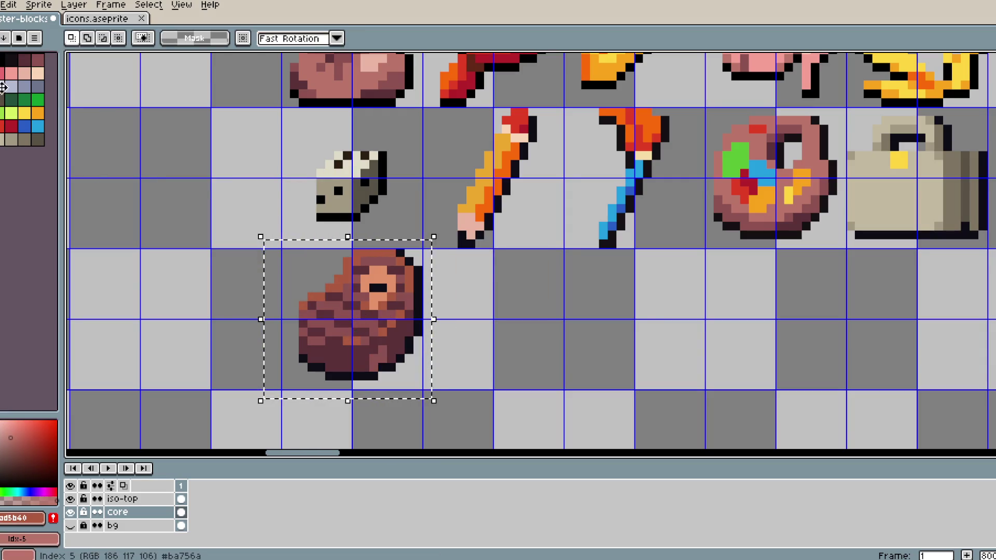
key("shift+r")
left_click(306, 198)
left_click(386, 295, "alt")
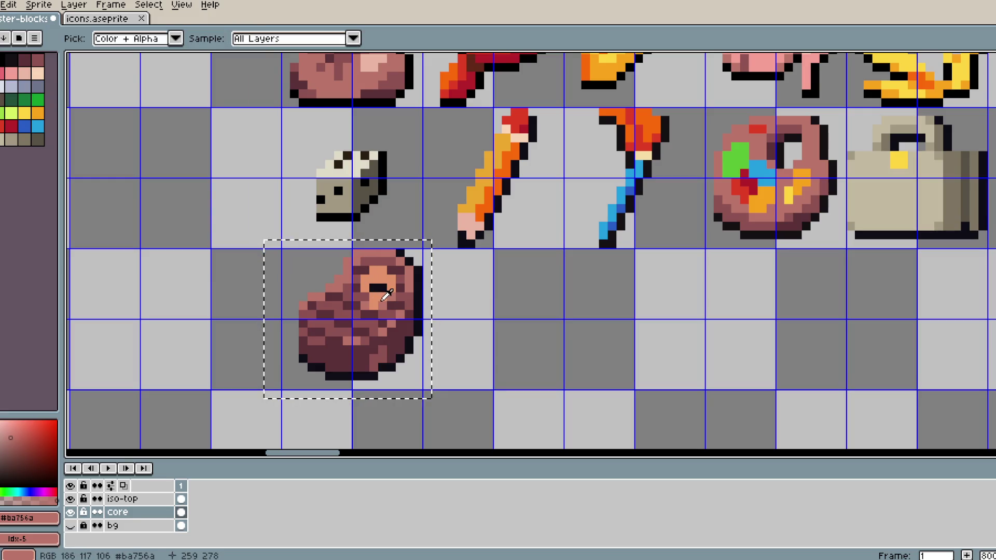
right_click(26, 75)
key("shift+r")
left_click(305, 197)
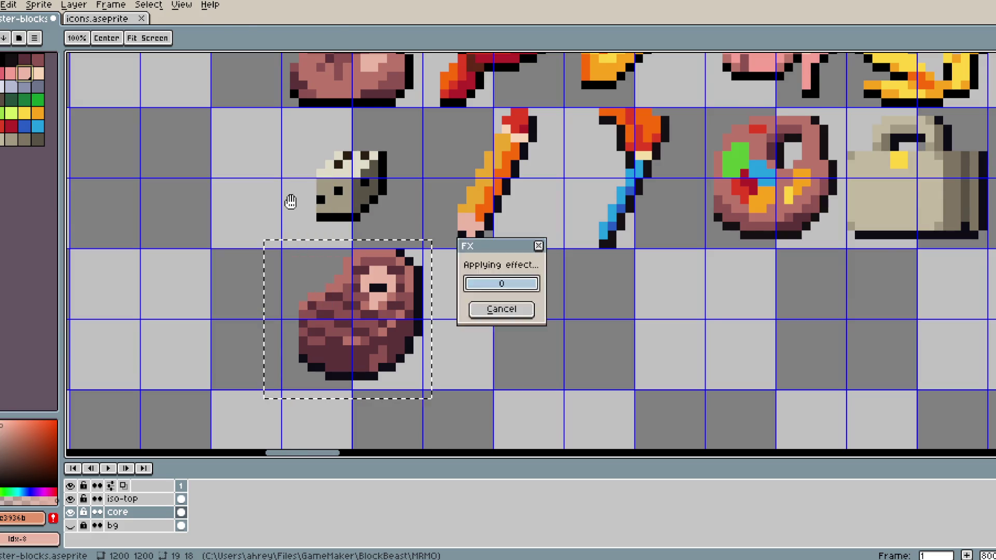
scroll(403, 255, "down", 1)
scroll(403, 256, "down", 1)
scroll(407, 259, "up", 1)
scroll(413, 266, "down", 1)
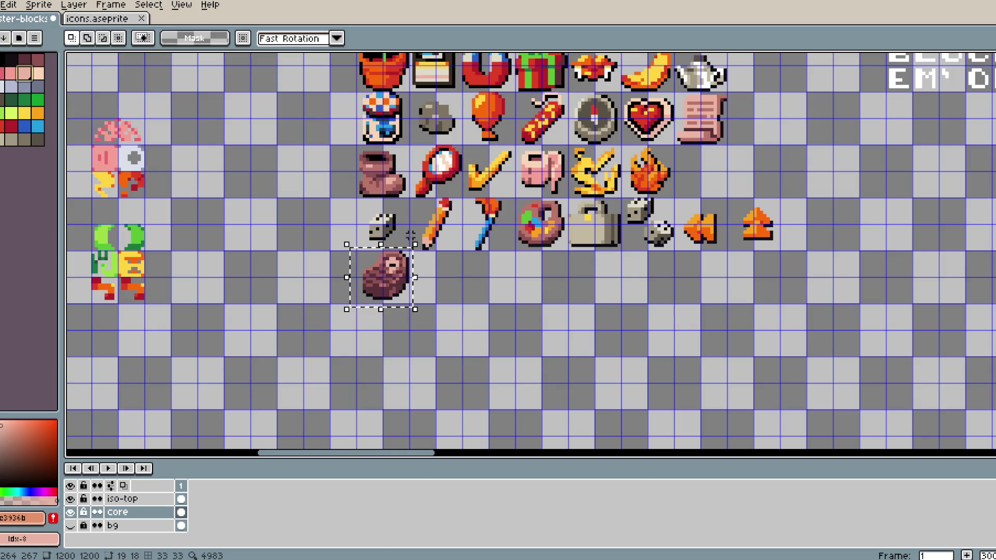
- Select the grey-green rock in icons.aseprite, paste it right of the meat in monster-blocks, and commit
left_click(97, 19)
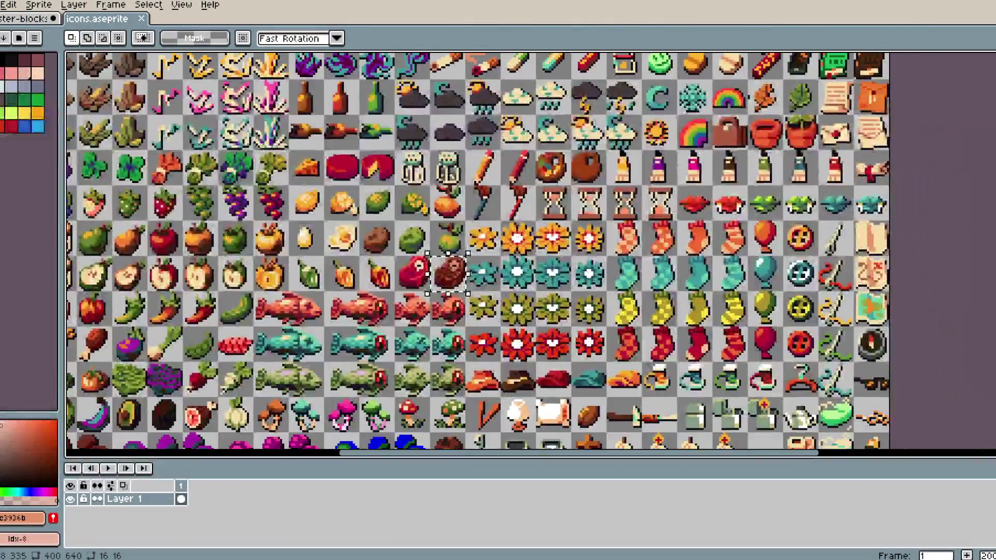
scroll(415, 239, "down", 1)
scroll(415, 239, "up", 3)
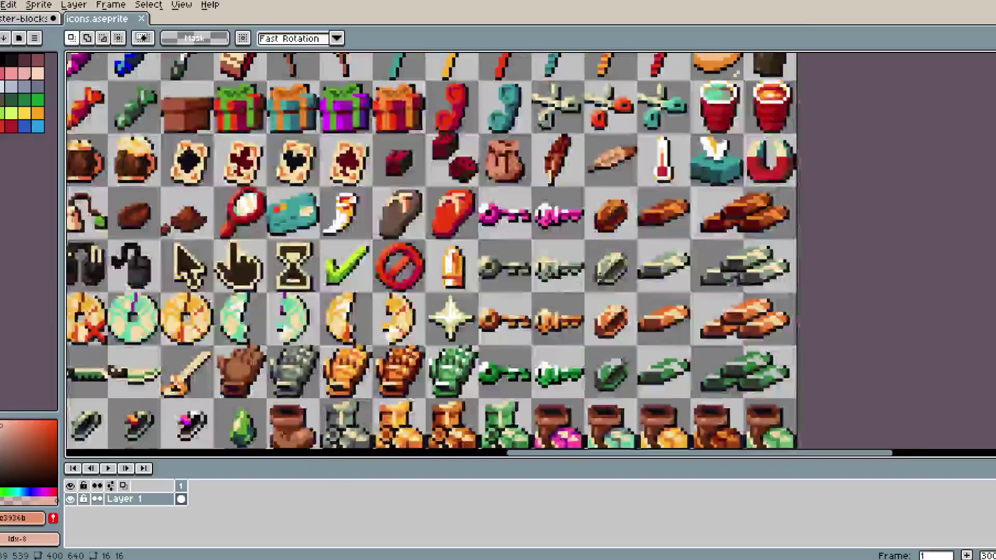
left_click_drag(607, 261, 617, 272)
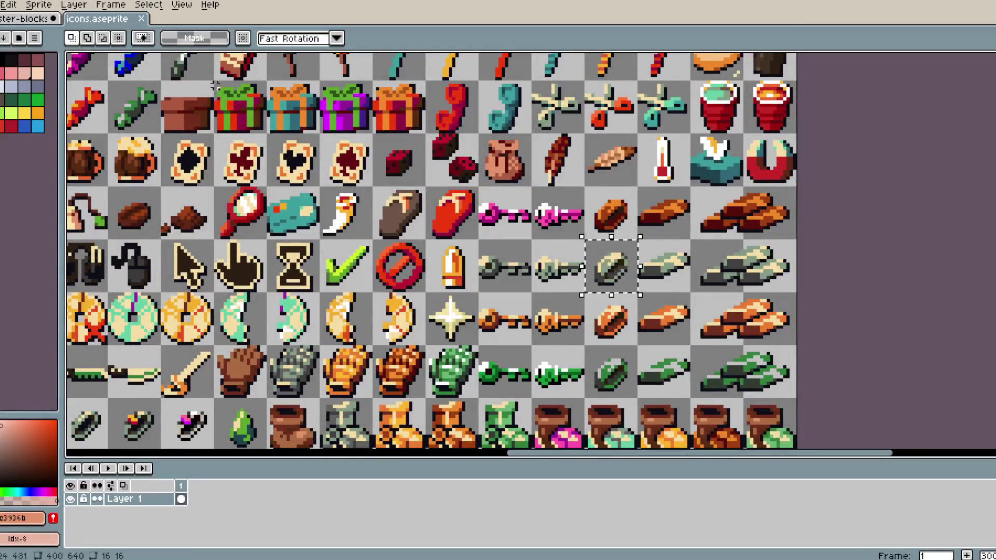
left_click(23, 21)
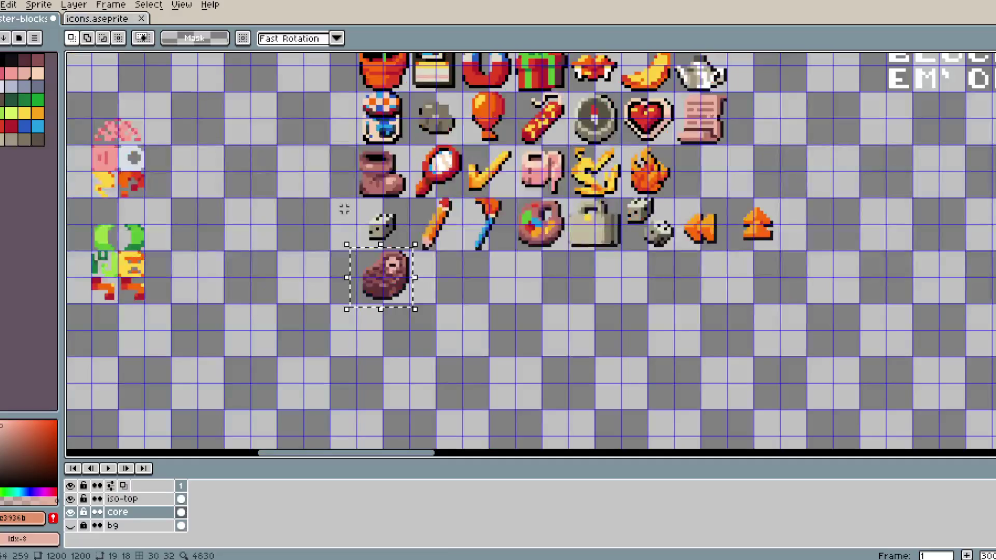
key("ctrl+v")
left_click_drag(702, 269, 432, 286)
scroll(432, 286, "up", 1)
scroll(454, 282, "up", 1)
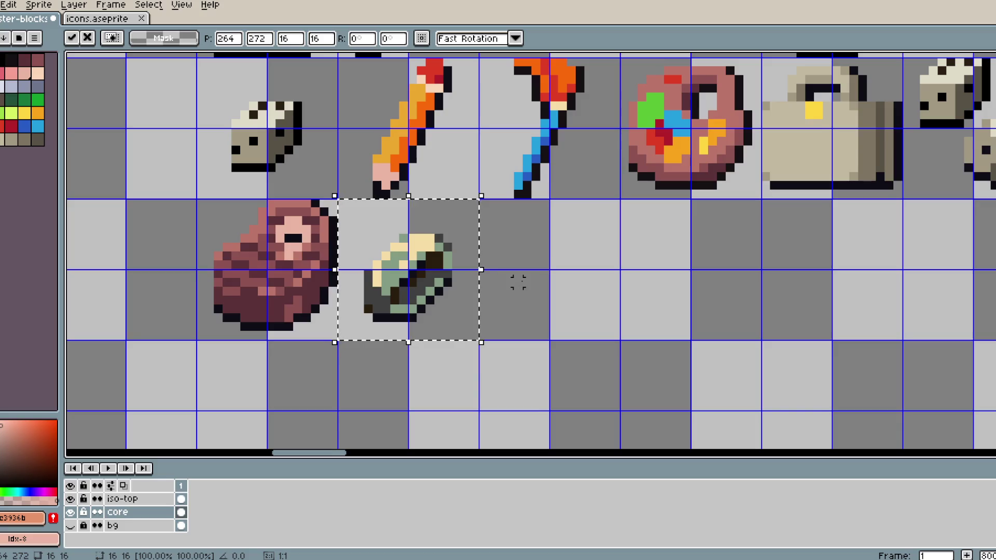
scroll(516, 278, "up", 1)
key("Return")
mouse_move(311, 169)
left_mouse_down()
mouse_move(518, 379)
mouse_move(549, 382)
left_mouse_up()
- Select the meat tile and replace its black outline with palette black Idx-2
key("i")
key("m")
mouse_move(85, 156)
left_mouse_down()
mouse_move(137, 178)
mouse_move(336, 368)
left_mouse_up()
key("i")
left_click(314, 268)
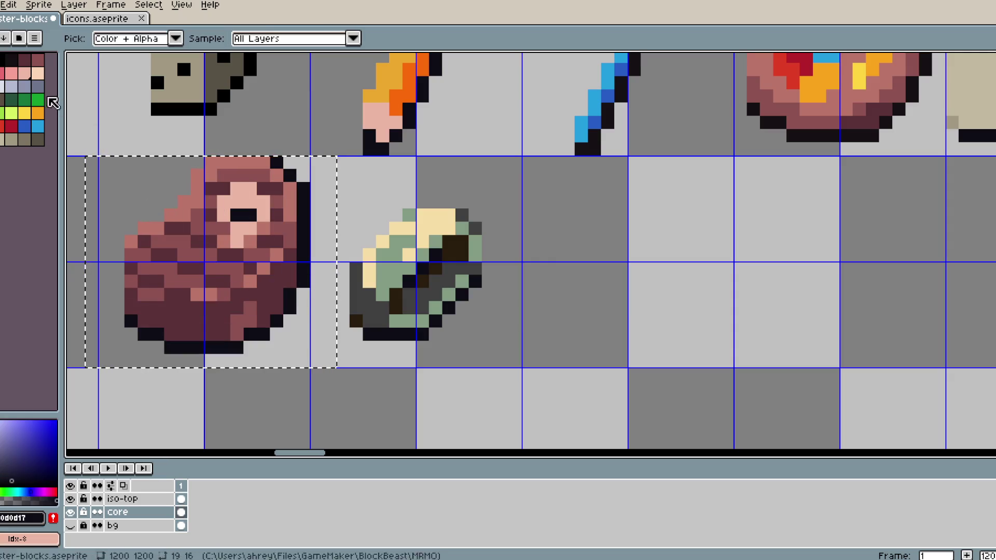
key("m")
right_click(11, 61)
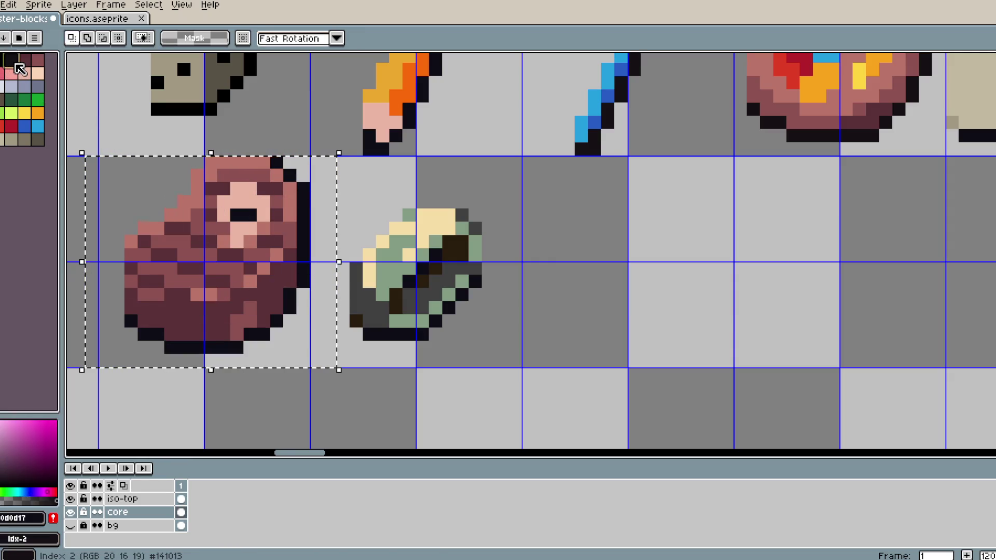
key("shift+r")
left_click(298, 198)
- Restore the selection and replace the rock's outline colour with palette black
key("ctrl+d")
key("b")
key("ctrl+z")
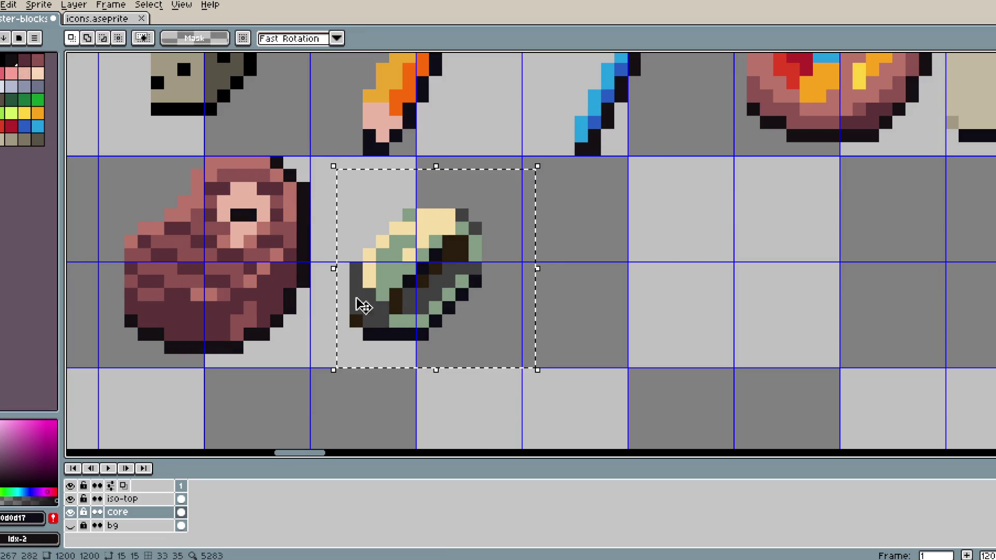
key("shift+r")
left_click(299, 196)
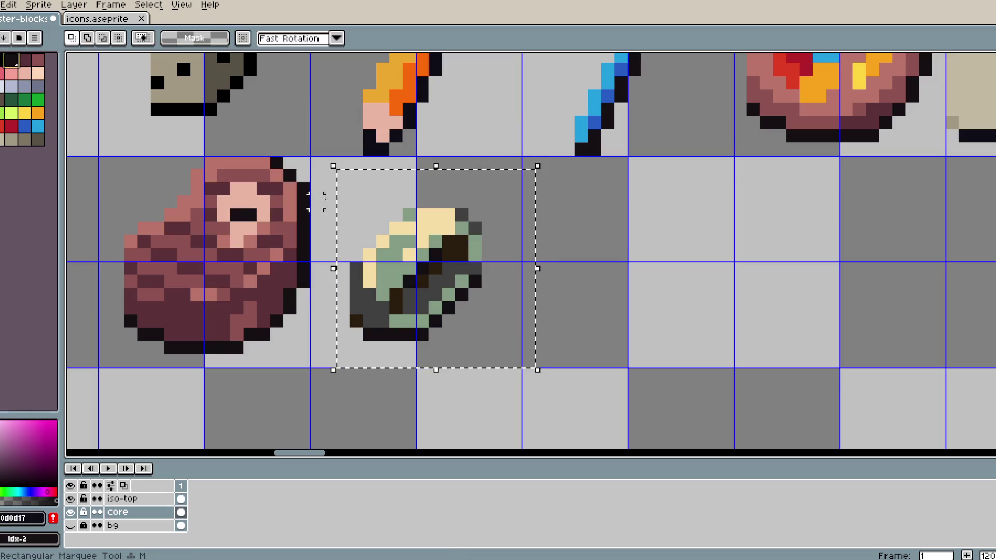
- Replace the rock's dark grey #404040 with palette Idx-15
key("i")
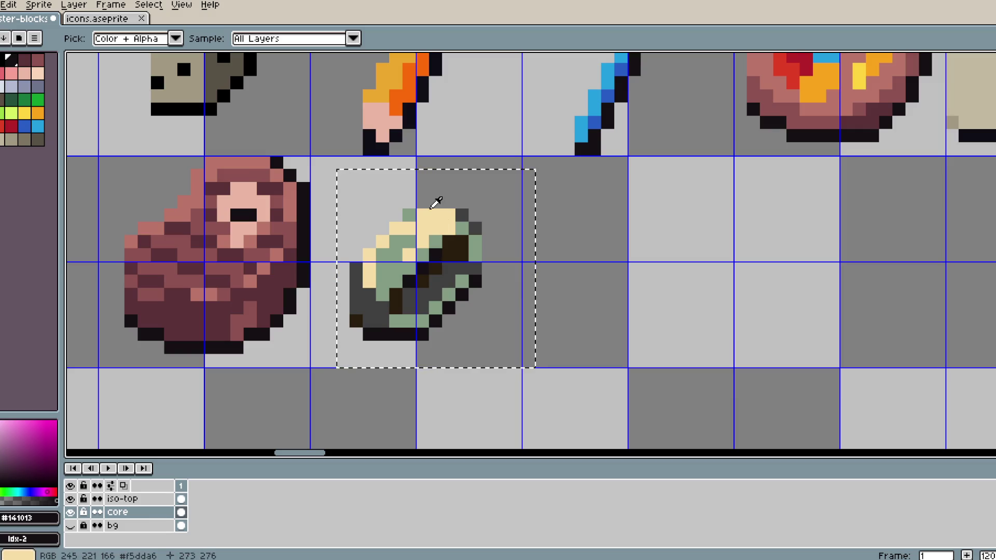
key("v")
key("i")
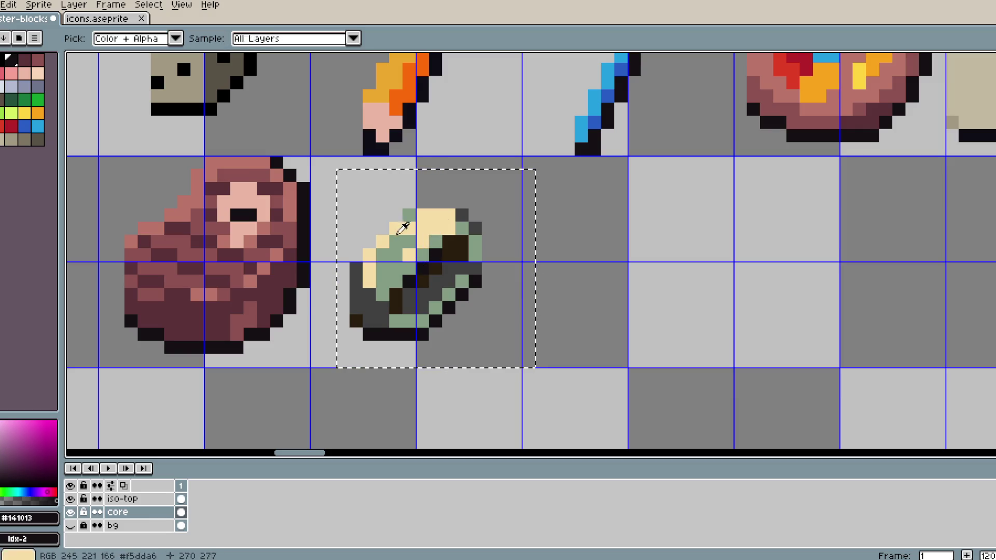
left_click(378, 301)
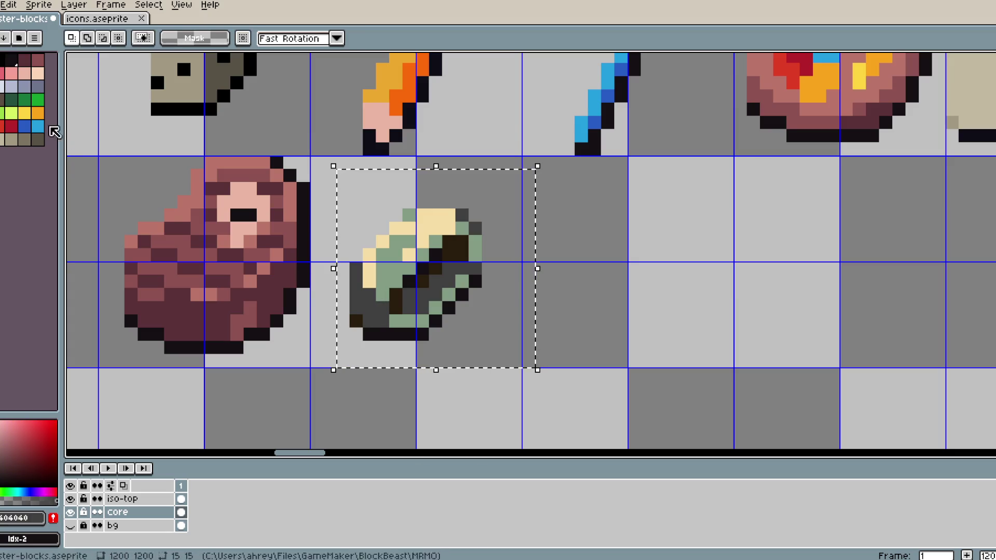
key("shift+r")
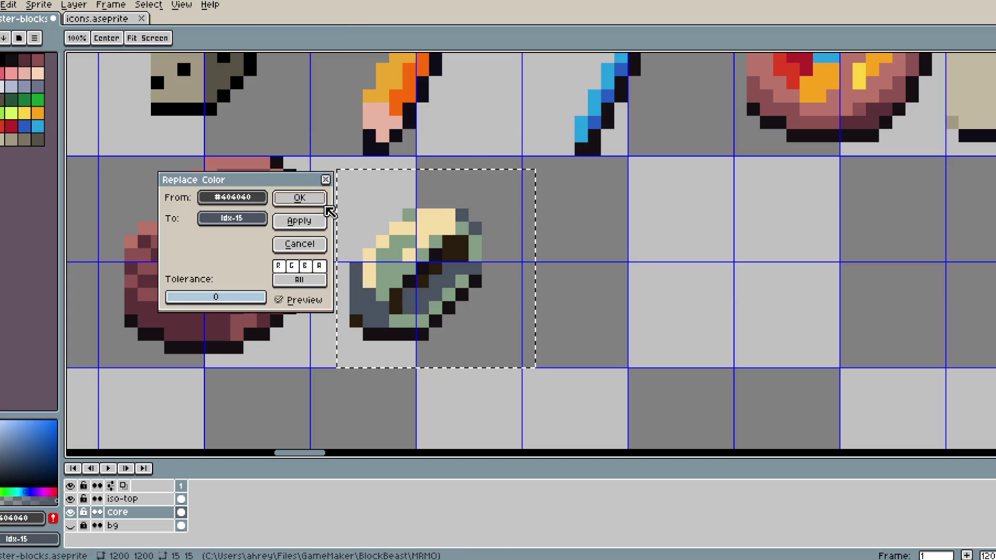
left_click(299, 197)
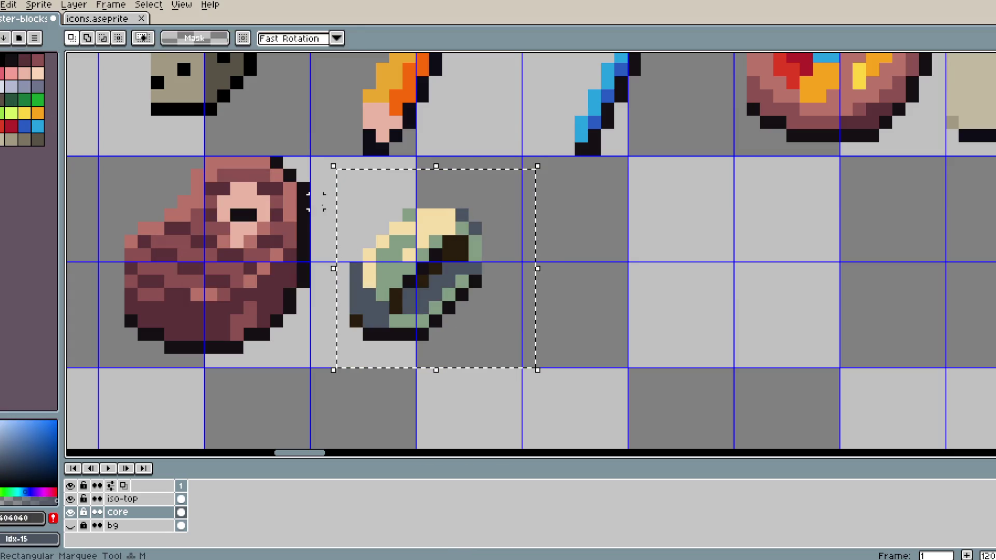
- Recolour the rock's green to palette Idx-13 after trying Idx-14 and undoing it
right_click(37, 85)
key("shift+r")
left_click(301, 197)
key("m")
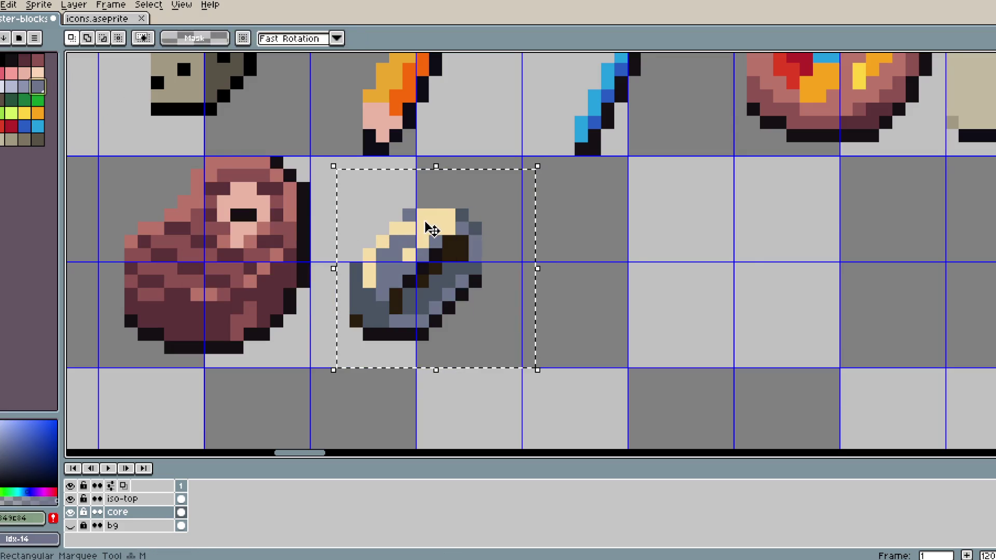
key("ctrl+z")
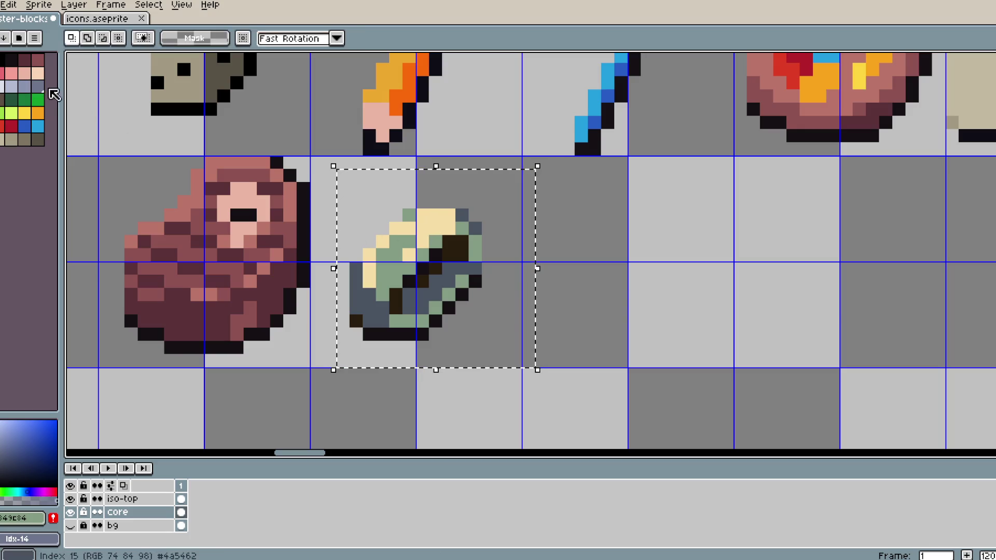
right_click(24, 85)
key("shift+r")
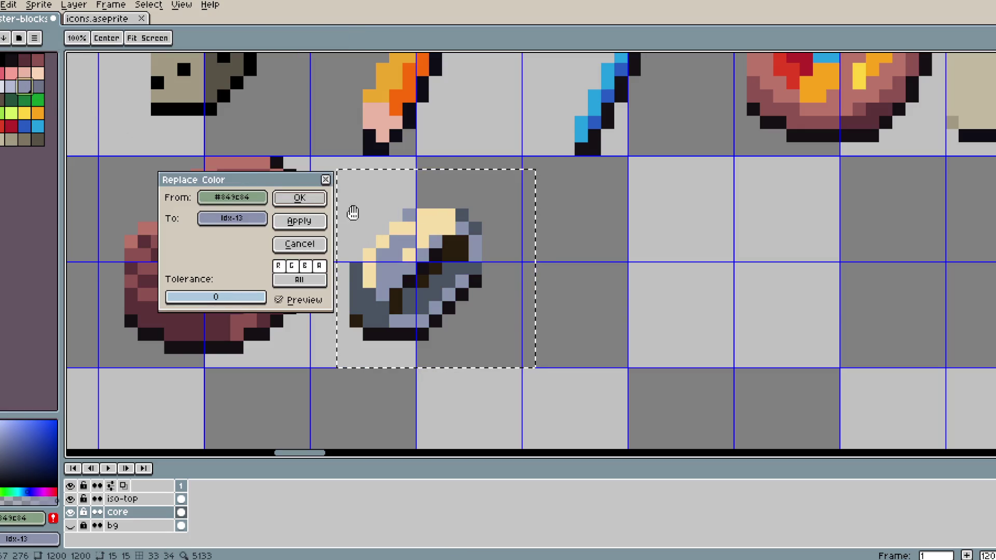
left_click(300, 198)
- Replace the rock's cream highlight with palette Idx-11
left_click(434, 218, "alt")
right_click(10, 99)
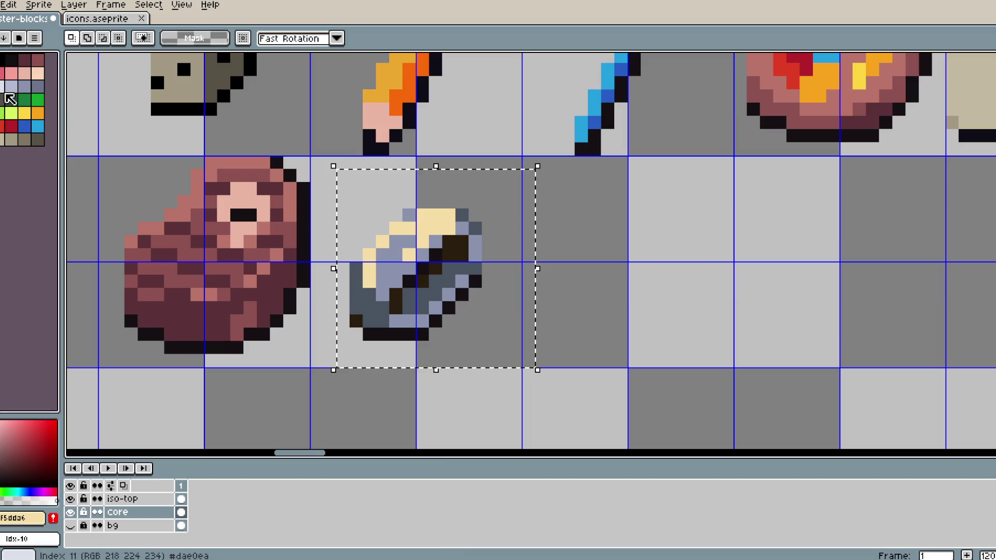
right_click(9, 99)
key("shift+r")
left_click(309, 205)
scroll(412, 222, "down", 3)
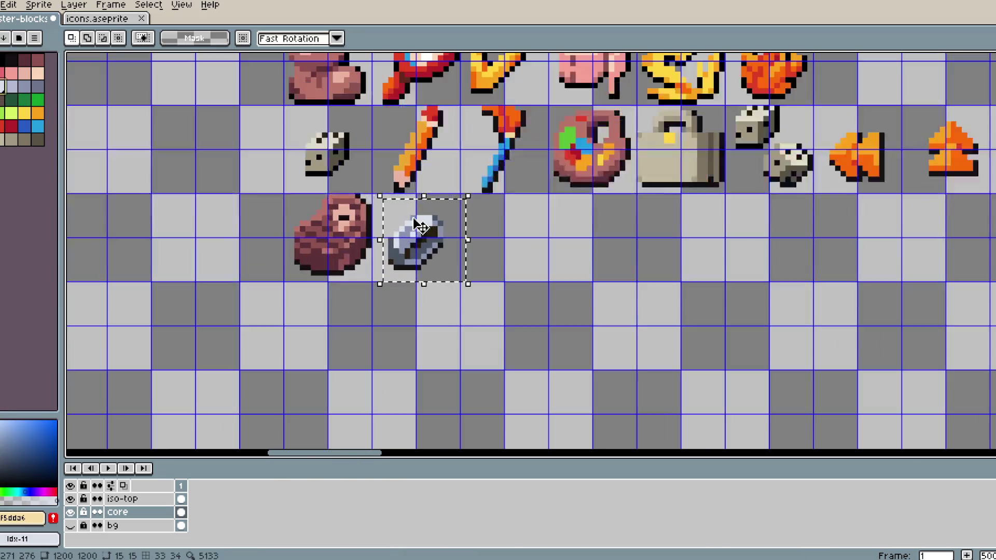
scroll(451, 226, "up", 2)
- Swap the rock's dark brown for a palette colour, then for a darker shade
left_click(410, 236, "alt")
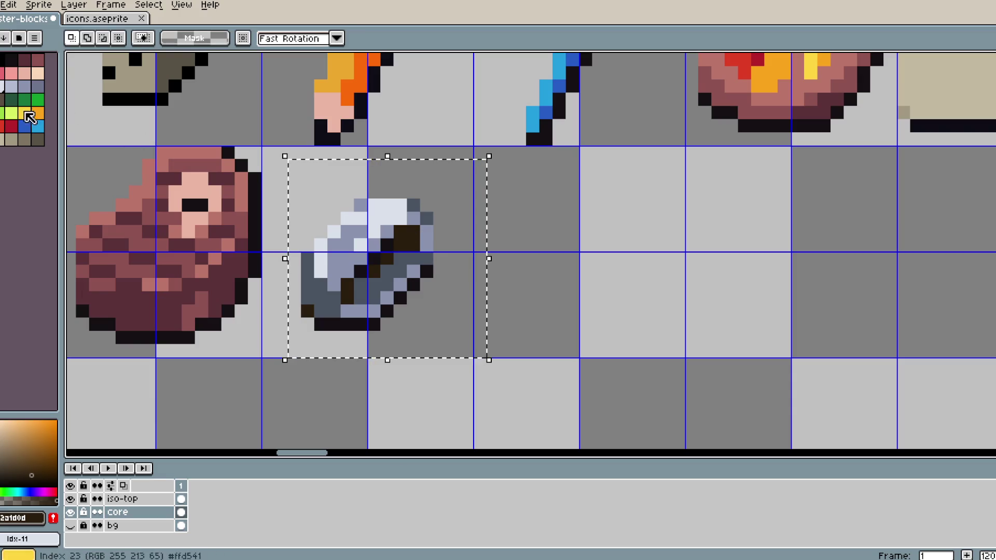
right_click(6, 106)
key("shift+r")
left_click(319, 199)
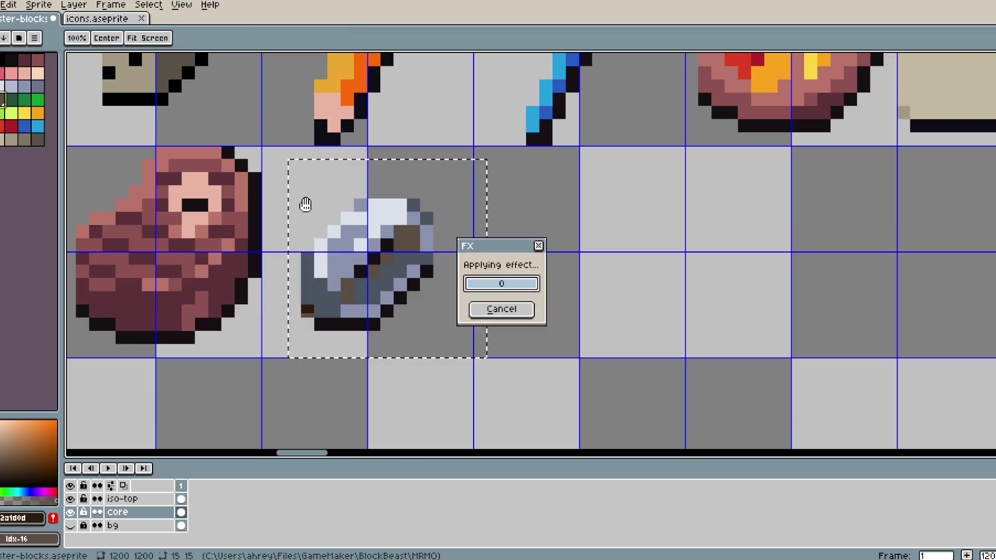
left_click(407, 236, "alt")
right_click(37, 139)
key("shift+r")
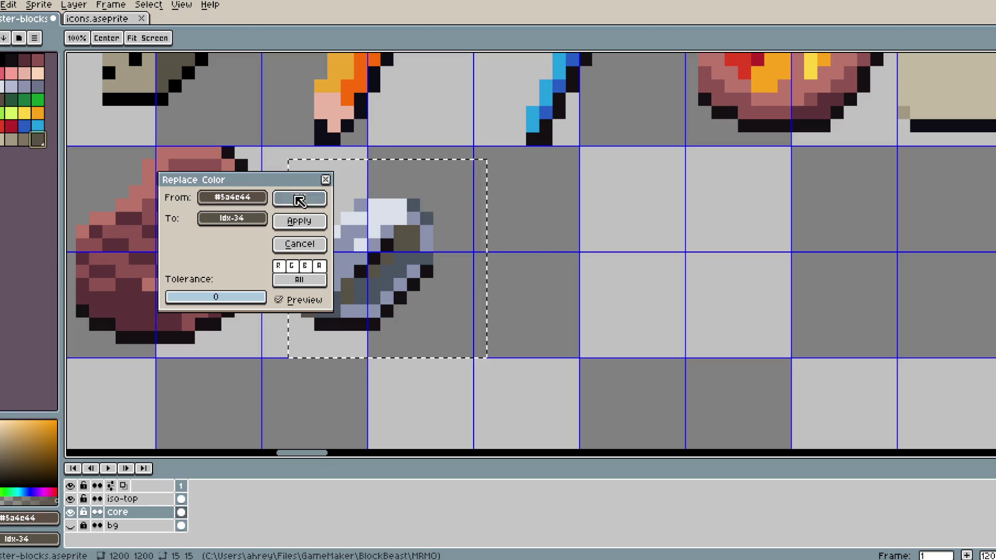
left_click(298, 199)
- Replace another rock shade with the maroon palette colour
left_click(383, 222, "alt")
right_click(24, 60)
key("shift+r")
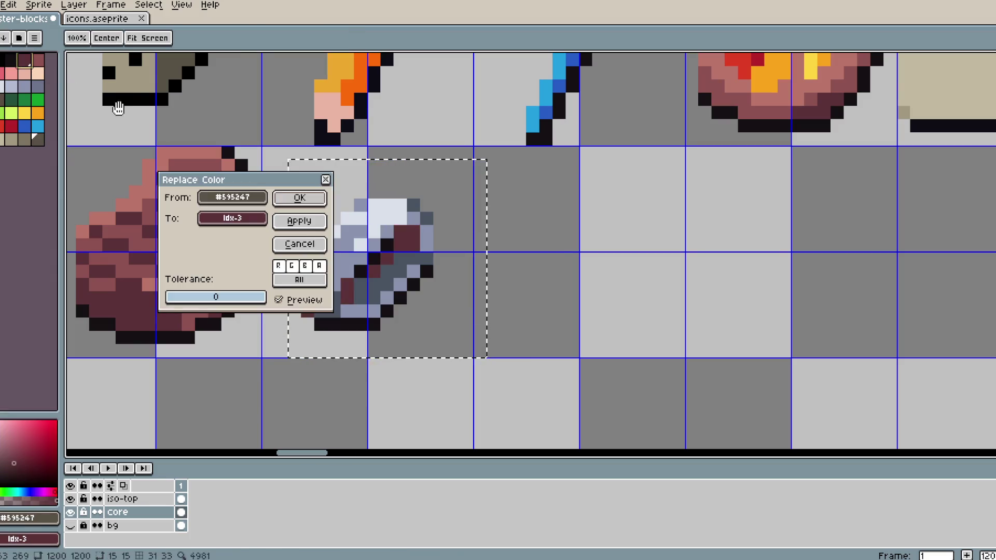
left_click(297, 201)
scroll(444, 203, "down", 3)
- Replace the rock's maroon with the brown palette colour
key("ctrl+z")
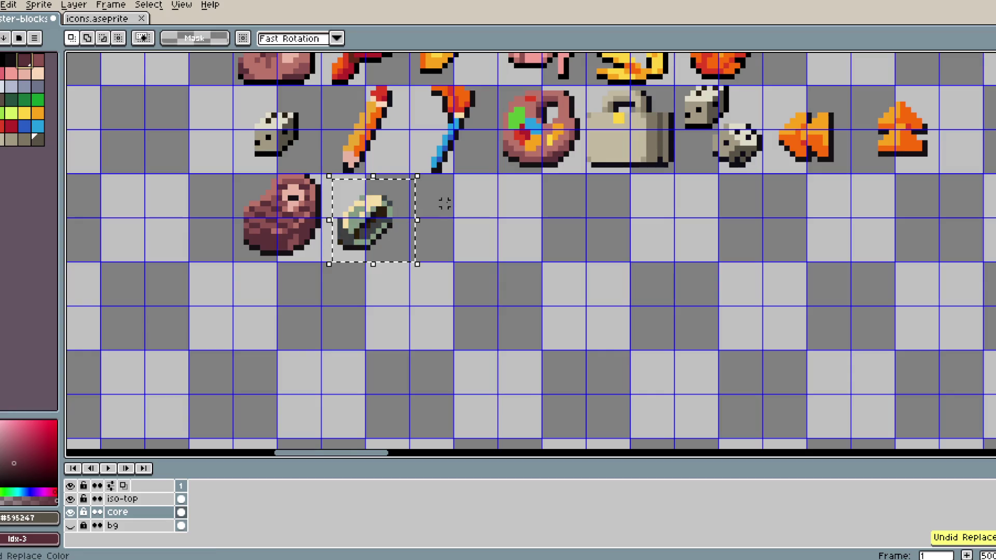
key("ctrl+y")
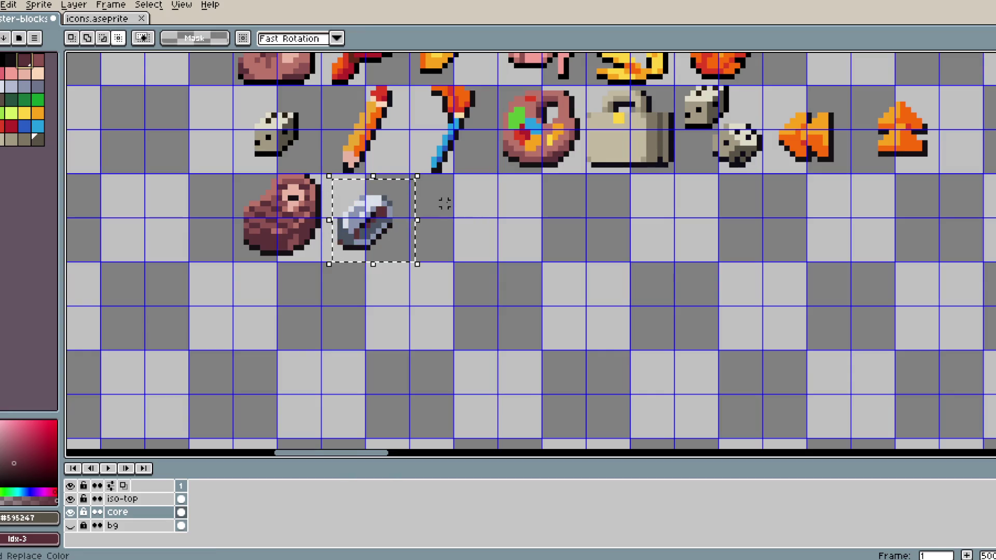
scroll(445, 203, "up", 3)
left_click(266, 216, "alt")
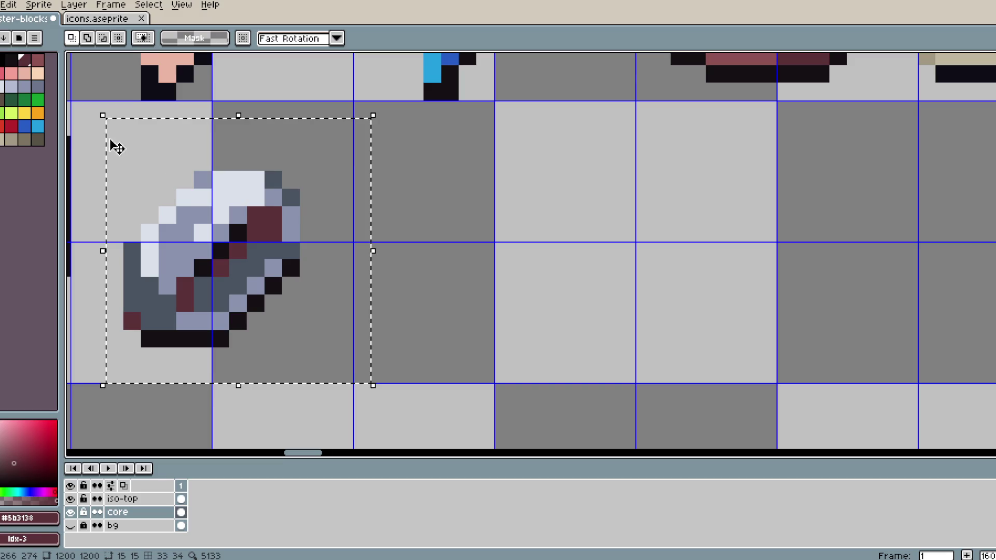
right_click(12, 113)
key("shift+r")
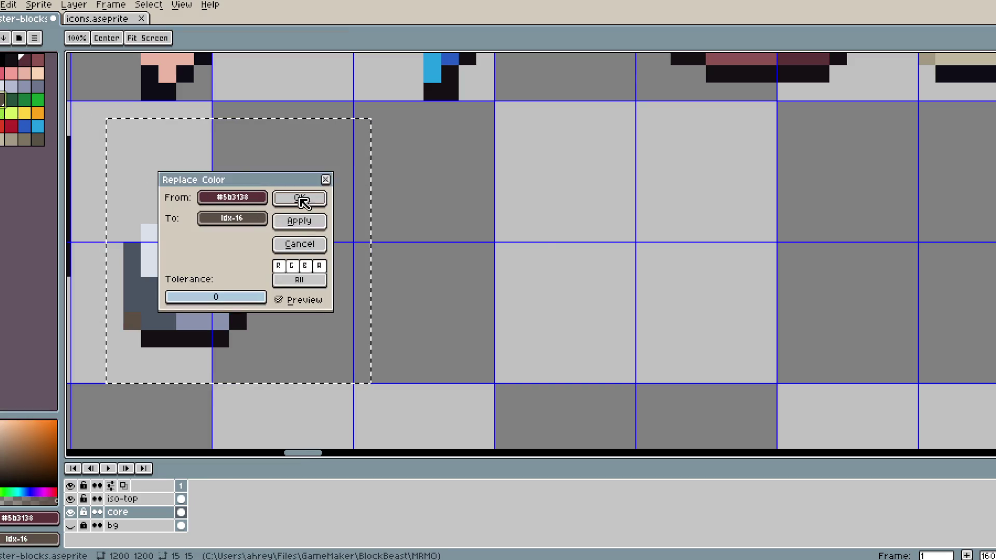
left_click(302, 197)
- Keep the rock selected and turn its dark brown into palette slate blue
left_click_drag(315, 197, 474, 189)
scroll(474, 190, "down", 3)
left_click(556, 200)
scroll(558, 196, "down", 1)
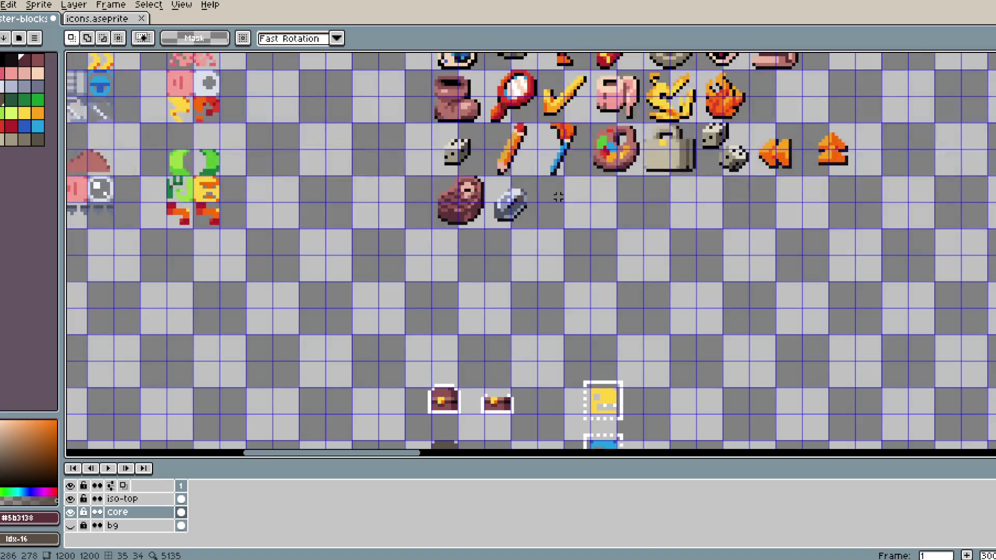
key("ctrl+z")
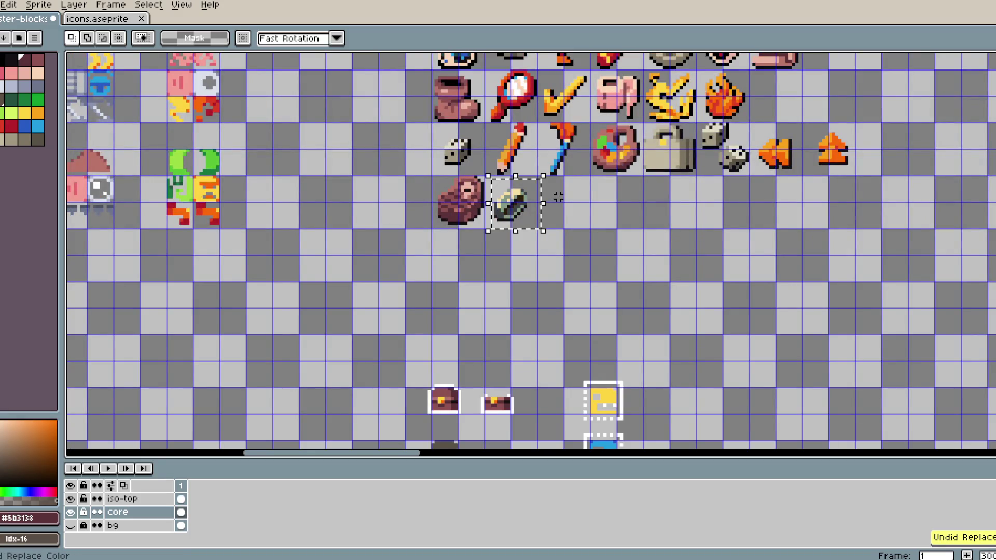
scroll(558, 197, "up", 4)
left_click(474, 196, "alt")
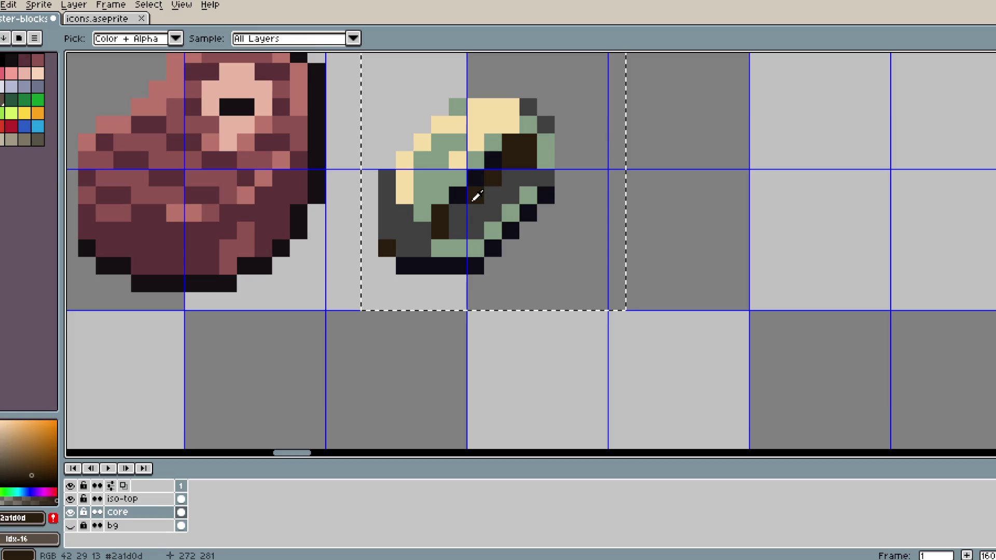
right_click(37, 87)
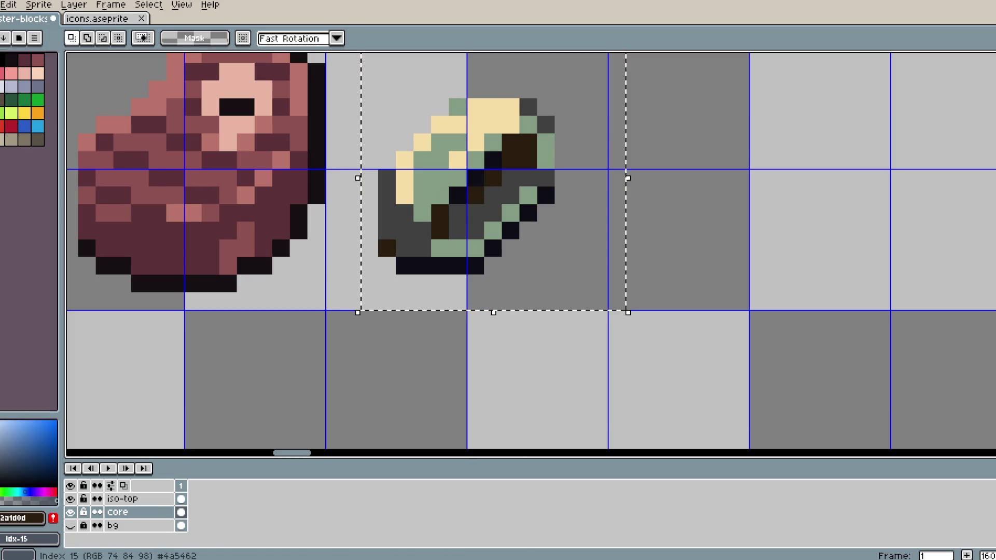
key("shift+r")
left_click(316, 195)
- Recolour the rock's dark grey to slate and its green to light slate
left_click(466, 215, "alt")
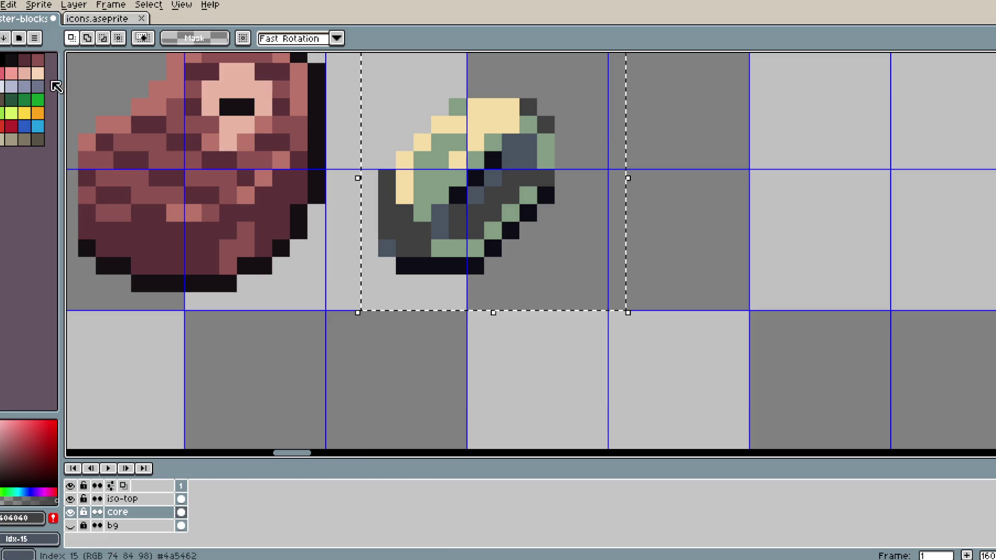
right_click(37, 87)
key("shift+r")
key("Return")
left_click(444, 173, "alt")
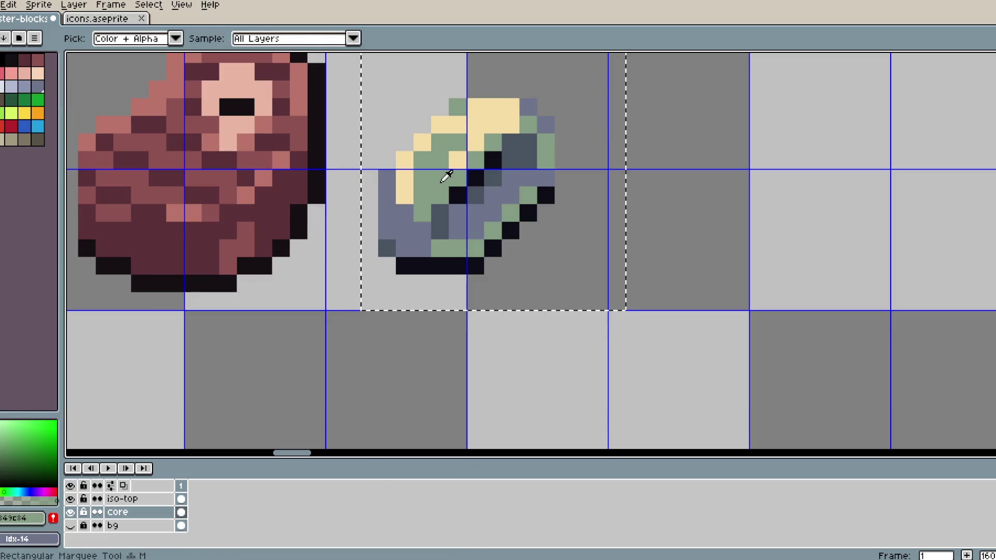
right_click(18, 89)
key("shift+r")
key("Return")
- Turn the rock's cream highlights into the palette's light grey
key("Return")
left_click(456, 156, "alt")
right_click(3, 87)
key("shift+r")
key("Return")
scroll(486, 210, "down", 5)
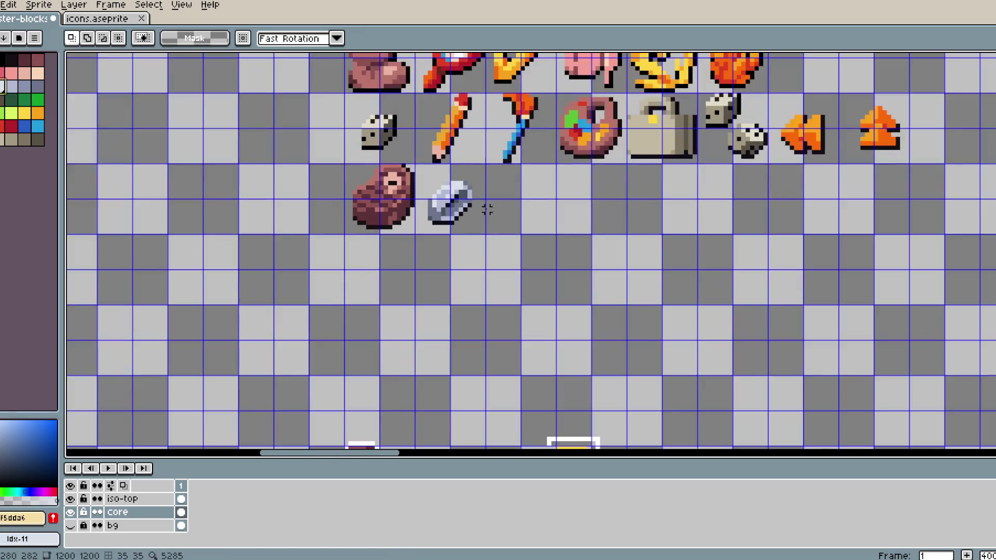
scroll(486, 210, "down", 1)
scroll(486, 211, "up", 2)
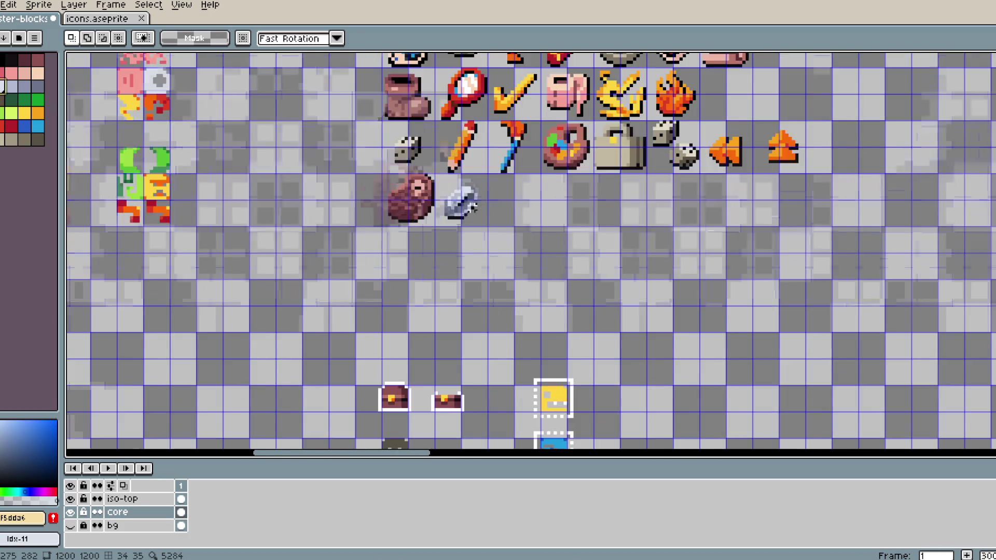
- Locate and marquee-select the ham tile in icons.aseprite, then return to monster-blocks
left_click(97, 18)
scroll(591, 204, "down", 1)
scroll(590, 203, "left", 5)
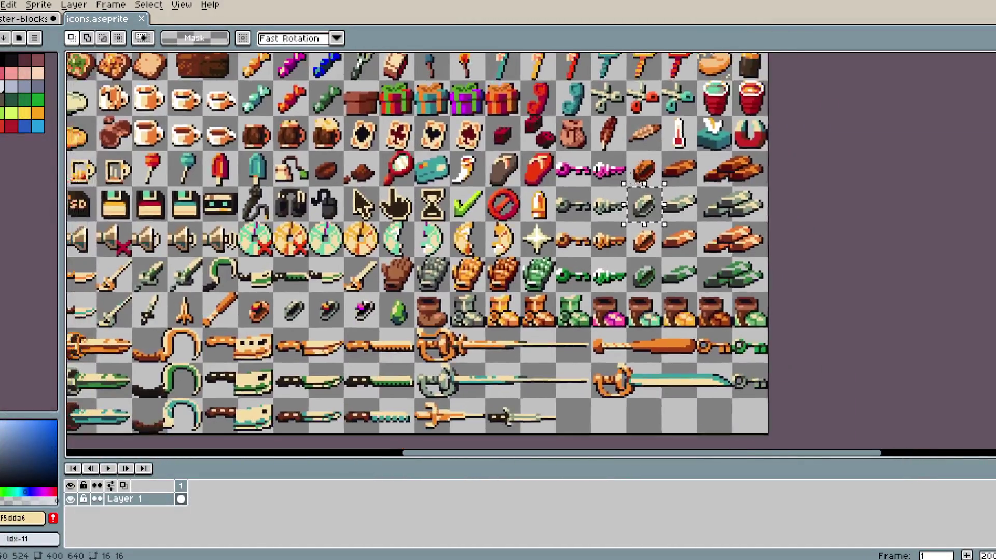
scroll(518, 190, "up", 10)
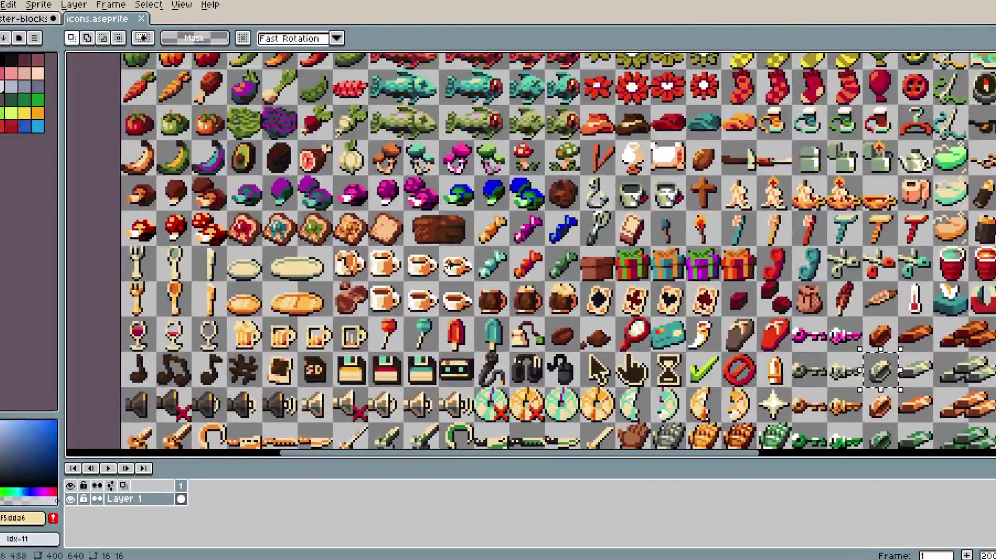
scroll(592, 239, "down", 1)
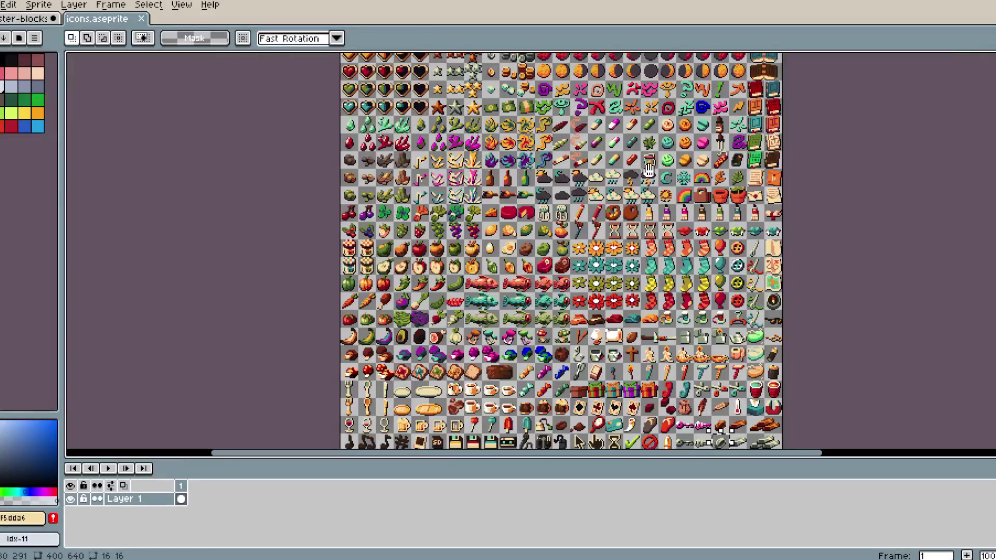
scroll(605, 228, "up", 5)
mouse_move(634, 151)
left_mouse_down()
mouse_move(577, 277)
mouse_move(555, 254)
mouse_move(537, 156)
mouse_move(527, 152)
left_mouse_up()
scroll(526, 152, "down", 5)
scroll(541, 175, "down", 2)
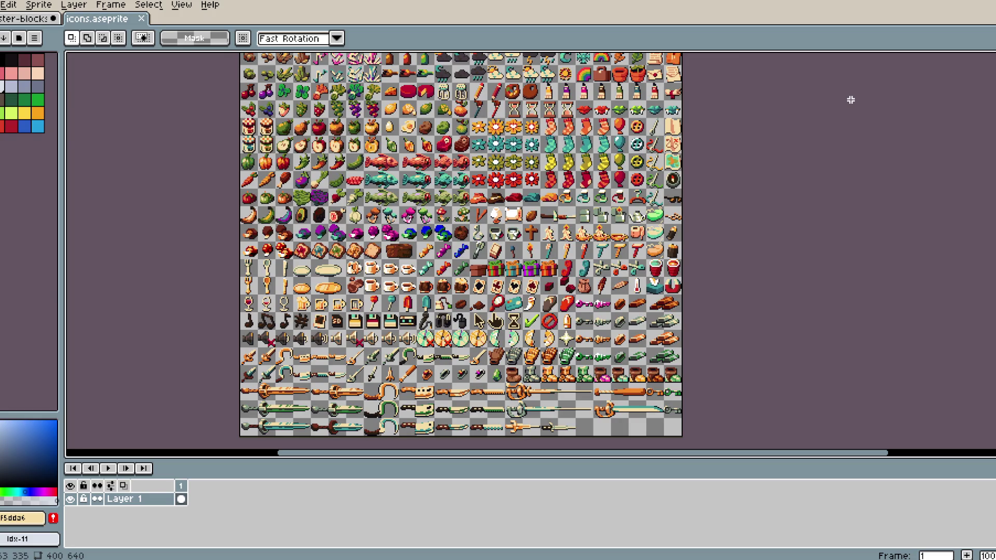
scroll(386, 193, "up", 1)
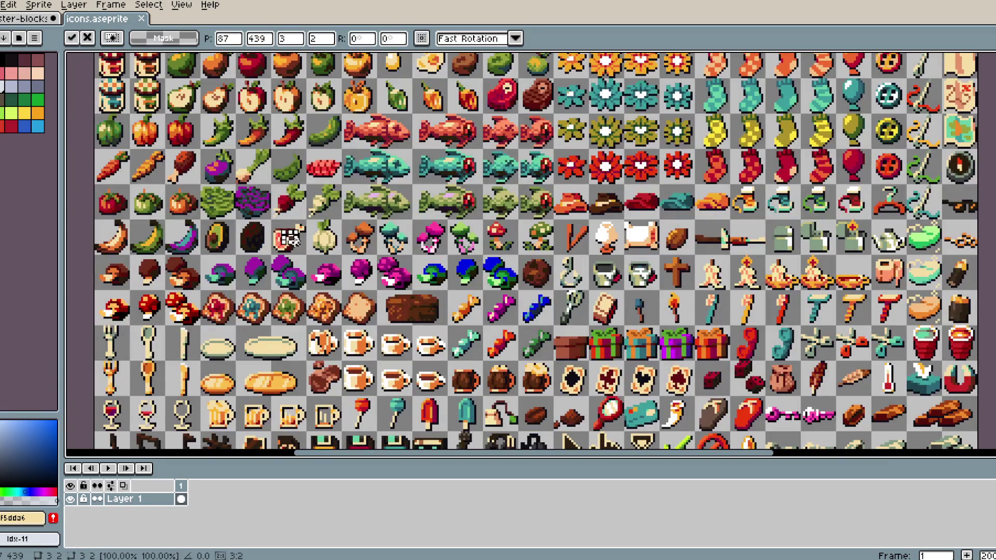
left_click_drag(288, 236, 309, 256)
left_click(35, 22)
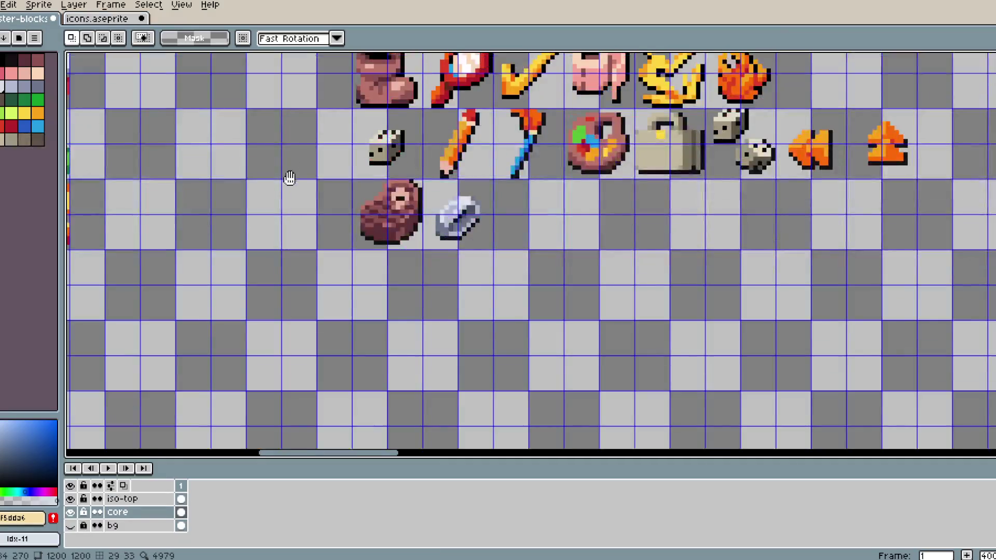
- Replace the old meat icon tile with the pasted ham icon
left_click_drag(352, 224, 430, 305)
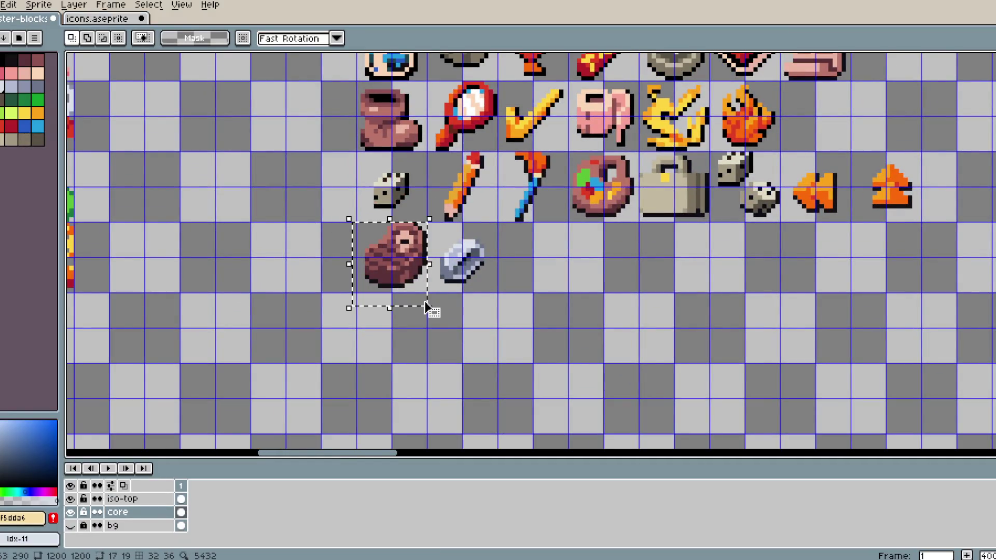
key("Delete")
key("ctrl+v")
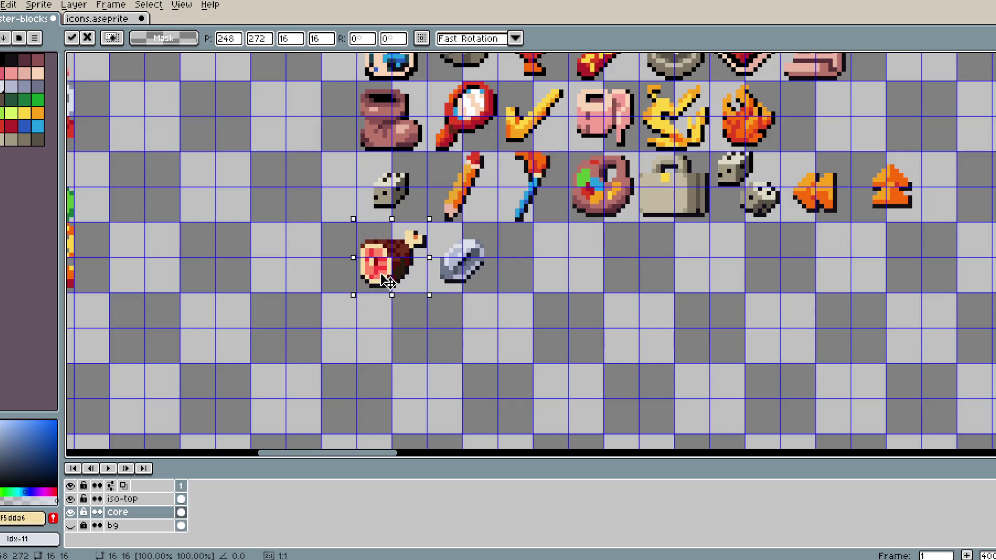
scroll(414, 256, "up", 1)
scroll(407, 255, "up", 1)
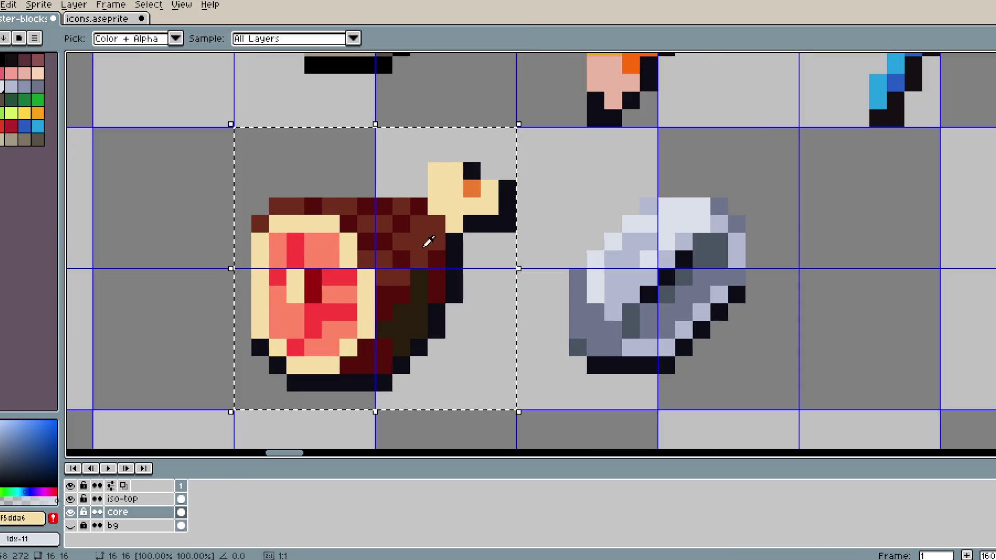
- Try replacing the ham's dark outline with a dark palette colour, cancelling both attempts
left_click(466, 254, "alt")
left_click(11, 61)
key("shift+r")
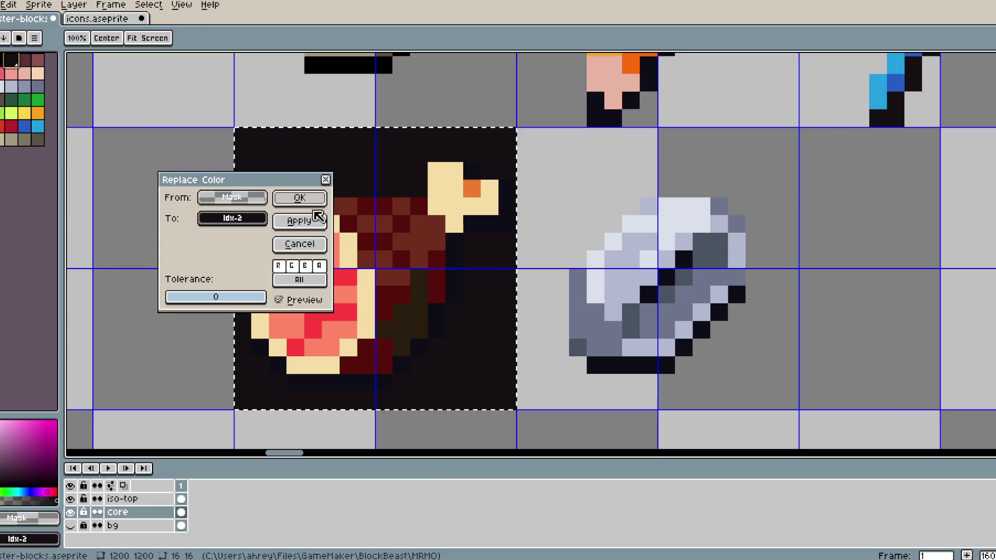
left_click(317, 250)
left_click_drag(207, 117, 534, 410)
left_click(512, 218, "alt")
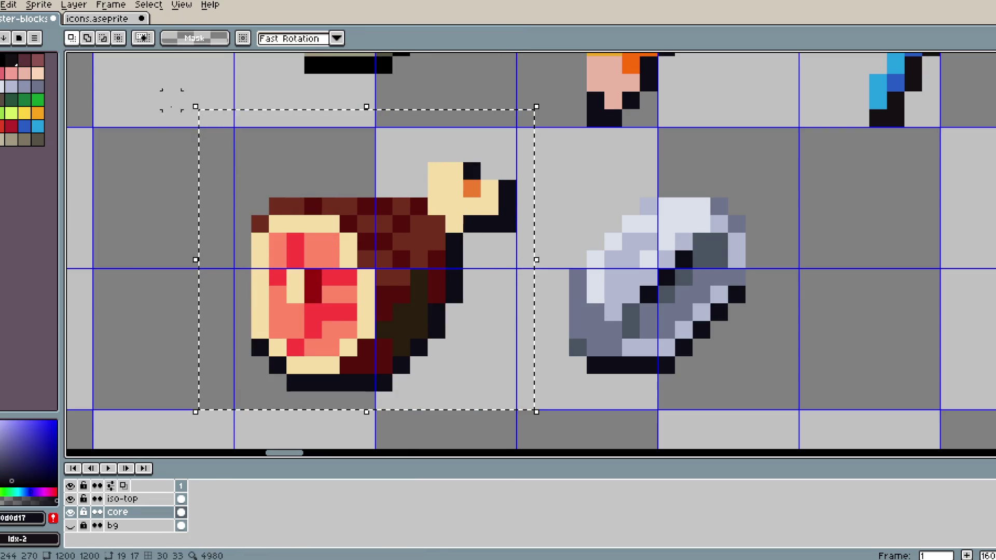
left_click(21, 66)
key("shift+r")
left_click(316, 201)
- Sample the ham's browns and reds, then replace its dark red with palette red
key("i")
left_click(415, 320)
key("m")
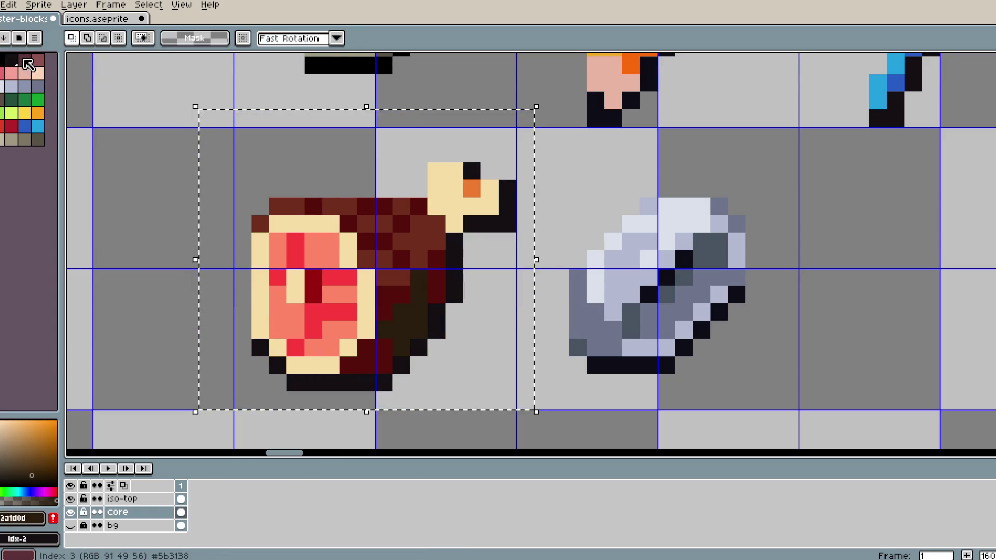
scroll(278, 178, "down", 5)
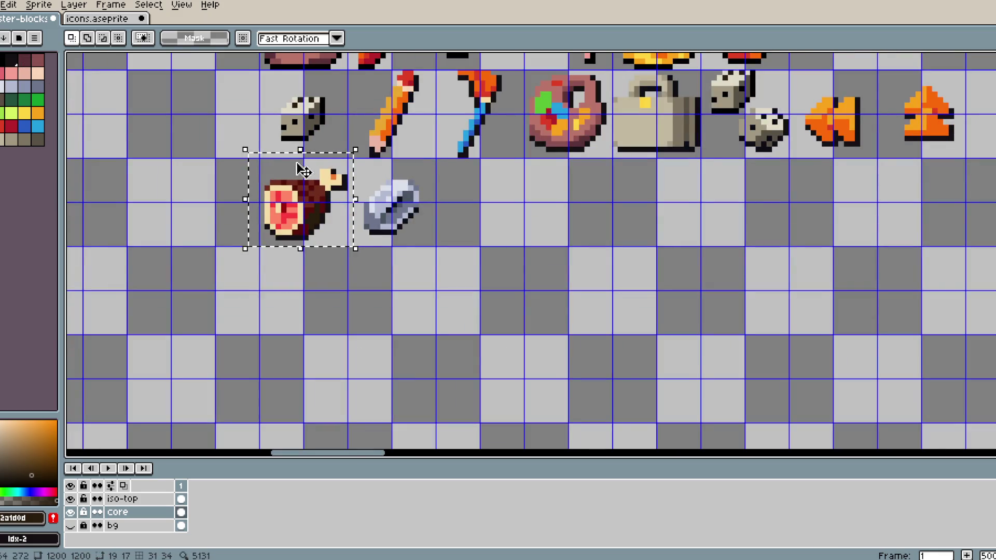
scroll(300, 170, "down", 1)
scroll(349, 280, "up", 3)
key("i")
left_click(331, 285)
key("m")
key("i")
key("m")
key("shift+r")
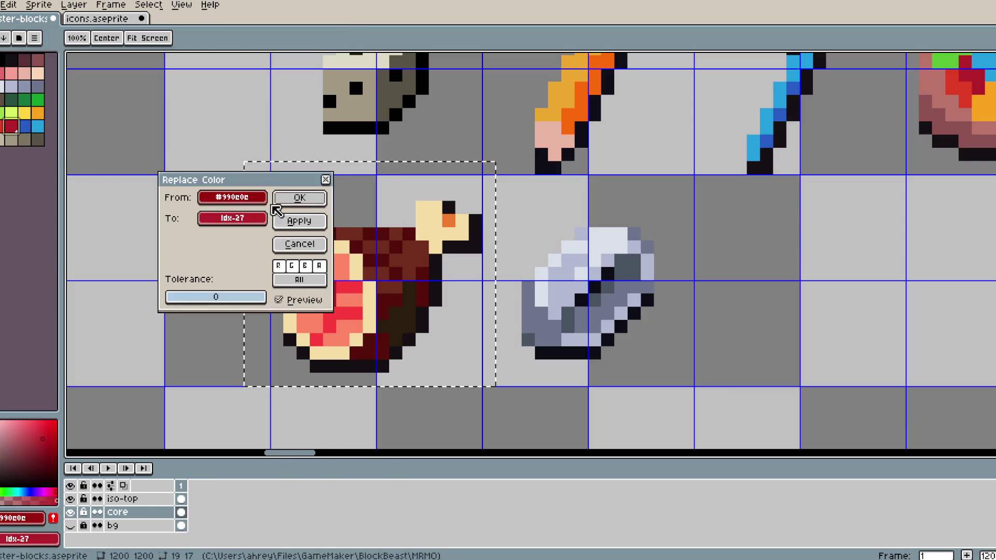
key("Return")
- Replace the meat's bright red with a palette colour
key("i")
left_click(351, 279)
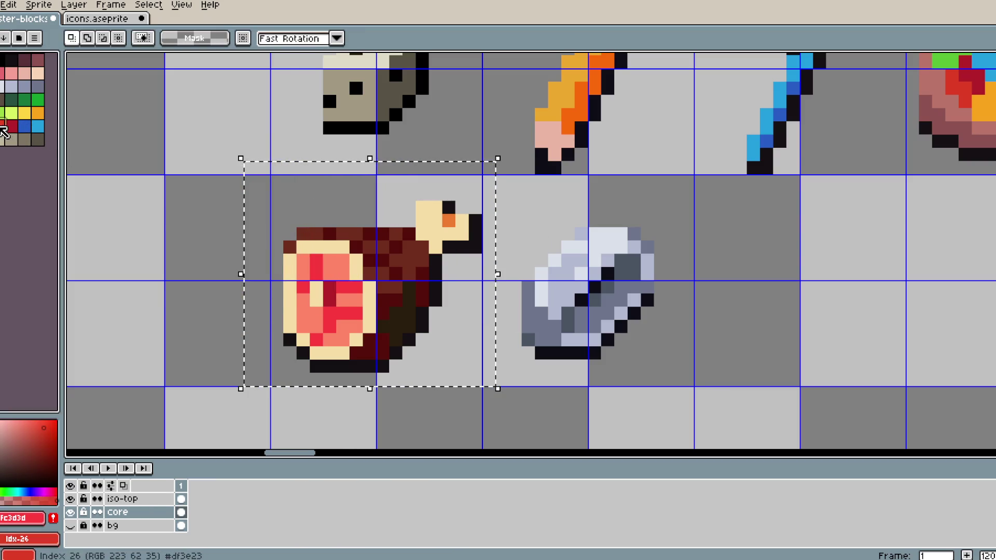
key("m")
key("shift+r")
key("Return")
- Turn the meat's light red into the palette orange
key("i")
left_click(340, 254)
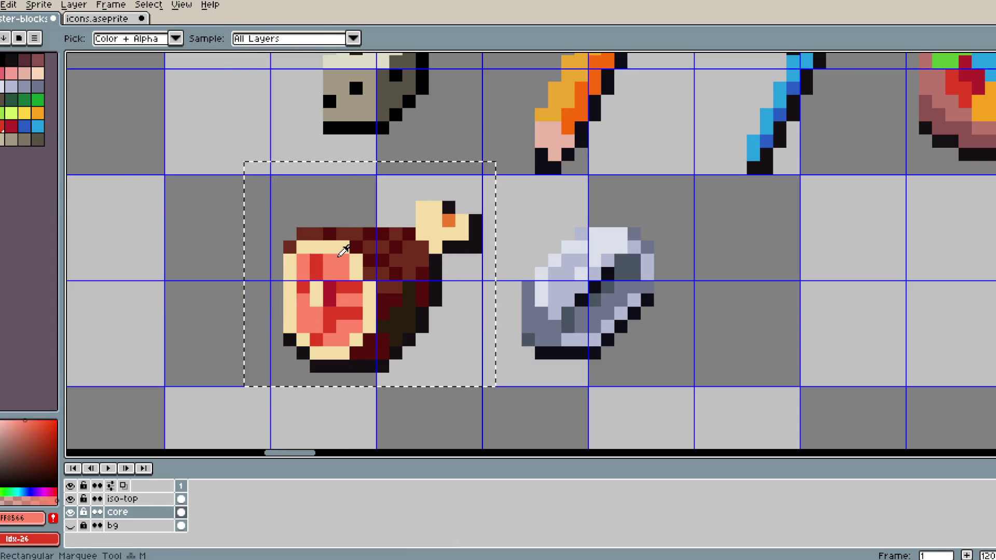
key("m")
key("shift+r")
key("Return")
key("i")
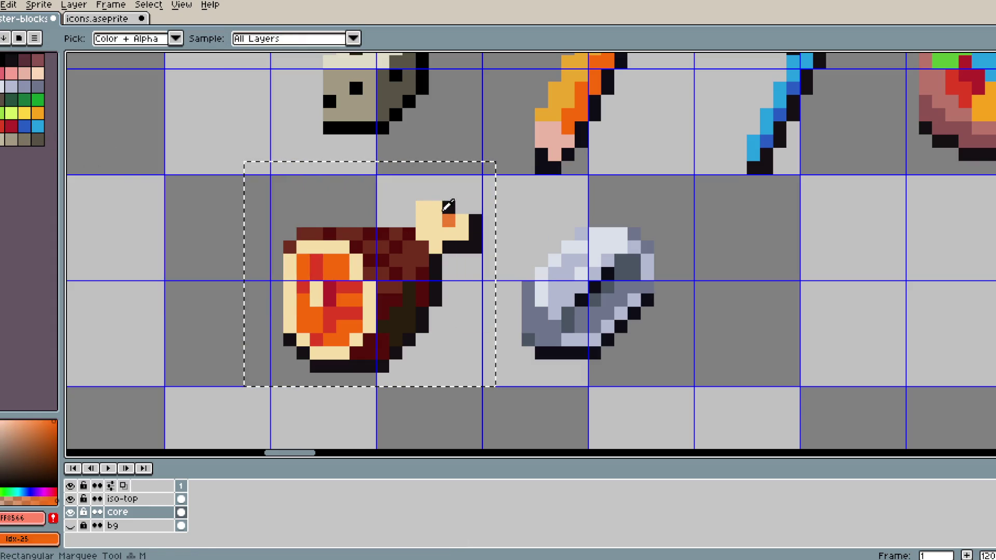
key("m")
right_click(37, 112)
key("shift+r")
key("Return")
- Turn the meat's pale bone colour into the peach palette swatch
key("i")
left_click(434, 211)
key("m")
right_click(38, 73)
key("shift+r")
key("Return")
key("i")
key("m")
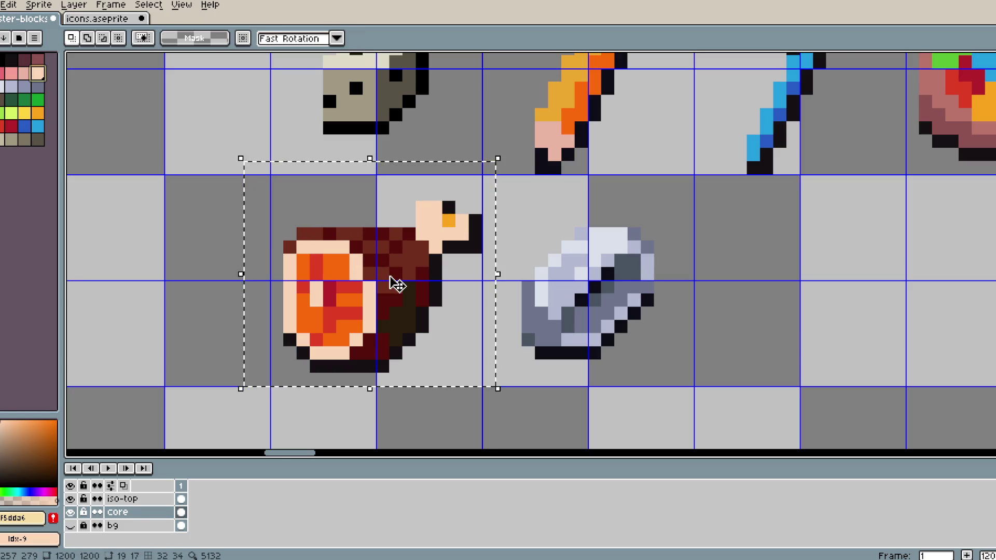
- Swap the meat's darkest browns and reds for palette black and dark mauve
key("i")
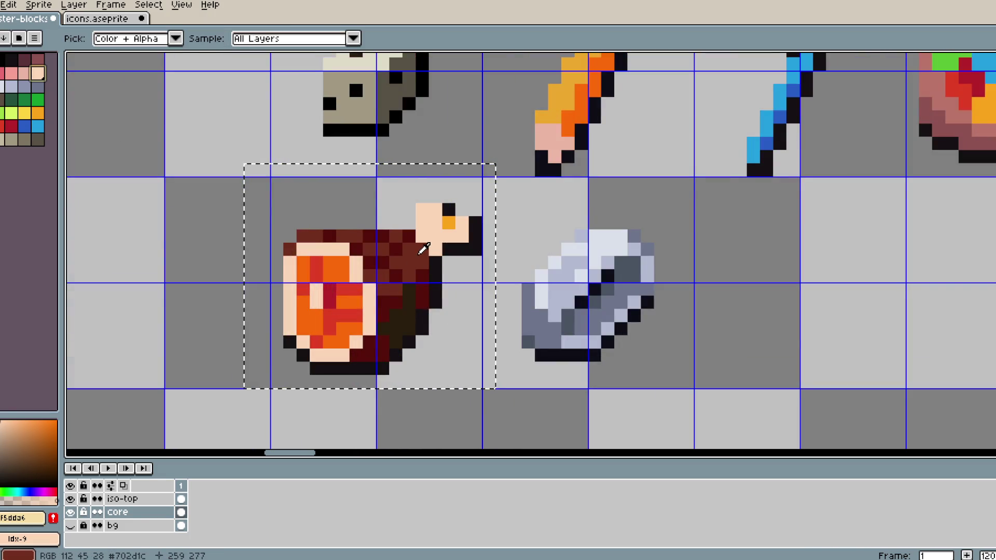
left_click(408, 312)
key("m")
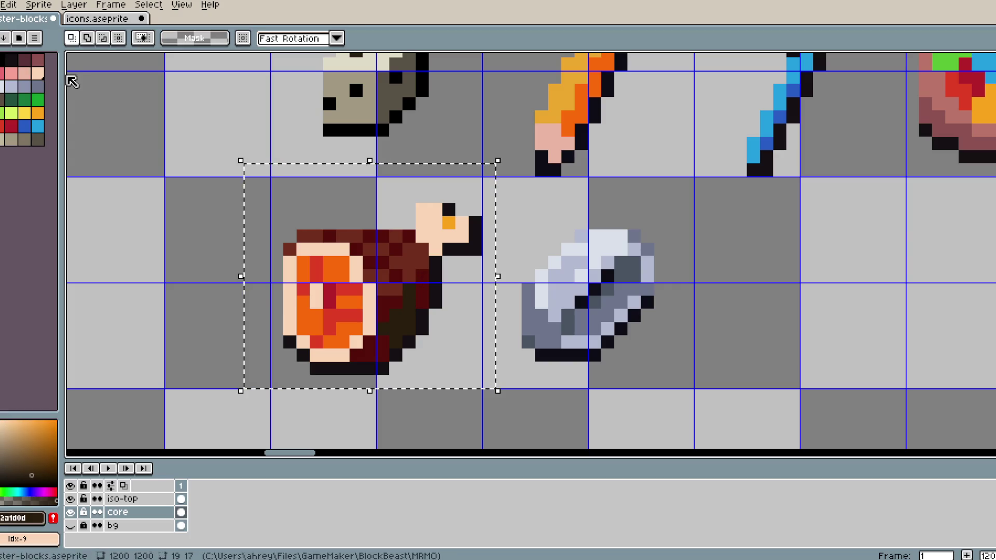
right_click(26, 64)
key("shift+r")
left_click(288, 210)
key("i")
left_click(317, 236)
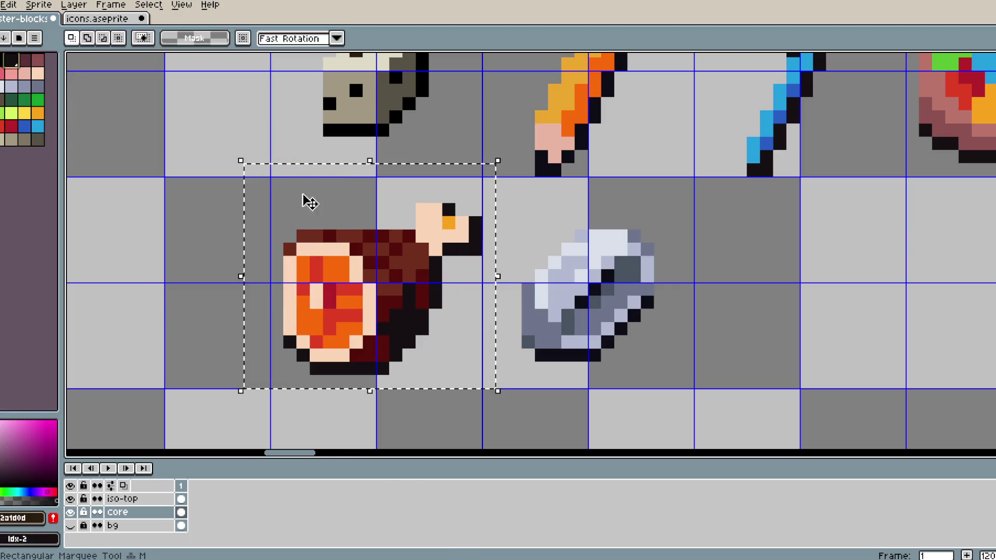
key("m")
right_click(26, 61)
key("shift+r")
left_click(303, 196)
- Recolour the meat's reddish brown, then undo that replacement
key("i")
left_click(407, 249)
key("m")
right_click(38, 61)
key("shift+r")
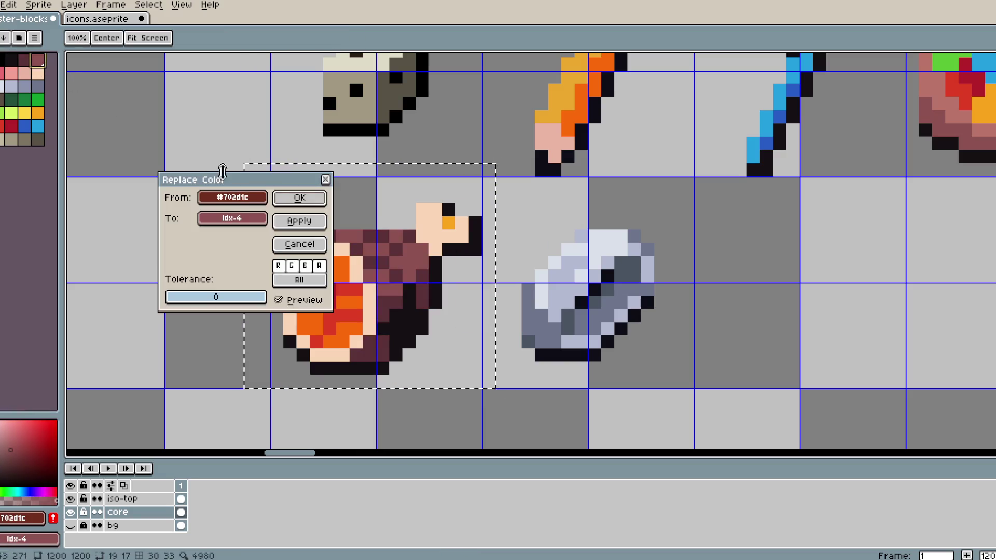
left_click(313, 204)
scroll(369, 215, "down", 2)
scroll(369, 215, "down", 1)
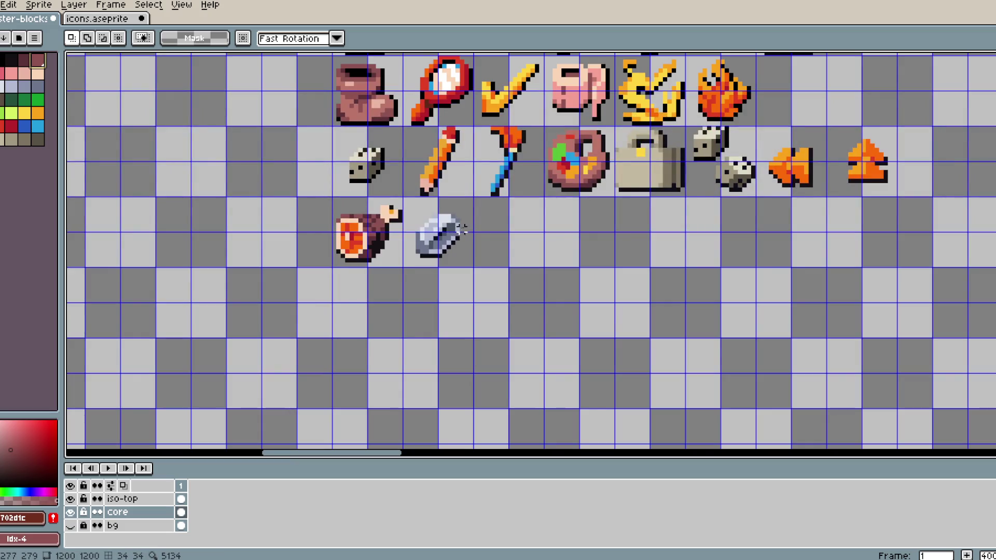
scroll(461, 230, "up", 1)
key("ctrl+z")
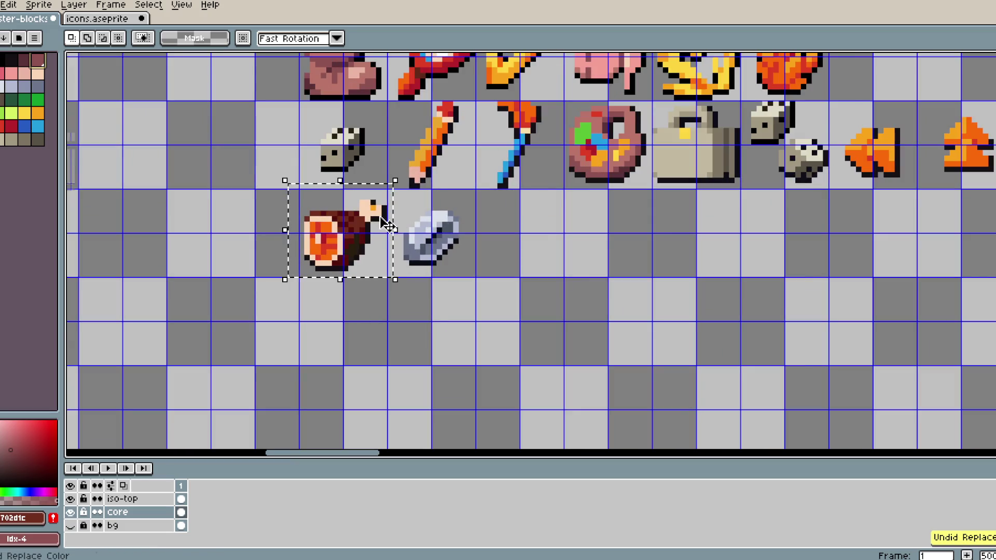
- Recolour the meat's dark brown purplish, then replace its dark red and reddish brown
scroll(386, 224, "up", 4)
left_click(322, 282, "alt")
key("shift+r")
key("Return")
left_click(40, 61)
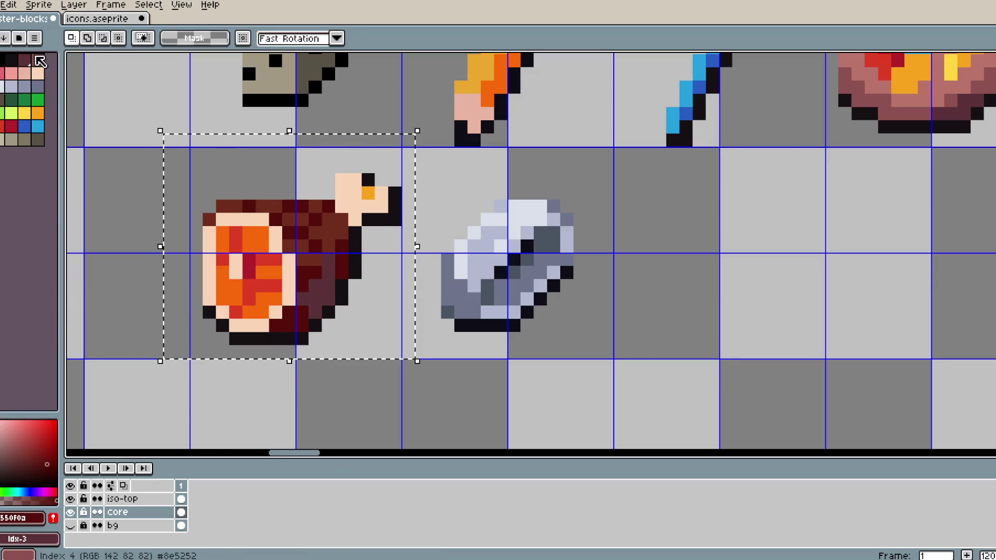
key("shift+r")
left_click(298, 198)
left_click(323, 211, "alt")
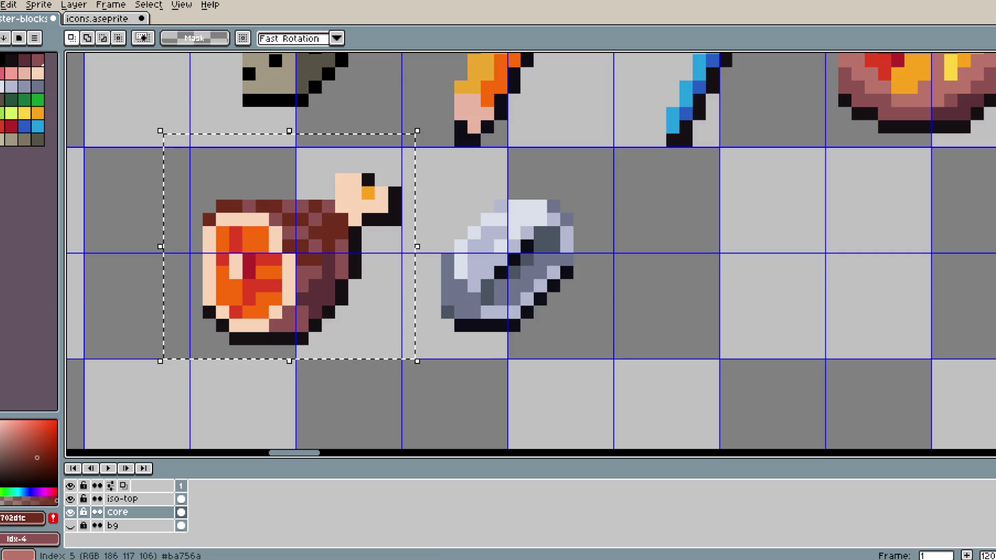
key("shift+r")
left_click(303, 200)
- Undo the last two colour replacements
left_click_drag(334, 211, 378, 207)
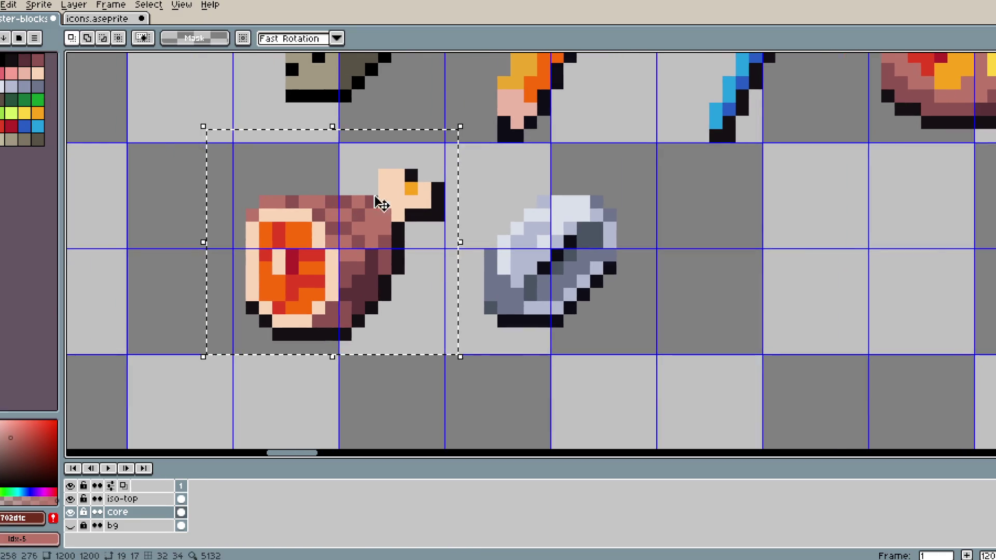
scroll(499, 172, "down", 2)
scroll(499, 172, "up", 1)
key("ctrl+z")
key("ctrl+z")
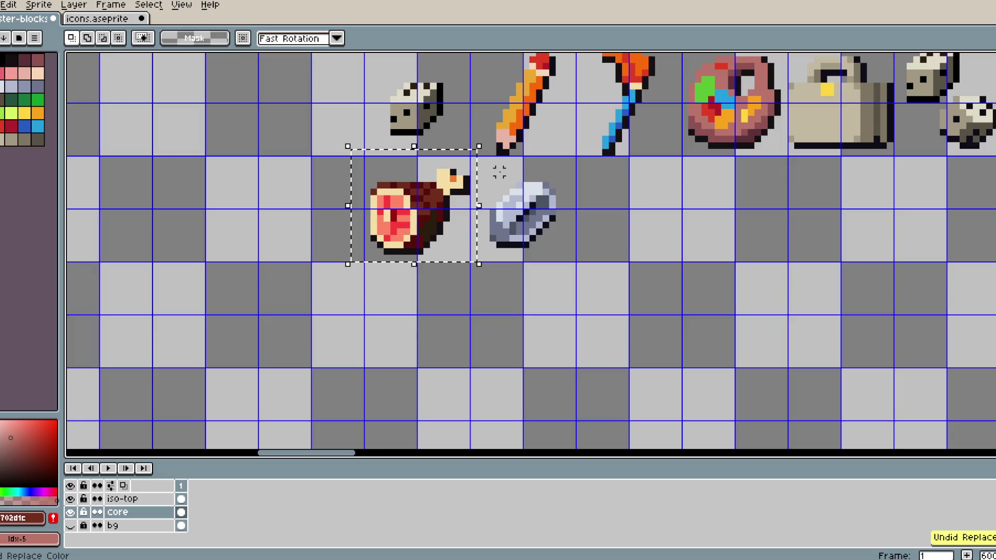
key("ctrl+z")
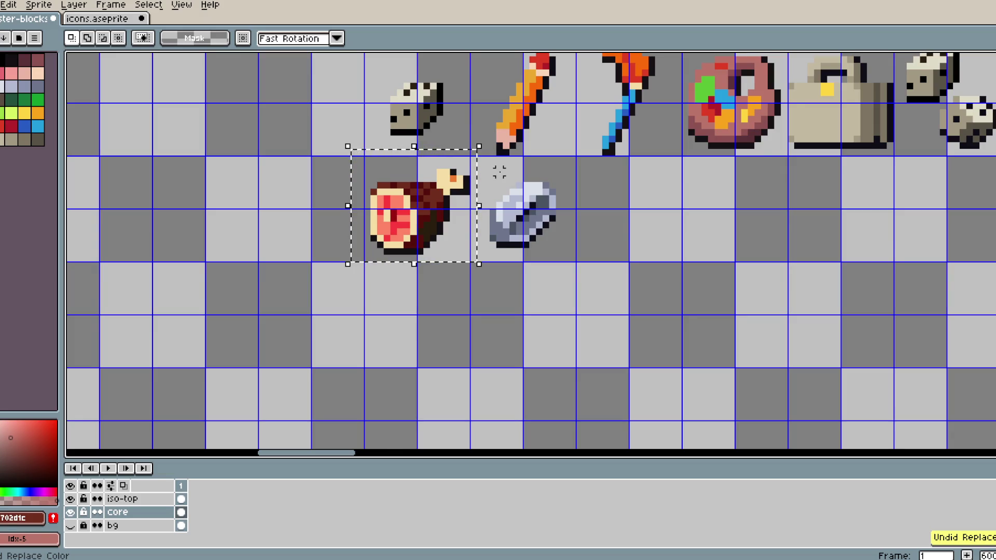
- Turn the meat's dark brown maroon, then recolour the maroon mauve
scroll(423, 198, "up", 3)
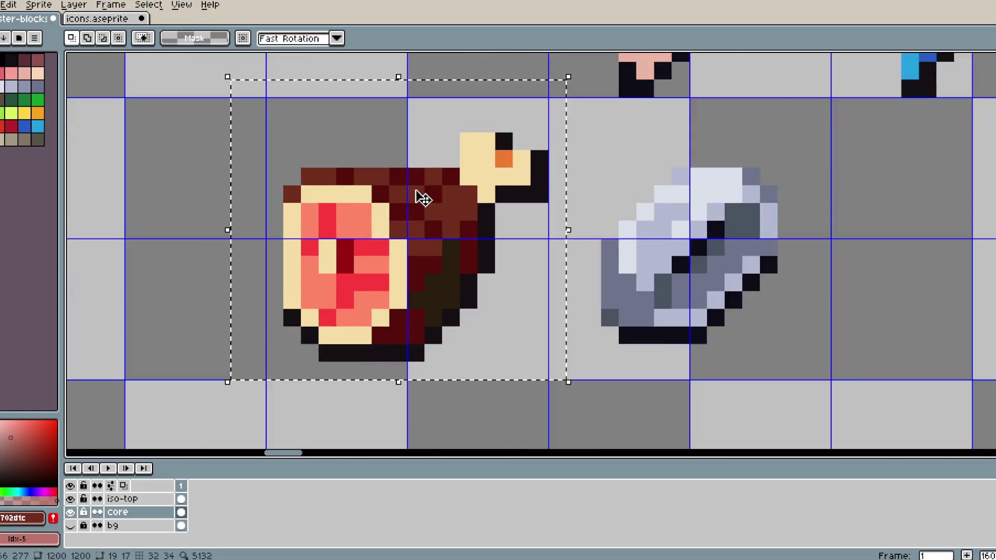
left_click(450, 244, "alt")
left_click(21, 65)
key("shift+r")
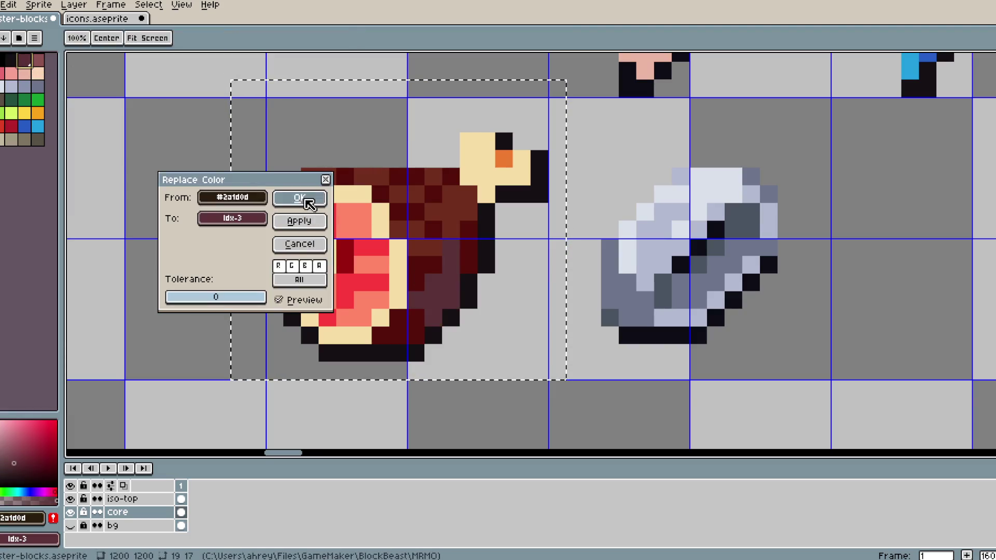
left_click(307, 198)
right_click(37, 59)
key("shift+r")
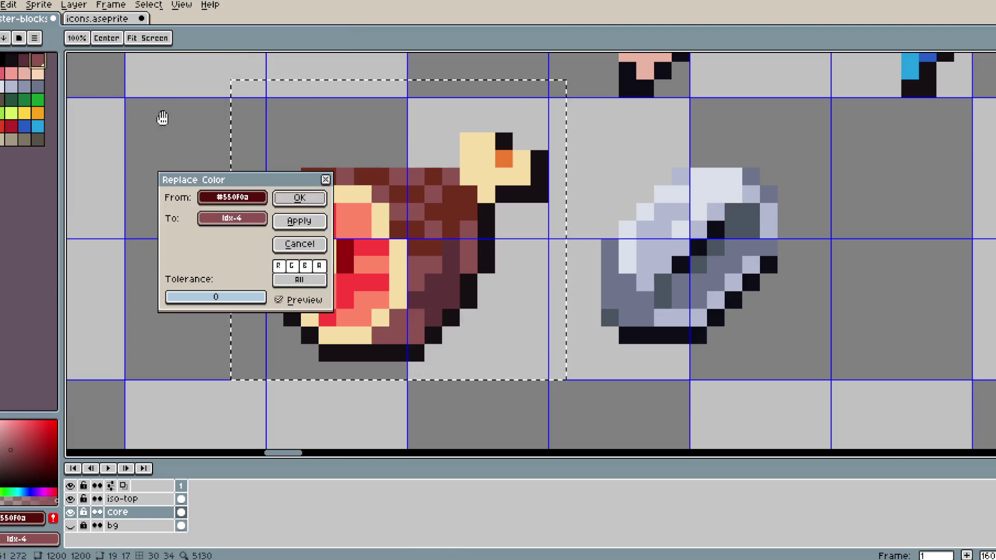
left_click(311, 200)
- Replace the reddish brown with a palette brown and turn the bone peach
left_click(437, 239, "alt")
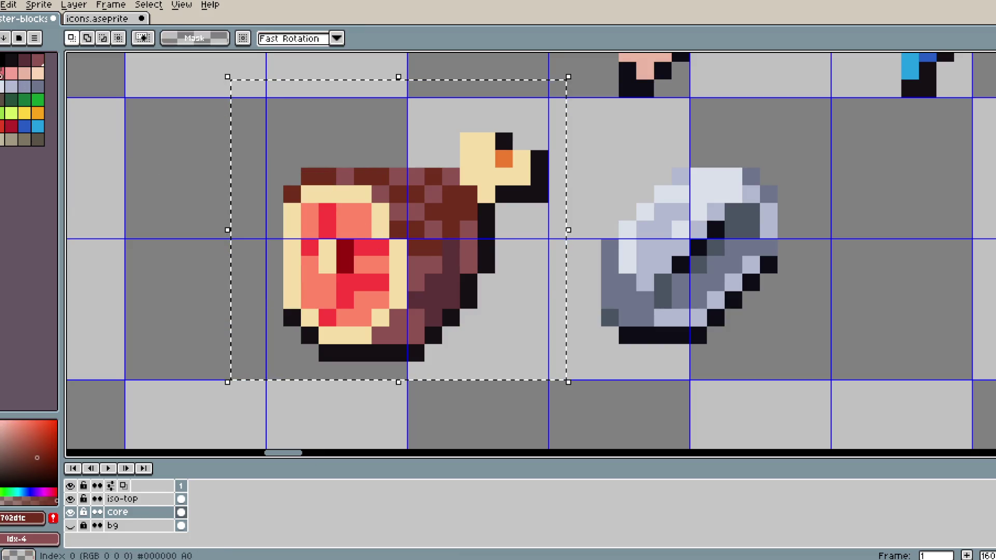
right_click(4, 75)
key("shift+r")
left_click(310, 199)
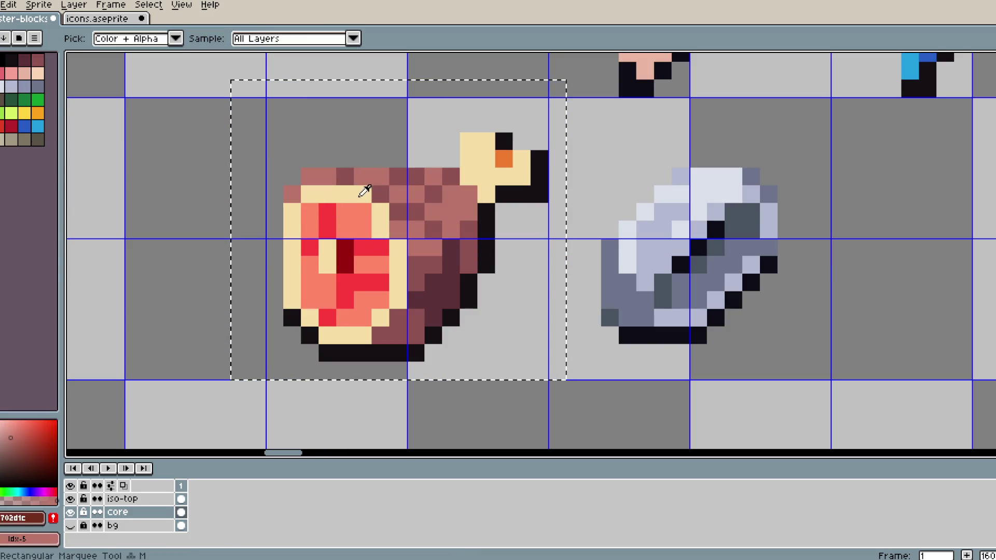
left_click(362, 193, "alt")
right_click(38, 73)
key("shift+r")
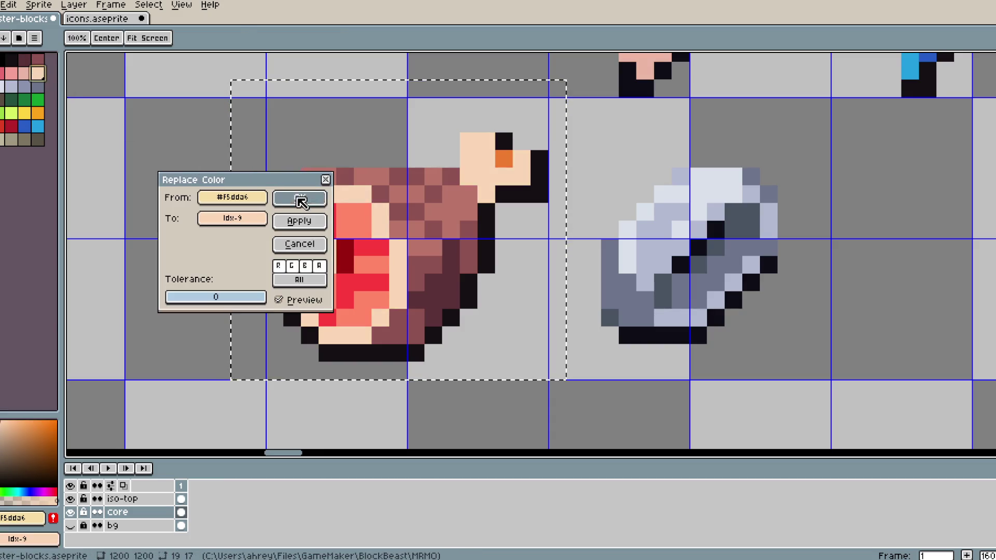
left_click(300, 198)
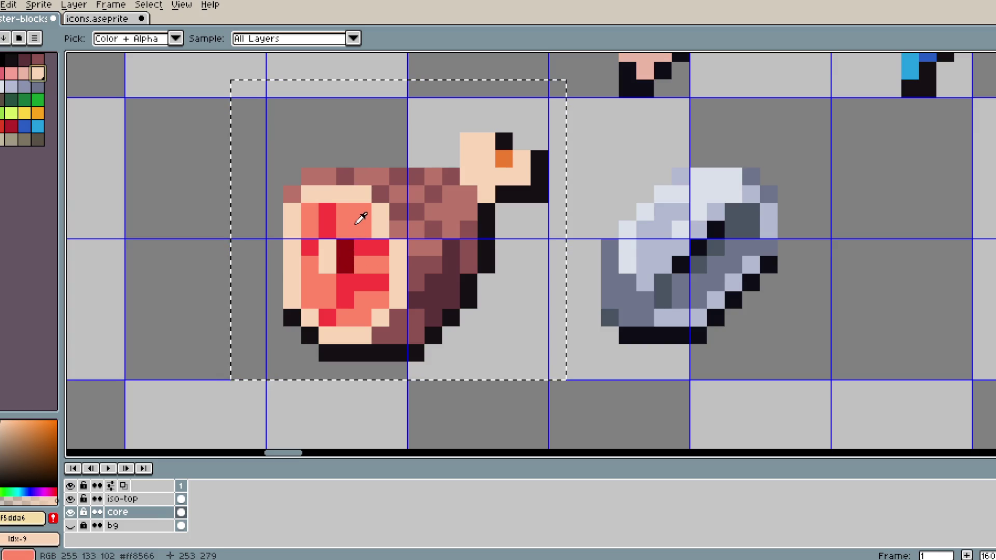
- Turn the light red pink and the bright red a darker pink
left_click(361, 219, "alt")
right_click(11, 73)
key("shift+r")
left_click(300, 202)
left_click(331, 210, "alt")
right_click(3, 74)
key("shift+r")
left_click(299, 196)
- Replace the darkest red with palette red and the bone tip with palette orange
left_click(343, 254, "alt")
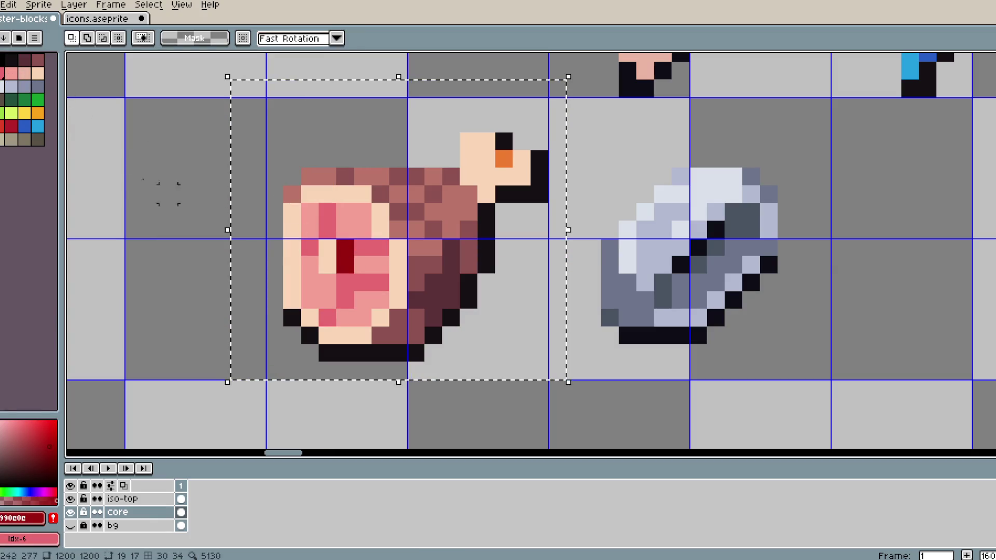
right_click(12, 127)
key("shift+r")
left_click(298, 203)
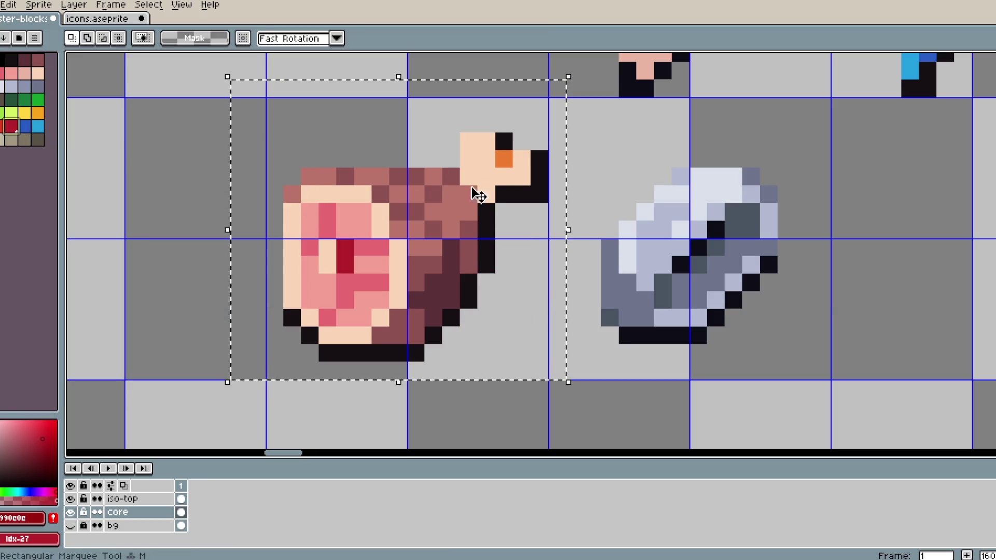
left_click(440, 194, "alt")
right_click(37, 114)
key("shift+r")
left_click(297, 196)
scroll(363, 216, "down", 2)
scroll(399, 196, "down", 3)
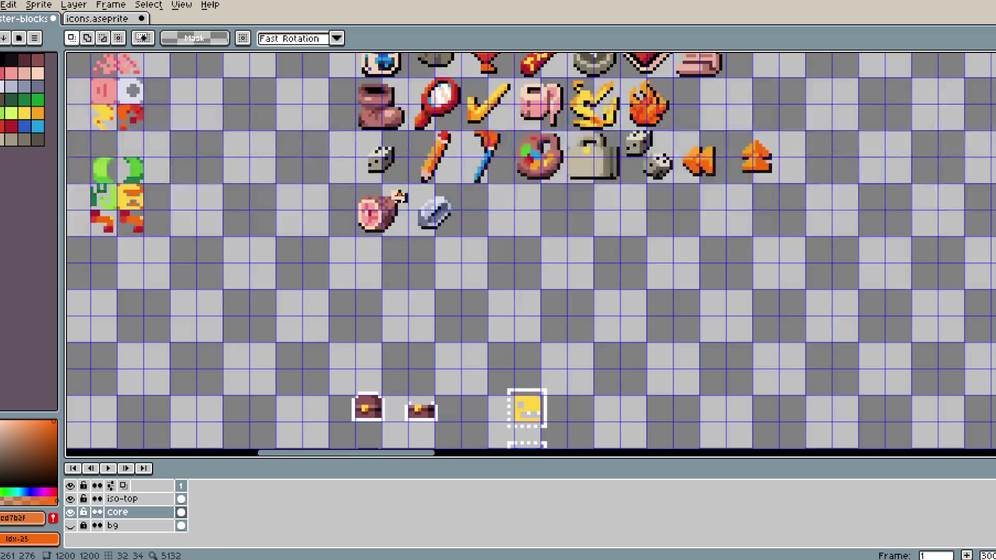
- Copy the drumstick icon from the icons.aseprite sheet
scroll(397, 196, "up", 2)
scroll(284, 153, "down", 4)
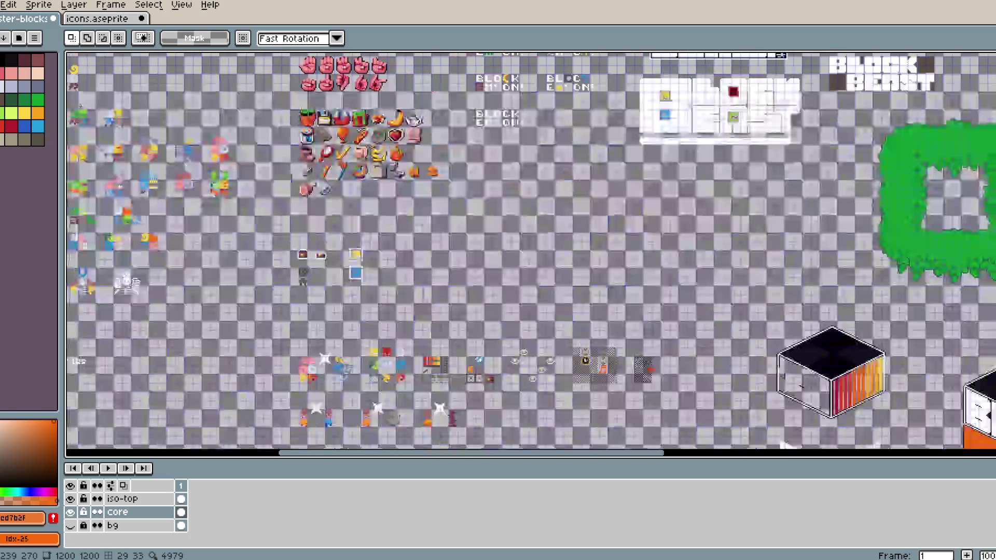
scroll(339, 179, "up", 4)
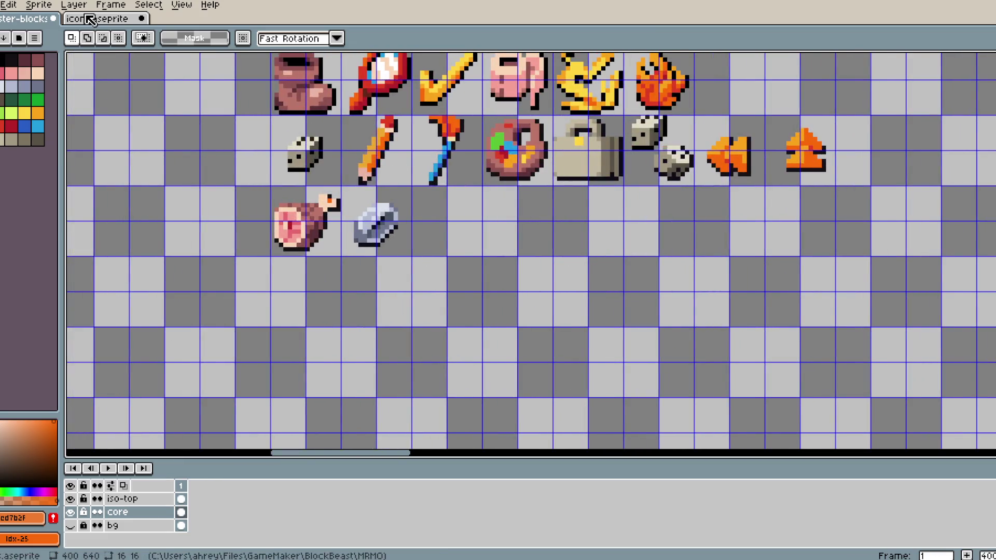
left_click(93, 18)
mouse_move(395, 222)
left_mouse_down()
mouse_move(402, 192)
mouse_move(474, 169)
left_mouse_up()
scroll(441, 168, "up", 2)
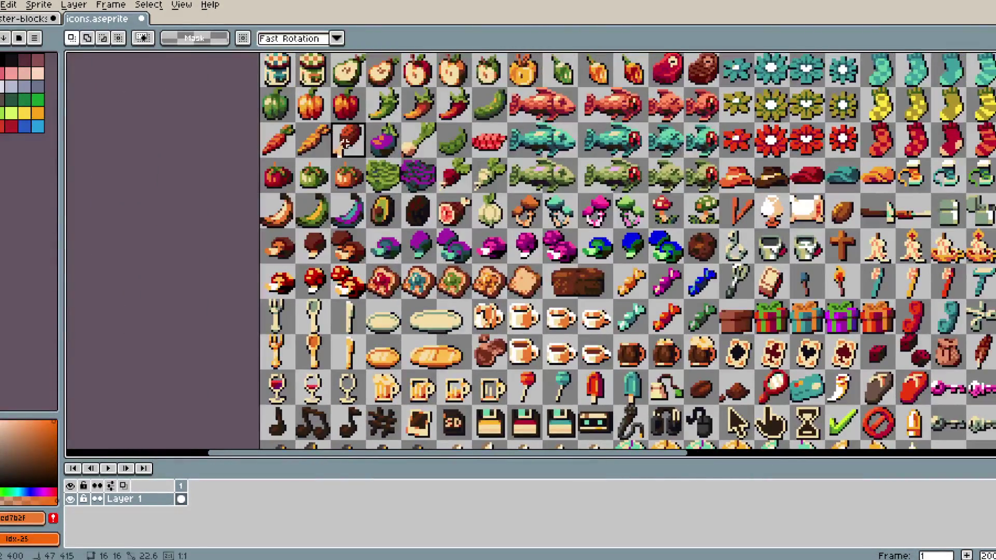
key("ctrl+c")
key("ctrl+Tab")
- Paste the drumstick right of the rock and pick the skin colour with the Pencil
scroll(422, 213, "up", 1)
key("ctrl+v")
mouse_move(516, 257)
left_mouse_down()
mouse_move(497, 232)
mouse_move(435, 229)
mouse_move(475, 176)
left_mouse_up()
key("Return")
scroll(465, 214, "up", 2)
left_click(419, 259, "alt")
key("b")
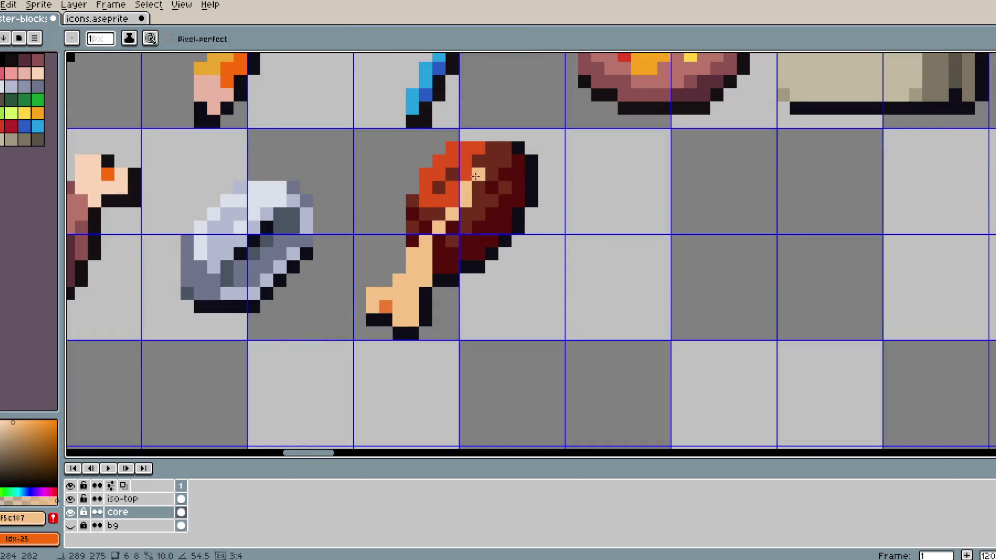
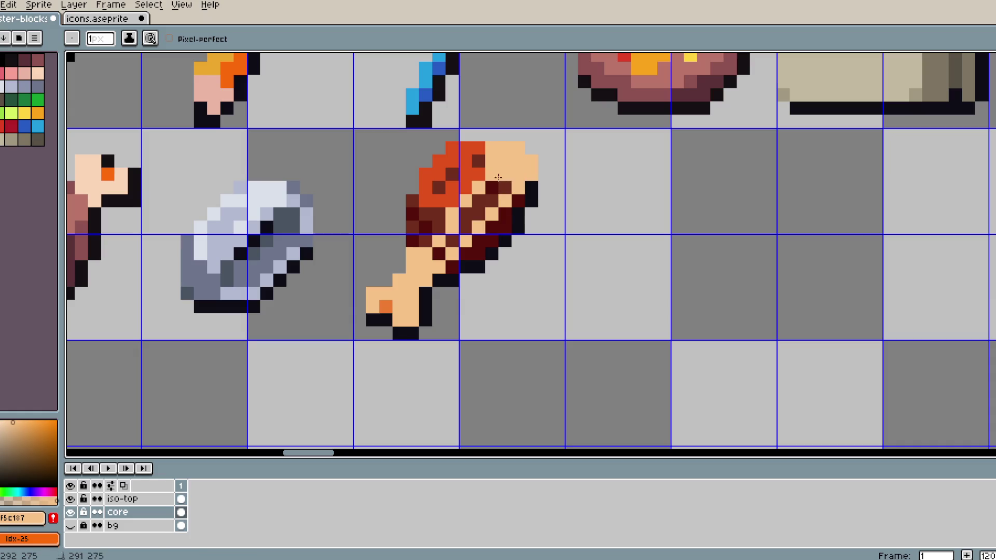
- Erase the leftover dark meat pixels beside the drumstick bone
key("e")
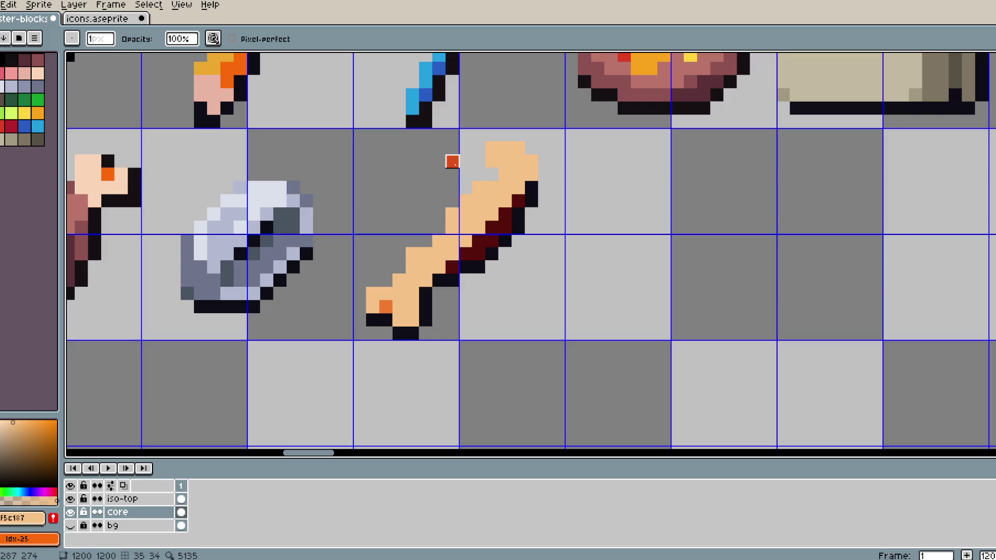
key("d")
key("e")
mouse_move(526, 190)
left_mouse_down()
mouse_move(532, 201)
mouse_move(439, 267)
mouse_move(505, 241)
left_mouse_up()
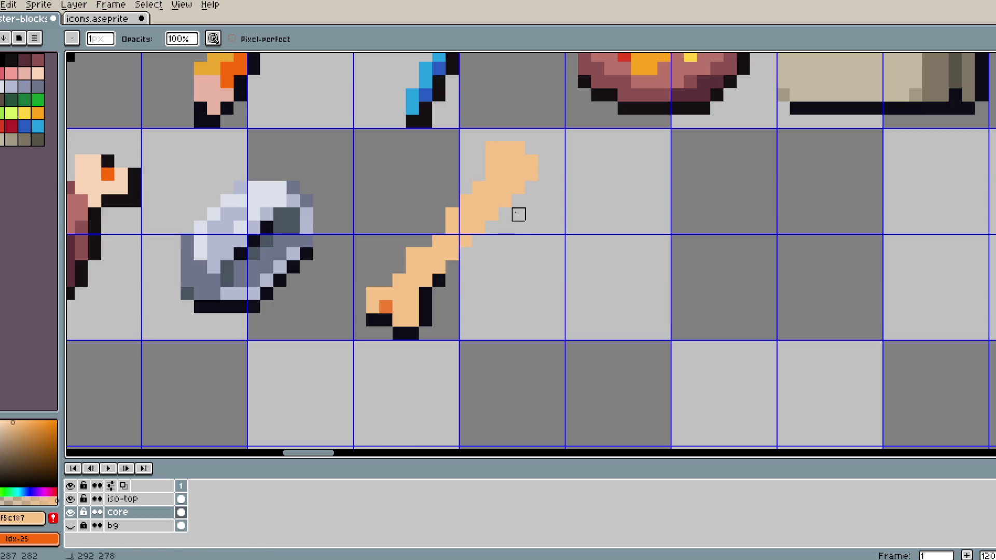
scroll(519, 214, "up", 1)
- Draw a black outline down the bone's right edge with the Pencil
key("b")
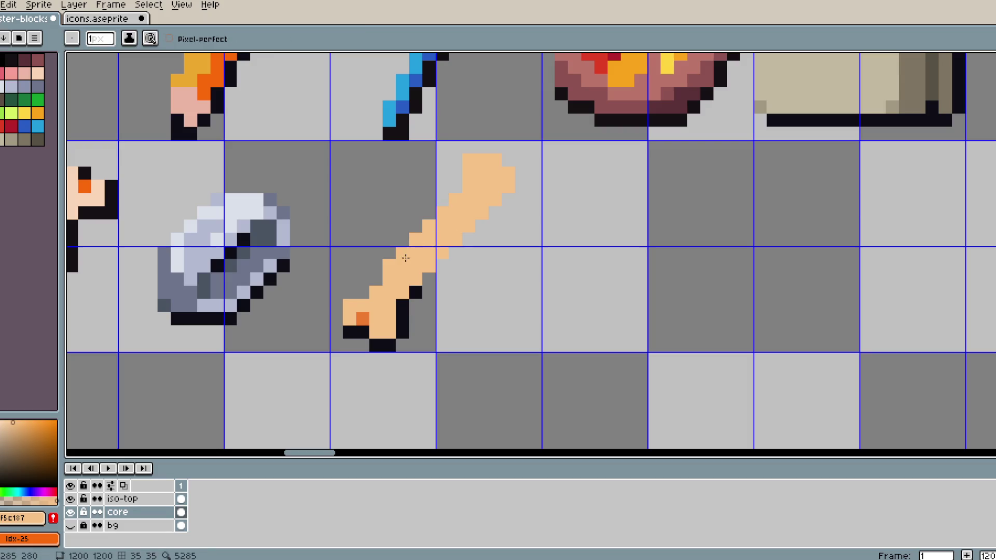
scroll(405, 258, "down", 2)
scroll(504, 254, "up", 1)
left_click(356, 260, "alt")
mouse_move(370, 254)
left_mouse_down()
mouse_move(433, 184)
mouse_move(441, 335)
mouse_move(525, 330)
left_mouse_up()
mouse_move(470, 355)
left_mouse_down()
mouse_move(625, 178)
mouse_move(555, 165)
mouse_move(721, 200)
mouse_move(668, 222)
mouse_move(647, 205)
mouse_move(580, 228)
left_mouse_up()
scroll(721, 201, "down", 1)
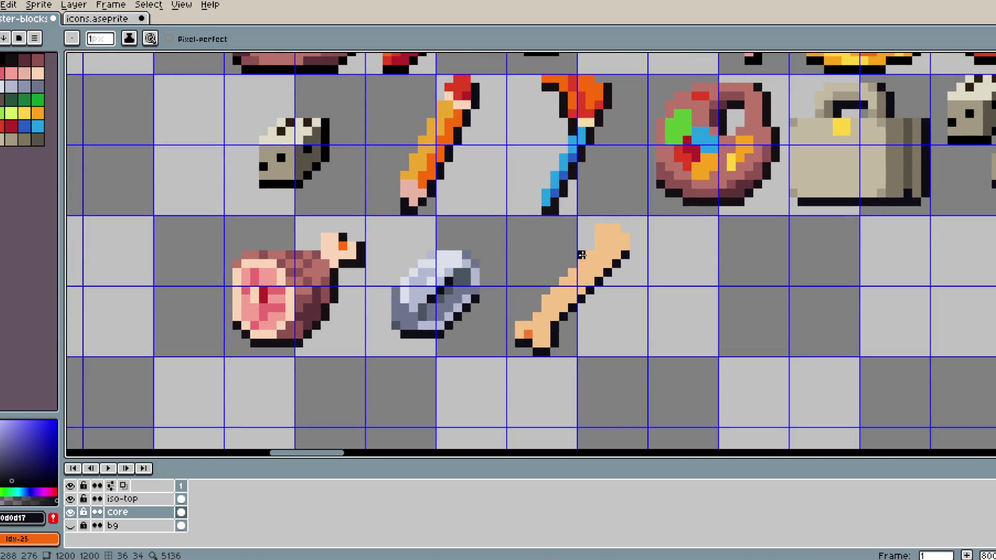
- Add peach, dark outline and orange pixels around the bone's top knob
key("e")
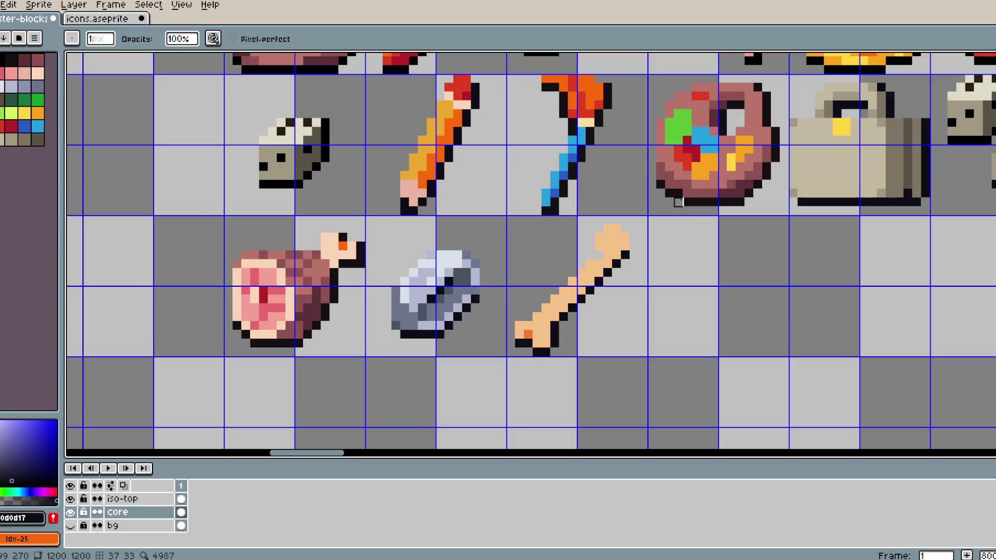
scroll(740, 229, "down", 3)
scroll(647, 244, "up", 3)
key("b")
left_click(626, 262, "alt")
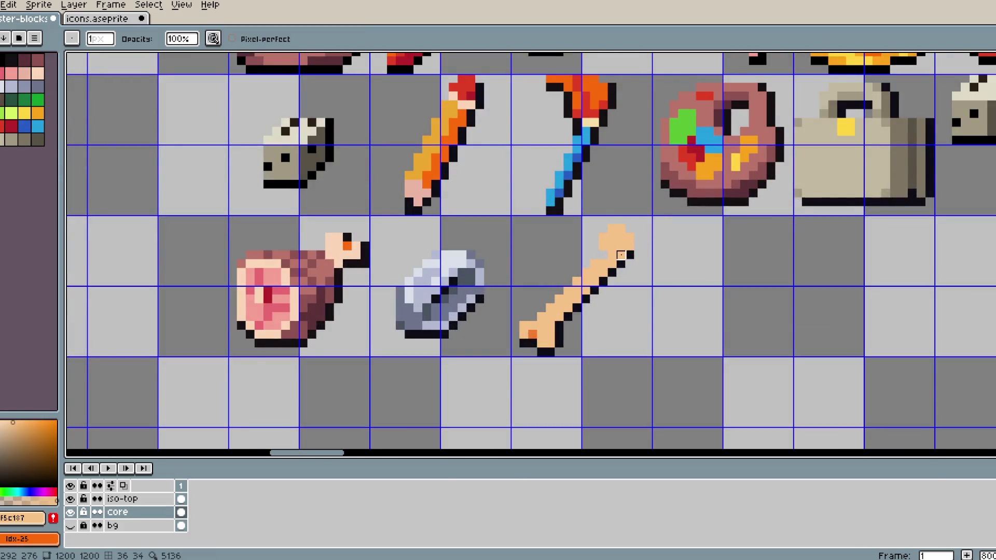
left_click(629, 257)
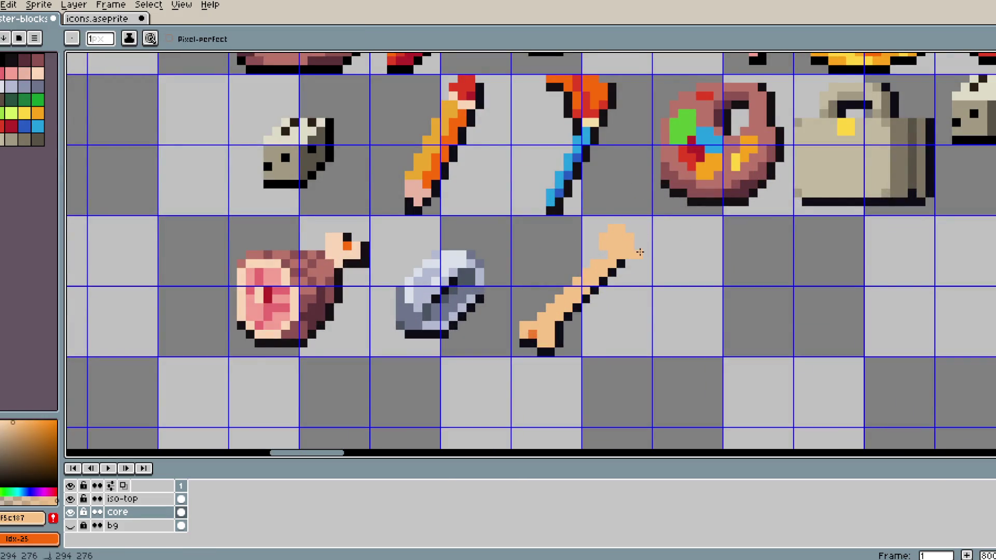
left_click(625, 263, "alt")
left_click(634, 262)
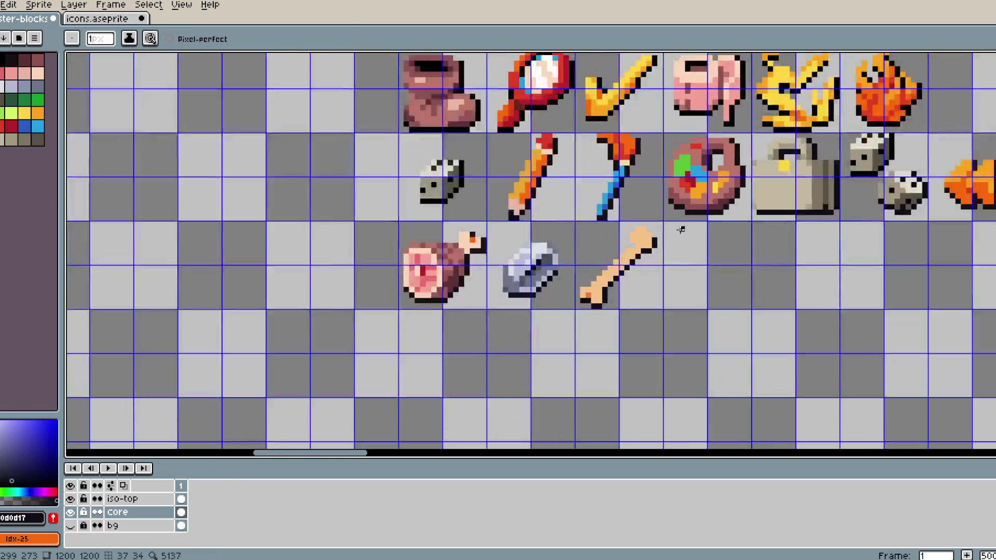
scroll(680, 230, "down", 3)
scroll(587, 287, "up", 3)
left_click(587, 303, "alt")
left_click(659, 223)
- Sample the bone's peach and orange shading colours to refine the knob's shading
scroll(686, 207, "down", 2)
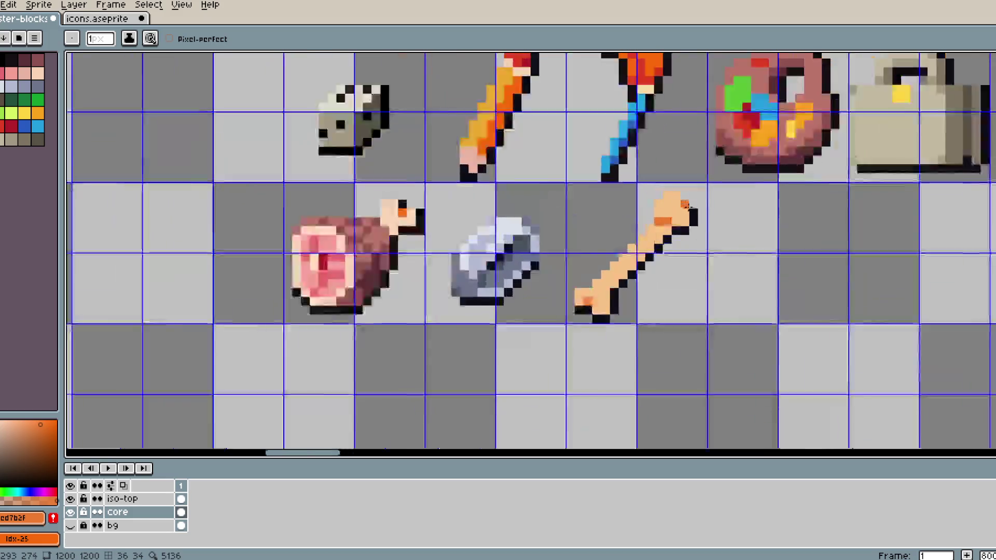
scroll(659, 238, "up", 3)
scroll(733, 191, "down", 3)
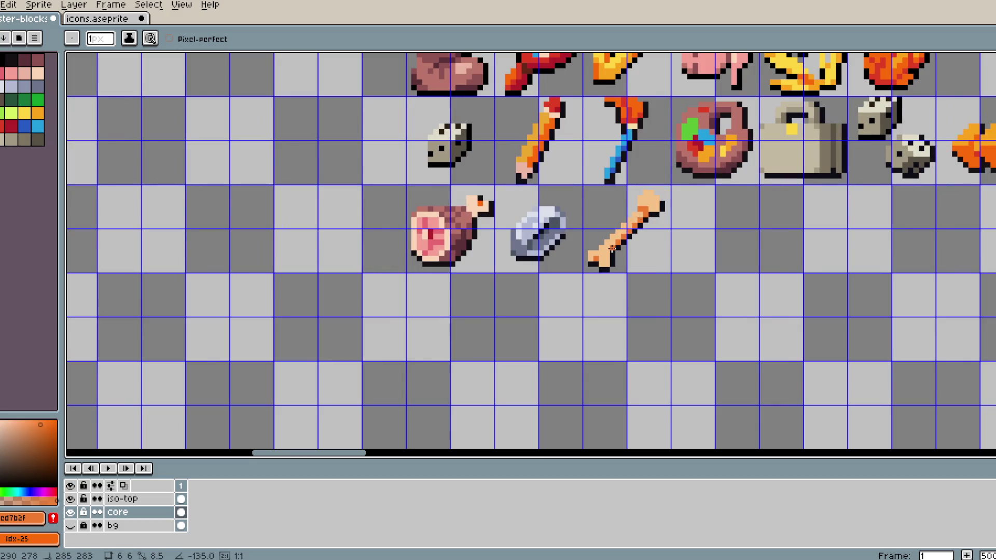
scroll(612, 248, "down", 2)
scroll(602, 228, "up", 2)
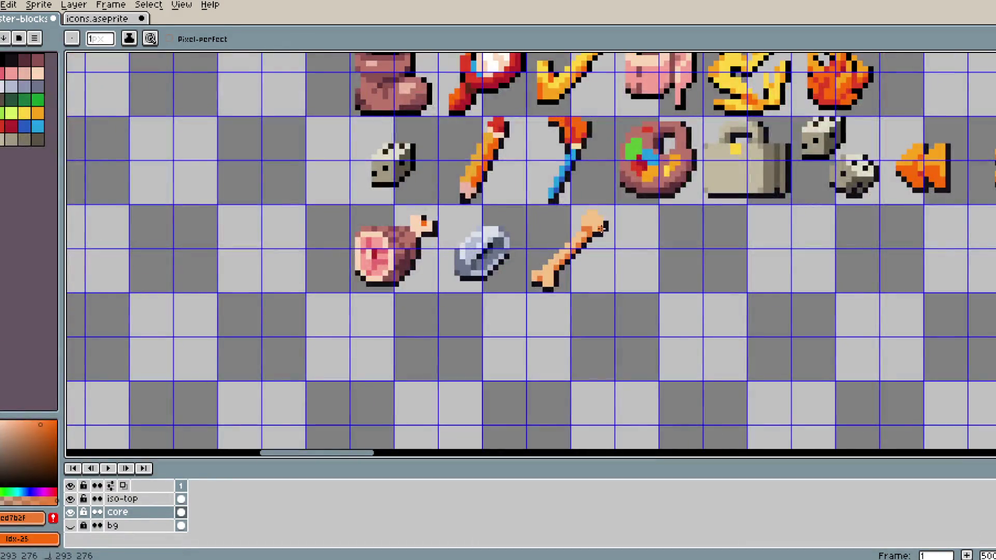
scroll(601, 224, "down", 3)
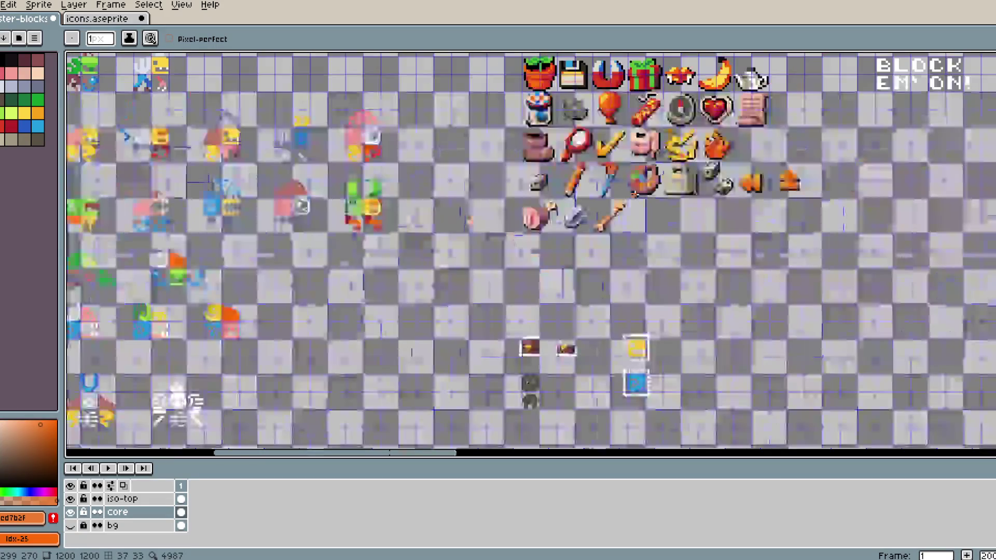
scroll(596, 282, "up", 2)
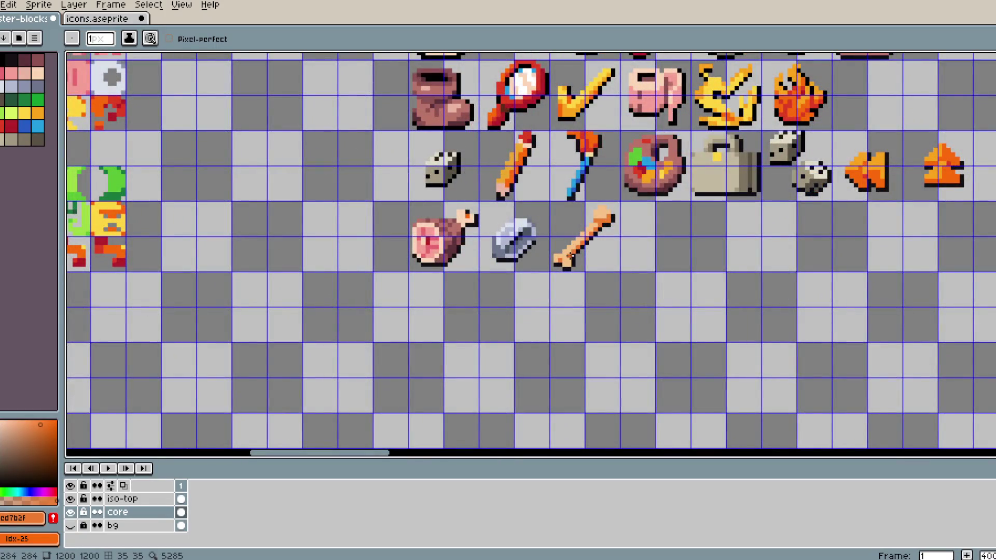
scroll(569, 256, "down", 1)
scroll(596, 247, "up", 2)
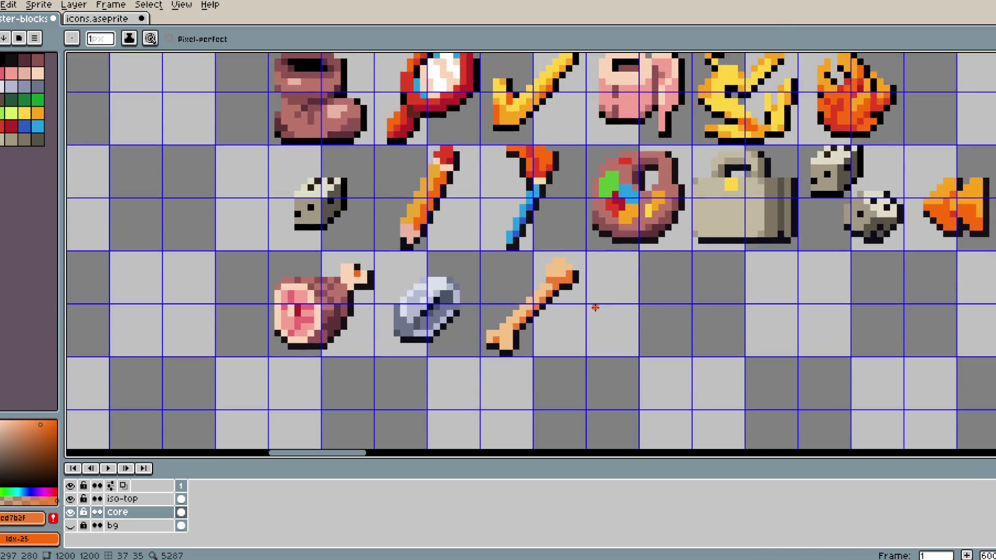
key("b")
left_click(566, 272, "alt")
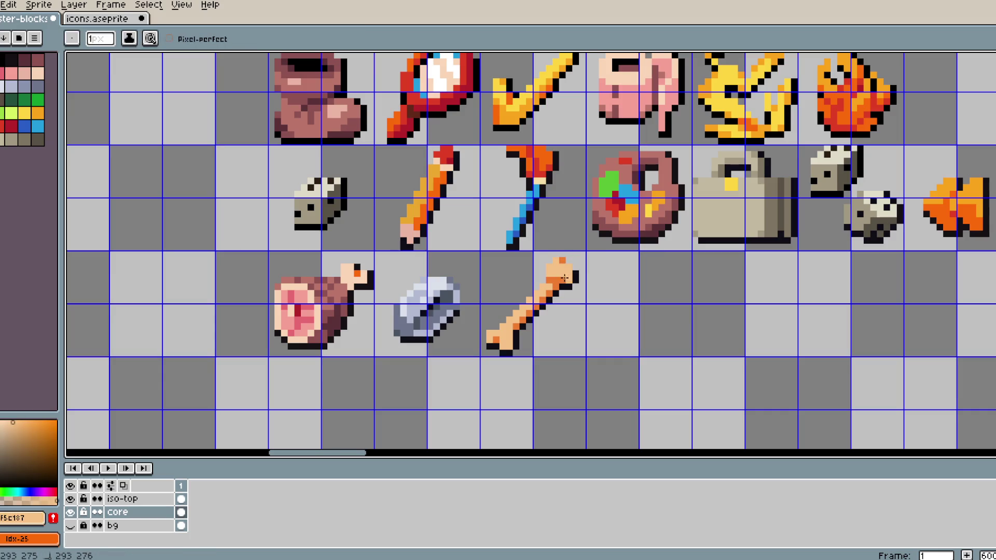
left_click(561, 265, "alt")
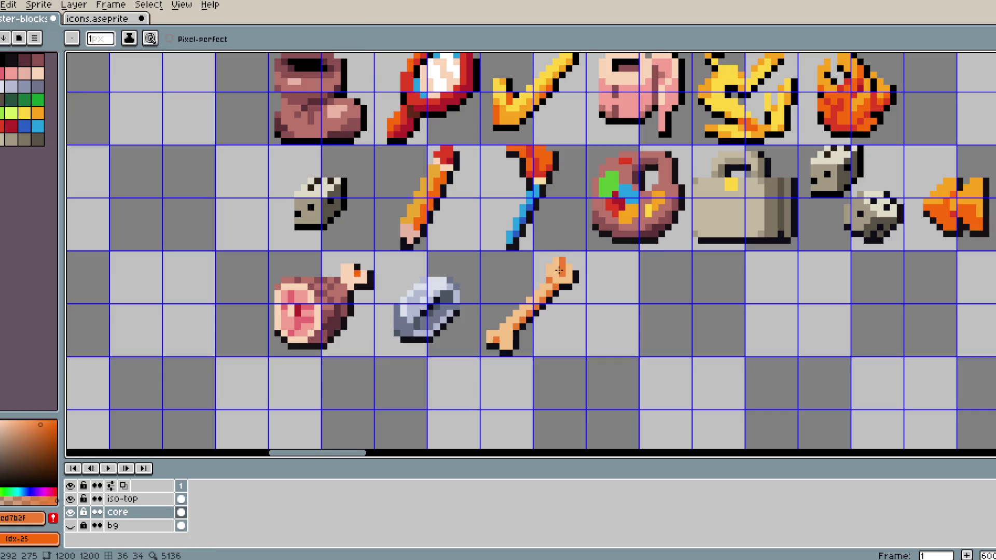
key("d")
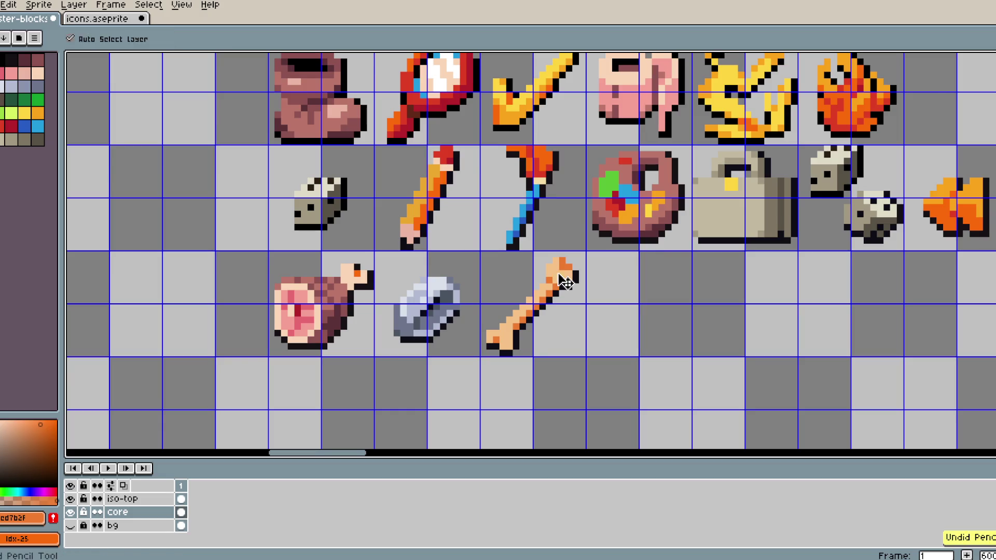
scroll(557, 273, "up", 1)
scroll(618, 261, "down", 2)
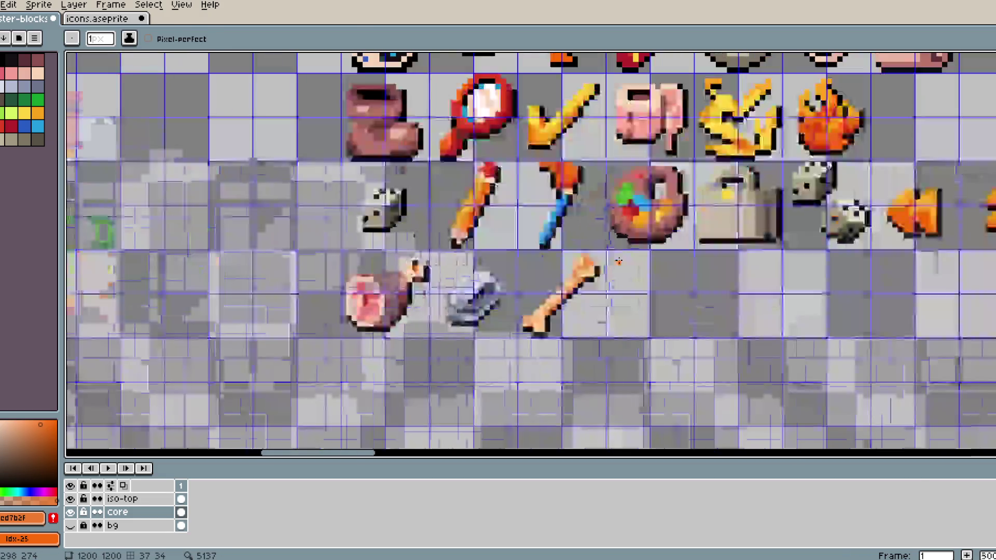
left_click(578, 272, "alt")
scroll(609, 246, "down", 1)
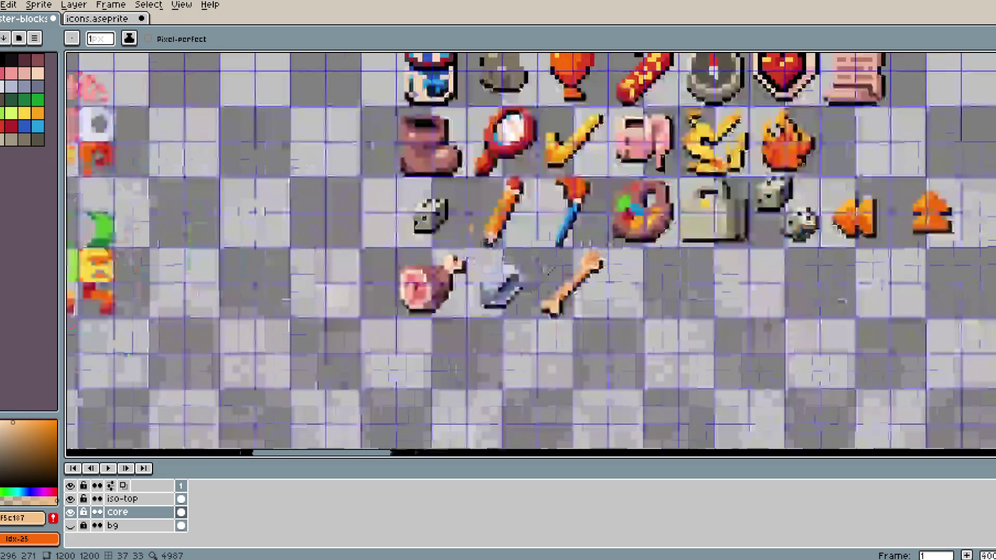
scroll(609, 246, "up", 2)
left_click(594, 274, "alt")
scroll(613, 243, "down", 2)
scroll(614, 242, "up", 1)
scroll(614, 243, "down", 1)
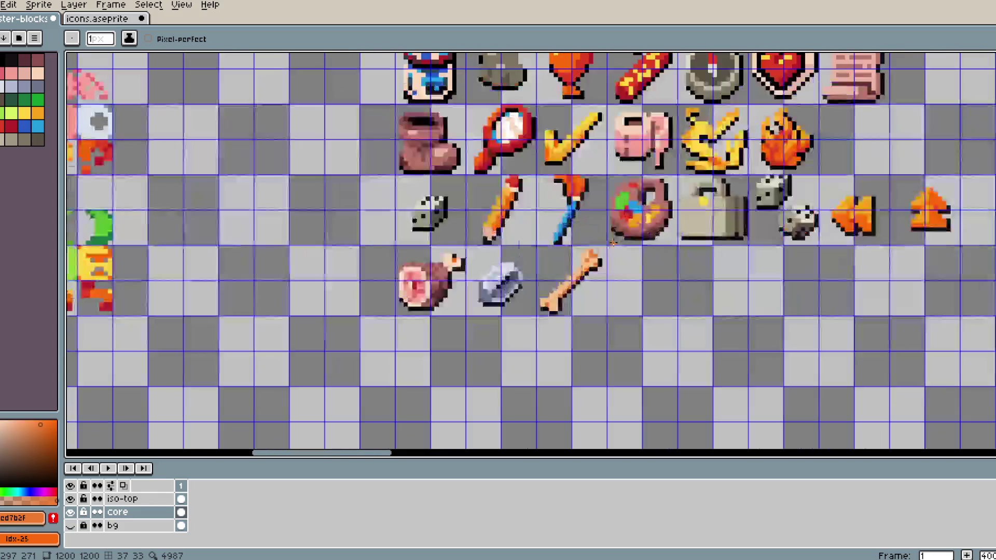
scroll(612, 272, "up", 1)
scroll(612, 272, "down", 1)
scroll(663, 257, "down", 2)
scroll(663, 257, "up", 2)
scroll(663, 257, "down", 1)
scroll(663, 257, "up", 1)
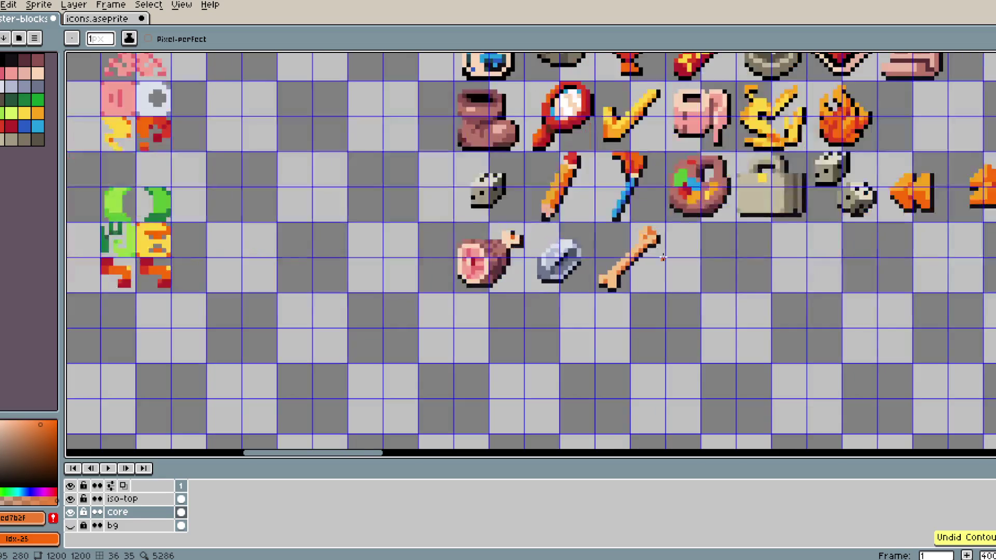
scroll(596, 296, "up", 1)
- Marquee-select the bone icon's cell
key("m")
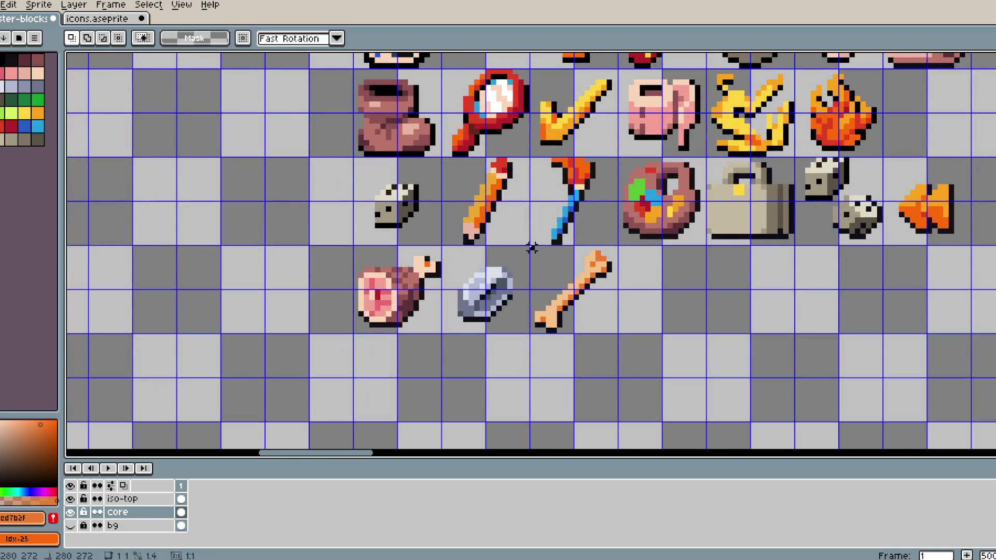
left_click_drag(616, 336, 617, 336)
scroll(602, 311, "up", 3)
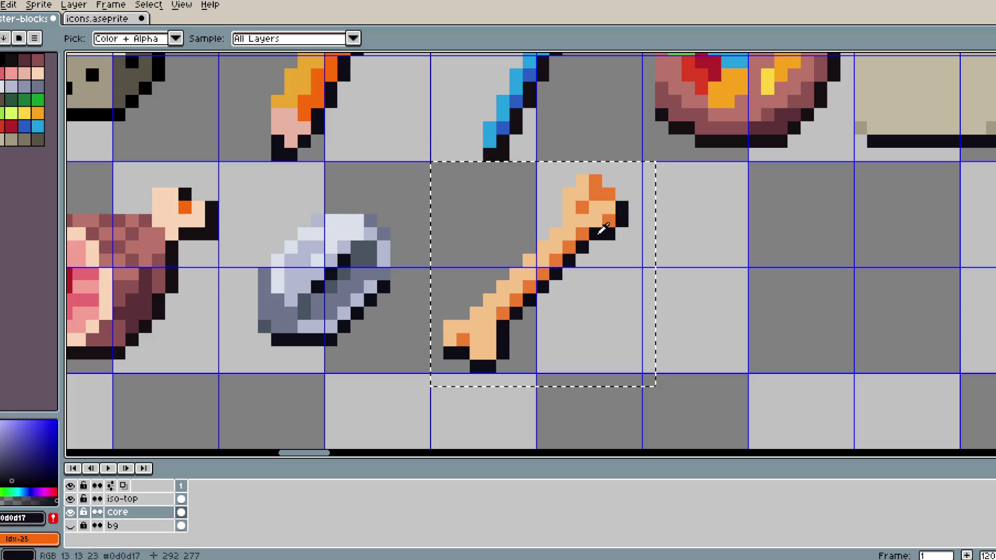
- Replace the bone's peach fill with pink using Replace Color
right_click(11, 60)
key("shift+r")
key("Return")
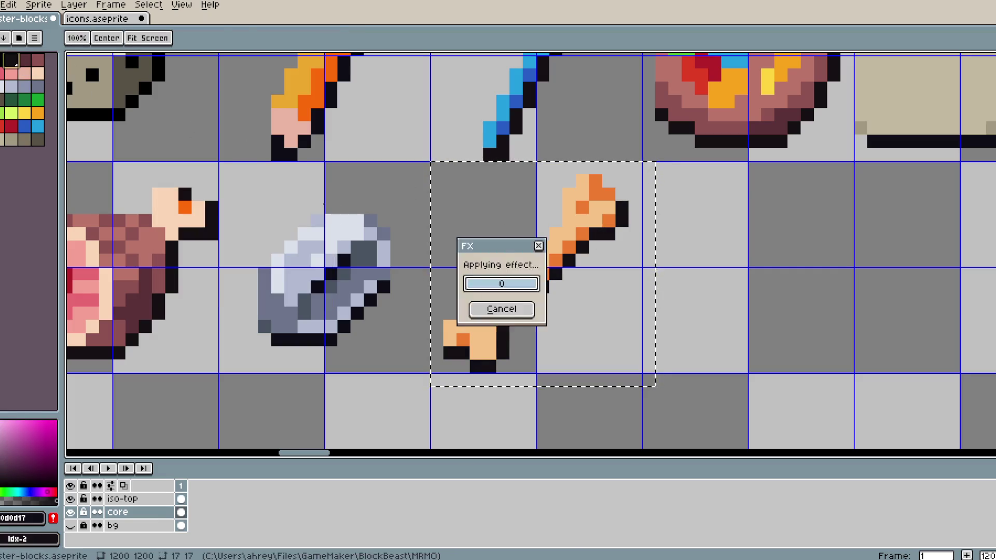
key("Return")
left_click(573, 216, "alt")
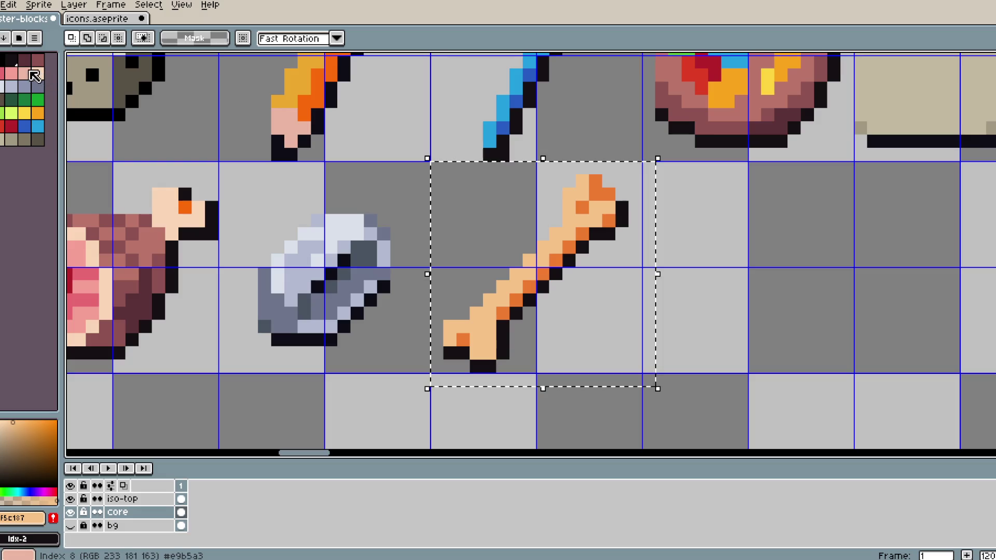
right_click(30, 72)
key("shift+r")
left_click(300, 199)
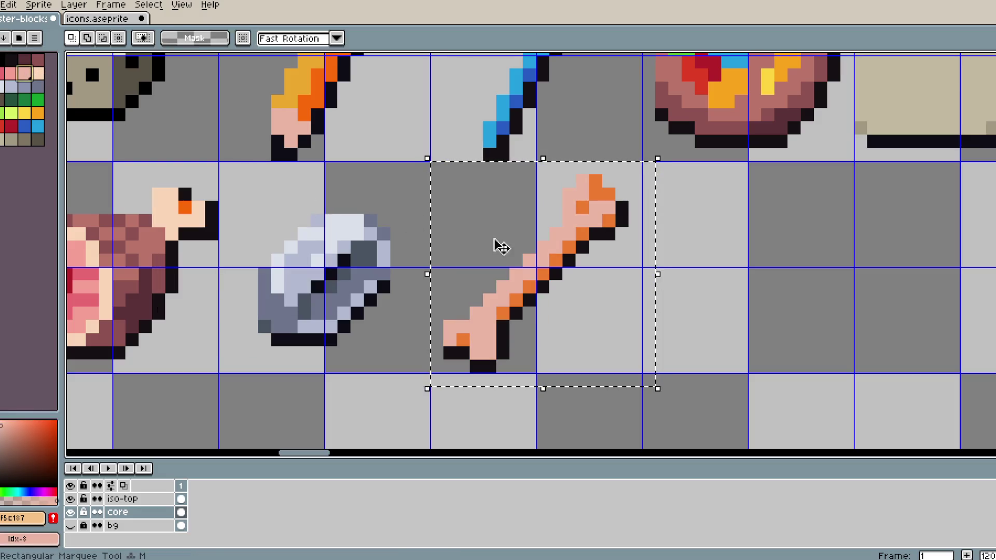
- Try a lighter peach replacement, then recolour the bone to a pale pink shade
left_click(588, 230, "alt")
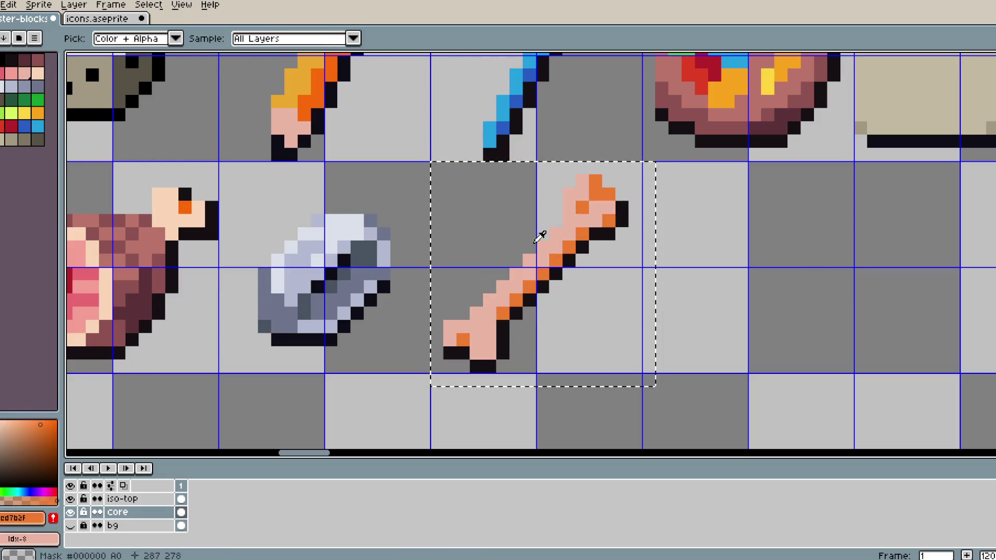
left_click(538, 231, "alt")
right_click(37, 72)
key("shift+r")
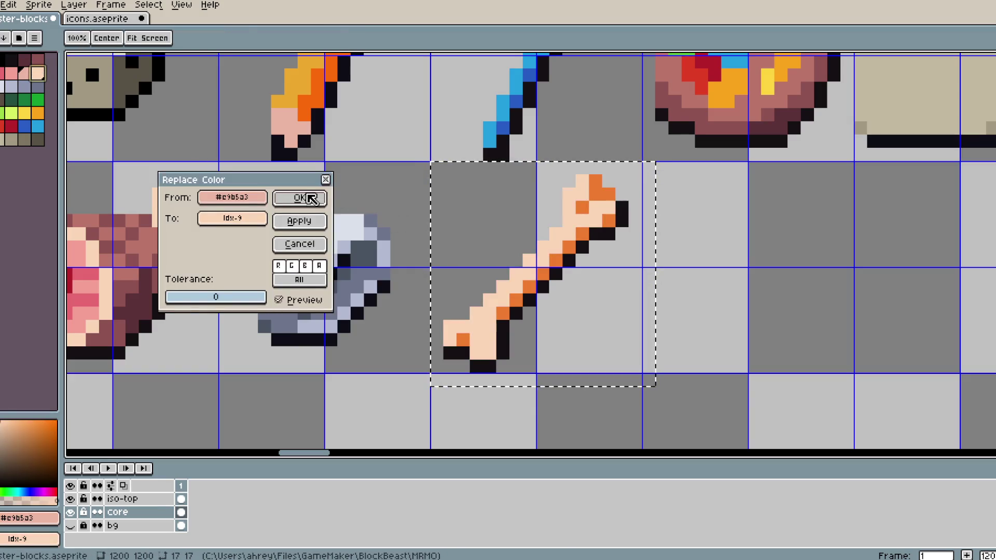
left_click(311, 197)
left_click(589, 230, "alt")
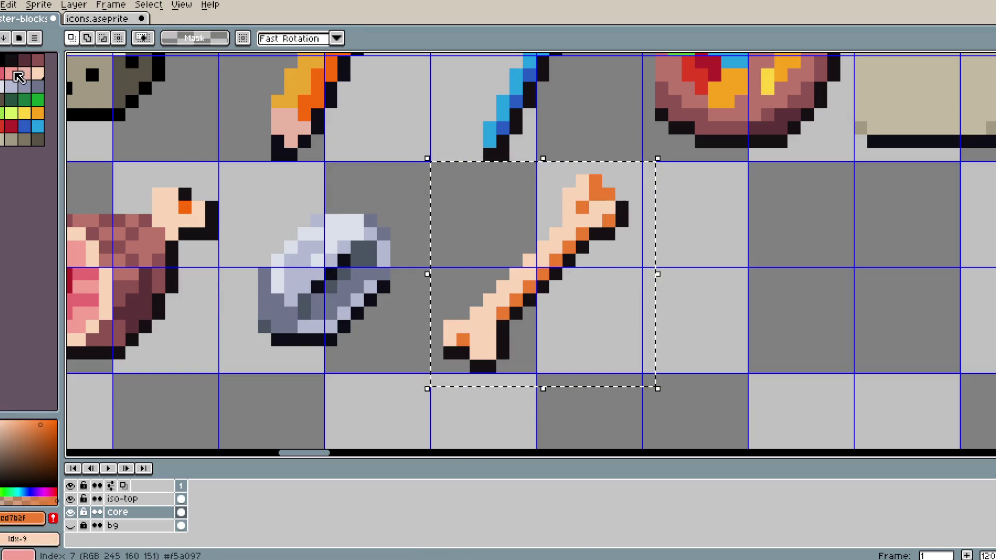
right_click(18, 76)
key("shift+r")
left_click(314, 197)
scroll(557, 269, "down", 4)
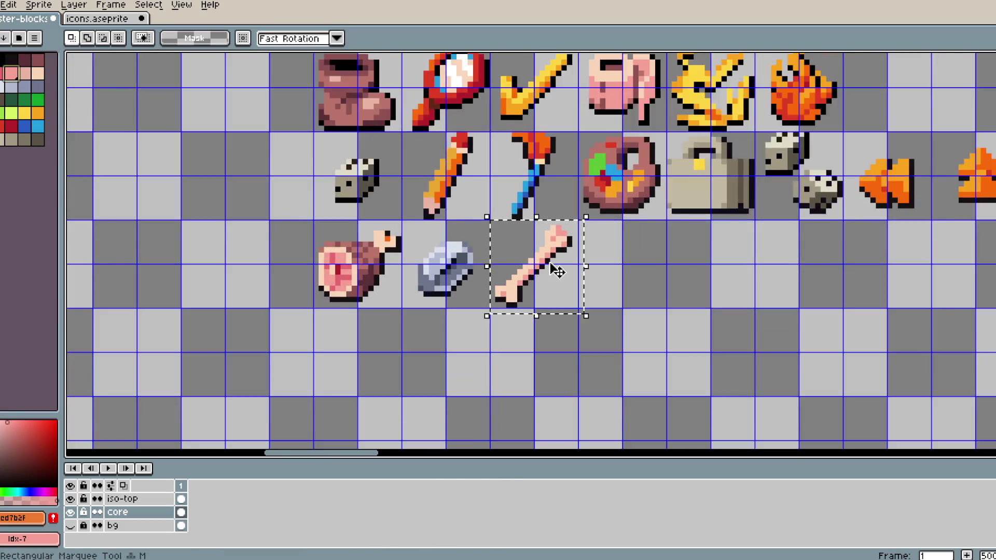
- Replace the bone's pink with peach and sample its dark outline colour
scroll(557, 269, "up", 2)
key("alt")
right_click(24, 74)
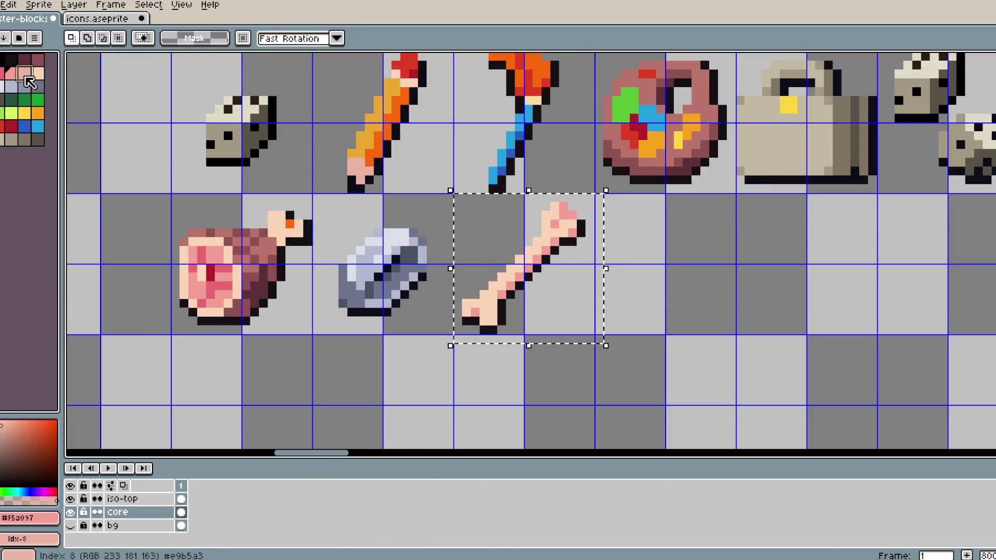
key("shift+r")
left_click(299, 197)
scroll(485, 222, "down", 4)
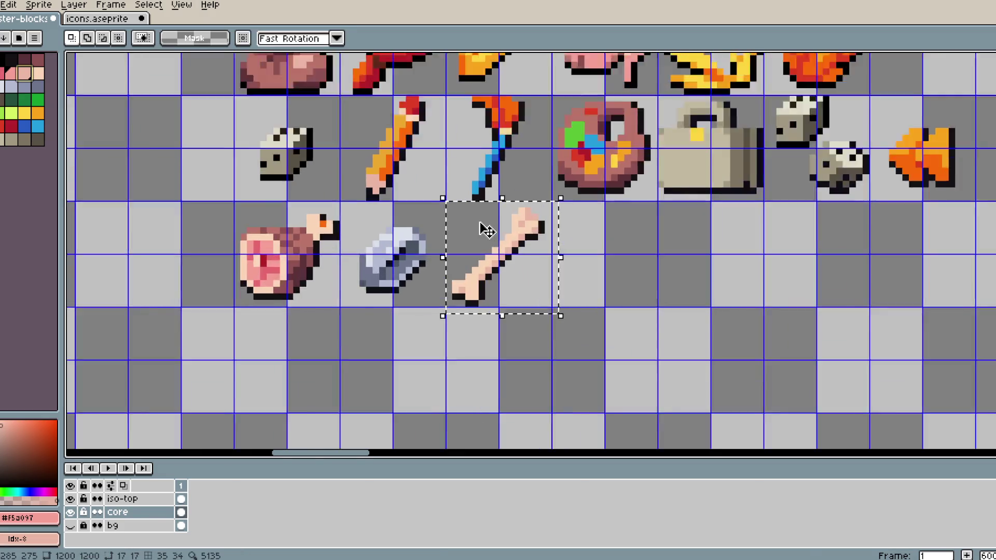
left_click(480, 220)
scroll(563, 246, "up", 2)
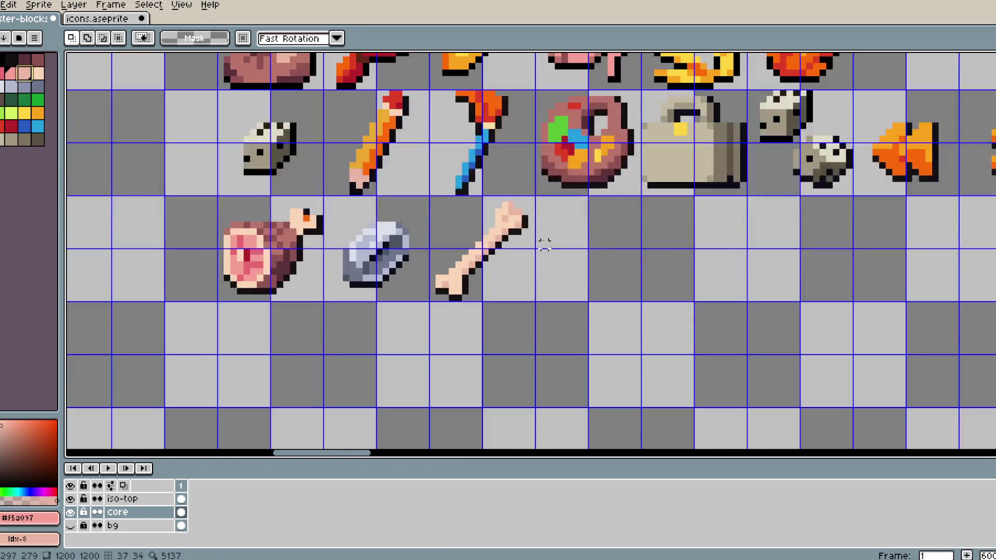
left_click(530, 218, "alt")
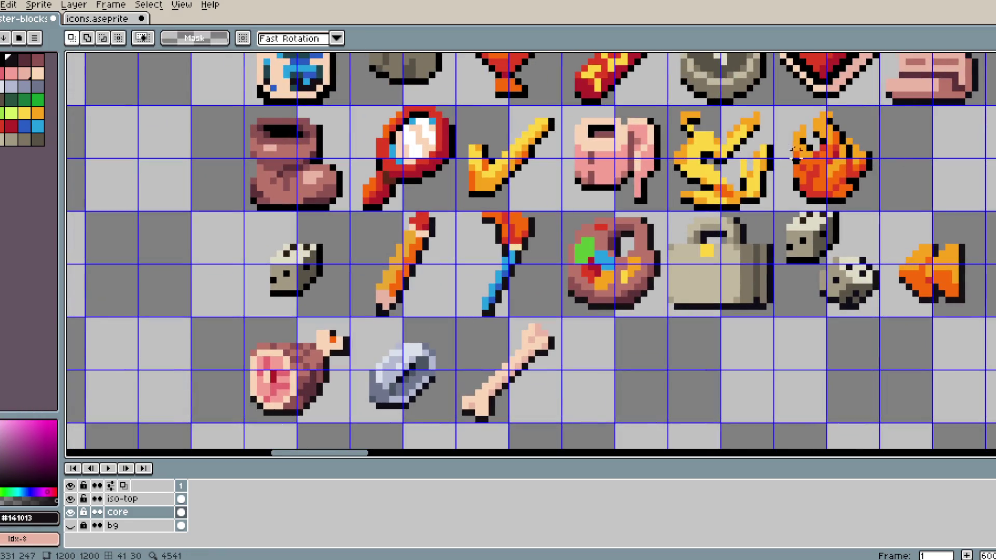
- Sample the bone's pink, darker pink and pale peach shades from the canvas
mouse_move(570, 133)
left_mouse_down()
mouse_move(538, 175)
mouse_move(559, 227)
mouse_move(508, 210)
left_mouse_up()
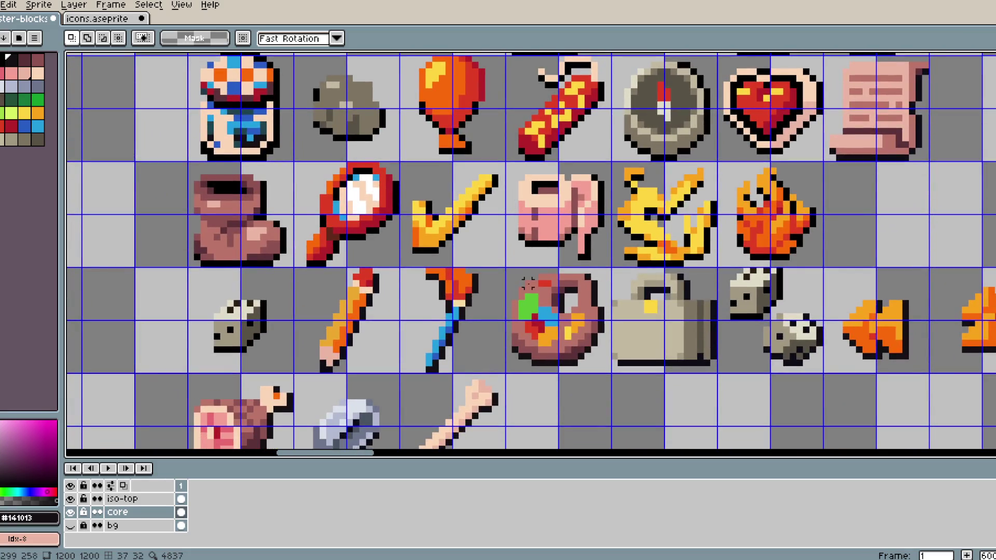
mouse_move(402, 448)
left_mouse_down()
mouse_move(440, 313)
mouse_move(441, 355)
left_mouse_up()
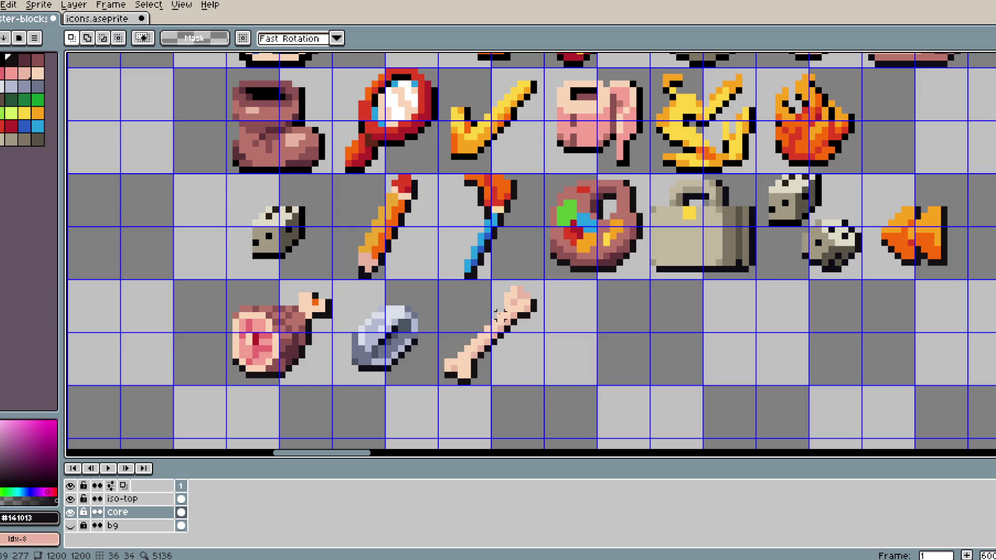
scroll(554, 314, "up", 3)
scroll(554, 312, "down", 2)
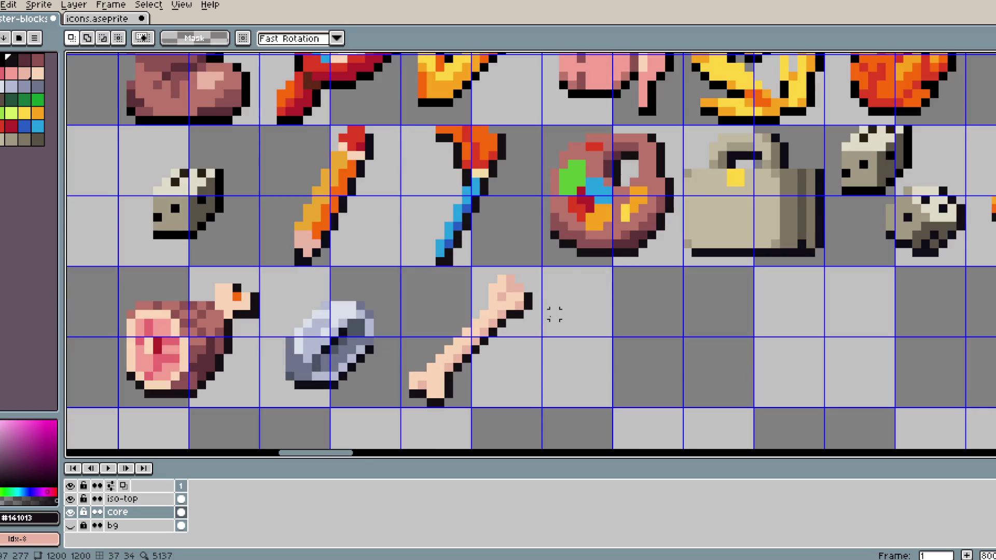
left_click(157, 93, "alt")
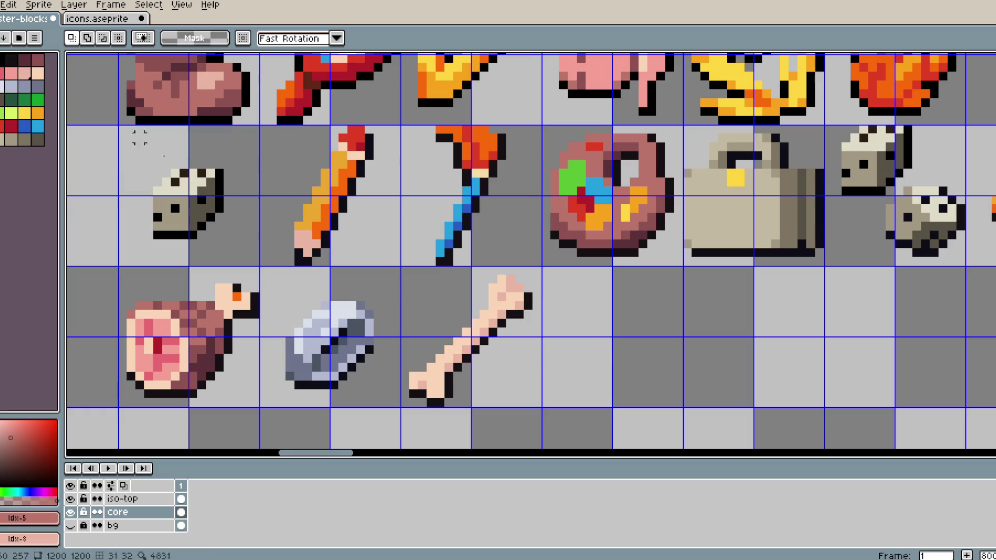
scroll(510, 287, "down", 4)
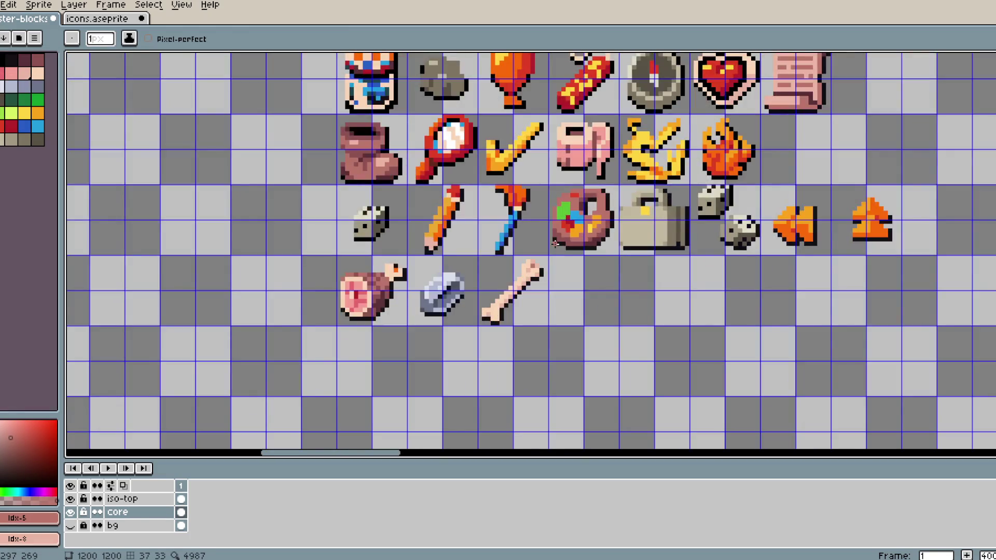
scroll(515, 290, "up", 3)
scroll(569, 266, "down", 4)
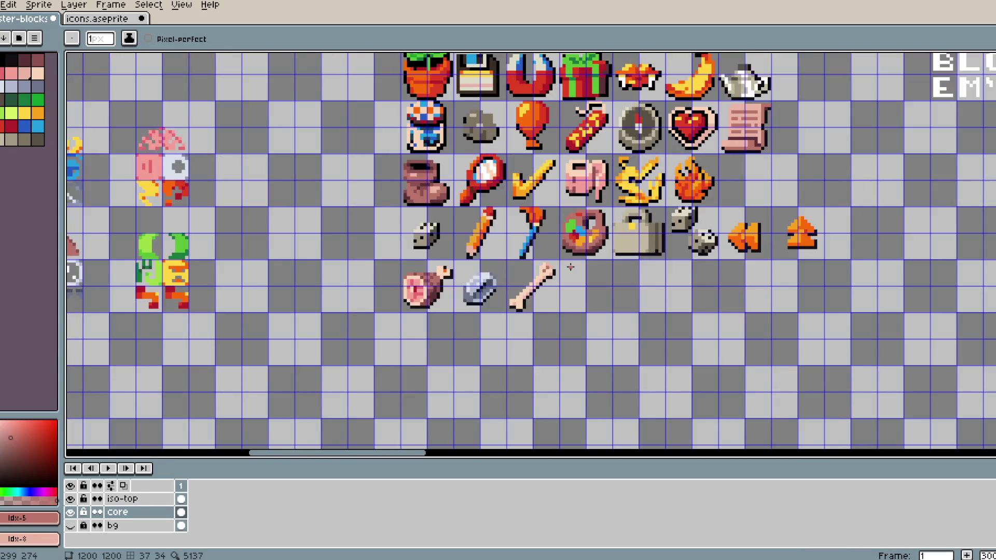
scroll(569, 267, "up", 4)
scroll(605, 267, "down", 3)
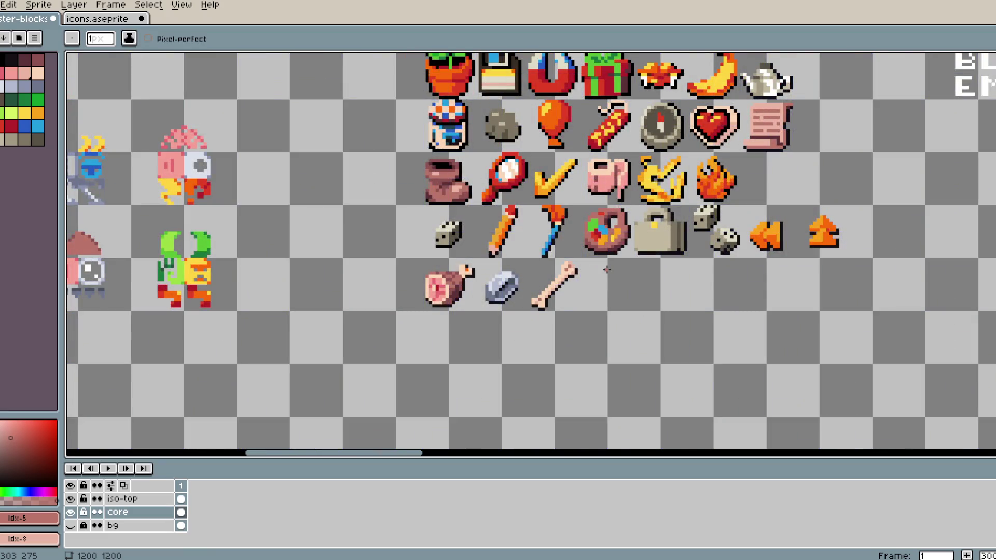
scroll(607, 269, "up", 4)
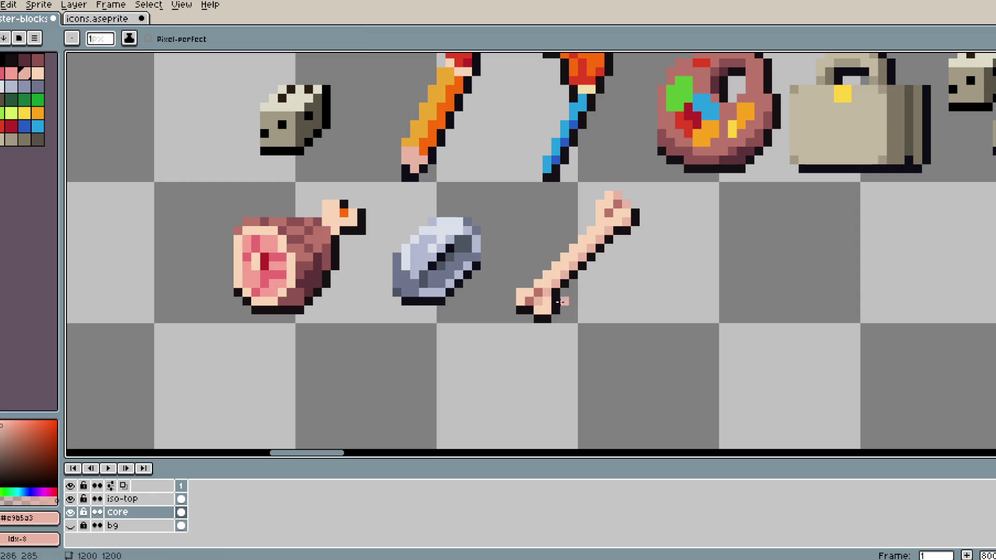
key("g")
key("d")
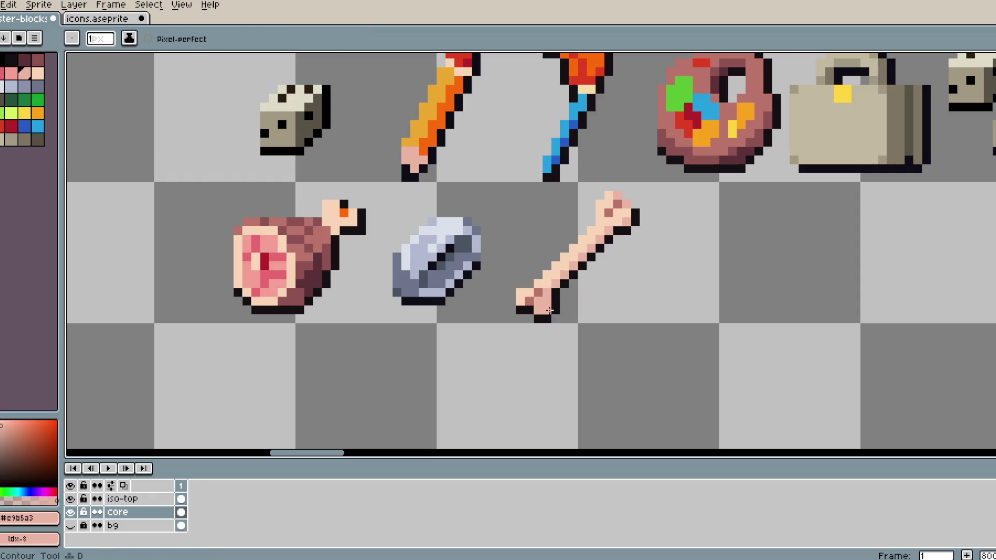
left_click(548, 307, "alt")
key("x")
scroll(623, 262, "down", 1)
scroll(622, 262, "up", 1)
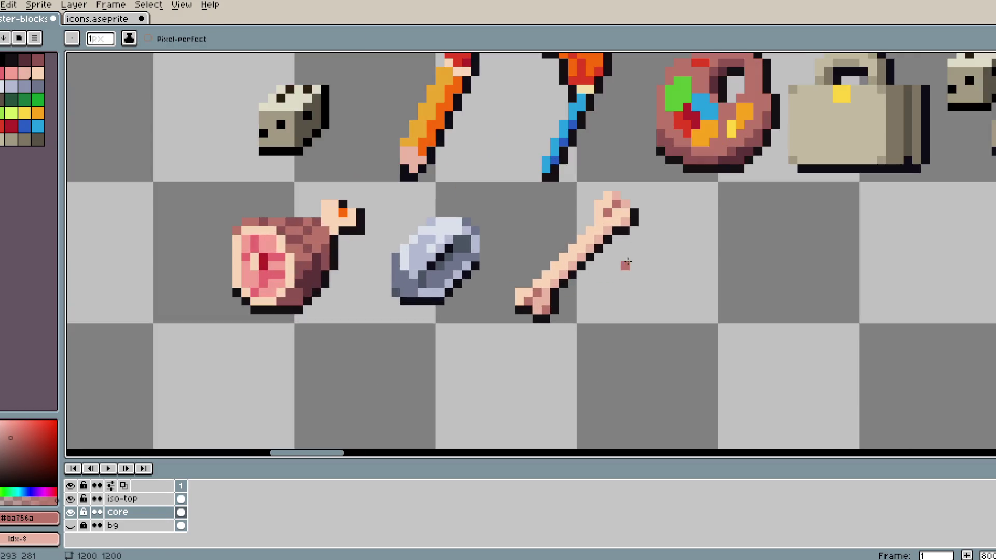
scroll(691, 211, "down", 1)
scroll(691, 211, "up", 1)
key("i")
key("b")
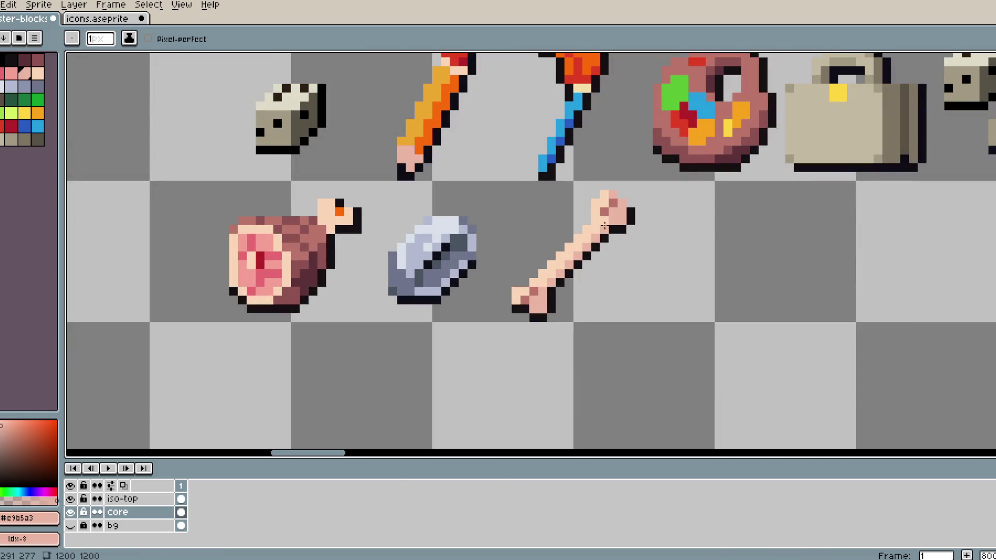
scroll(671, 220, "down", 4)
scroll(669, 220, "down", 1)
scroll(607, 229, "up", 3)
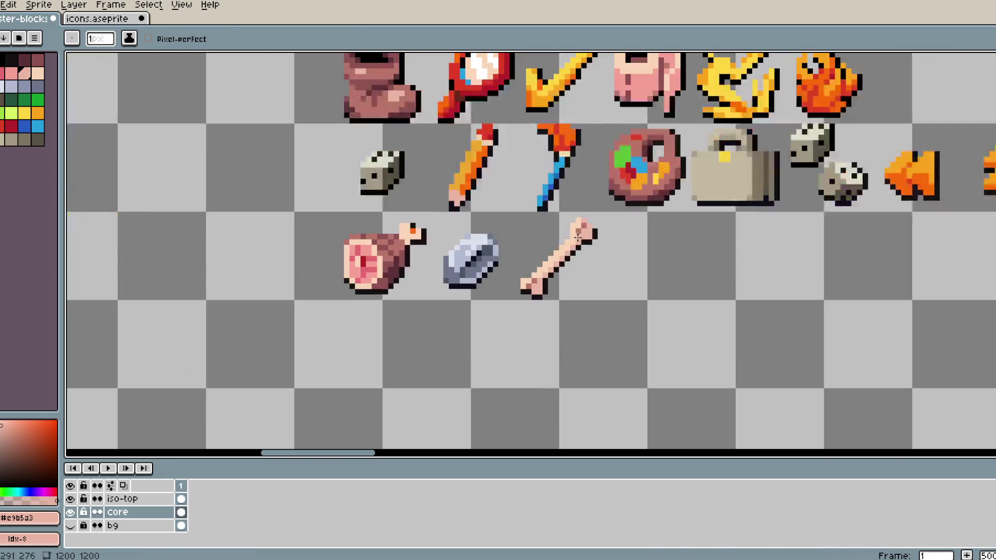
left_click(604, 229, "alt")
- Save monster-blocks.aseprite and bring up the icons.aseprite sheet
key("ctrl+s")
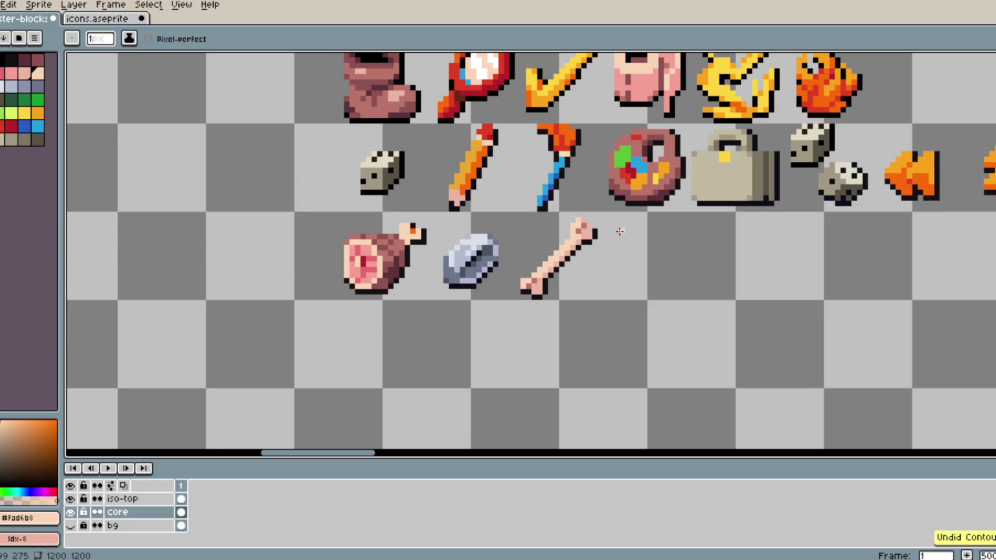
scroll(565, 244, "down", 2)
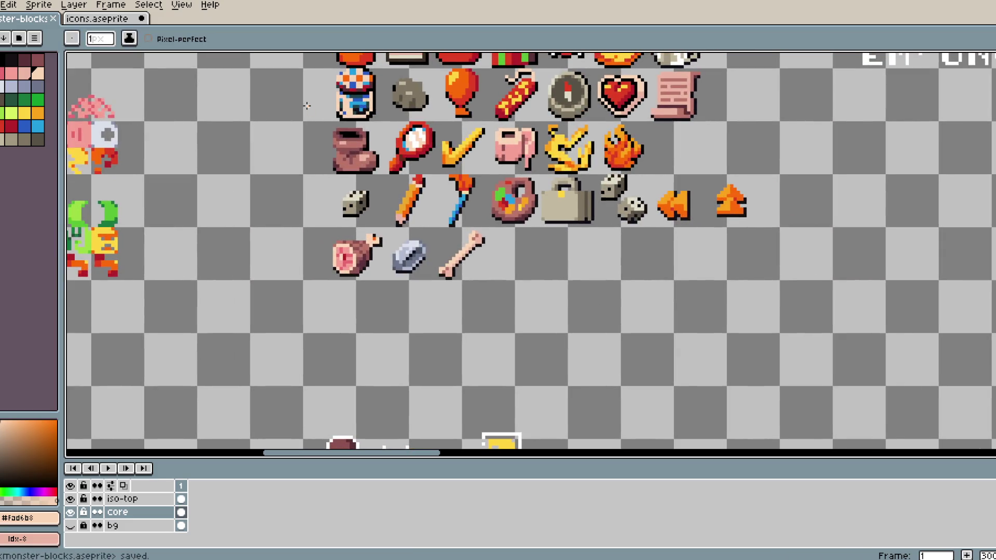
left_click(98, 19)
scroll(509, 244, "down", 5)
scroll(437, 296, "up", 2)
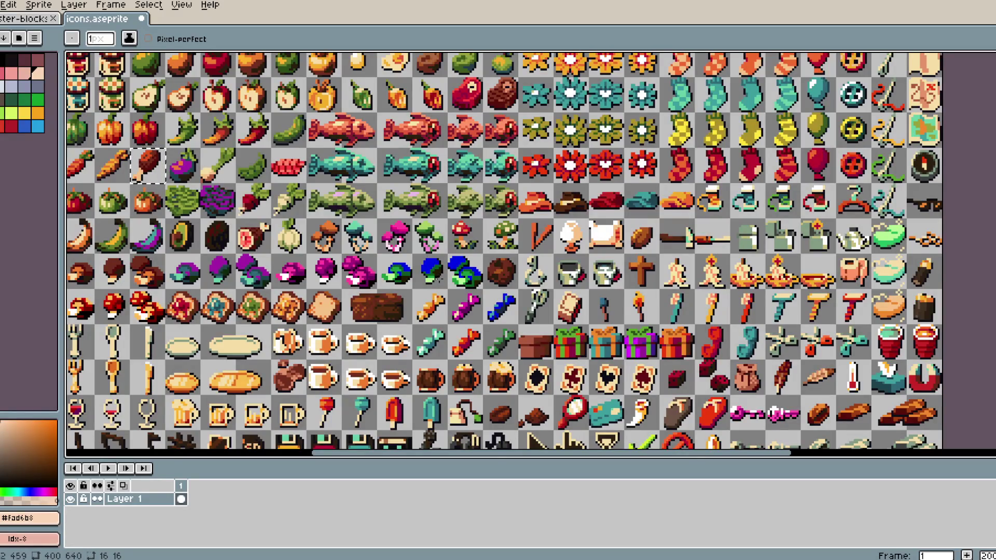
- Find the leaf icon on the icons sheet, marquee it, and return to monster-blocks
mouse_move(148, 165)
left_mouse_down()
mouse_move(208, 218)
mouse_move(278, 250)
left_mouse_up()
scroll(205, 120, "up", 5)
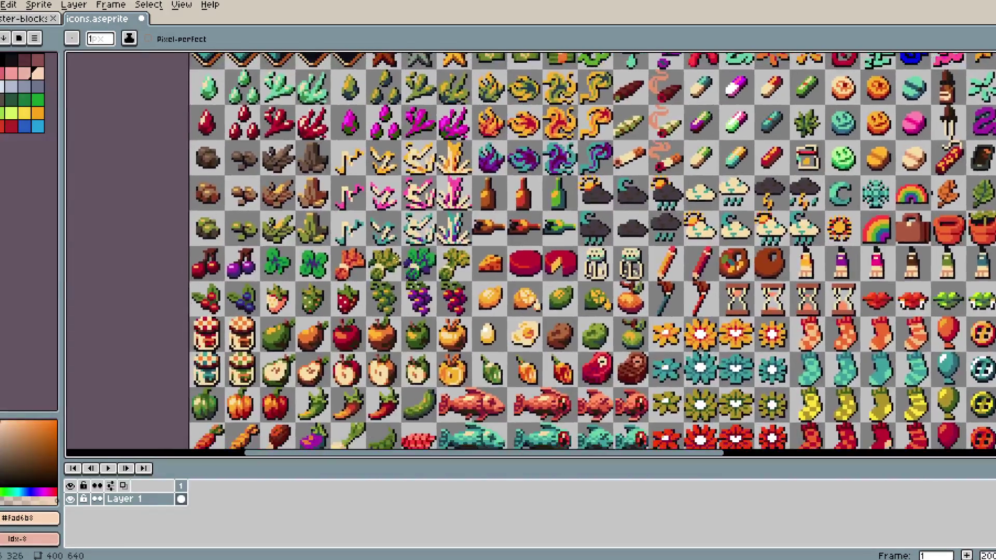
scroll(590, 253, "up", 1)
left_click_drag(447, 188, 343, 264)
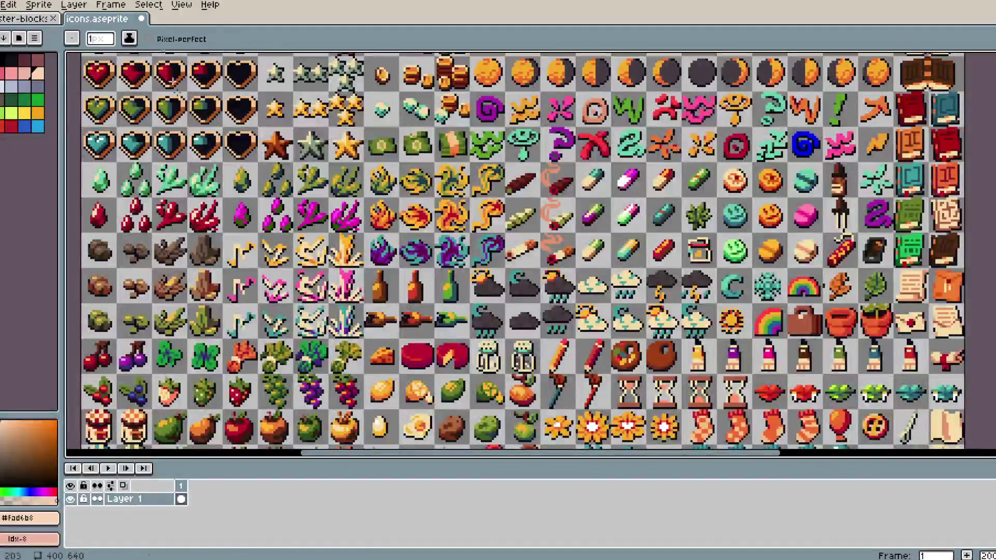
left_click(30, 19)
left_click(116, 20)
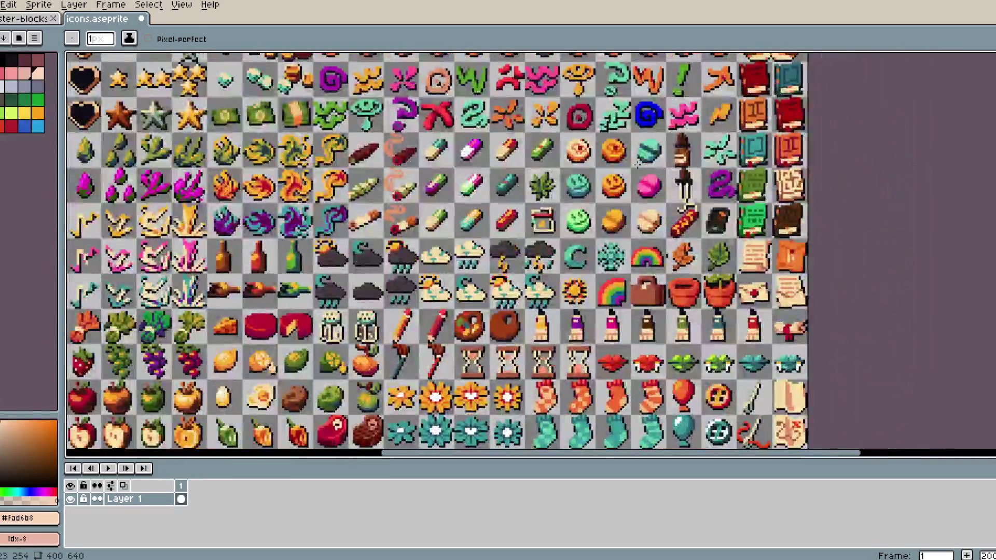
key("m")
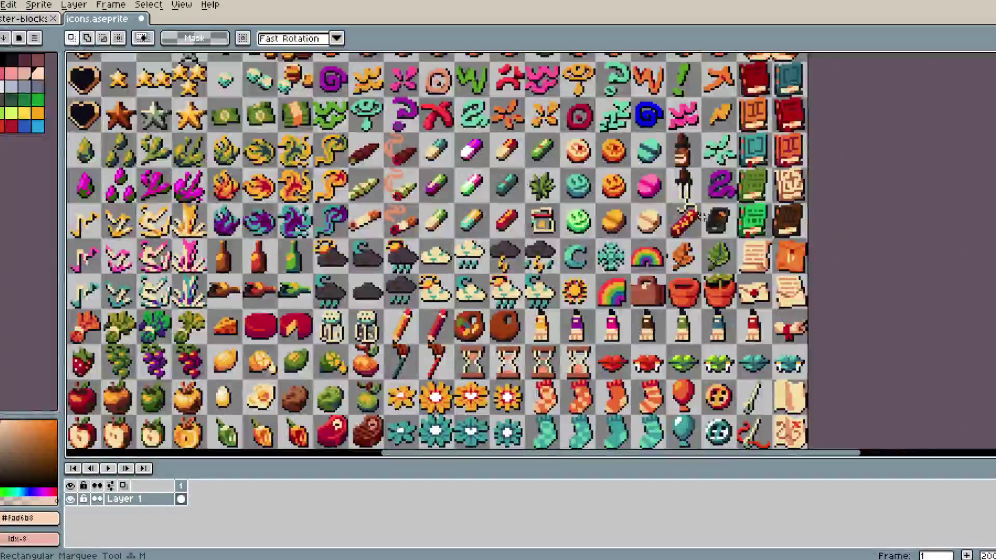
key("ctrl+Tab")
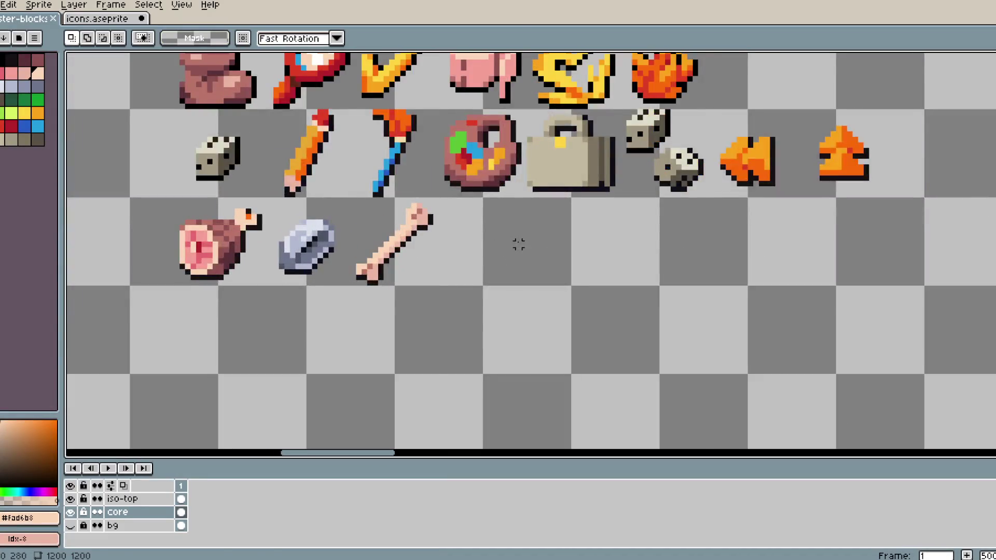
- Paste the leaf into monster-blocks beside the bone and select its cell
key("ctrl+v")
left_click_drag(772, 332, 463, 245)
left_click(436, 201)
left_click_drag(435, 201, 567, 316)
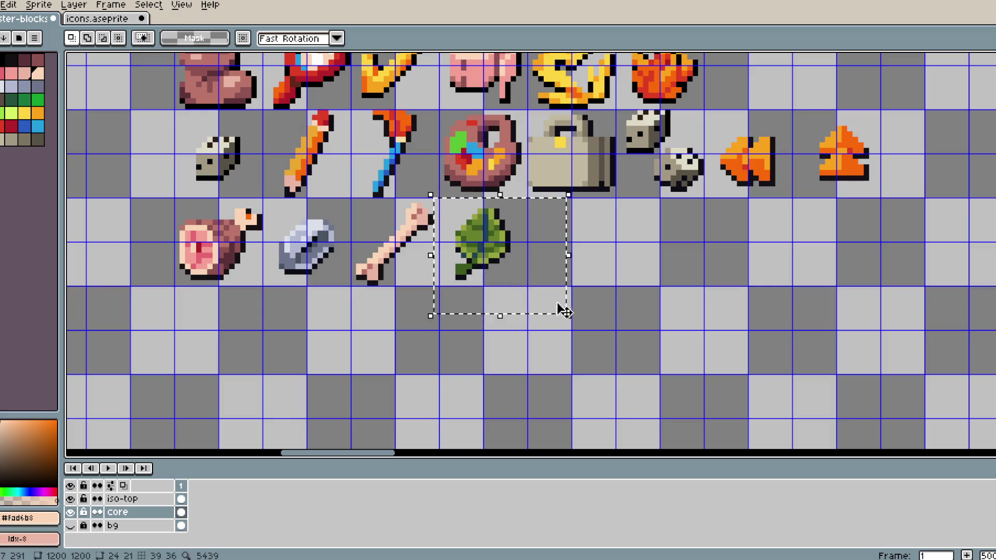
- Replace the leaf's dark outline colour, then turn its teal stripe dark green
scroll(537, 278, "up", 1)
left_click(500, 213, "alt")
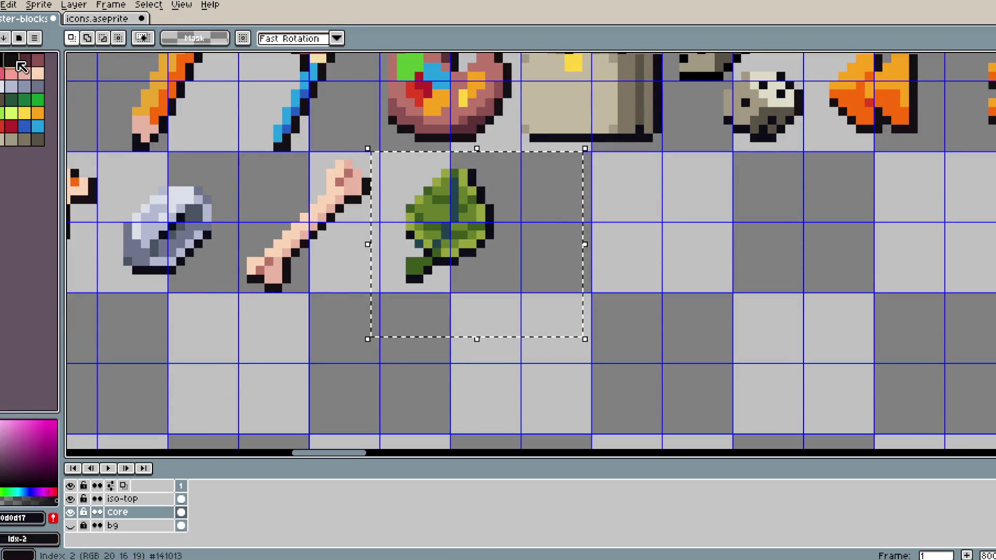
key("shift+r")
left_click(300, 196)
left_click(500, 282)
scroll(482, 233, "up", 2)
scroll(482, 233, "down", 3)
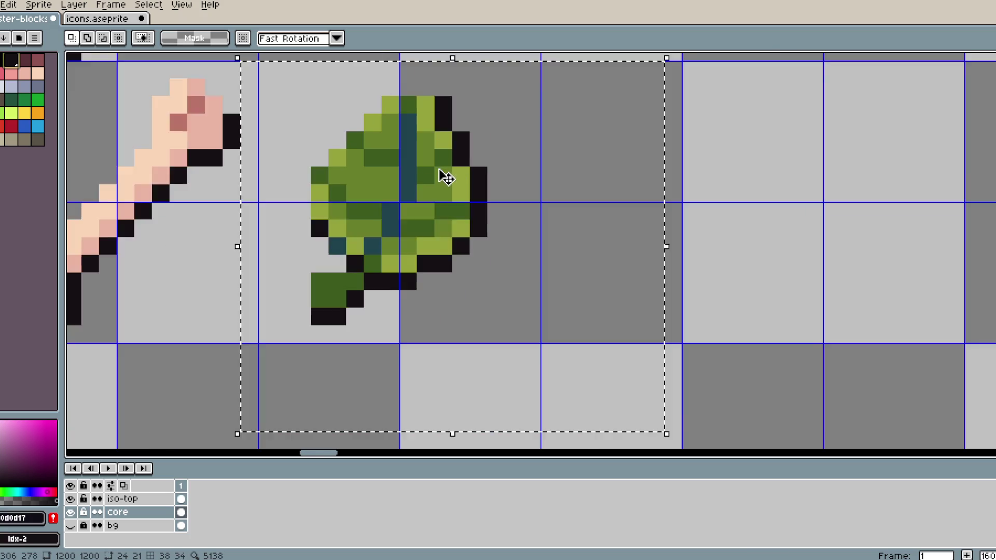
scroll(540, 226, "up", 1)
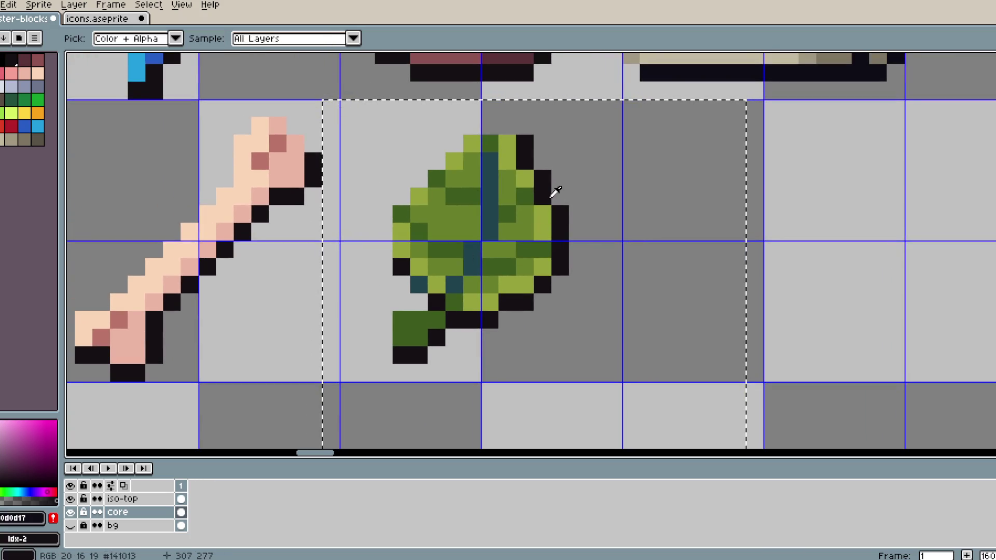
left_click(498, 182, "alt")
right_click(19, 102)
key("shift+r")
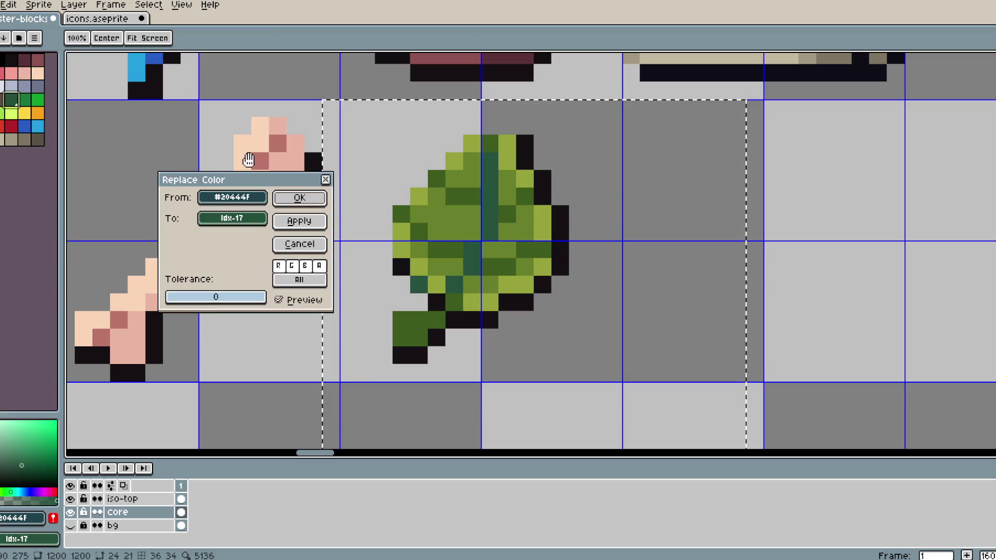
left_click(306, 197)
- Recolour the leaf's greens and dark olive bright green, and its olive highlight lime
left_click(503, 207, "alt")
right_click(25, 100)
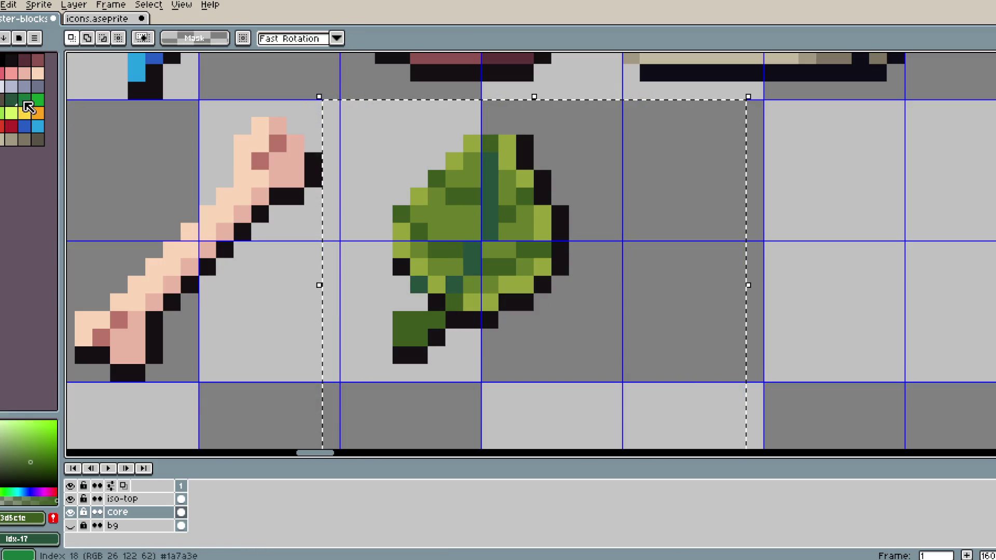
key("shift+r")
left_click(298, 196)
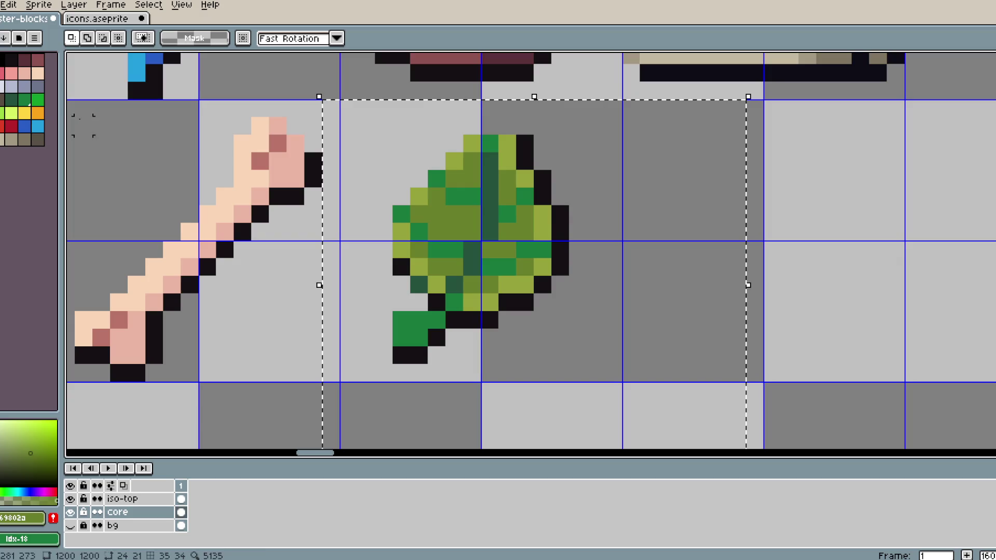
right_click(37, 100)
key("shift+r")
left_click(292, 197)
left_click(510, 182, "alt")
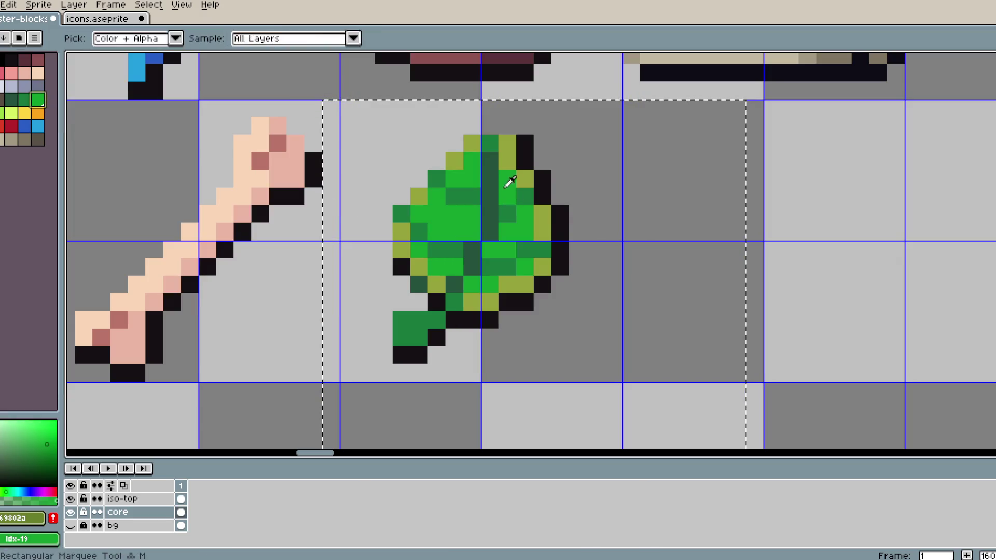
left_click(508, 147, "alt")
right_click(2, 113)
key("shift+r")
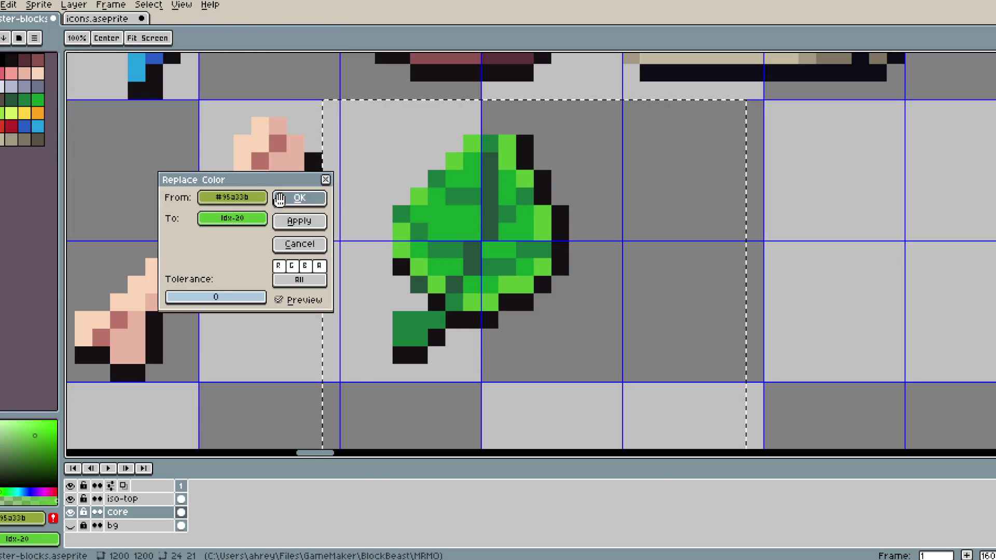
left_click(285, 202)
- Recolour the leaf's mid-green, undoing the lime attempt for a different green shade
scroll(290, 208, "down", 3)
scroll(378, 220, "up", 4)
left_click(520, 120, "alt")
right_click(11, 113)
key("shift+r")
left_click(282, 200)
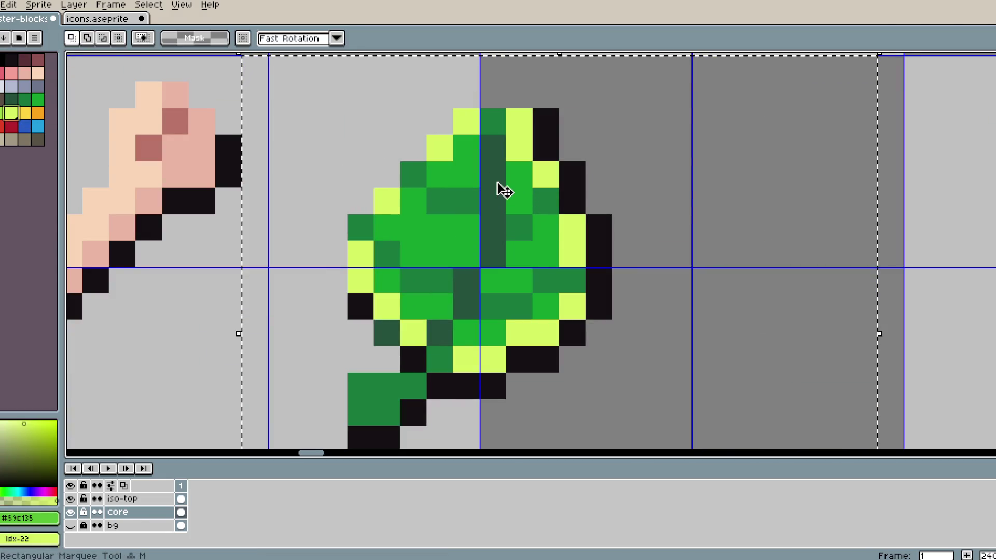
key("ctrl+z")
right_click(475, 134, "alt")
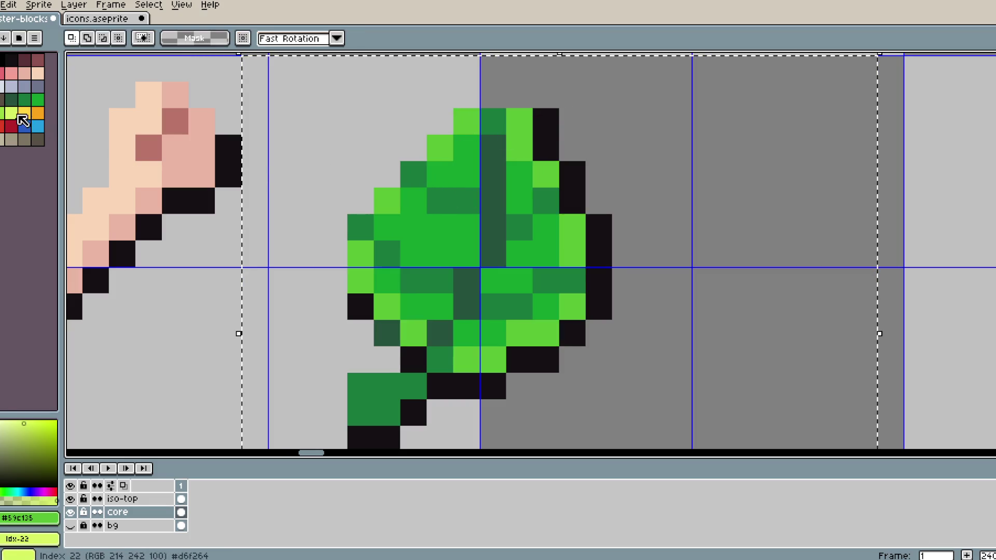
key("shift+r")
left_click(280, 193)
- Replace the leaf's darker, dark and vein greens, each one palette shade lower
left_click(469, 161, "alt")
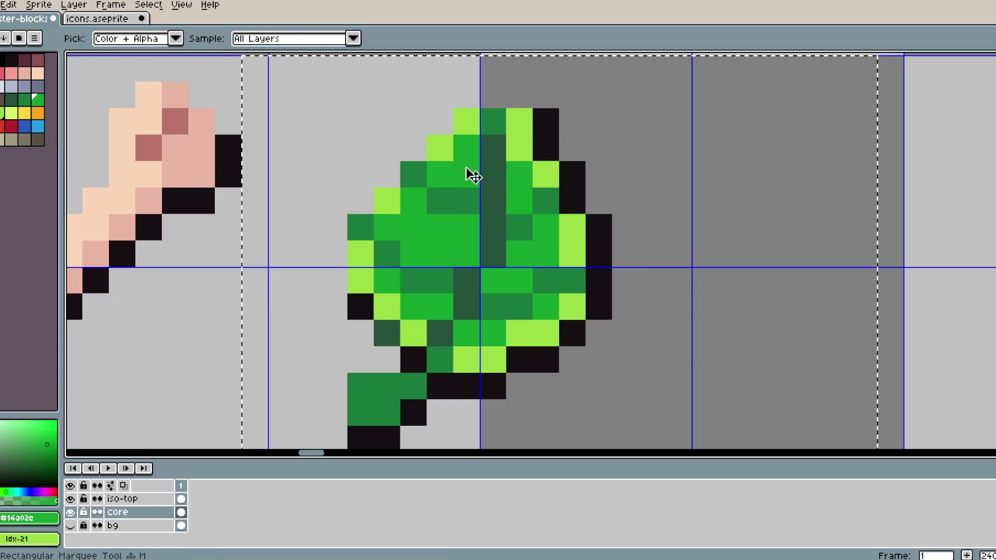
key("shift+9")
key("shift+r")
left_click(300, 203)
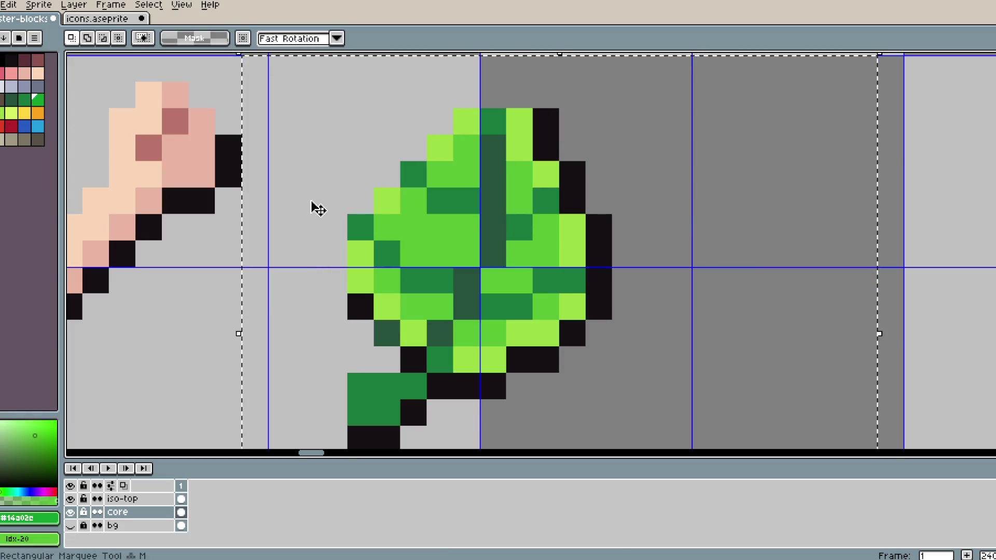
left_click(451, 189, "alt")
key("shift+9")
key("shift+r")
left_click(299, 201)
left_click(498, 187, "alt")
key("shift+9")
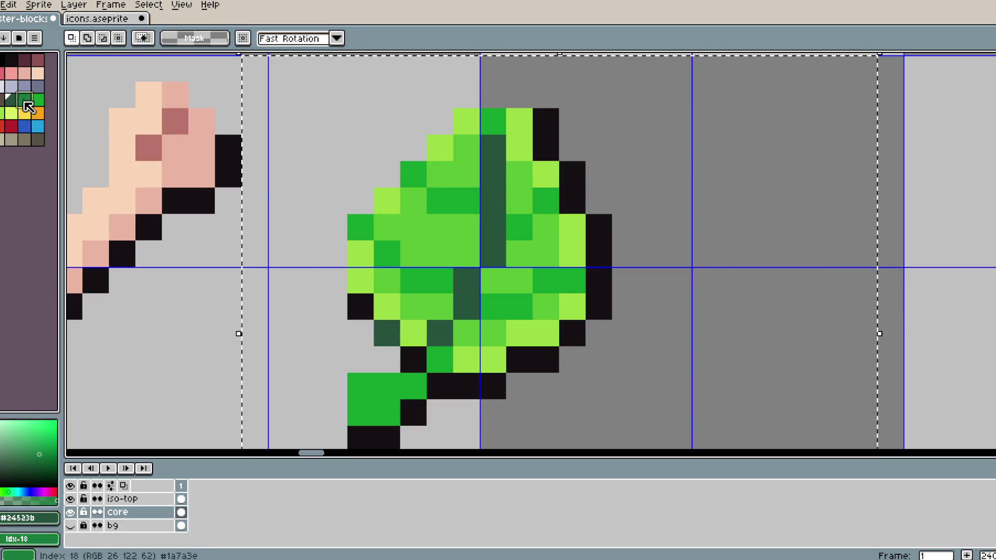
key("shift+r")
left_click(303, 197)
- Undo the last recolour and redo the leaf's dark green one shade lower
scroll(413, 202, "down", 4)
scroll(414, 202, "up", 4)
key("ctrl+z")
left_click(433, 190, "alt")
key("shift+9")
key("shift+r")
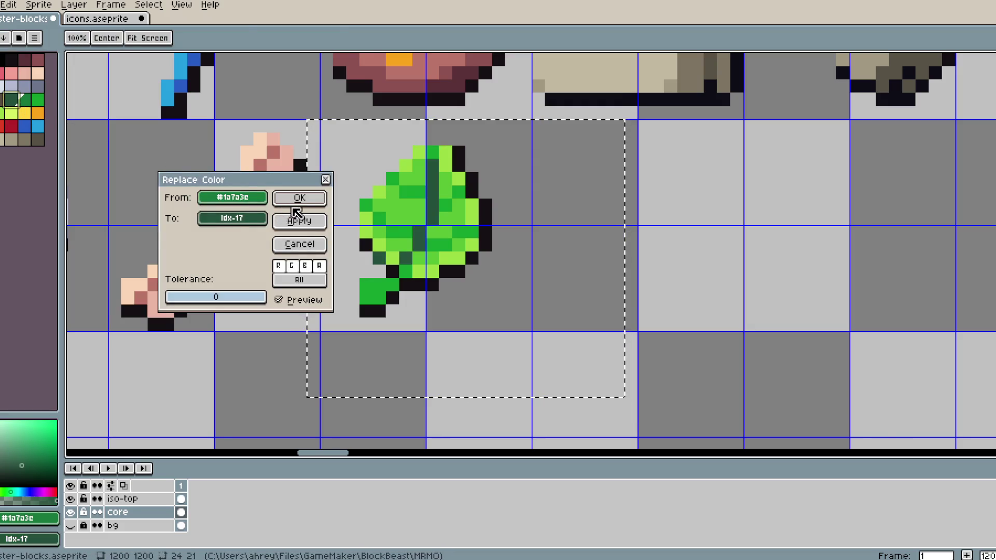
left_click(299, 199)
scroll(414, 217, "down", 4)
scroll(414, 222, "down", 4)
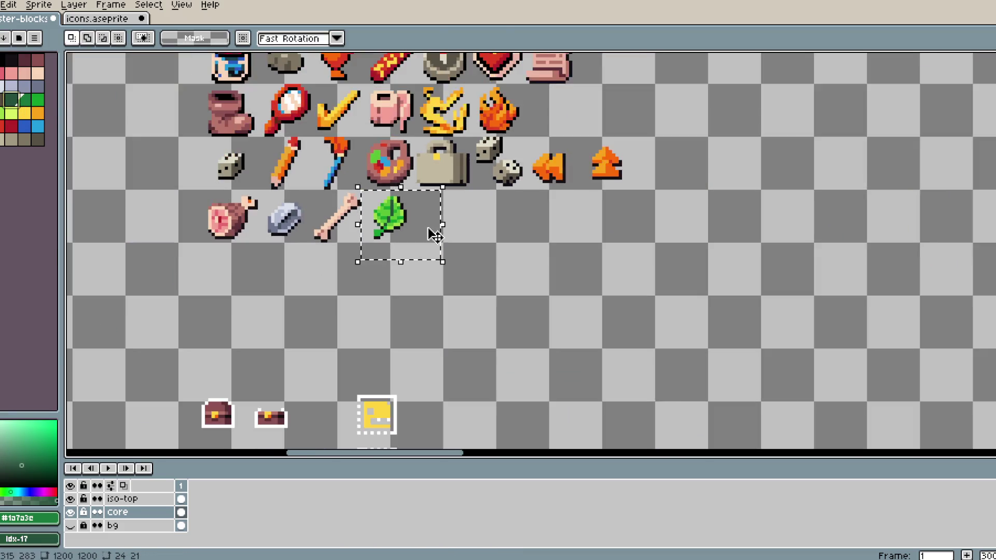
- Deselect the leaf and save the monster-blocks sprite sheet
key("ctrl+d")
scroll(552, 260, "up", 2)
scroll(571, 279, "up", 1)
mouse_move(251, 215)
left_mouse_down()
mouse_move(355, 262)
mouse_move(576, 309)
left_mouse_up()
key("ctrl+s")
- Compare with the icons sheet, show the background layer, and select the meat, stone, bone and leaf icons
left_click(97, 18)
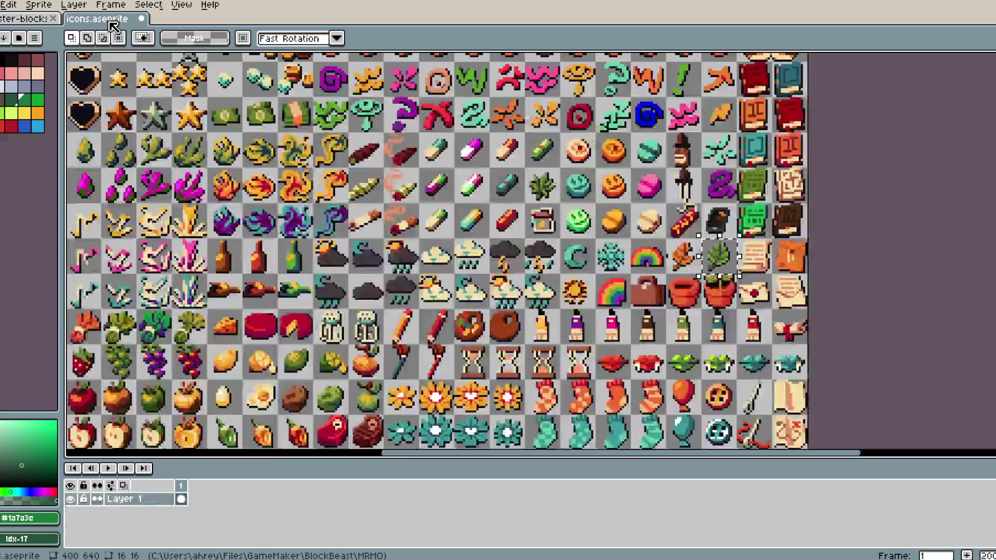
key("ctrl+w")
left_click(71, 527)
key("ctrl+d")
left_click_drag(255, 210, 592, 340)
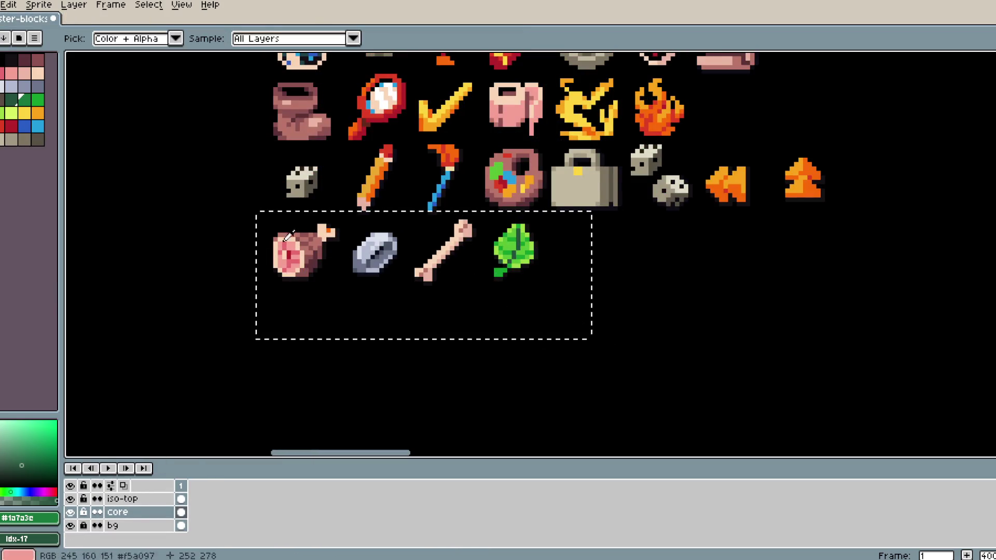
key("alt+Tab")
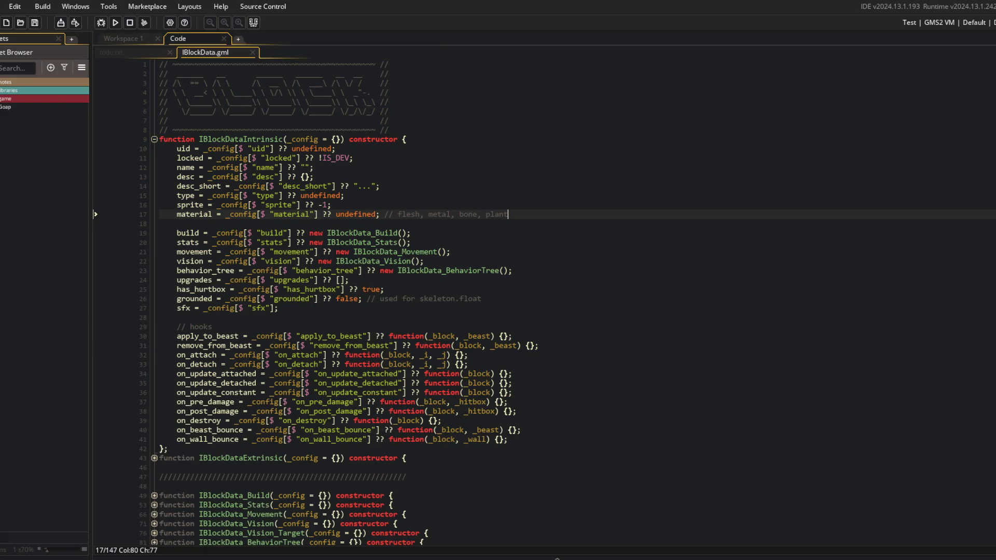
- Expand the asset tree to the ui sprites icons folder and widen the asset list
left_click(1, 100)
left_click(1, 206)
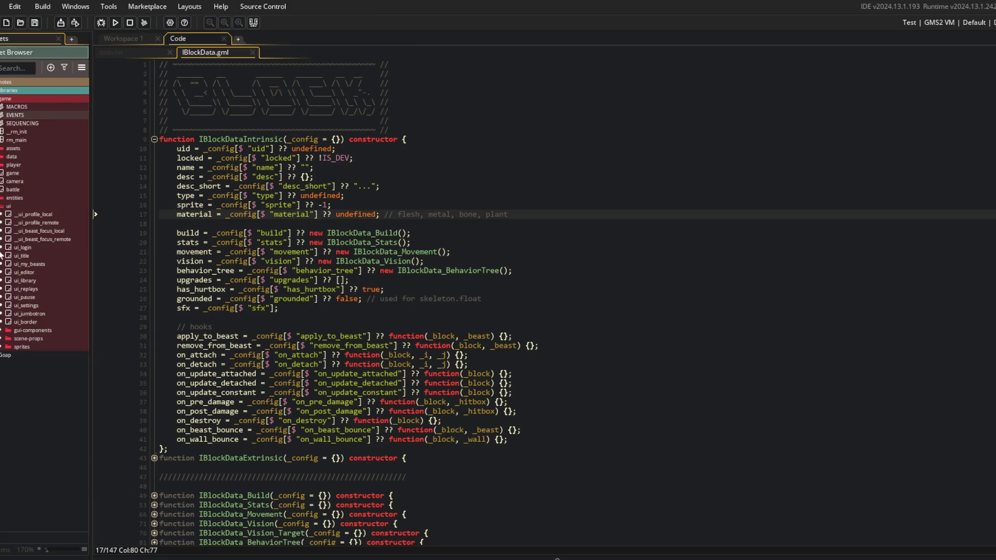
left_click(2, 347)
left_click(8, 396)
scroll(21, 401, "down", 1)
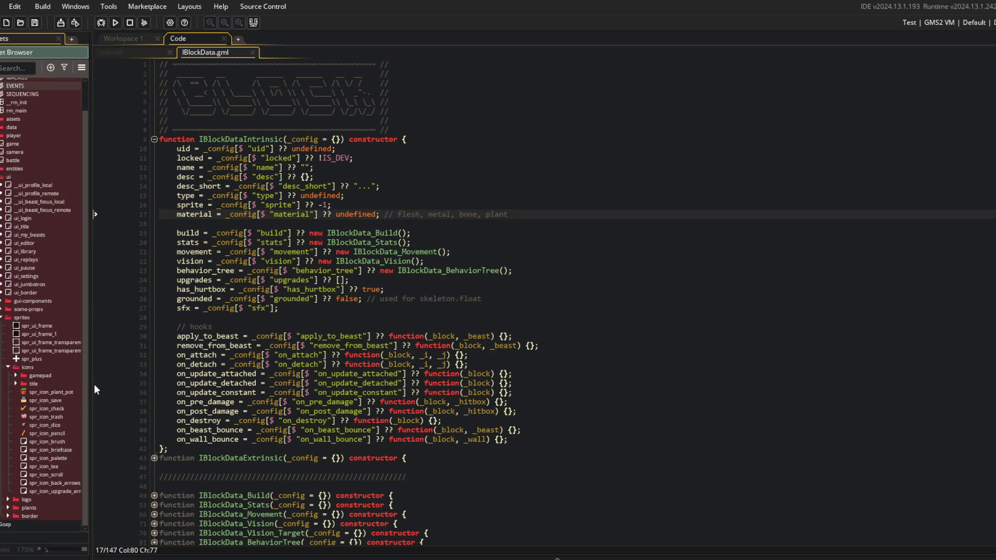
left_click_drag(92, 389, 124, 410)
- Create sprite spr_icon_materail_flesh in the icons folder, checking the briefcase sprite for reference
right_click(45, 494)
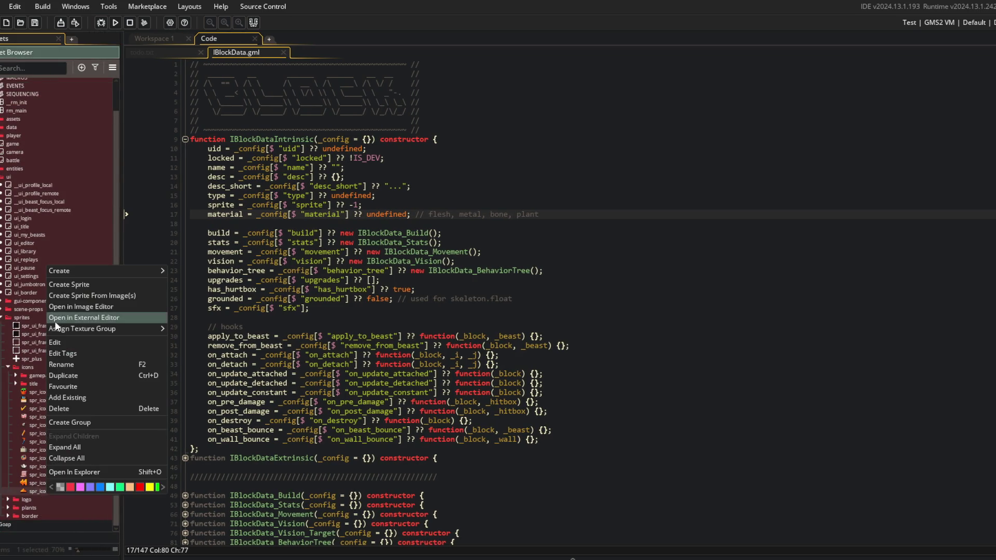
left_click(86, 287)
type("pr_icon_materail")
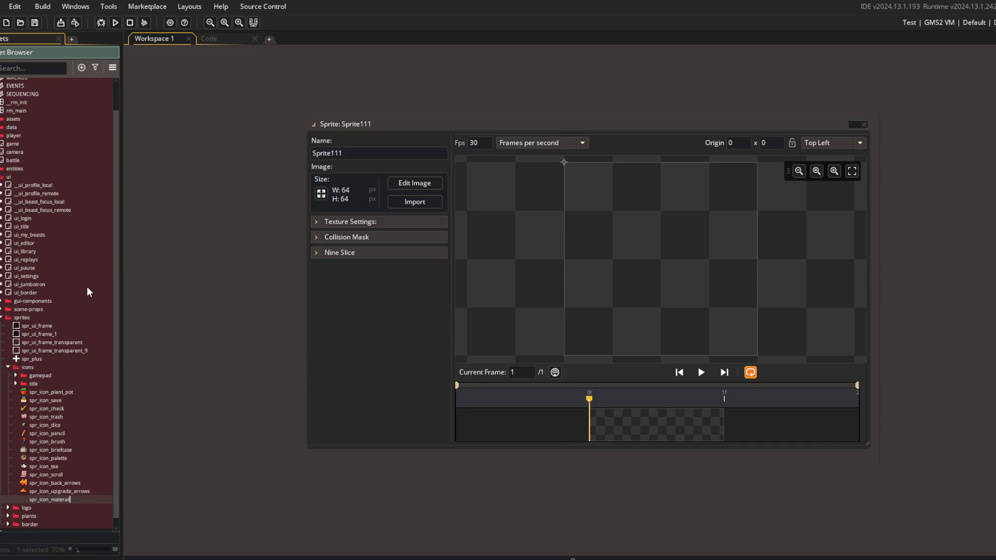
type("_flesh")
key("Return")
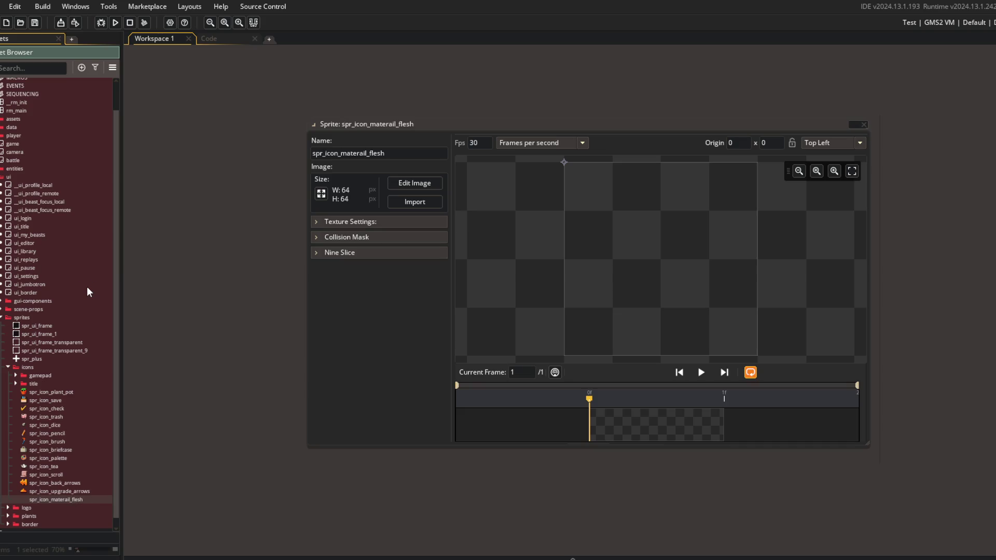
double_click(58, 450)
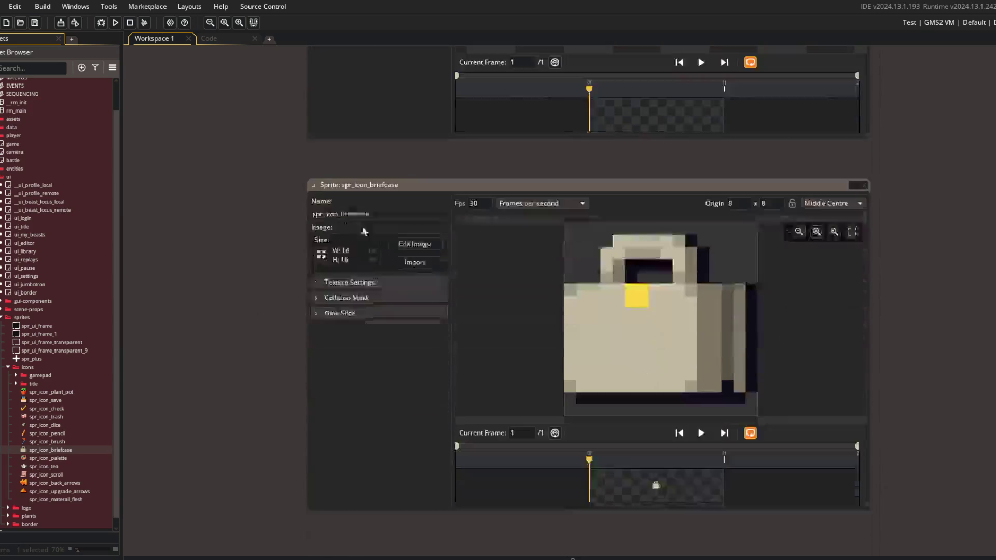
left_click(863, 136)
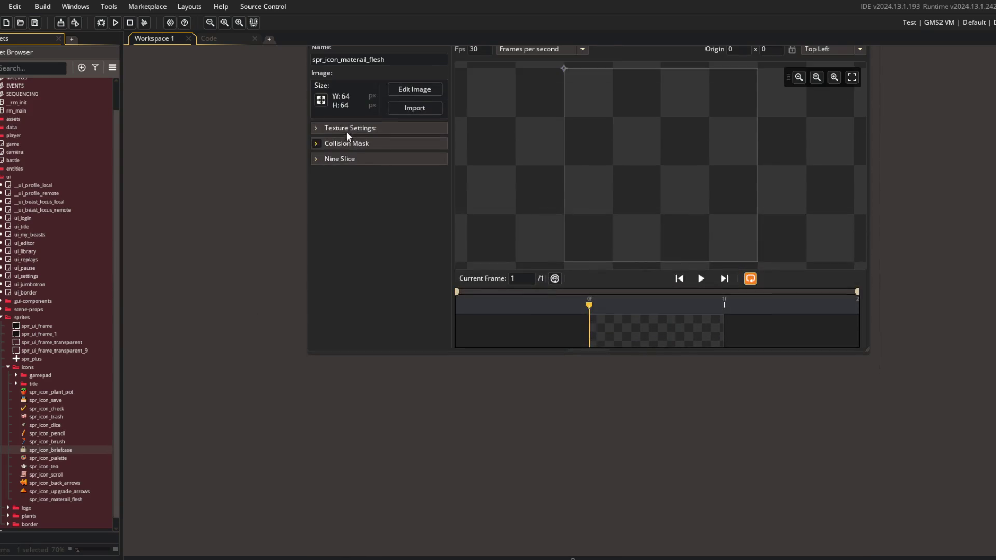
- Resize the flesh sprite's canvas to 16×16
left_click(321, 99)
left_click(189, 118)
type("16")
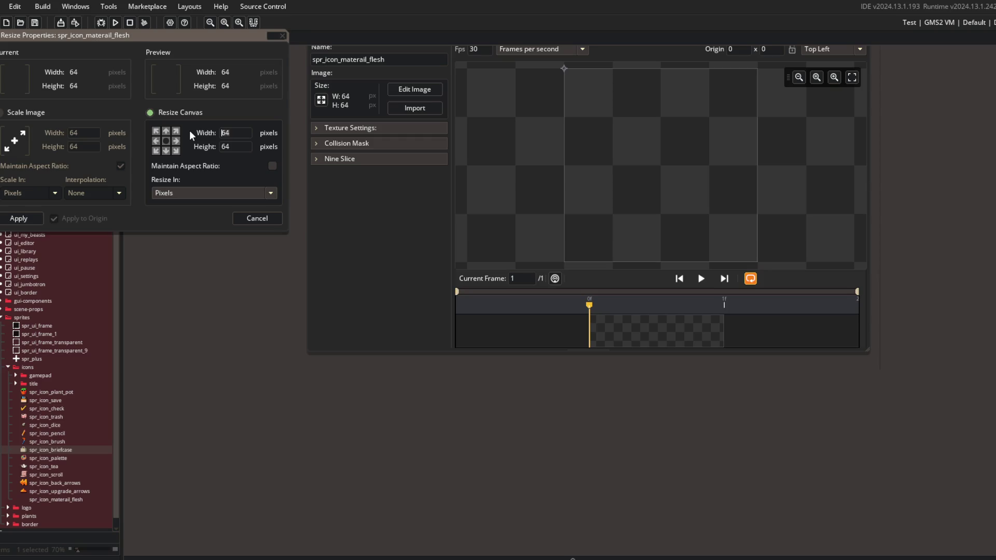
key("Tab")
type("16")
left_click(26, 219)
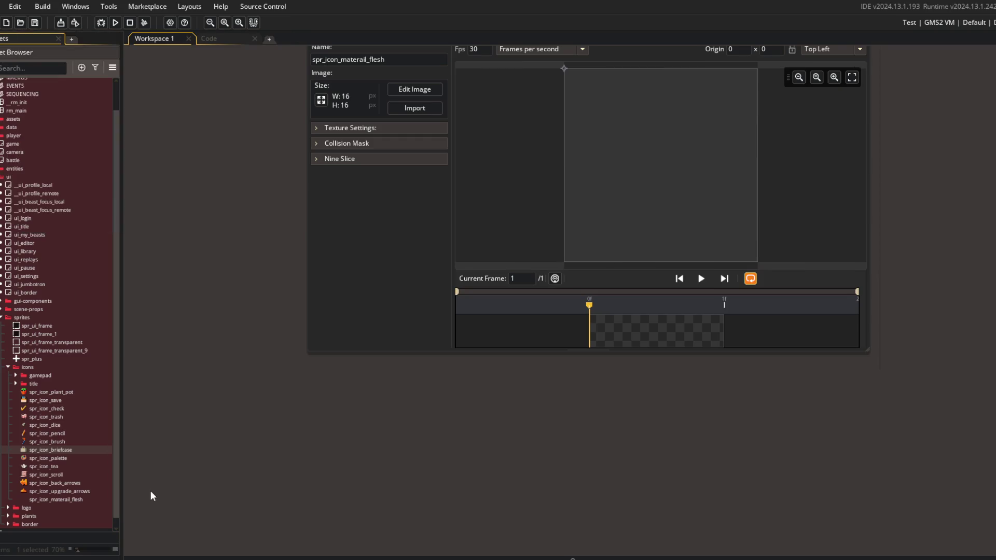
- Duplicate the flesh sprite into spr_icon_materail_metal, spr_icon_materail_bone and spr_icon_materail_plant
left_click(66, 500)
key("ctrl+d")
type("spr_icon_materail_metal")
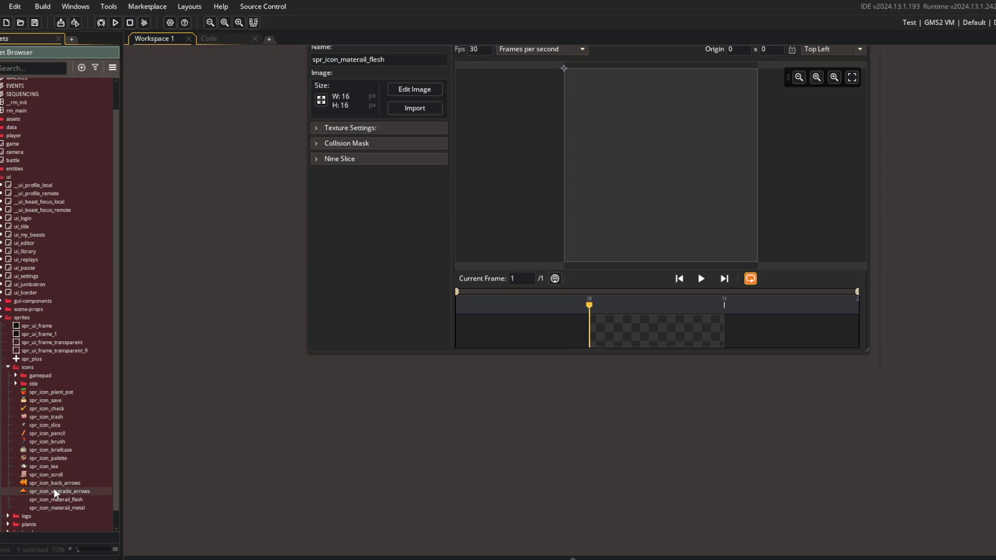
left_click(63, 508)
key("ctrl+d")
type("spr_icon_materail_bone")
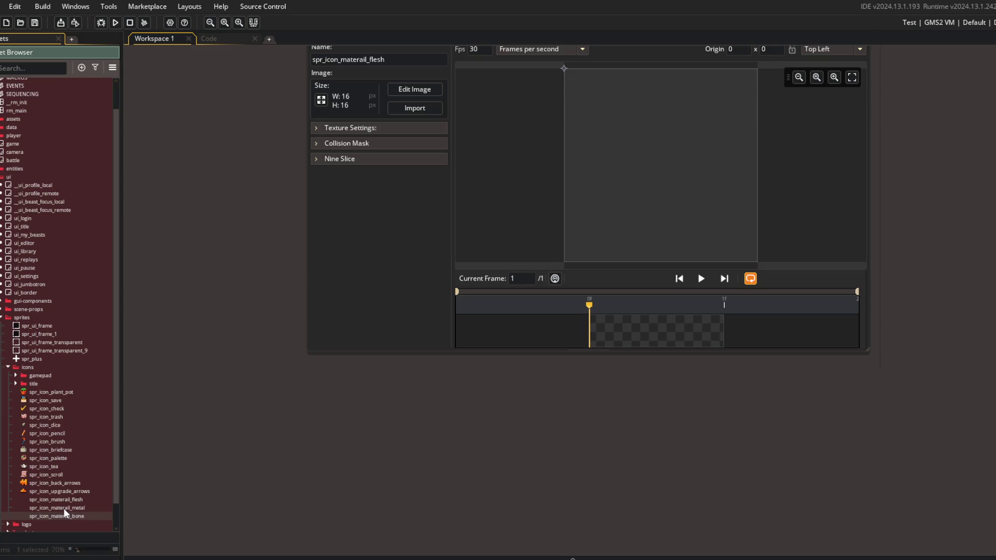
key("Return")
key("ctrl+d")
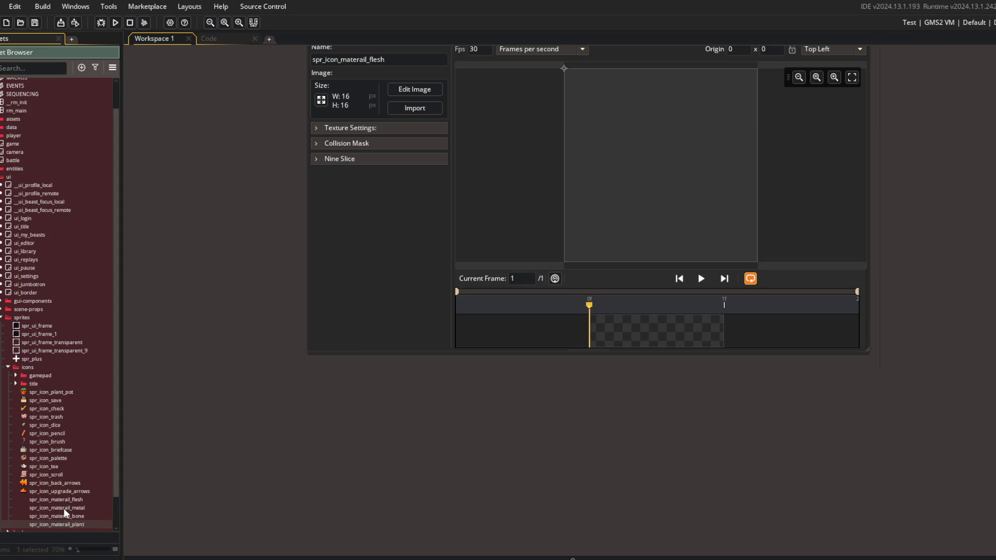
double_click(64, 500)
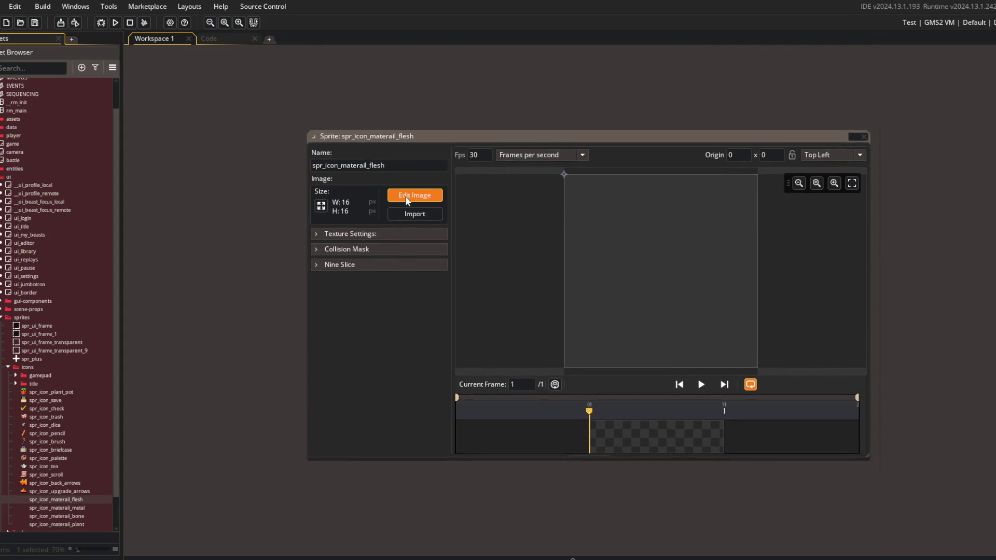
- Paste the meat icon into the flesh sprite's image, keeping the 16×16 canvas
left_click(406, 196)
key("ctrl+v")
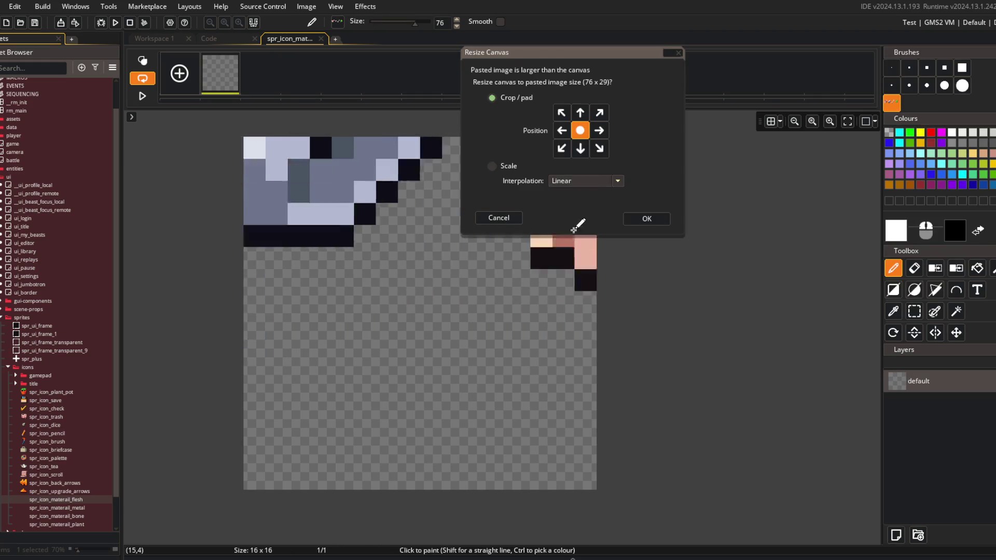
left_click(498, 218)
key("ctrl+v")
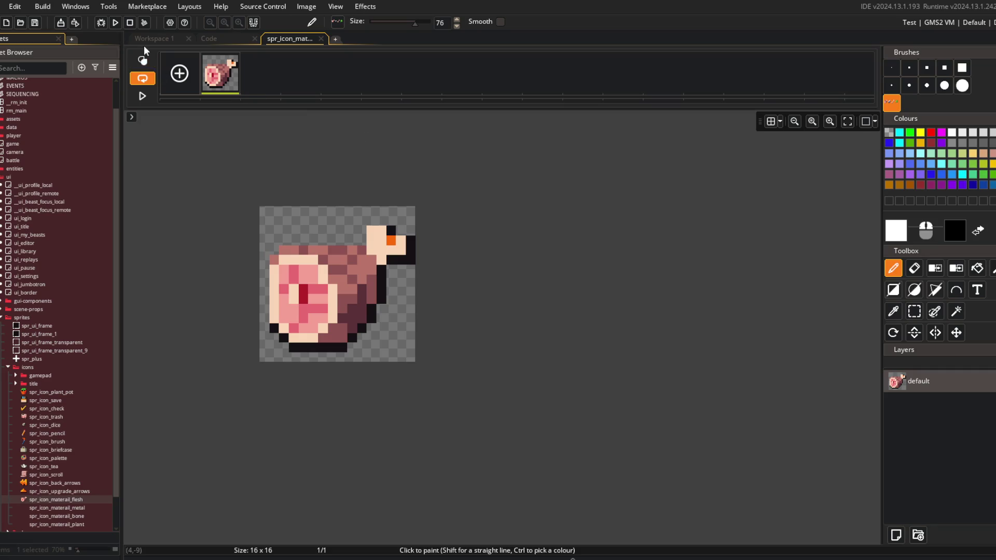
- Set the flesh sprite's origin to Middle Centre (8, 8)
left_click(151, 39)
left_click(832, 156)
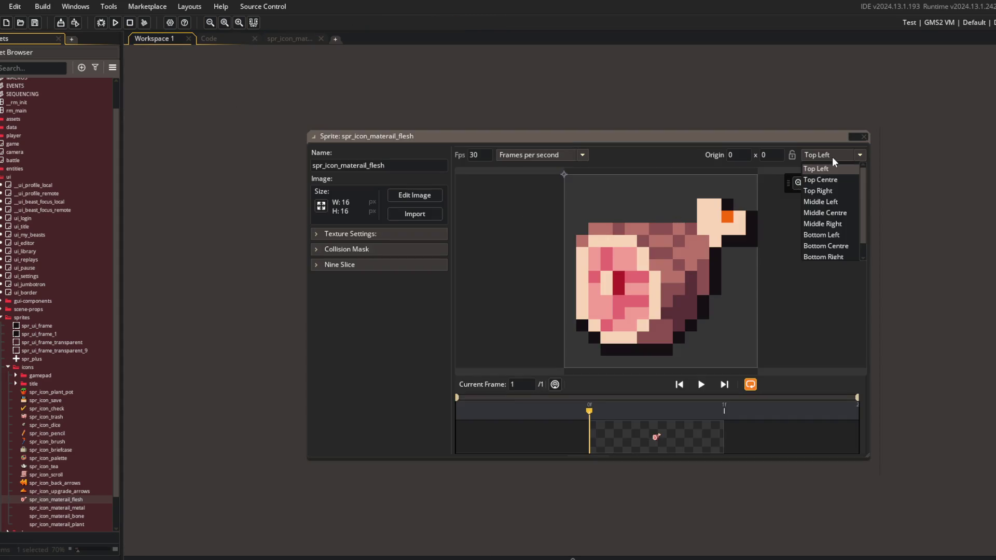
left_click(837, 217)
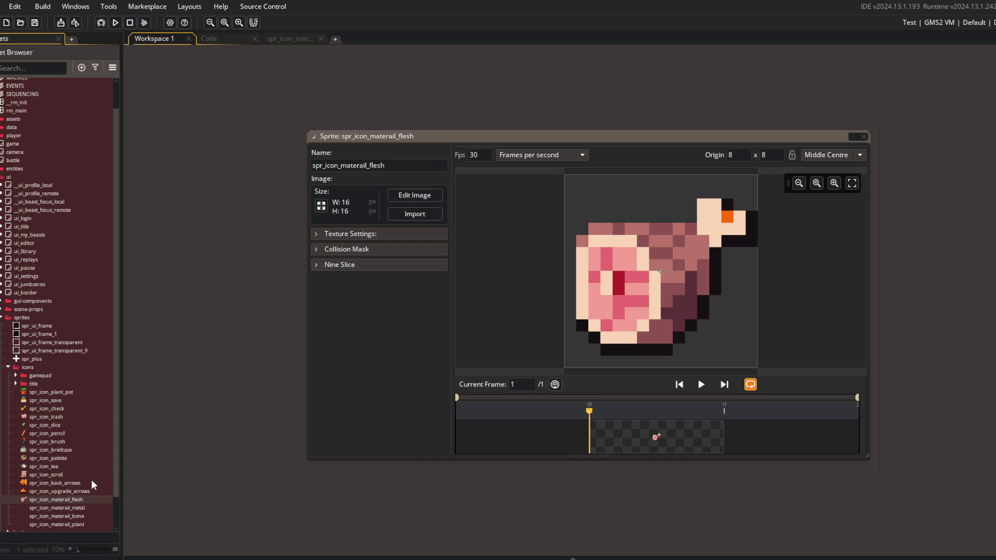
double_click(76, 508)
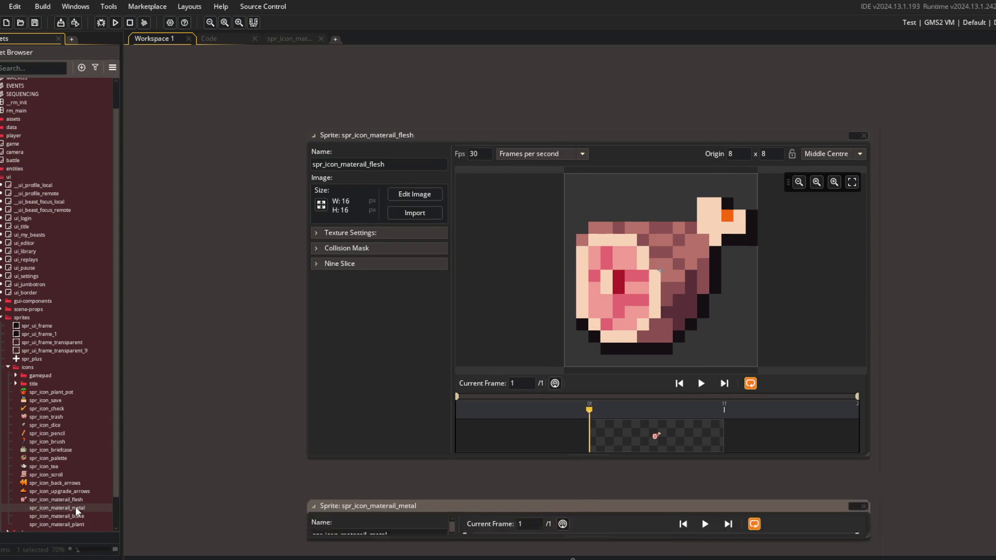
- Paste the stone icon into the metal sprite at 16×16 and centre its origin
left_click(412, 195)
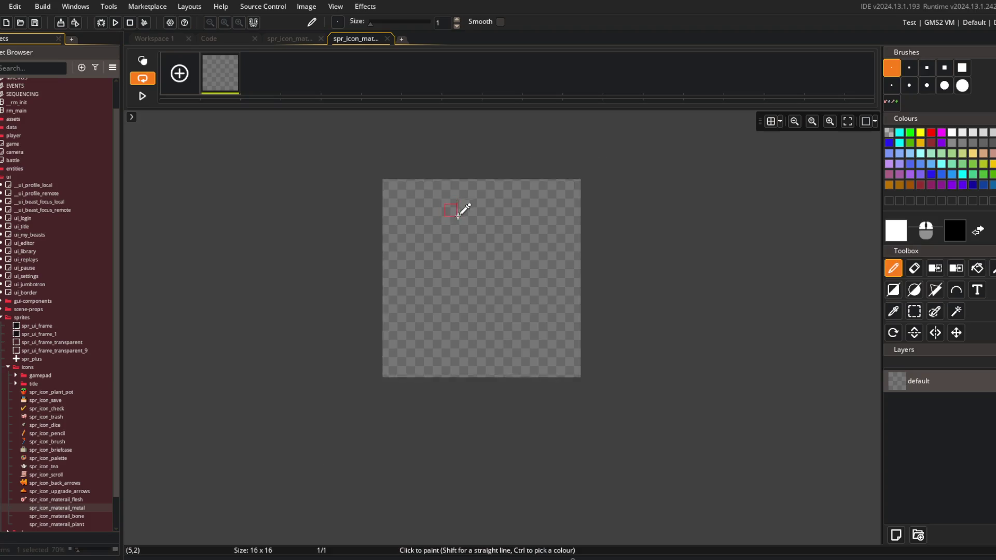
key("ctrl+v")
left_click(500, 218)
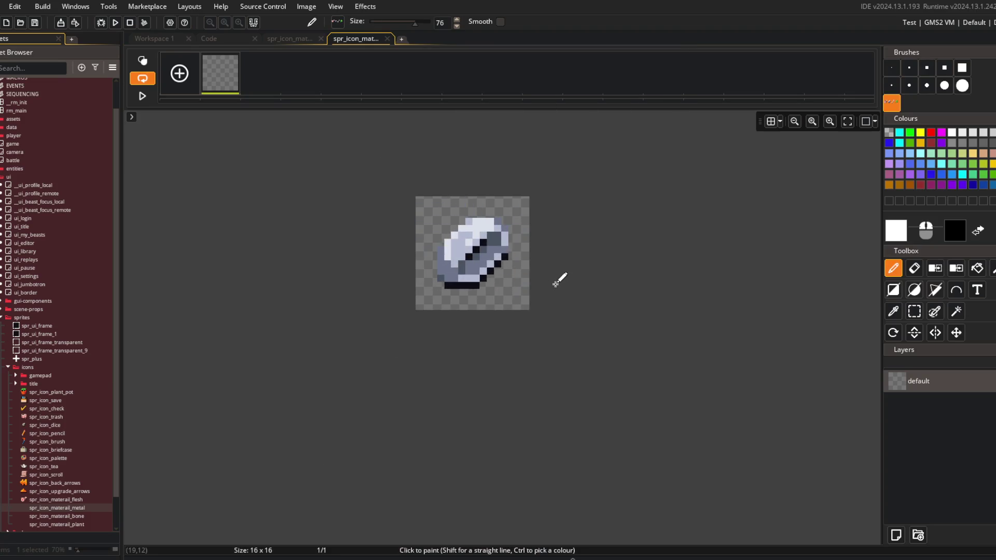
left_click(560, 280)
left_click(167, 39)
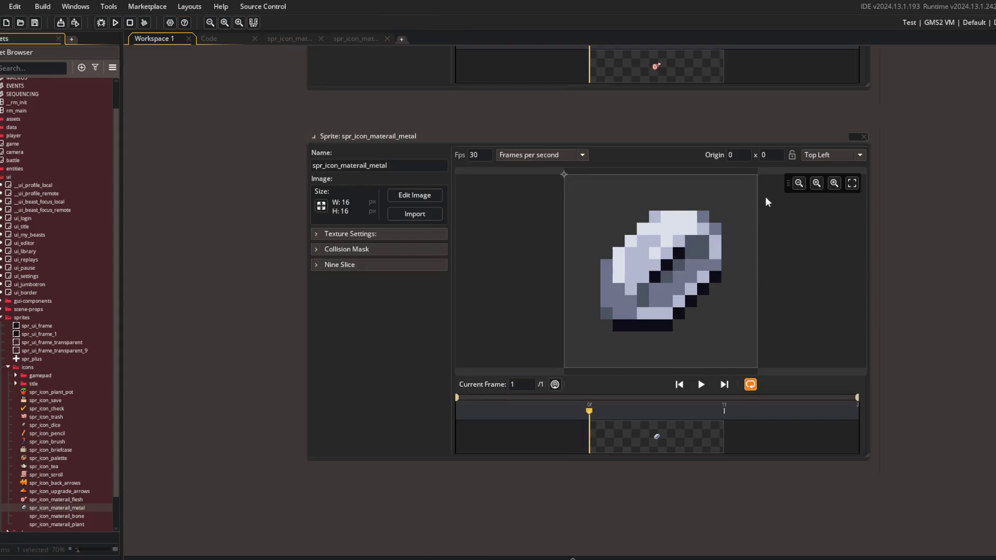
left_click(812, 155)
left_click(830, 212)
- Paste the bone icon into spr_icon_materail_bone, positioned to fill the 16×16 canvas
double_click(73, 516)
left_click(415, 195)
key("ctrl+a")
scroll(649, 223, "down", 5)
scroll(615, 196, "down", 4)
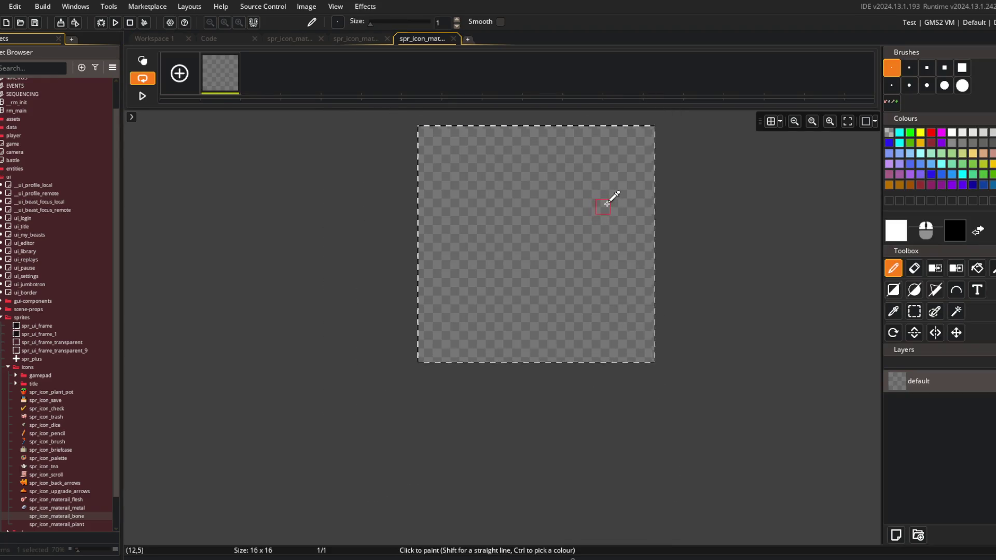
key("ctrl+v")
left_click(497, 224)
left_click_drag(403, 251, 485, 286)
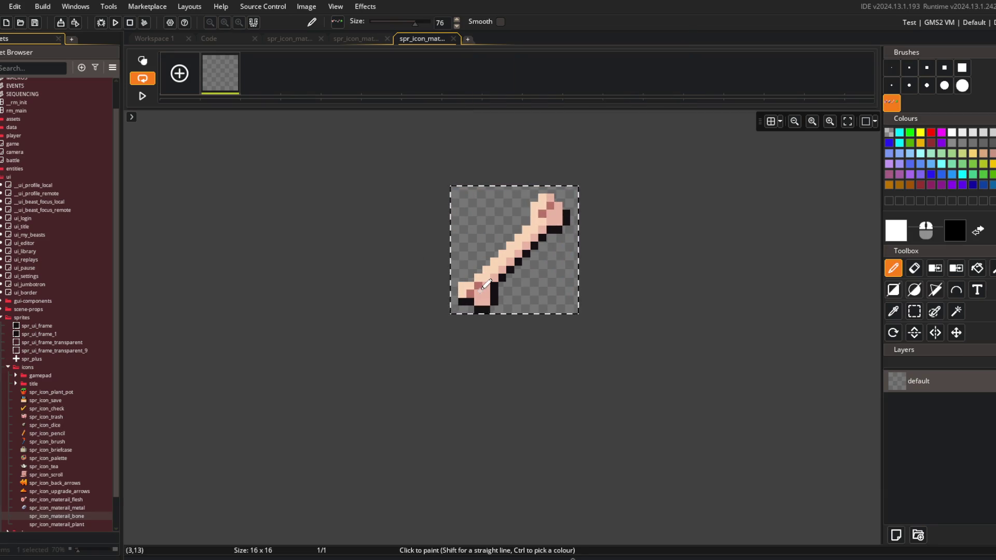
left_click(207, 173)
- Centre the bone sprite's origin and paste the leaf icon into spr_icon_materail_plant
left_click(154, 41)
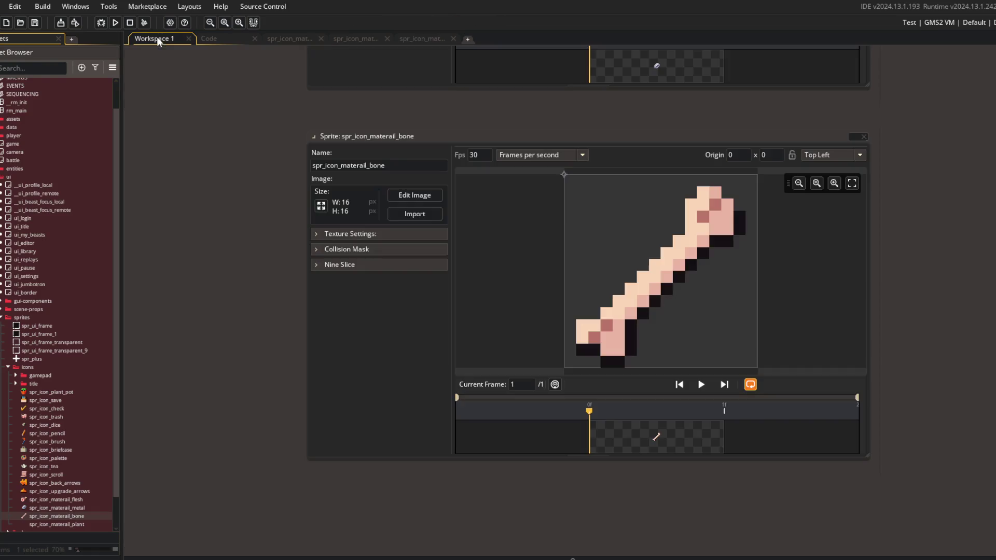
left_click(804, 154)
left_click(844, 213)
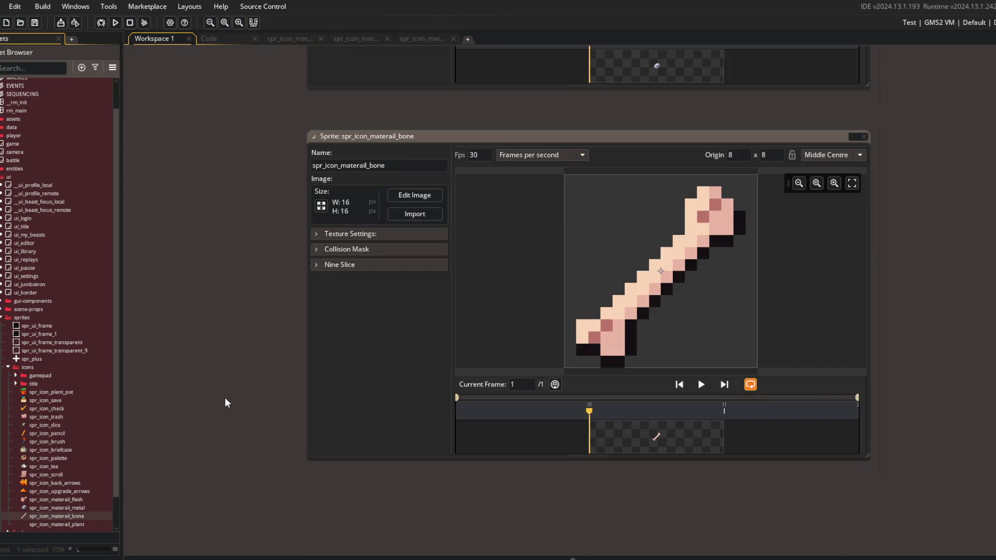
double_click(67, 525)
left_click(437, 210)
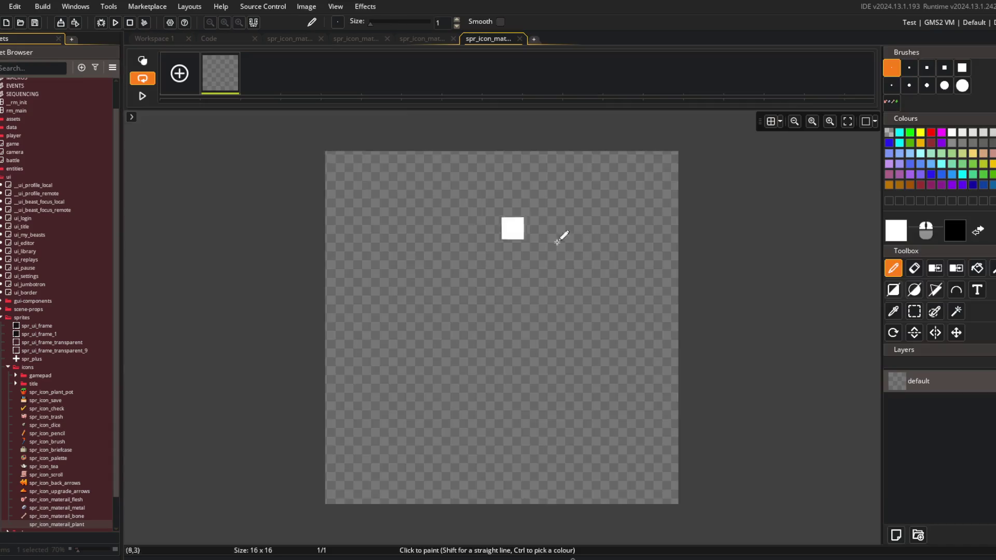
key("ctrl+v")
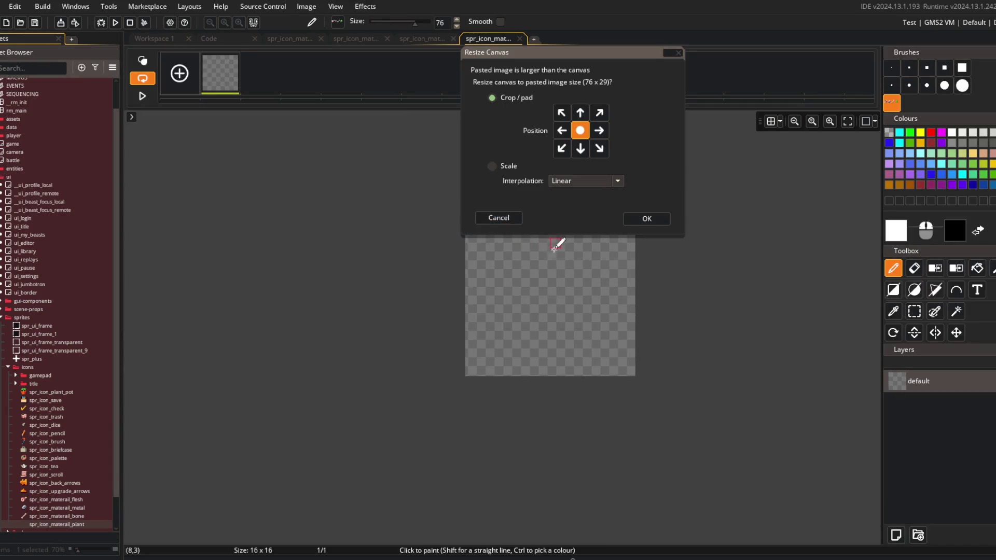
key("Return")
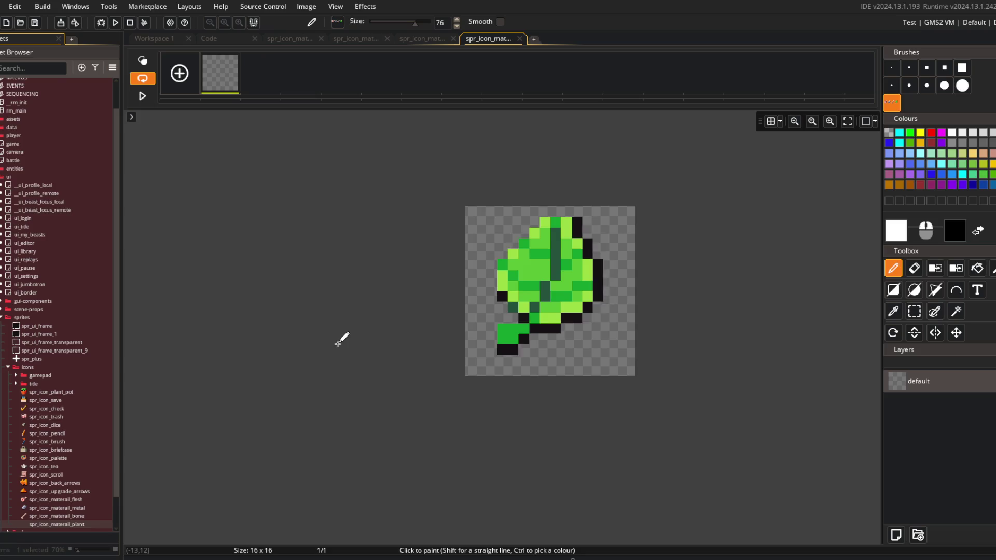
left_click(345, 336)
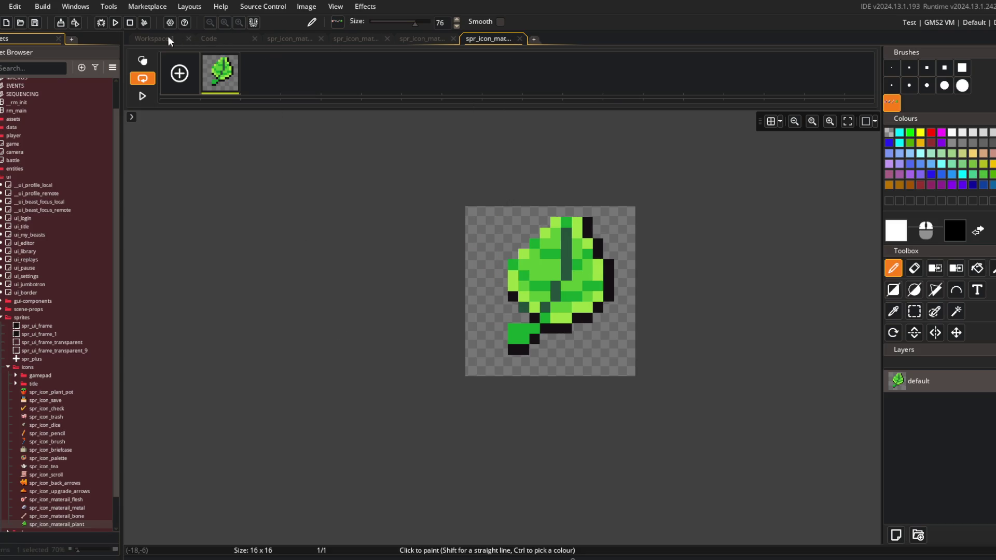
- Set the plant sprite's origin to Middle Centre and close all sprite windows
left_click(166, 39)
left_click(835, 154)
left_click(819, 213)
right_click(777, 138)
left_click(789, 151)
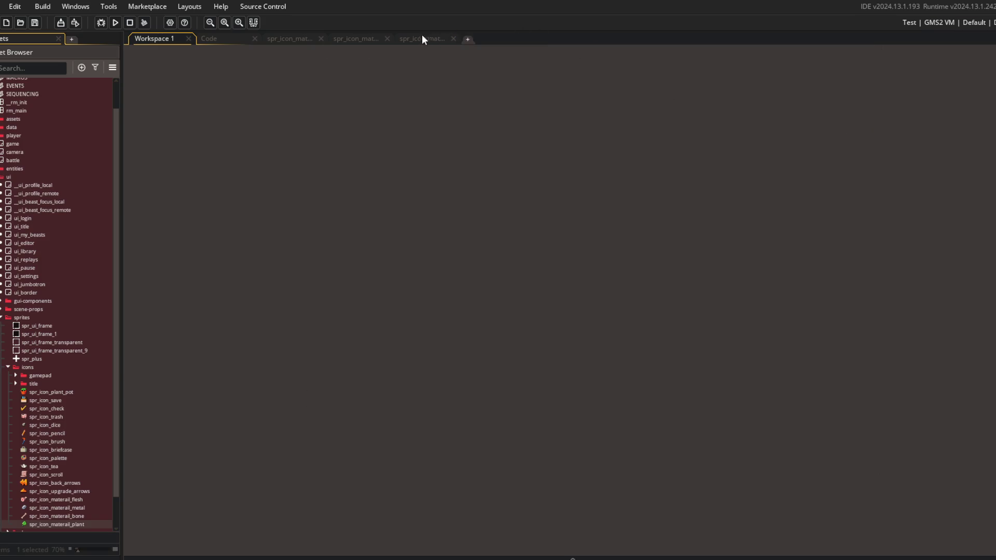
left_click(387, 38)
- Insert an empty global.__material_to_sprite = { }; struct above the IBlockData constructor
left_click(220, 37)
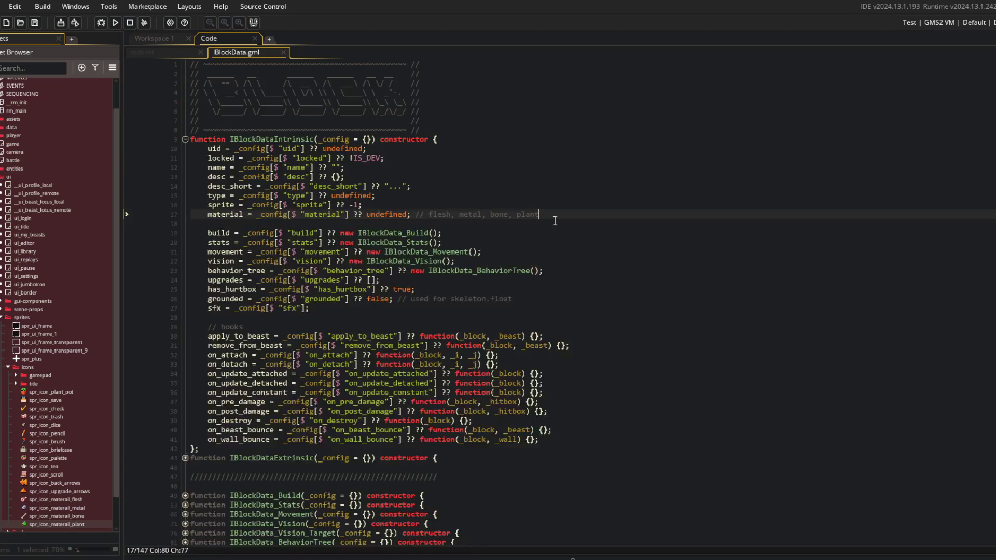
scroll(14, 415, "down", 2)
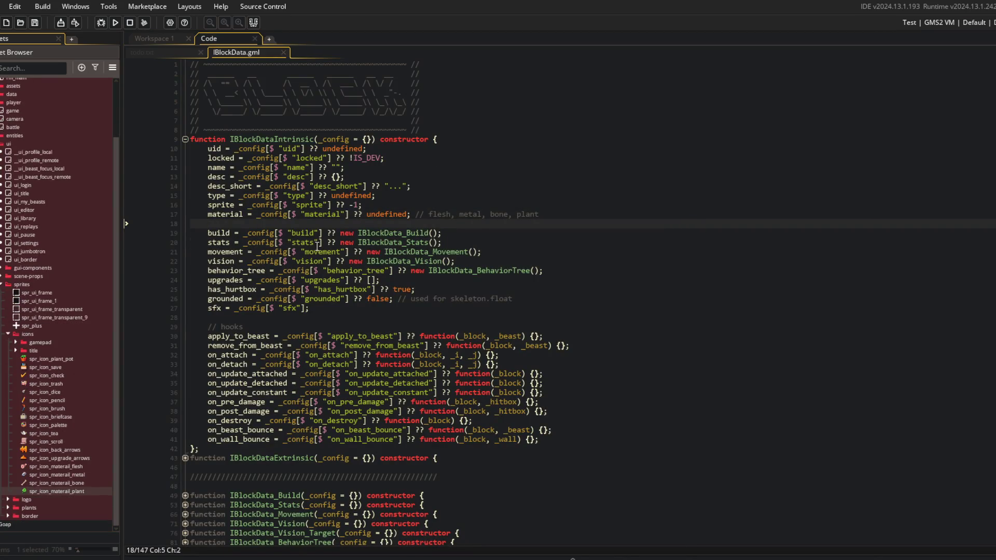
left_click(437, 129)
key("Return")
key("Return")
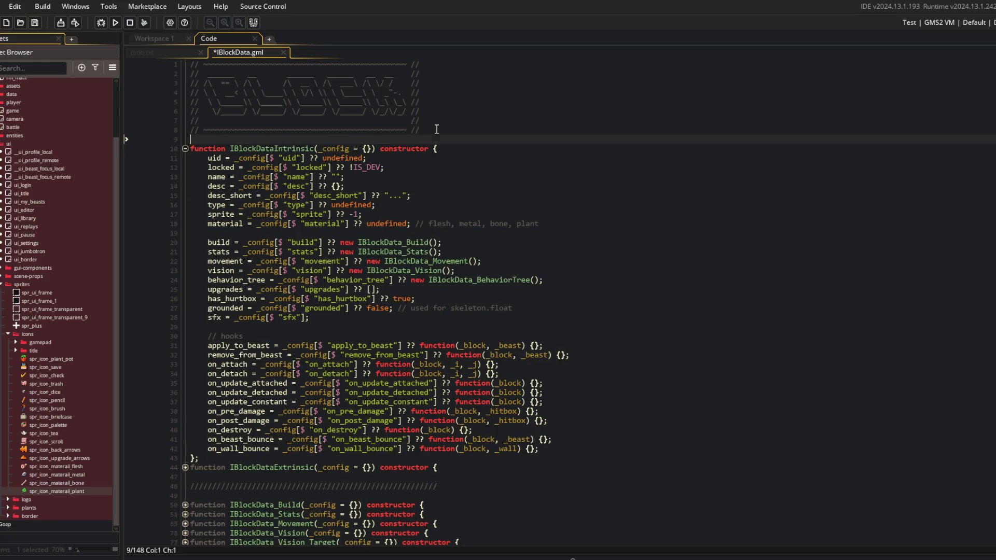
key("Up")
type("global.__")
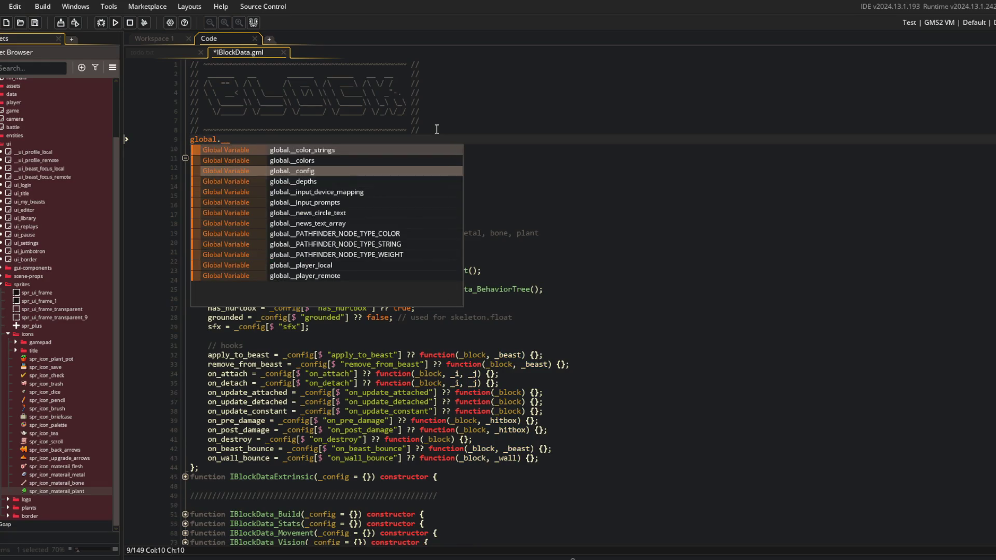
type("material_to_sprite = {")
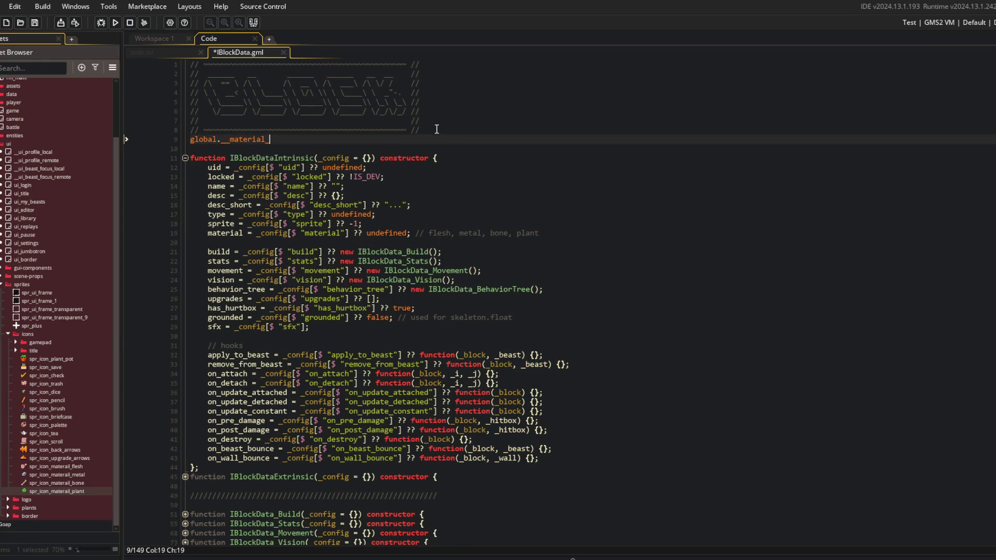
key("Return")
key("Return")
type("};")
key("Up")
- Fill the struct with flesh, metal, bone and plant material icon sprite entries
type("lesh:")
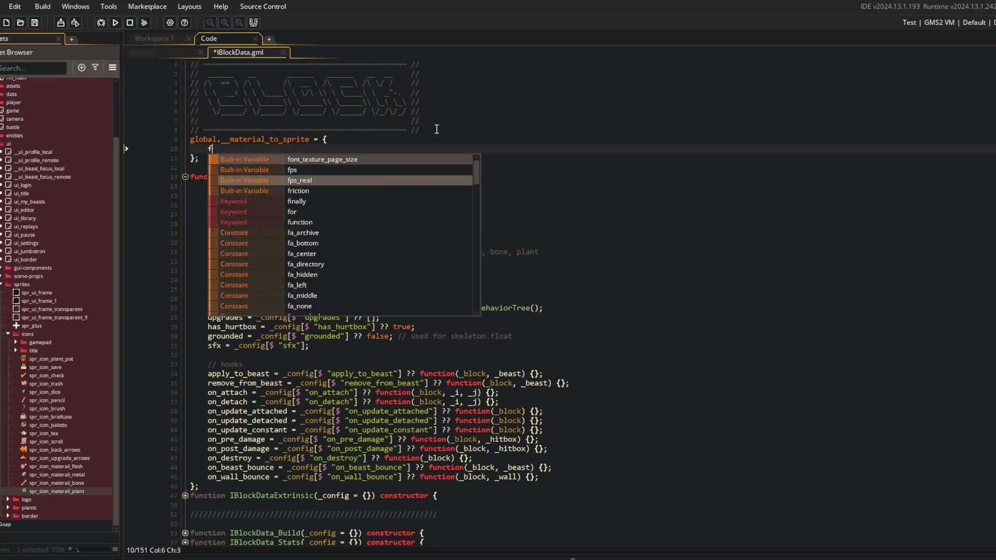
type(" spr_icon_materail_flesh,")
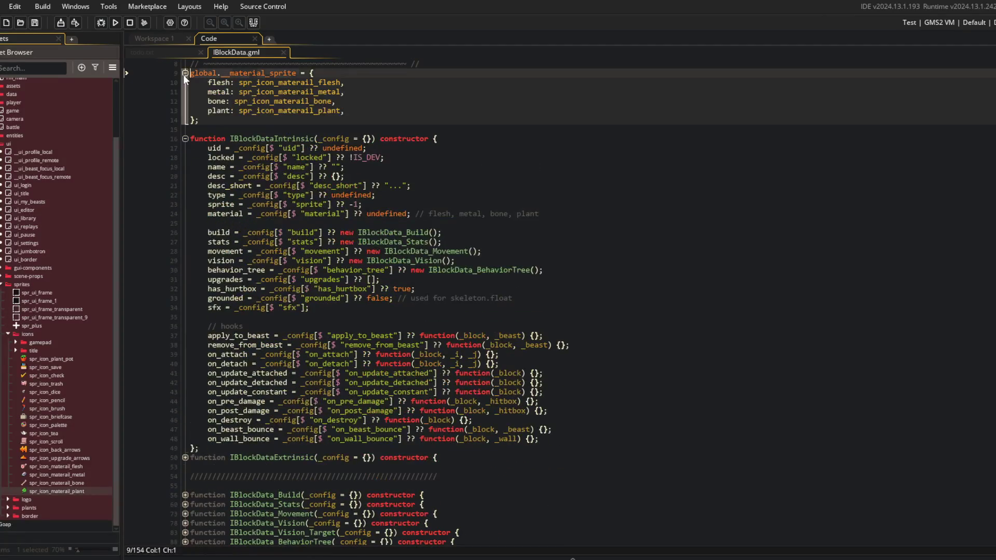
key("Down")
key("Down")
key("Down")
left_click(423, 297)
left_click(418, 214)
left_click(416, 110)
left_click(416, 158)
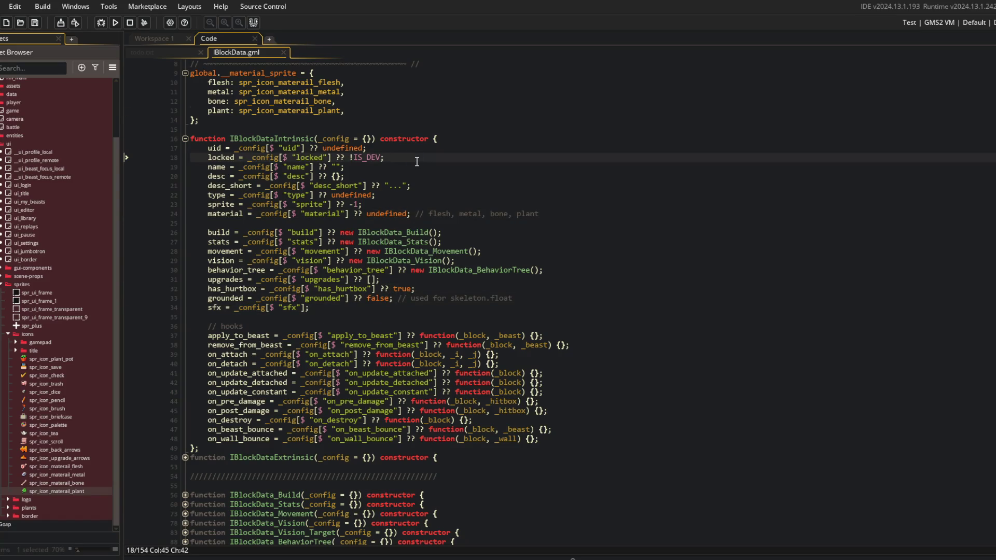
- In Command Prompt, stage all changes with git add . and begin the commit message
key("alt+Tab")
key("alt+Tab")
key("alt+Tab")
type("got add")
key("BackSpace")
key("BackSpace")
key("BackSpace")
type("git add .")
key("Return")
type("git commit -m \"created and impor")
type("ter")
type("materail")
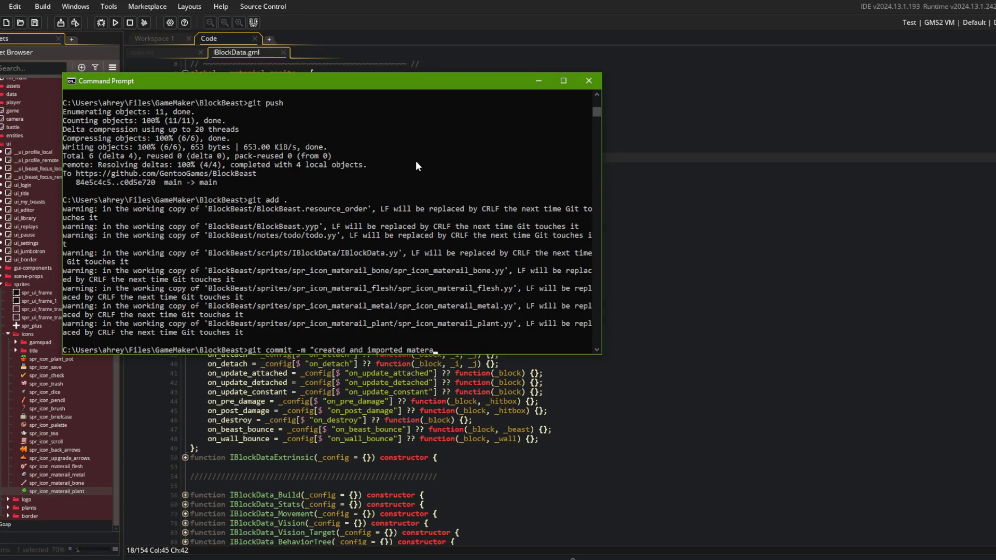
- Commit with the message "created and imported material sprites for blocks"
key("BackSpace")
key("BackSpace")
key("BackSpace")
type("rial sprites for blocjks")
key("BackSpace")
key("BackSpace")
key("BackSpace")
type("ks\"")
key("Return")
- Push the commit to the remote and return to GameMaker
type("git push")
key("Return")
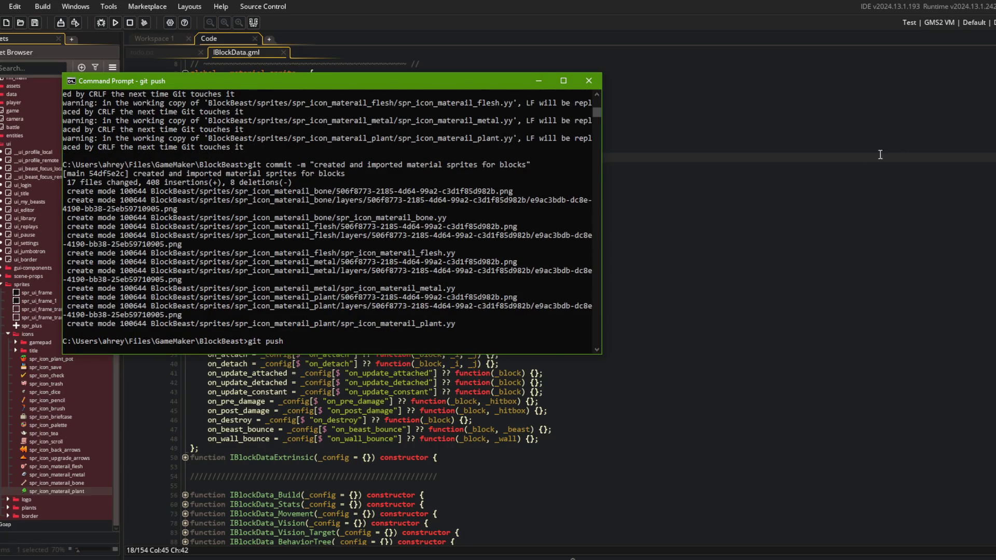
left_click(617, 195)
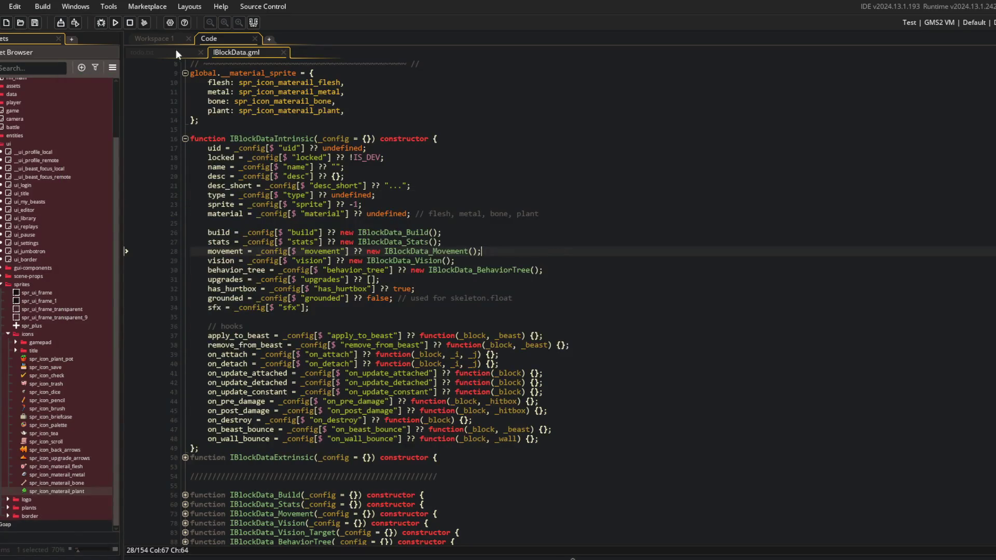
- Add an indented "[-] define material sprite" sub-item under the material particles task in todo.txt
left_click(167, 53)
scroll(370, 374, "down", 5)
left_click(384, 345)
left_click(476, 335)
key("Return")
key("Tab")
type("-")
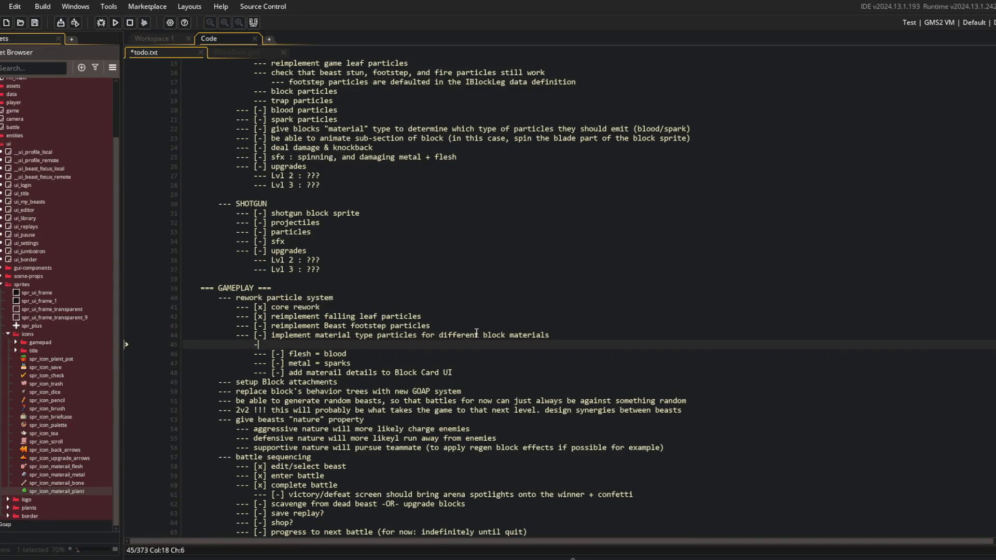
type("-- [-] define ma")
type("terial")
type(" sprite")
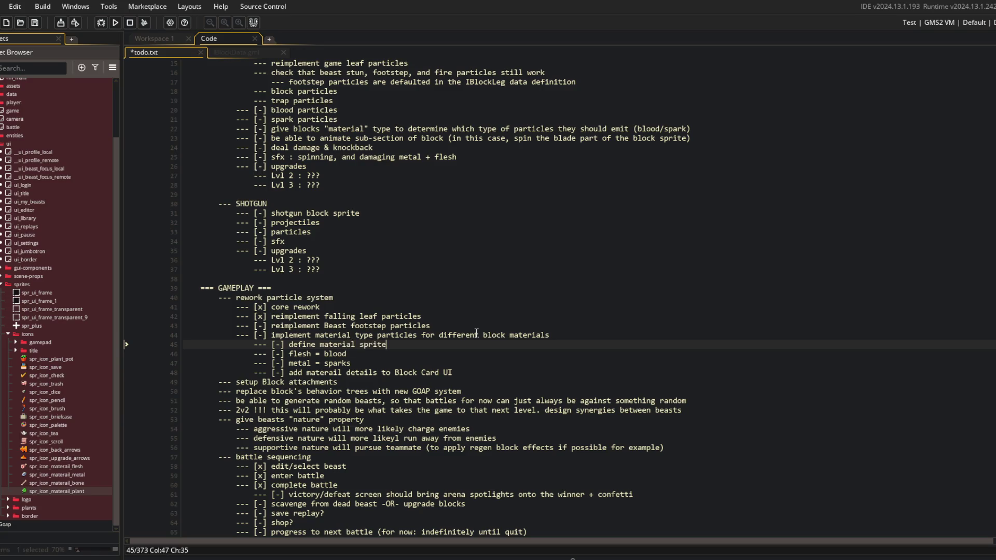
- Reword the item to "define material types + sprites", save, and mark it [x] done
key("BackSpace")
key("BackSpace")
key("BackSpace")
type("types + sprites")
key("ctrl+s")
key("ctrl+Left")
key("ctrl+Left")
type("x")
key("Down")
key("Down")
- Duplicate the metal = sparks line into bone = ??? and plant = leaves entries, and save
key("End")
key("ctrl+d")
key("ctrl+BackSpace")
key("ctrl+BackSpace")
key("ctrl+BackSpace")
type("bone = ")
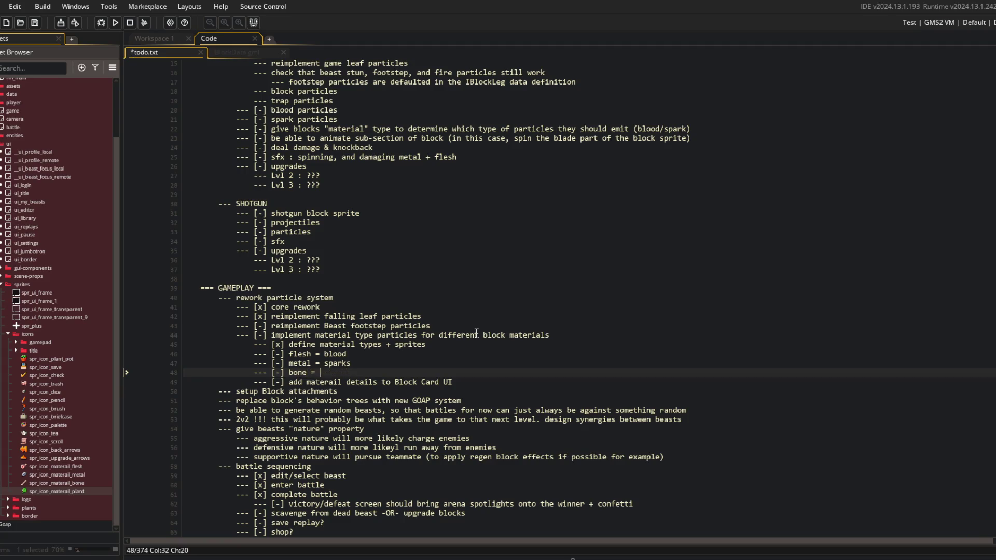
type("???")
key("ctrl+d")
key("ctrl+BackSpace")
type("leaves")
key("ctrl+Left")
key("ctrl+Left")
key("ctrl+BackSpace")
type("plant")
key("ctrl+s")
- Replace the bone placeholder with chips and save the todo notes
key("Up")
key("End")
key("ctrl+BackSpace")
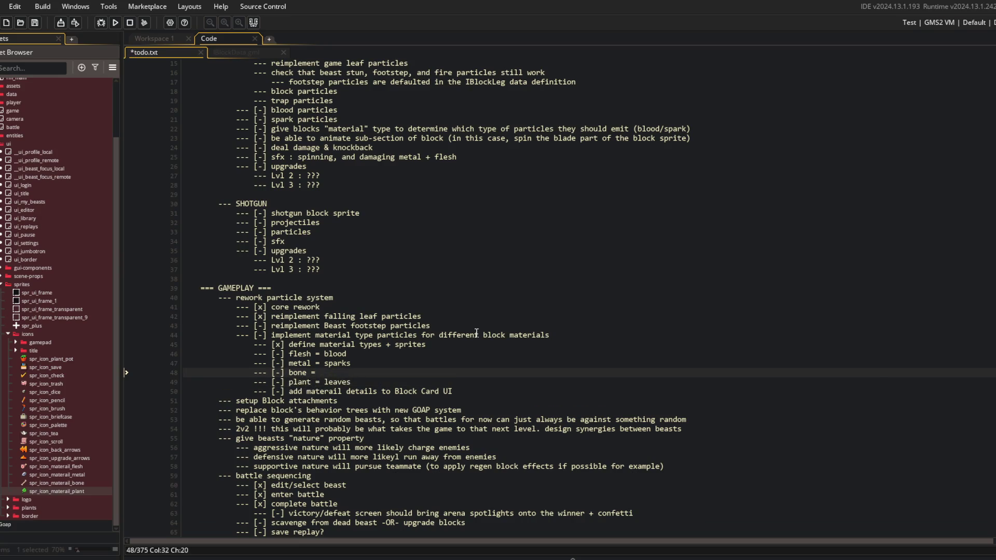
type("chips")
key("ctrl+s")
left_click(390, 384)
scroll(390, 386, "down", 3)
left_click(424, 258)
key("alt+Tab")
- Run git add ., commit as "updated todo", git push, then return to GameMaker
type("git add .")
key("Return")
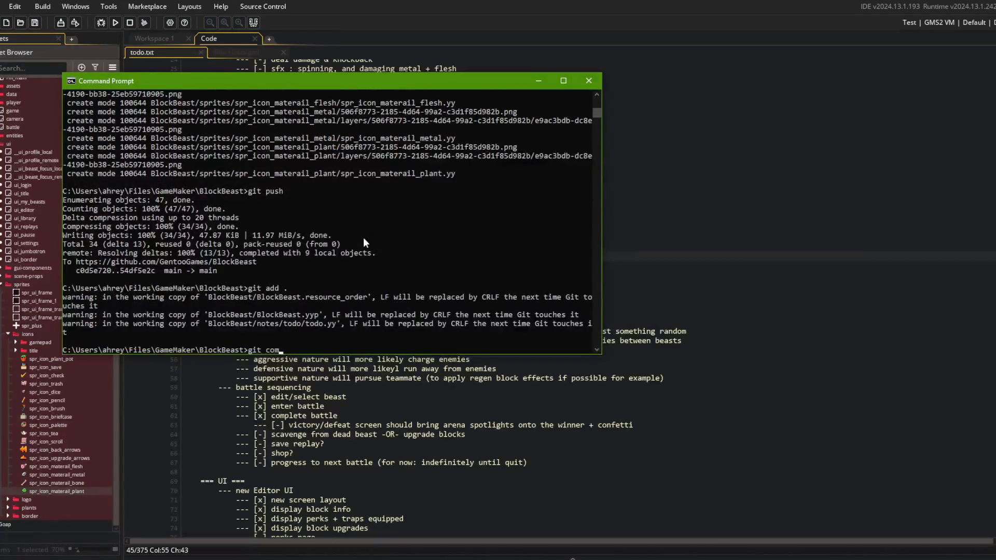
type("git commit -m \"updat")
type("ed todo\"")
key("Return")
type("git push")
key("Return")
left_click(518, 201)
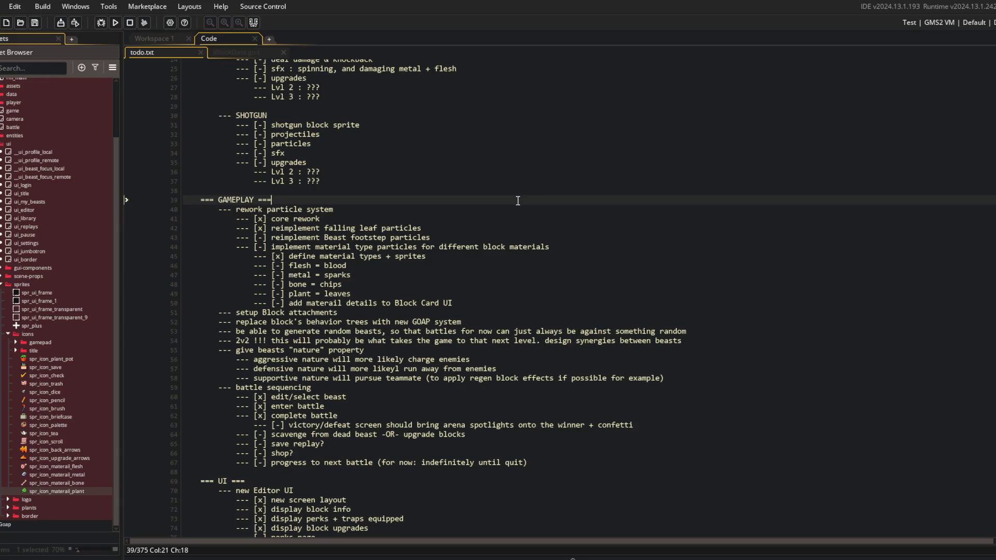
- Find and open the global_particle_data script, placing the caret in the FOOT_DUST_LEFT definition
key("ctrl+t")
type("global_parti")
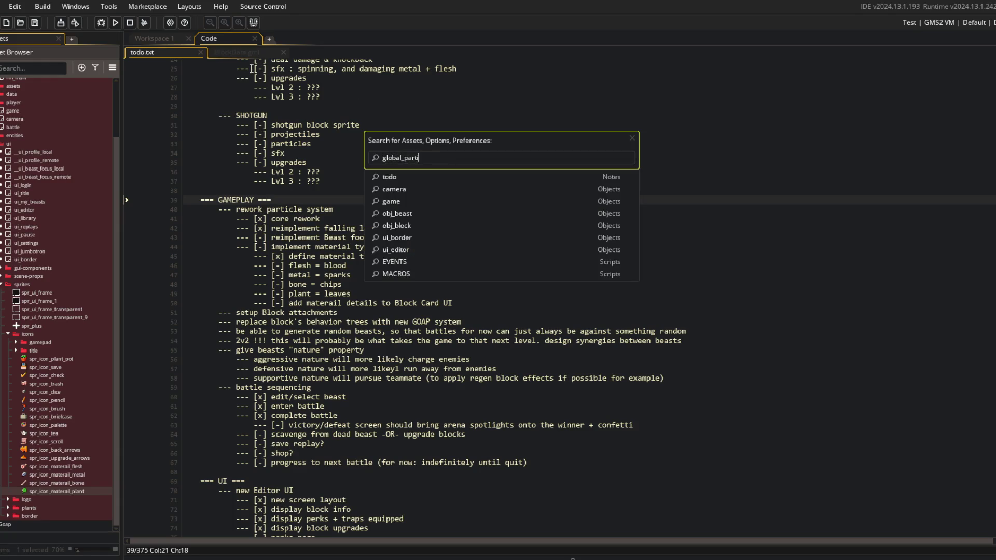
type("cla_data")
key("Return")
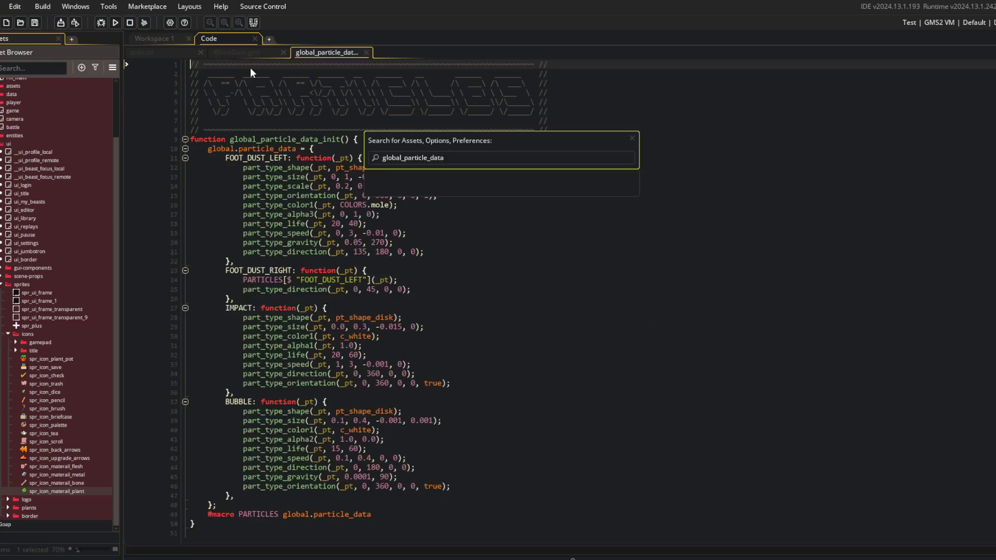
left_click(474, 243)
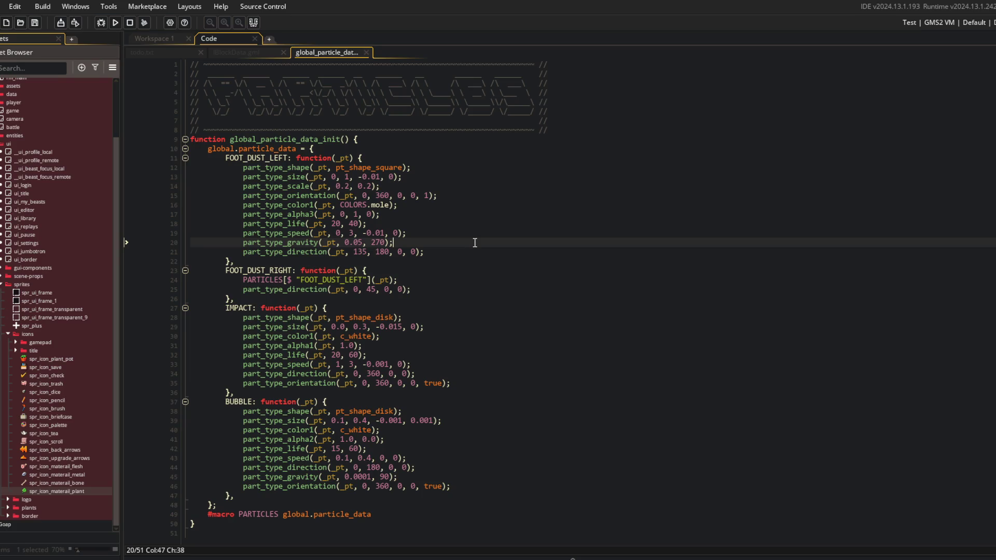
left_click(388, 149)
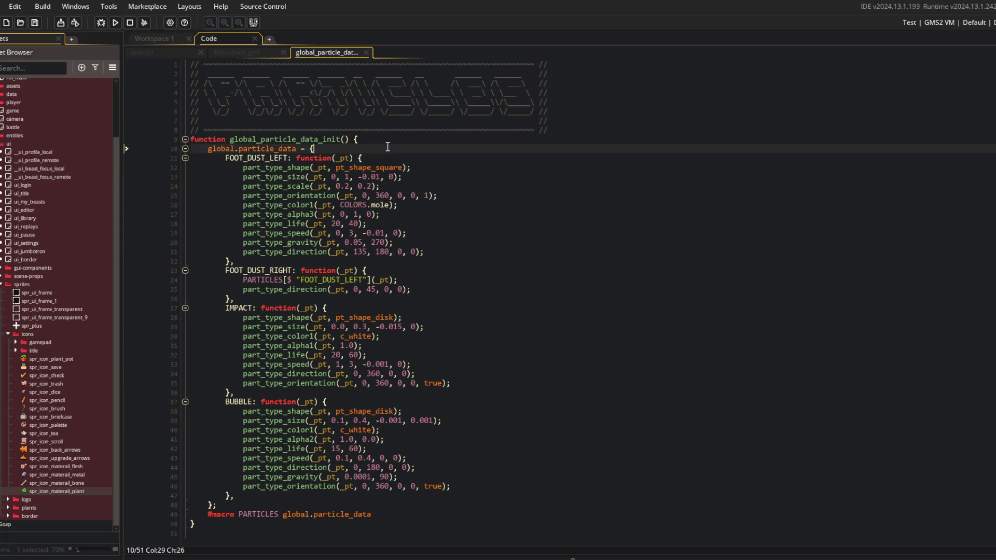
- Return to IBlockData.gml and unfold IBlockDataLeg to view its commented-out footstep particle code
left_click(244, 50)
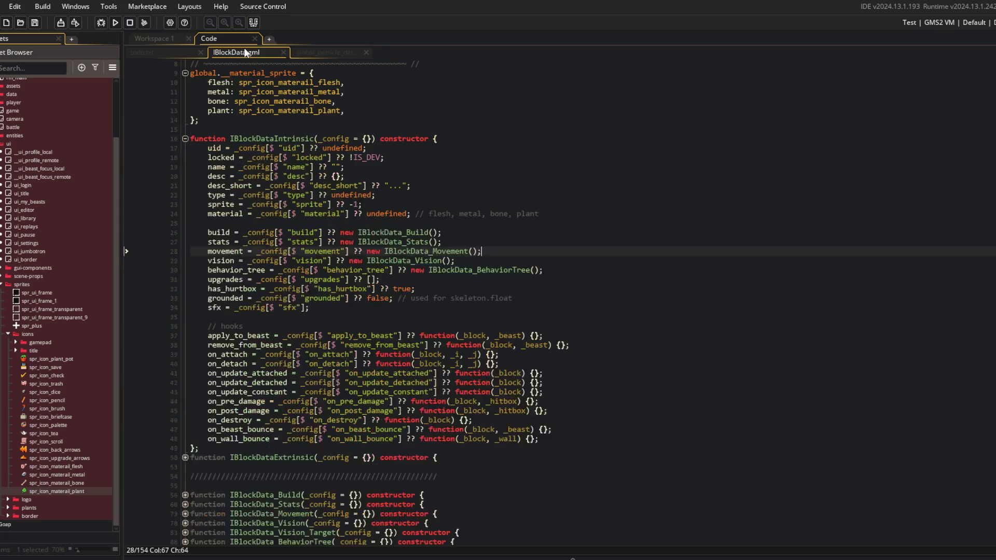
left_click(332, 54)
left_click(258, 54)
scroll(515, 317, "up", 3)
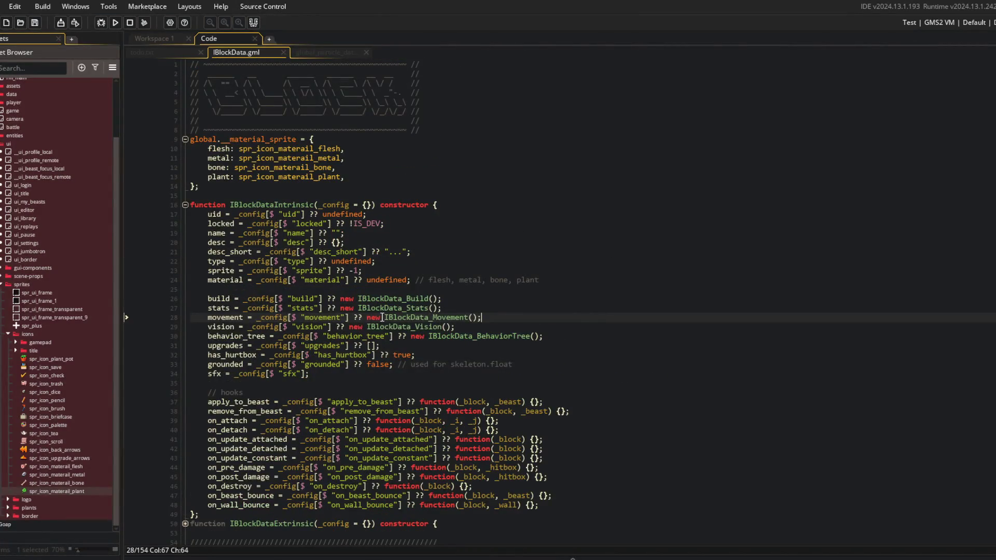
scroll(409, 301, "down", 5)
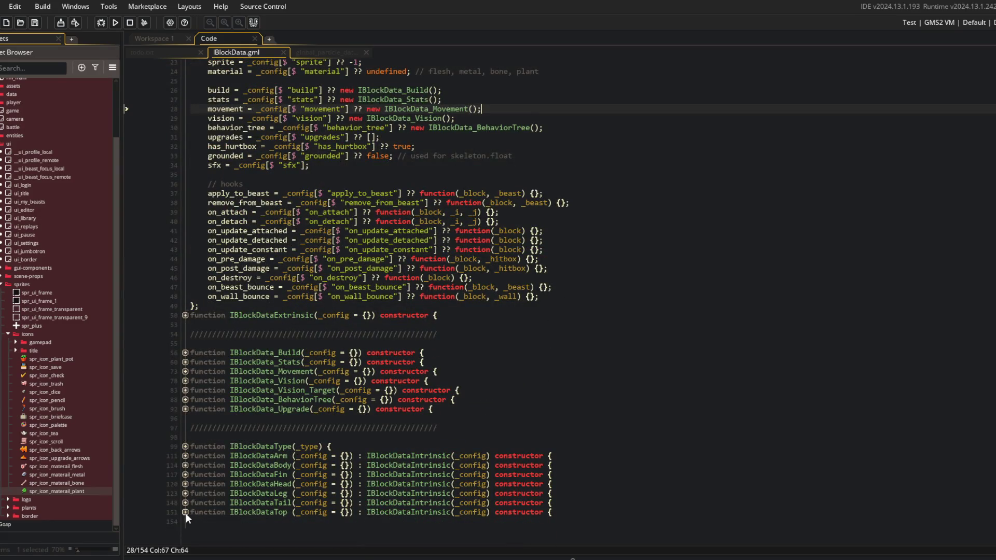
left_click(183, 484)
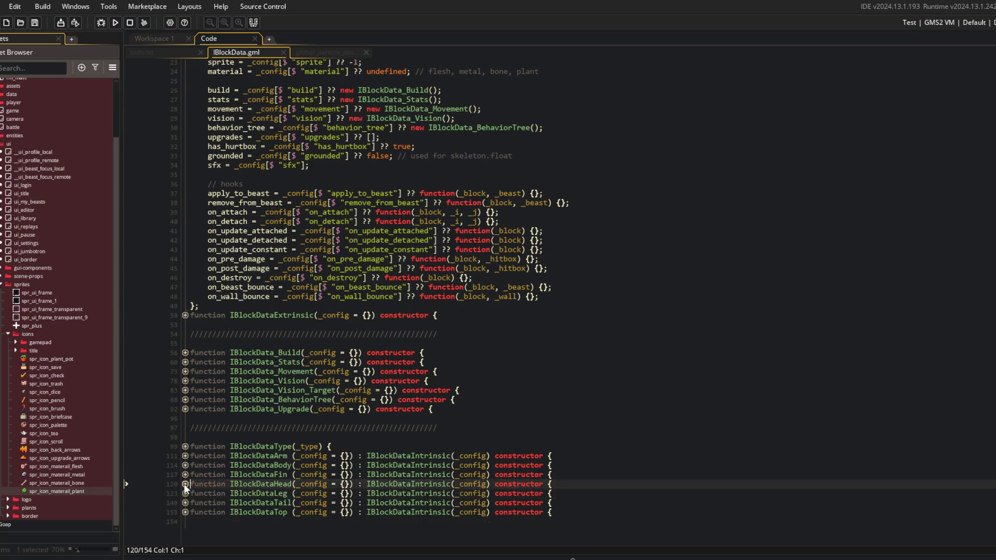
left_click(187, 456)
scroll(221, 340, "up", 4)
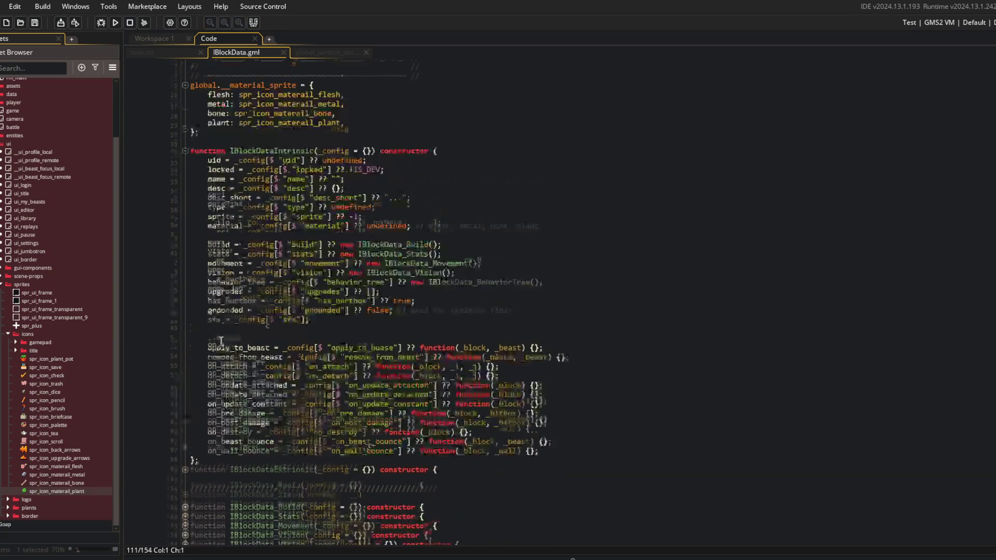
scroll(221, 341, "down", 6)
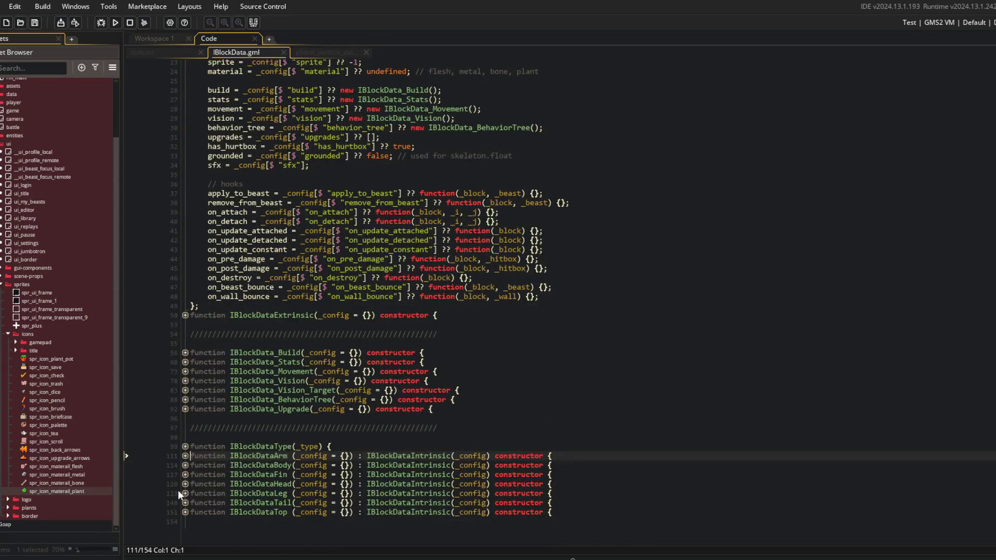
left_click(183, 493)
scroll(341, 419, "down", 6)
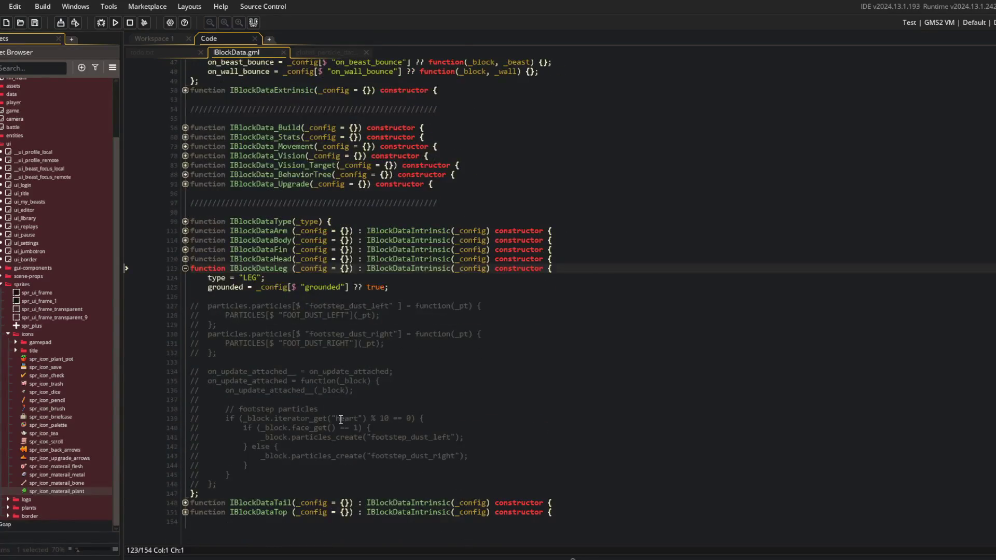
left_click(451, 296)
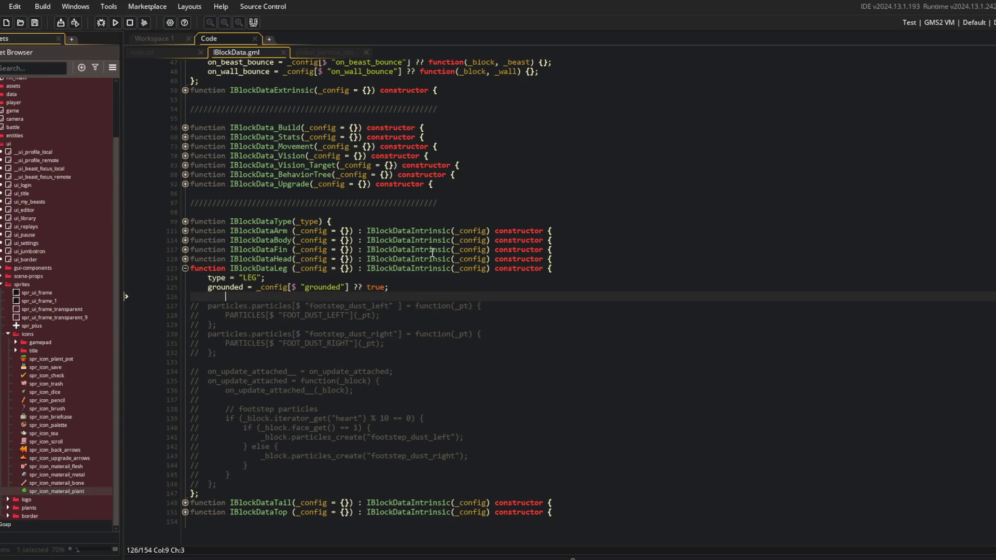
- Outdent the empty line in IBlockDataLeg and save IBlockData.gml
left_click(184, 249)
left_click(184, 249)
left_click(231, 296)
key("BackSpace")
key("ctrl+s")
right_click(57, 183)
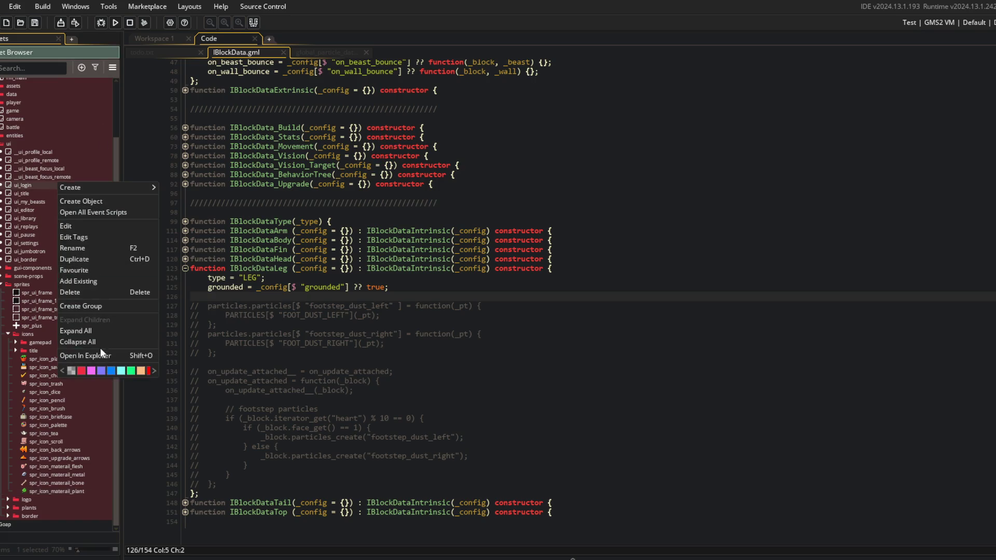
- Collapse all asset tree folders and open todo.txt at the GAMEPLAY task list
left_click(78, 342)
left_click(141, 53)
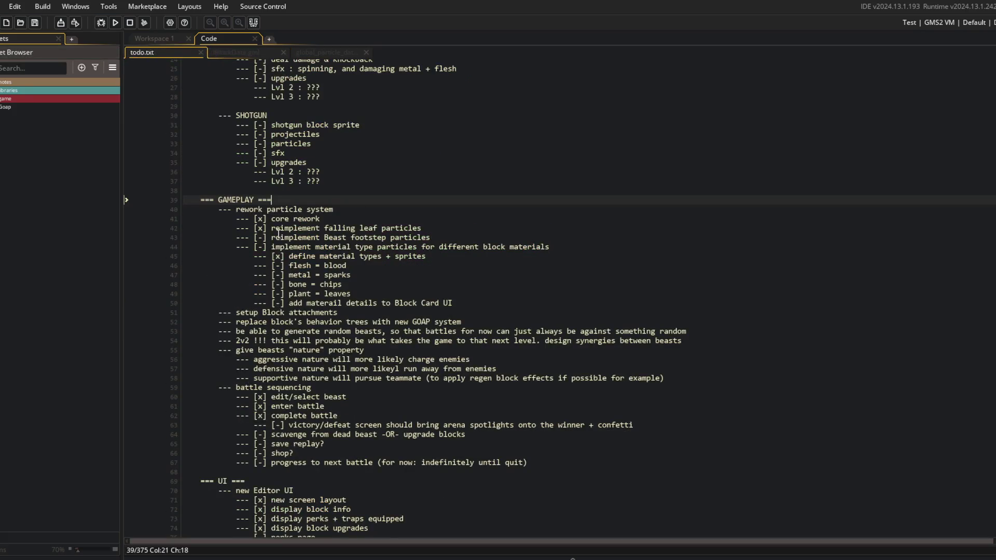
scroll(278, 233, "down", 4)
scroll(311, 234, "up", 3)
left_click(357, 259)
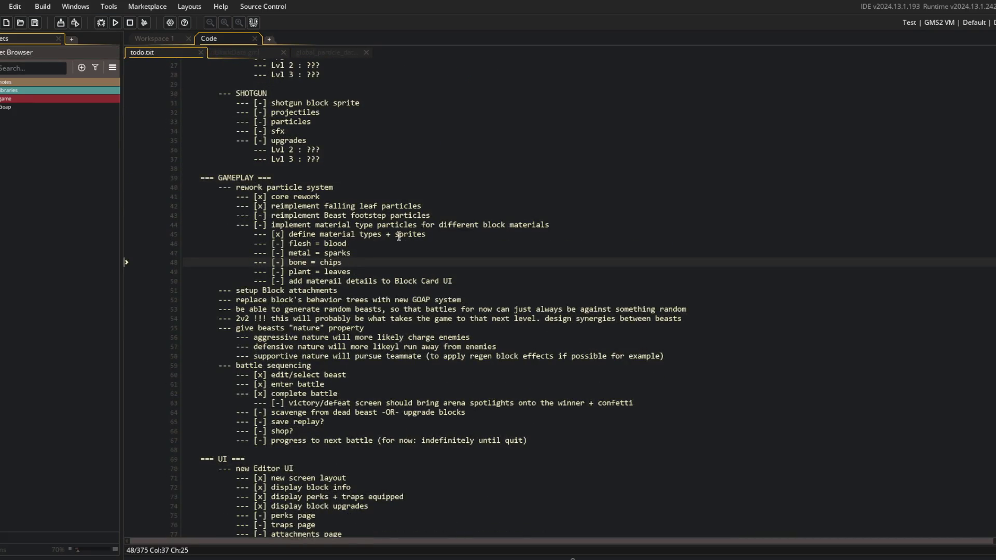
left_click(472, 206)
- Delete the completed rework lines and the "rework particle system" heading, outdenting the remaining particle tasks
key("Up")
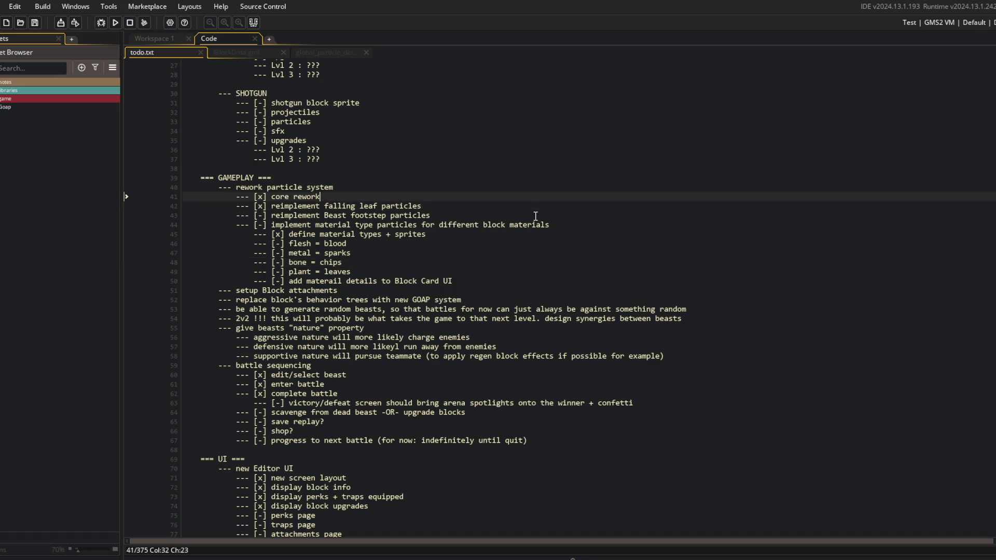
key("ctrl+d")
key("ctrl+d")
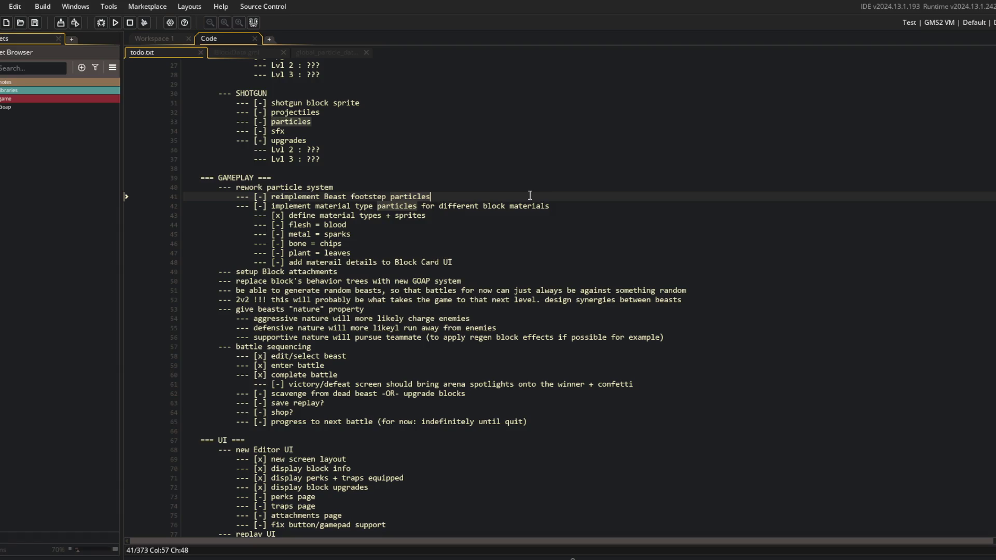
key("Up")
key("ctrl+d")
key("shift+End")
key("shift+Down")
key("shift+Down")
key("shift+Down")
key("shift+Down")
key("shift+Tab")
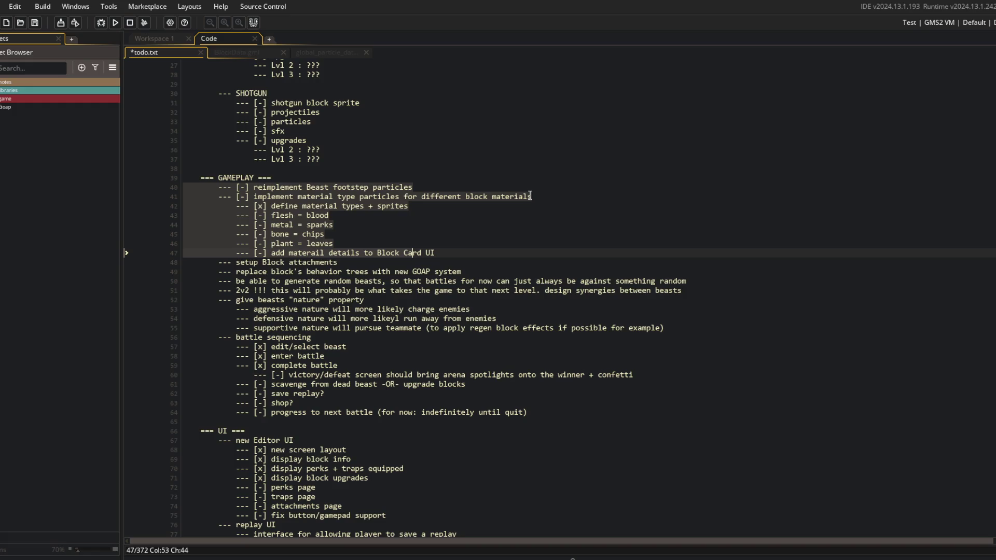
key("ctrl+s")
- Remove the checkbox markers from the footstep and material particles tasks and save
key("Up")
key("Up")
key("Up")
key("ctrl+Left")
key("ctrl+Left")
key("ctrl+Left")
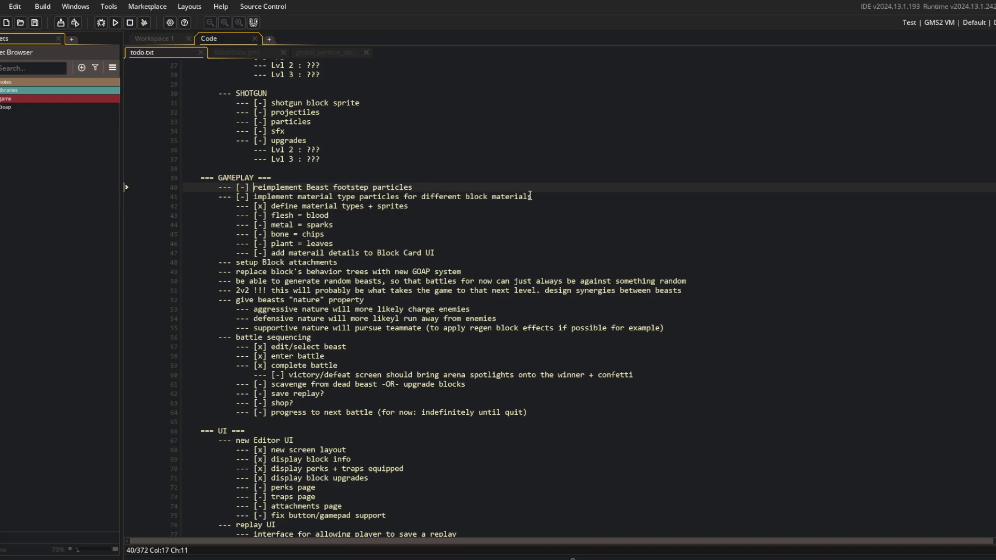
key("BackSpace")
key("BackSpace")
key("BackSpace")
key("Down")
key("Right")
key("Delete")
key("Delete")
key("Delete")
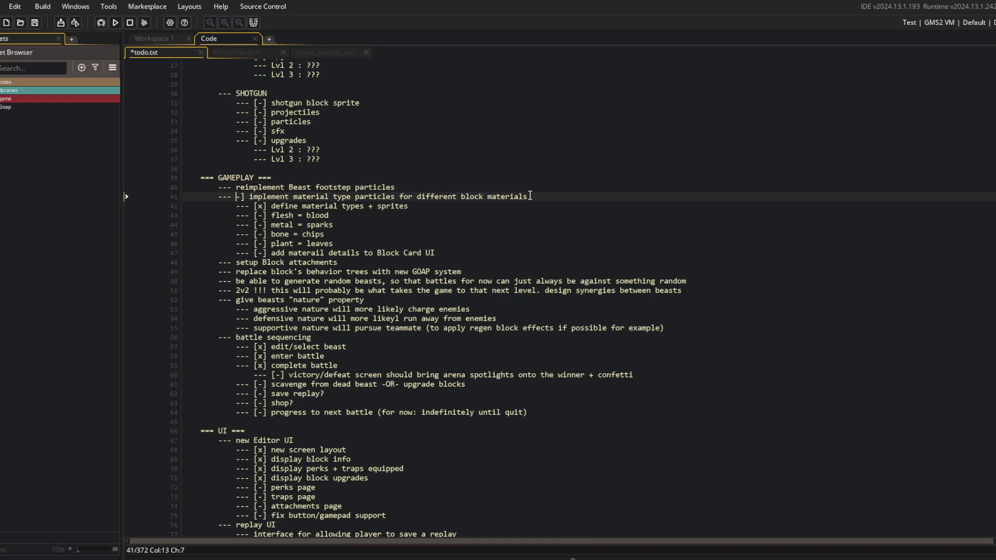
key("ctrl+s")
key("alt+Tab")
- Stage all changes, commit them as "updated todo", push, and switch back to GameMaker
type("add .")
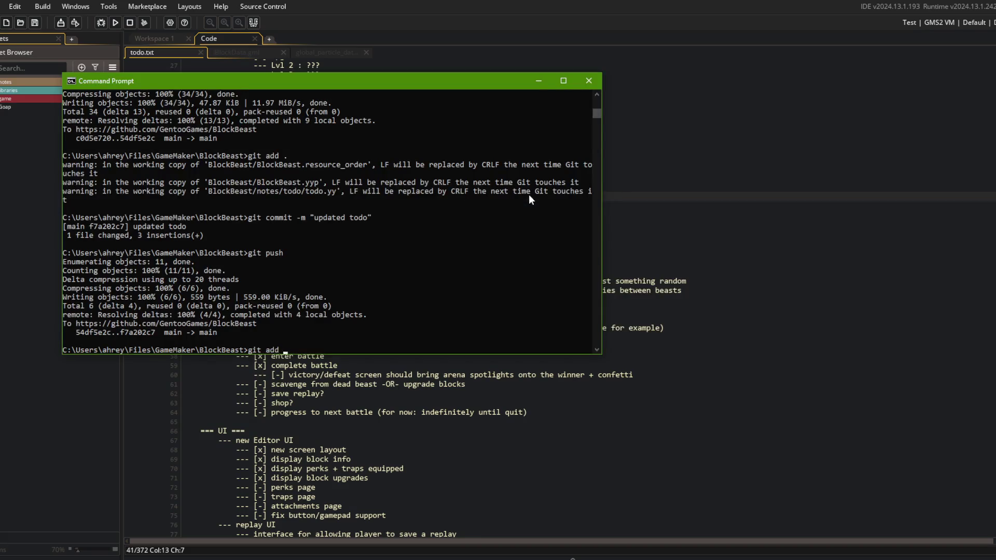
key("Return")
type("git commit -m \"updated t")
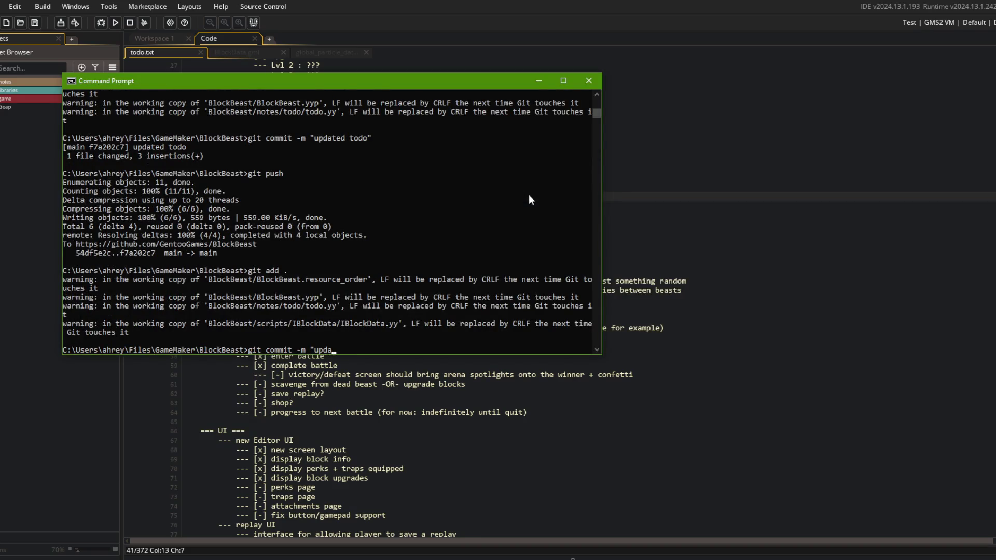
type("odo\"")
key("Return")
type("git push")
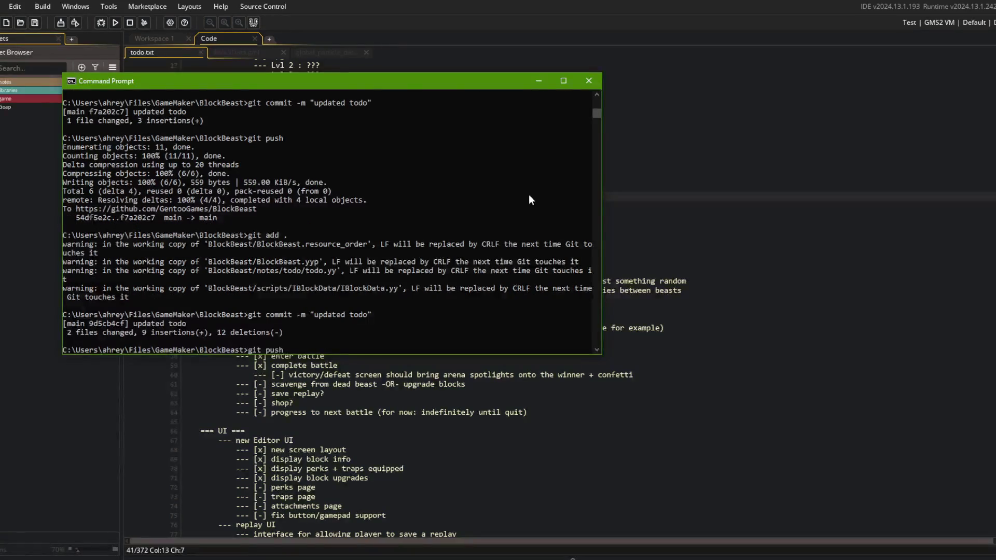
key("Return")
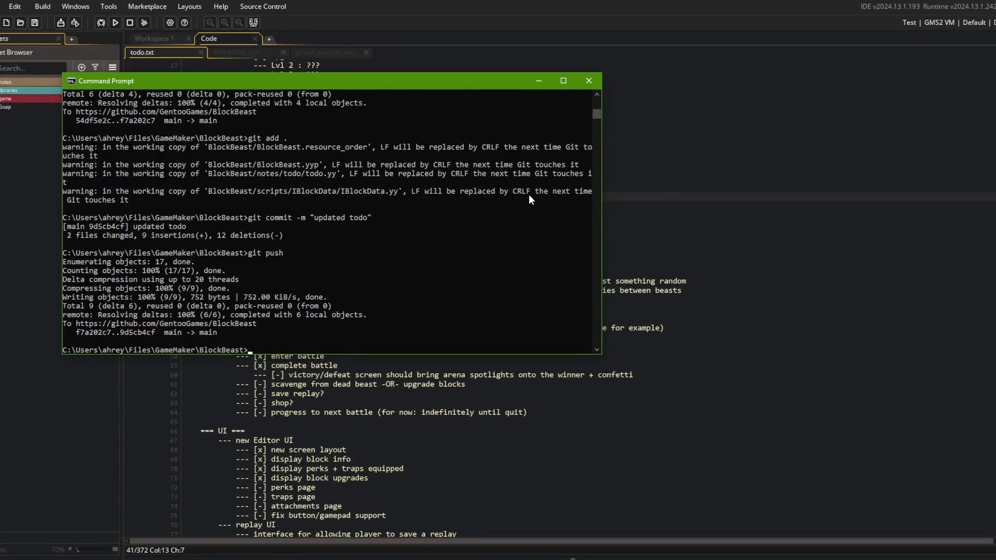
left_click(793, 185)
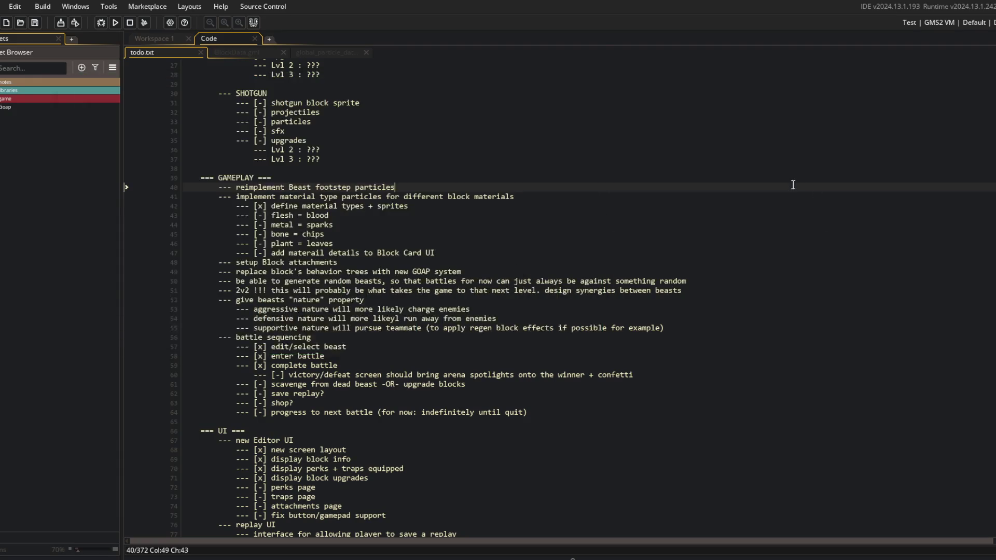
- Open blocks.txt from the notes folder in a right-hand split pane beside the todo list
scroll(703, 241, "up", 9)
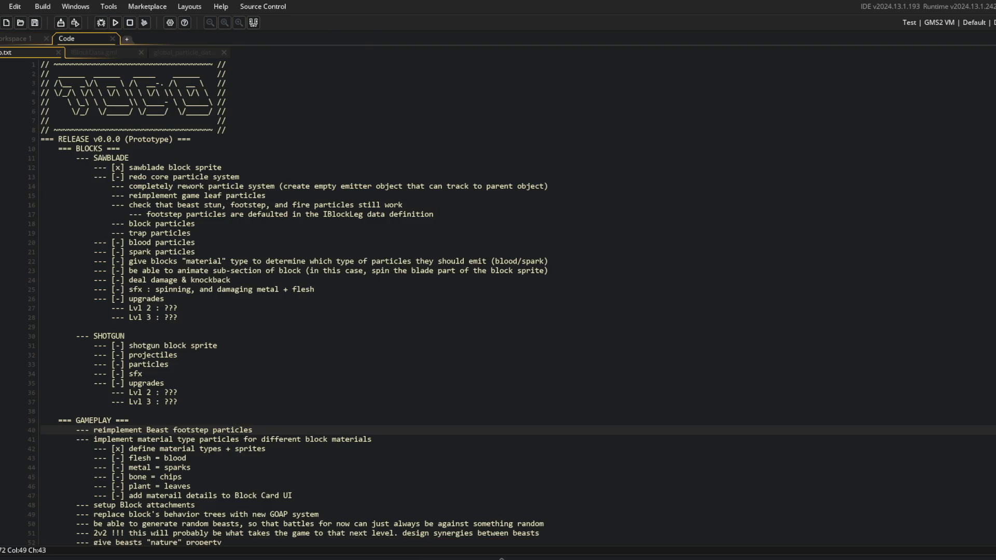
left_click(4, 81)
double_click(14, 107)
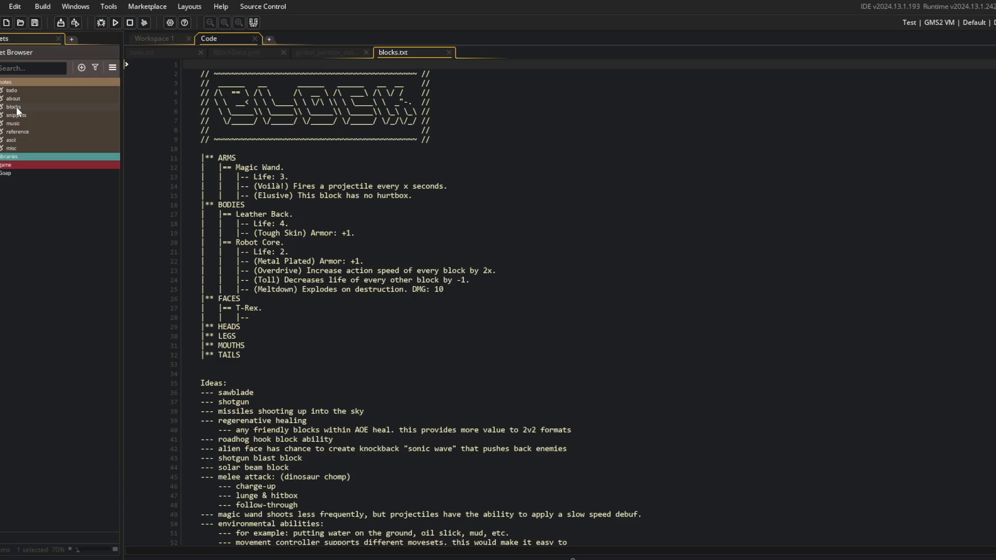
right_click(355, 196)
left_click(431, 358)
left_click_drag(393, 52, 602, 51)
left_click(166, 54)
- Delete the BLOCKS section from the todo list and save it
mouse_move(200, 149)
left_mouse_down()
mouse_move(363, 423)
mouse_move(202, 412)
left_mouse_up()
key("BackSpace")
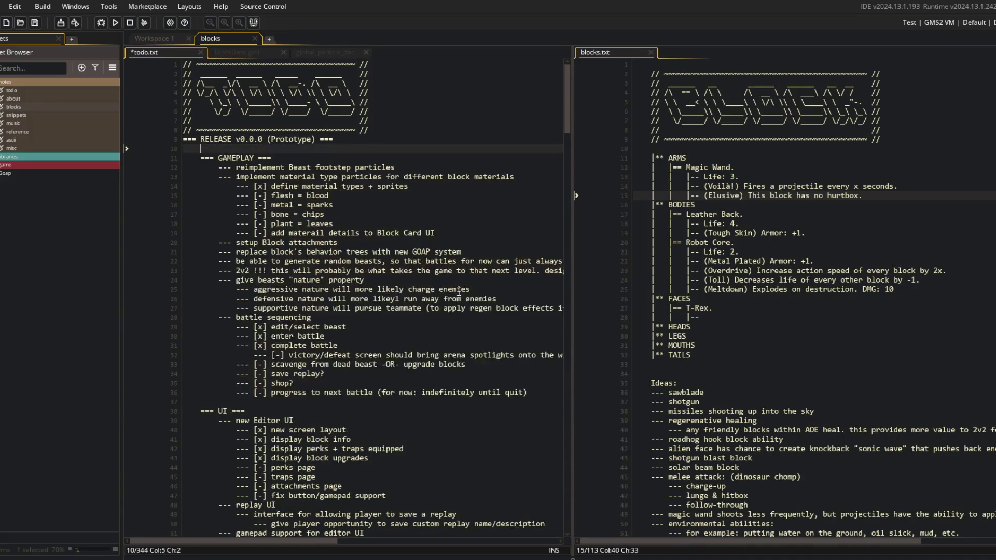
key("BackSpace")
key("ctrl+s")
- Replace blocks.txt's ARMS-to-TAILS catalogue with the pasted BLOCKS section and save
left_click(769, 148)
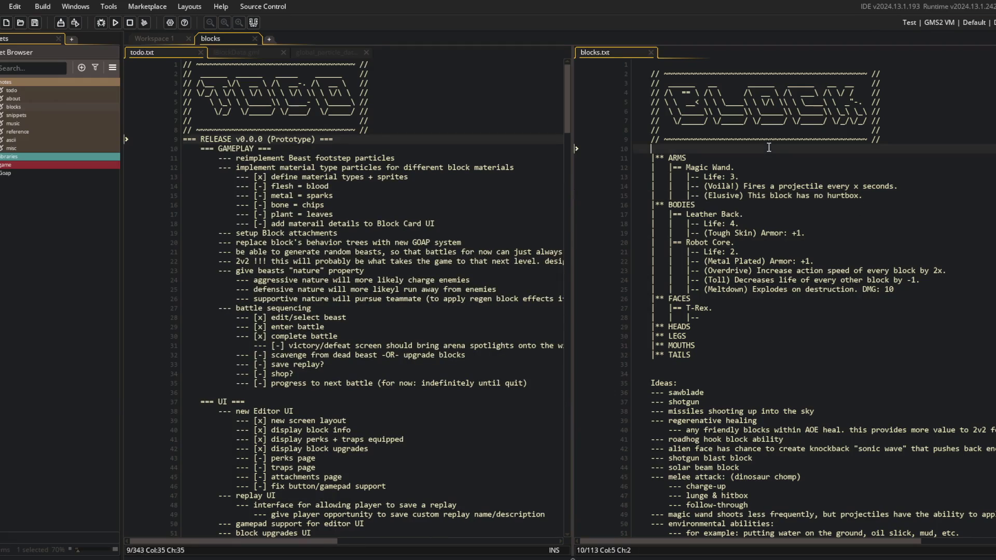
left_click(794, 163)
mouse_move(654, 157)
left_mouse_down()
mouse_move(778, 353)
mouse_move(857, 379)
left_mouse_up()
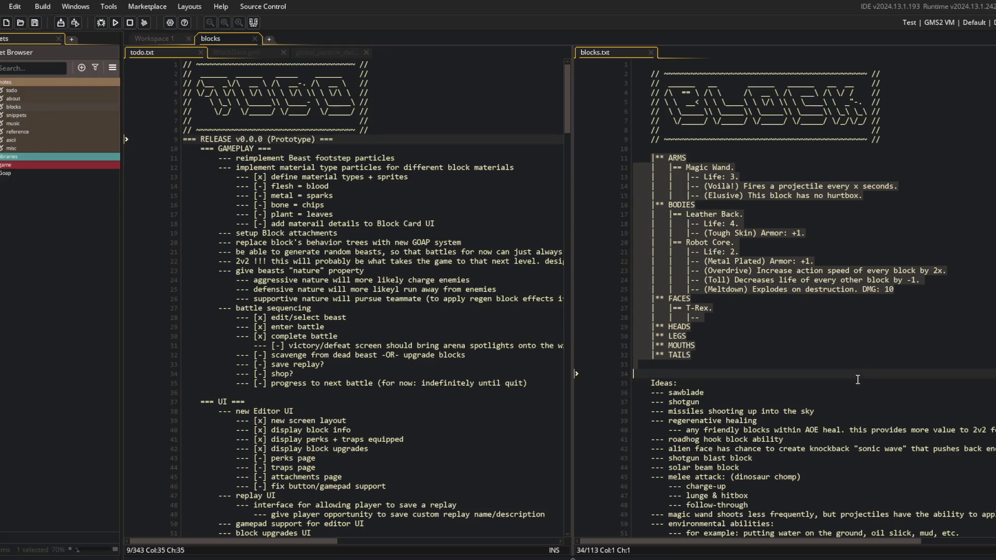
key("Delete")
key("ctrl+v")
key("ctrl+s")
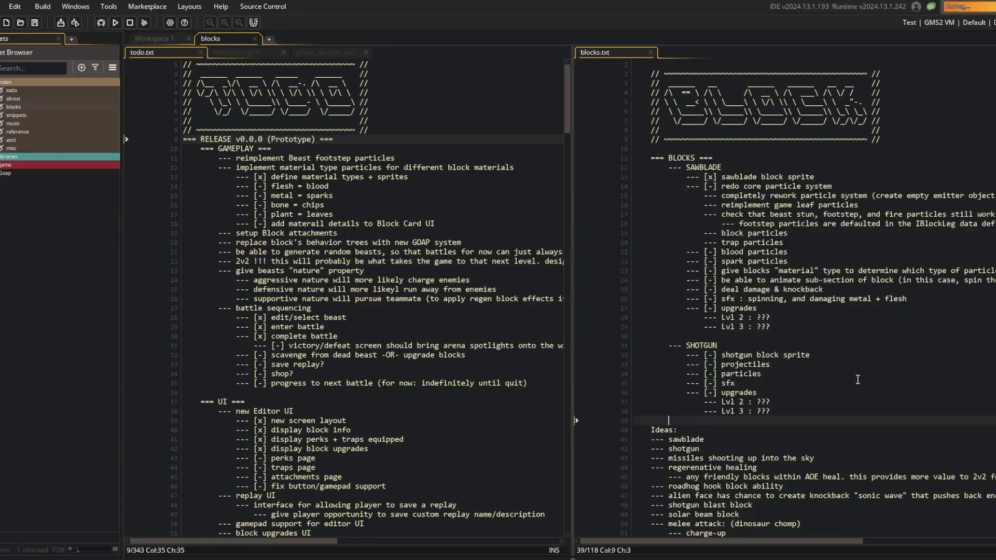
- Remove the BLOCKS heading and blank line, outdent SAWBLADE and SHOTGUN, and save
left_click(724, 152)
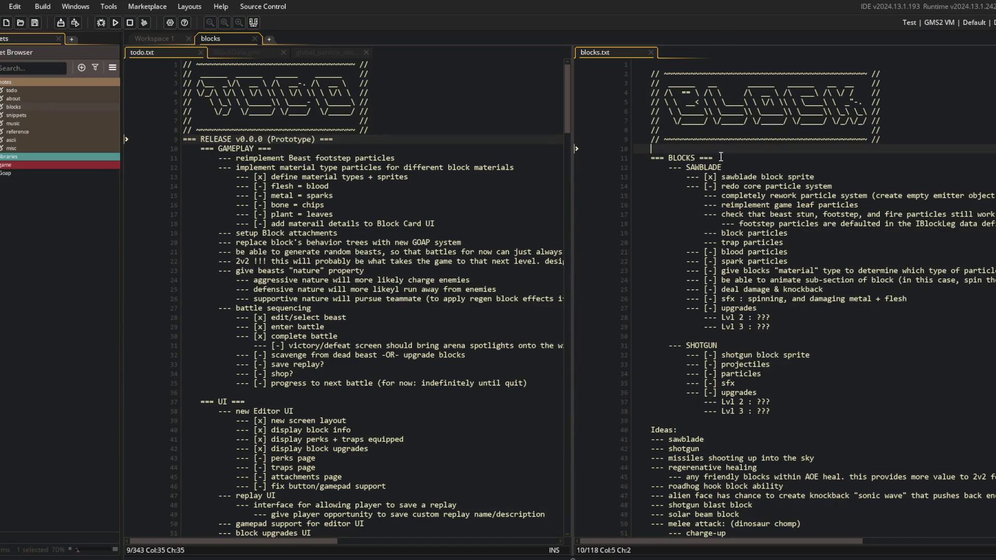
key("ctrl+d")
left_click(781, 399, "shift")
key("shift+Tab")
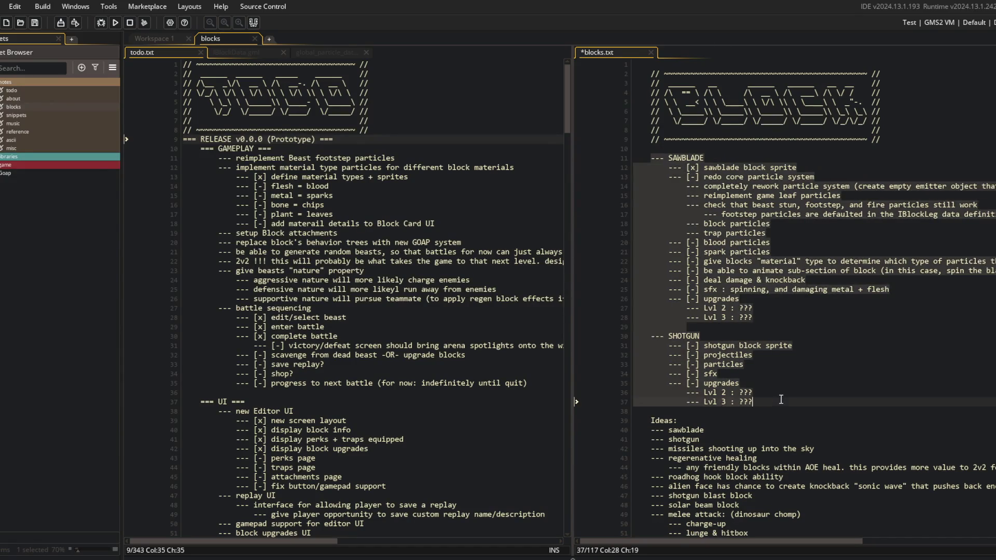
left_click(730, 152)
key("ctrl+d")
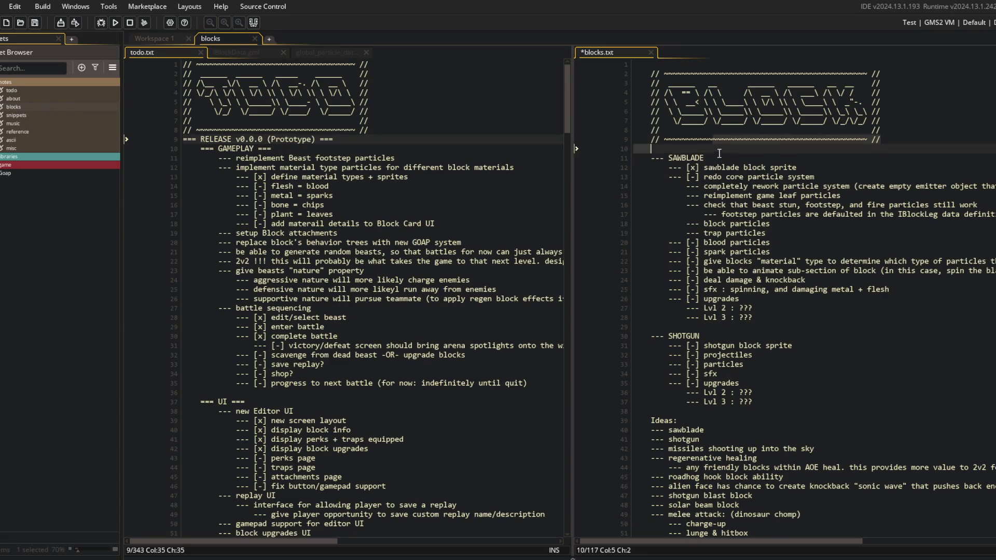
key("ctrl+s")
- Reword the first idea to 'rocket/missiles pack - shooting up into the sky' and save
left_click(695, 410)
key("Down")
key("ctrl+d")
key("ctrl+d")
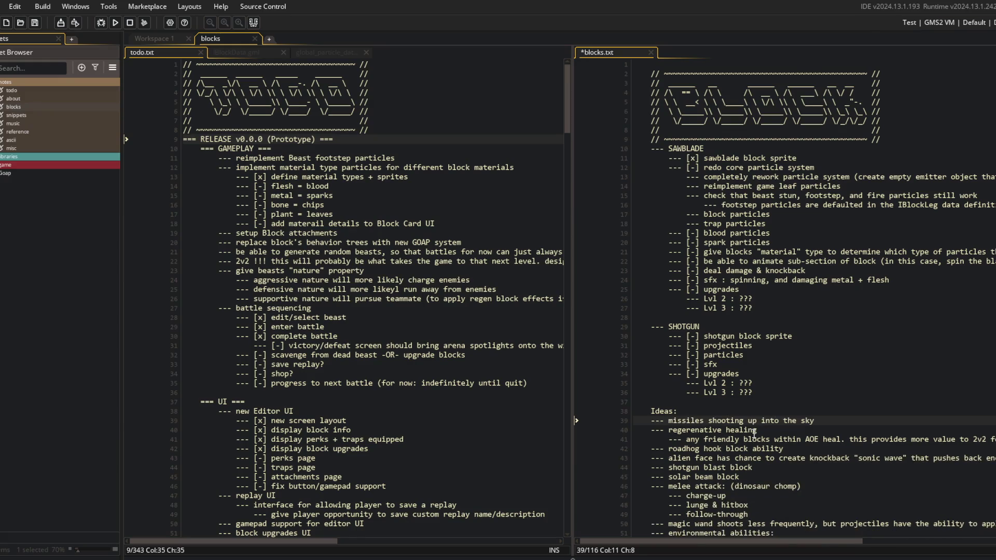
type("rocket")
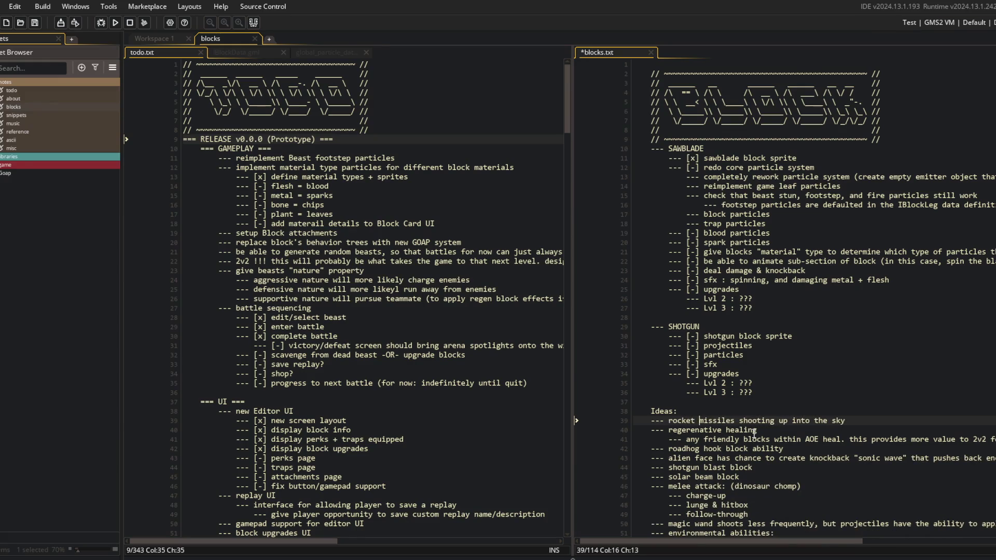
key("BackSpace")
type("/")
key("ctrl+Right")
type("pack -")
key("ctrl+s")
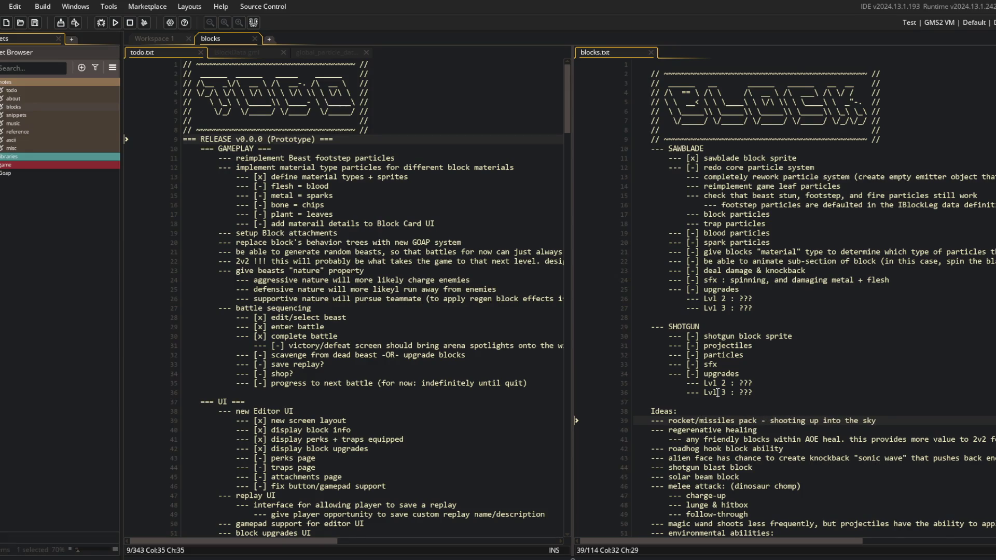
- Look over the remaining ideas in blocks.txt, then switch to Command Prompt
scroll(759, 403, "down", 3)
scroll(785, 342, "down", 2)
left_click(814, 298)
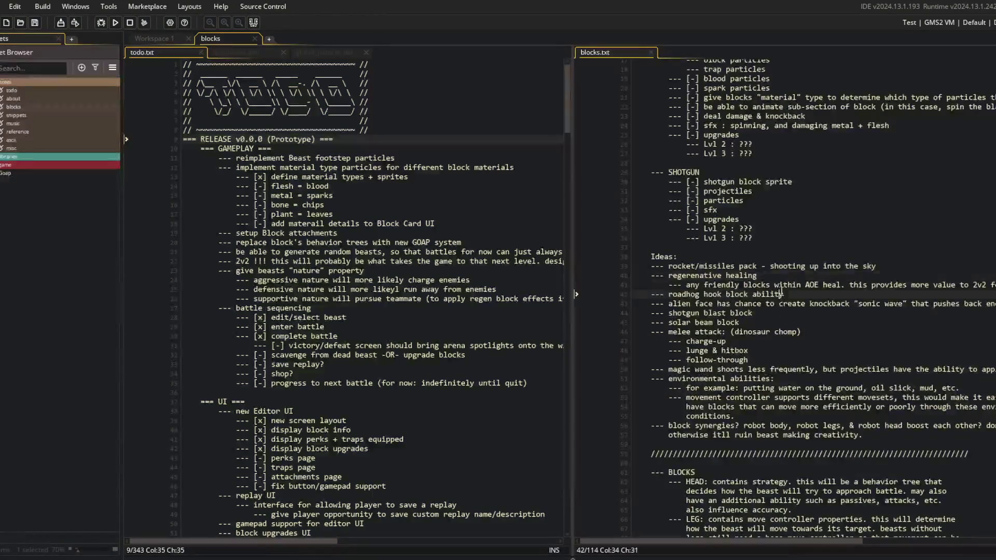
left_click(761, 304)
scroll(742, 371, "down", 4)
scroll(743, 372, "down", 7)
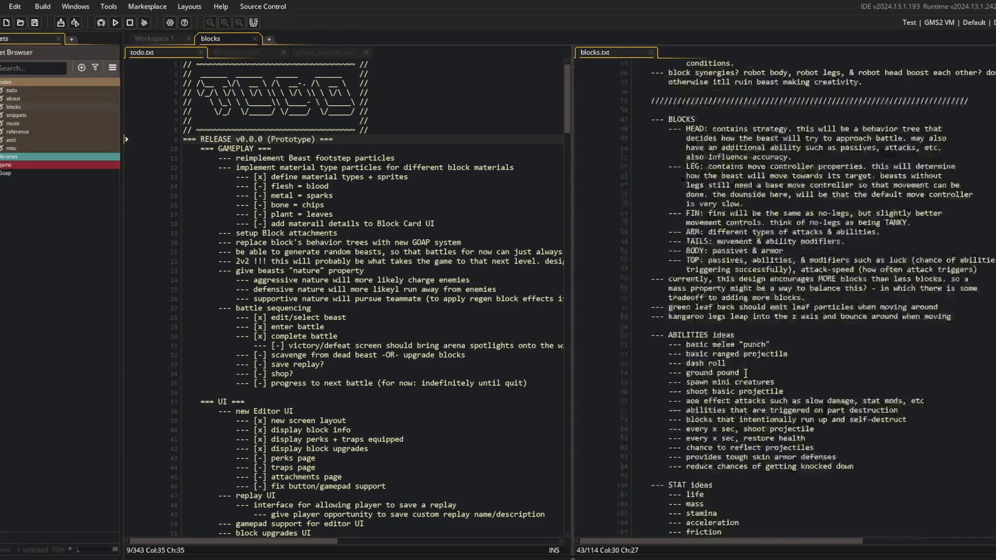
scroll(745, 374, "up", 15)
left_click(834, 196)
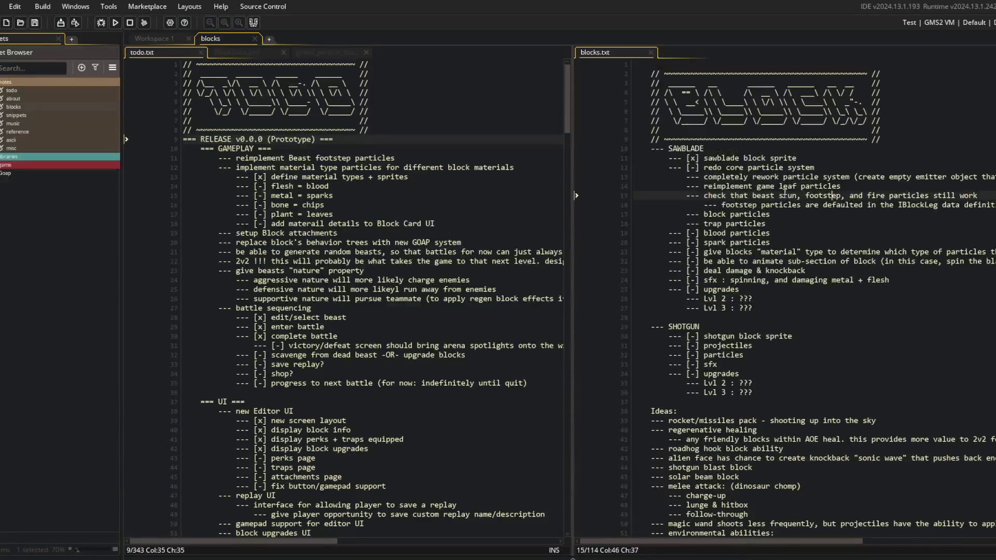
key("alt+Tab")
- Stage all changes with git add and commit them as 'updated blocks ideas note'
type("g")
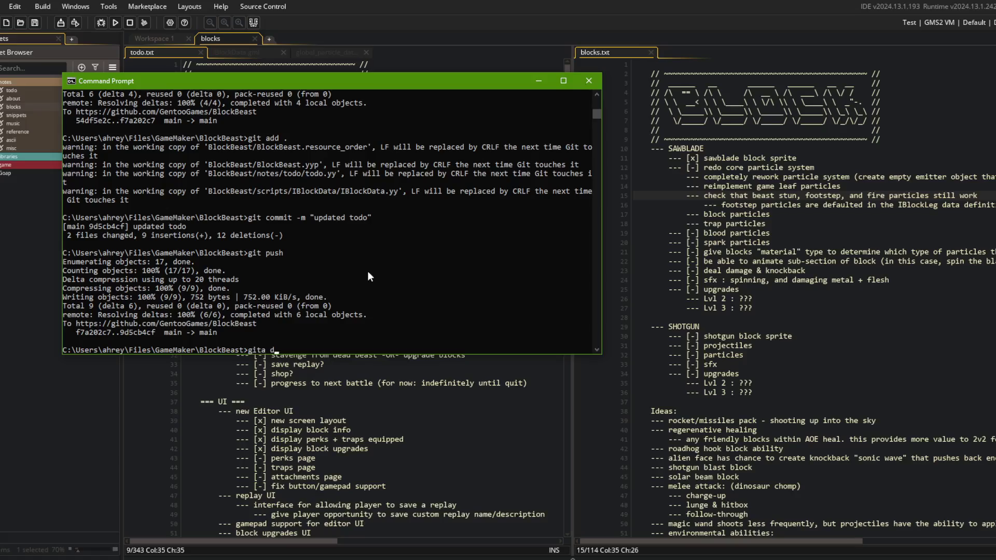
type("it add .")
key("Return")
type("git commit -")
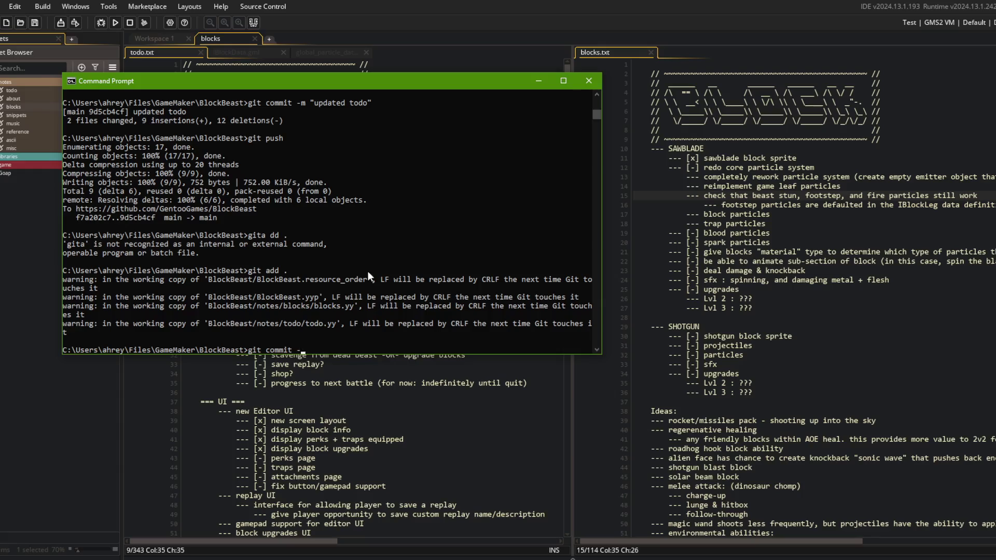
type("m \"updated")
key("BackSpace")
key("BackSpace")
key("BackSpace")
type("o")
key("BackSpace")
type("dated blocks n")
key("BackSpace")
type("ideas note\"")
key("Return")
- Push the commit to the remote repository and return to GameMaker
type("git push")
key("Return")
left_click(713, 197)
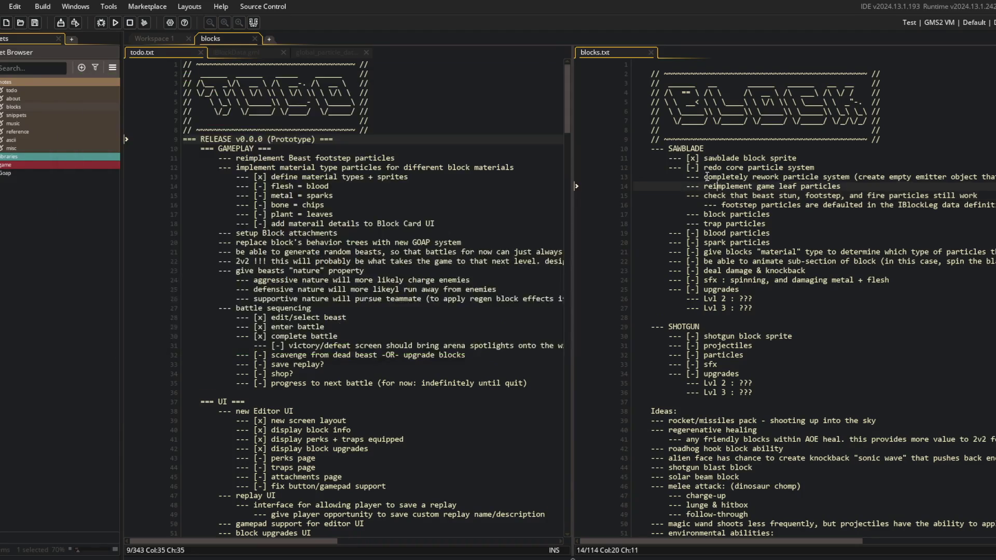
- Close the blocks.txt and todo.txt notes and expand the game folder
key("ctrl+w")
left_click(363, 205)
left_click(4, 81)
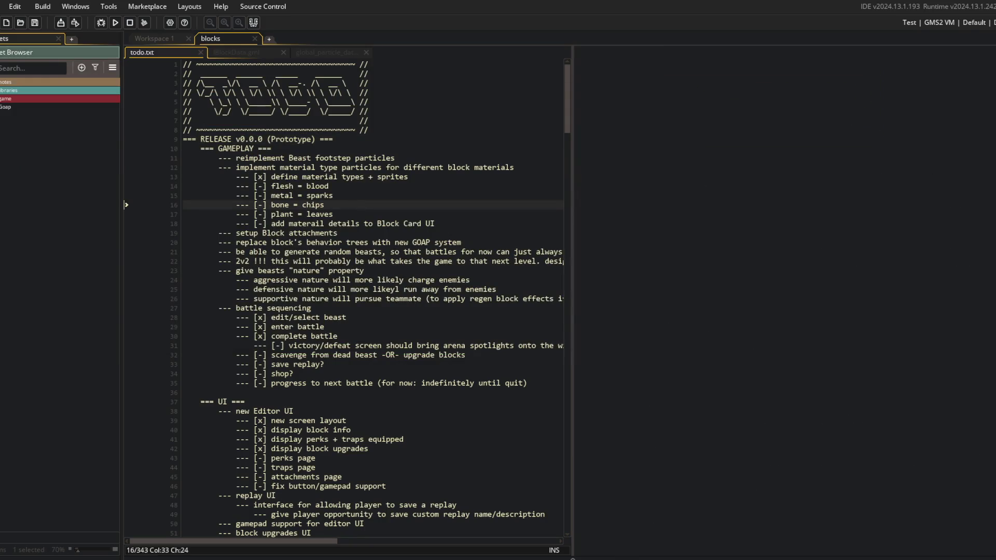
left_click(4, 98)
left_click(311, 139)
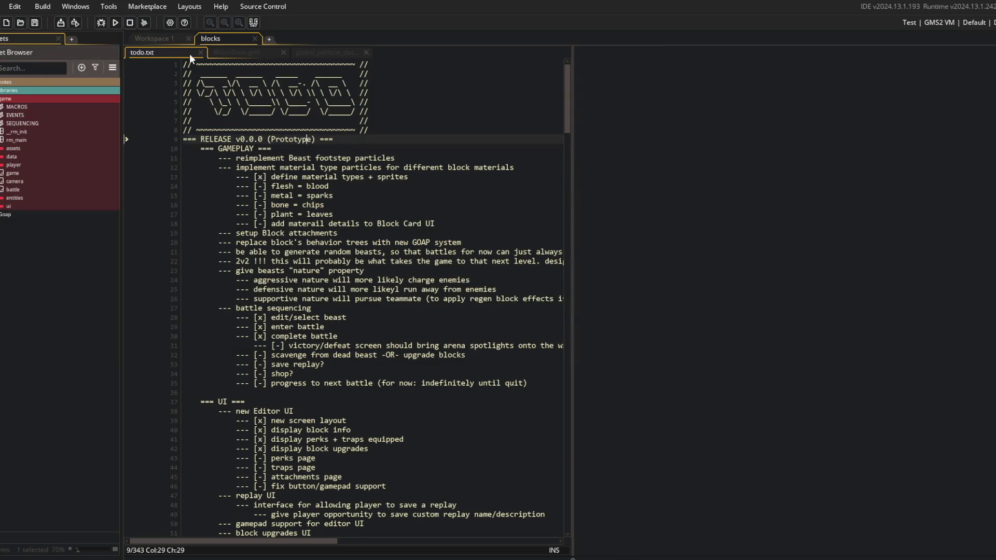
middle_click(180, 57)
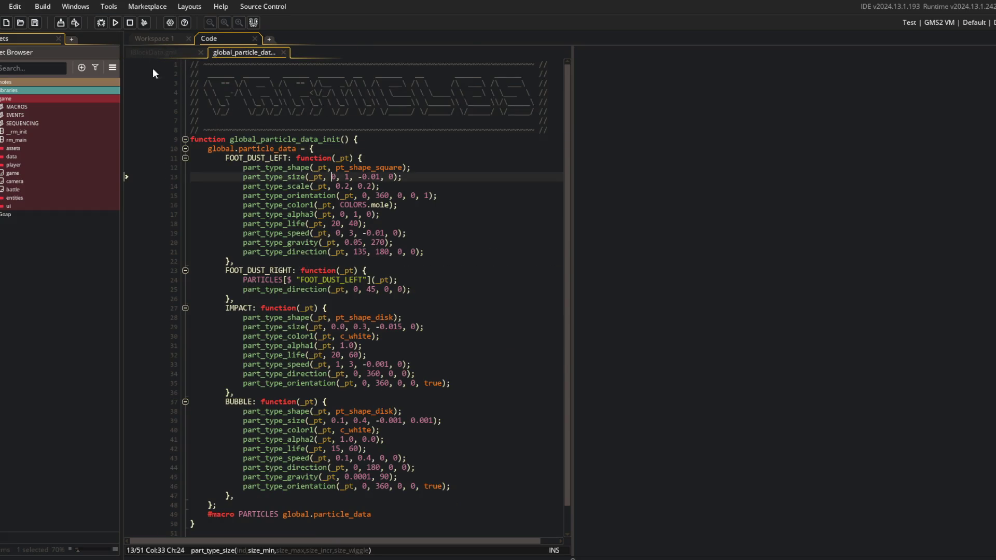
- Dock global_particle_data beside IBlockData.gml, narrow the asset browser, and go to Workspace 1
left_click(154, 53)
left_click(247, 62)
mouse_move(243, 53)
left_mouse_down()
mouse_move(612, 114)
mouse_move(589, 133)
mouse_move(493, 104)
left_mouse_up()
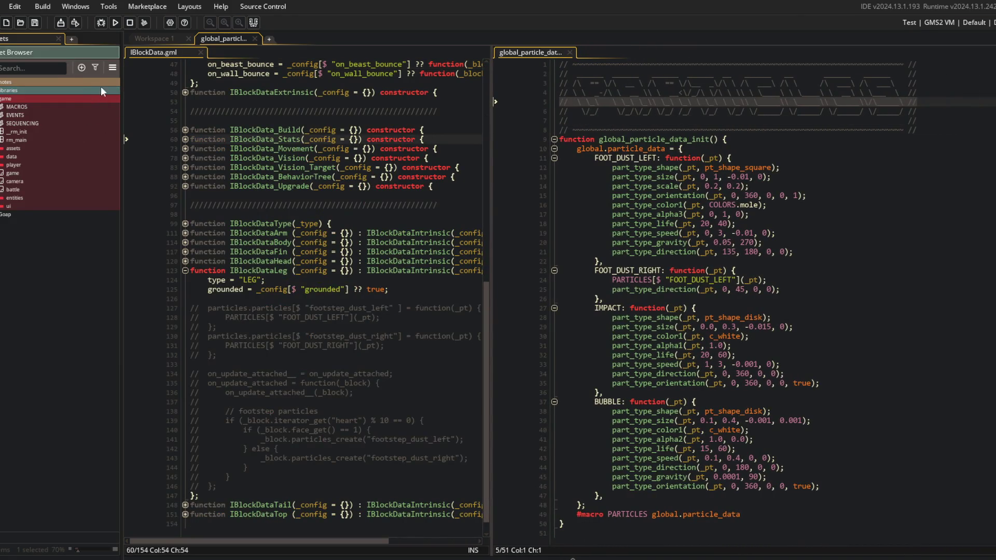
left_click_drag(122, 92, 50, 93)
left_click(177, 167)
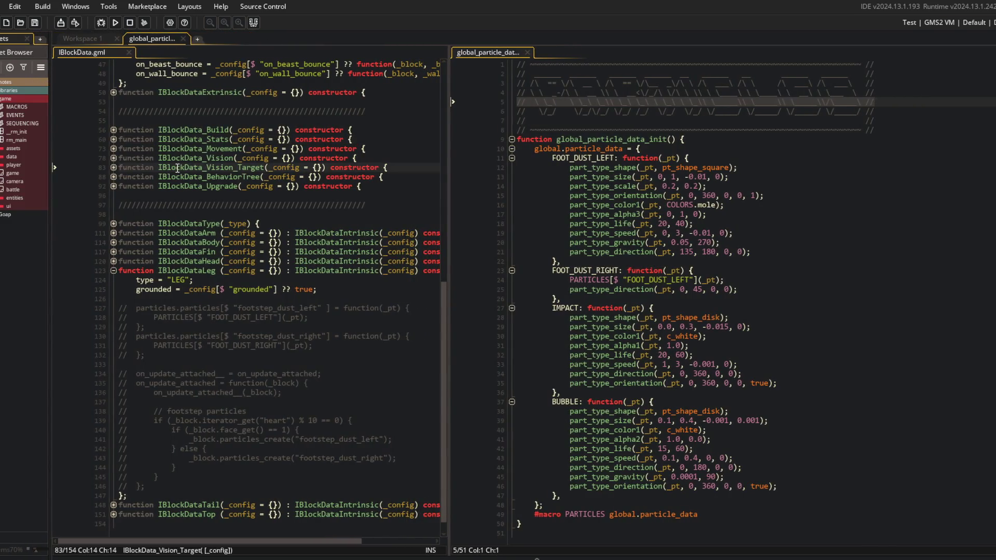
left_click(99, 39)
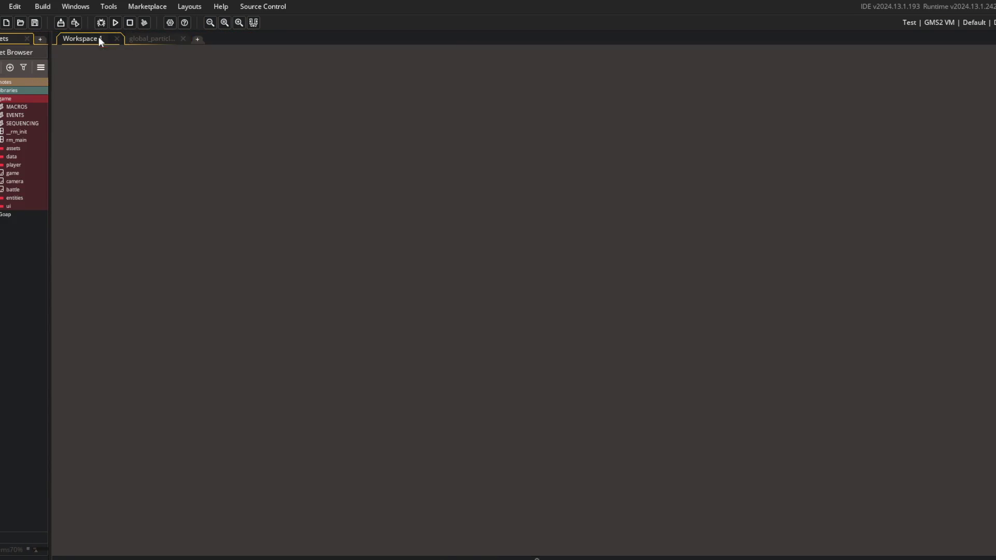
- Add particle system BB_System_BlockFootParticles at the top of assets/particles and select its emitter
left_click_drag(50, 79, 112, 95)
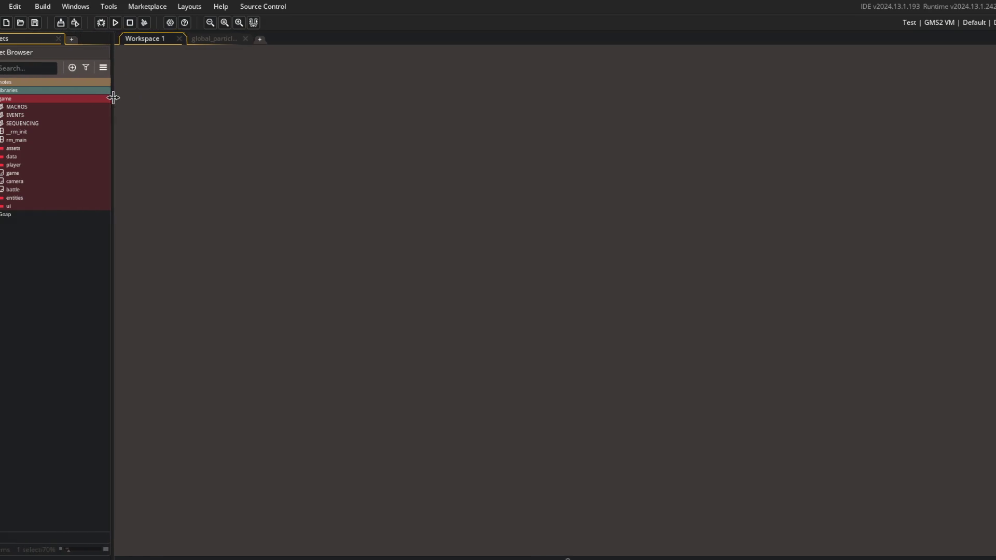
double_click(46, 99)
key("Right")
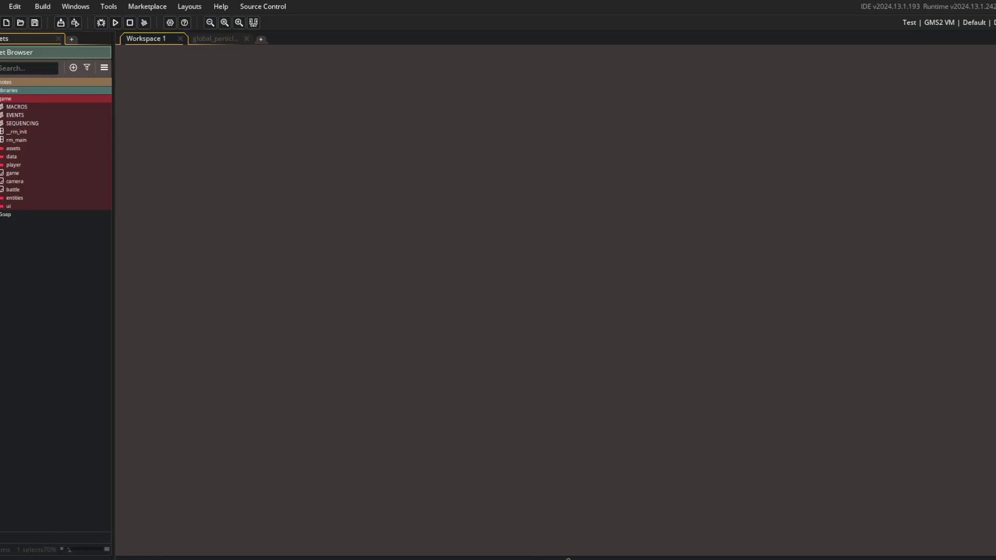
left_click(2, 148)
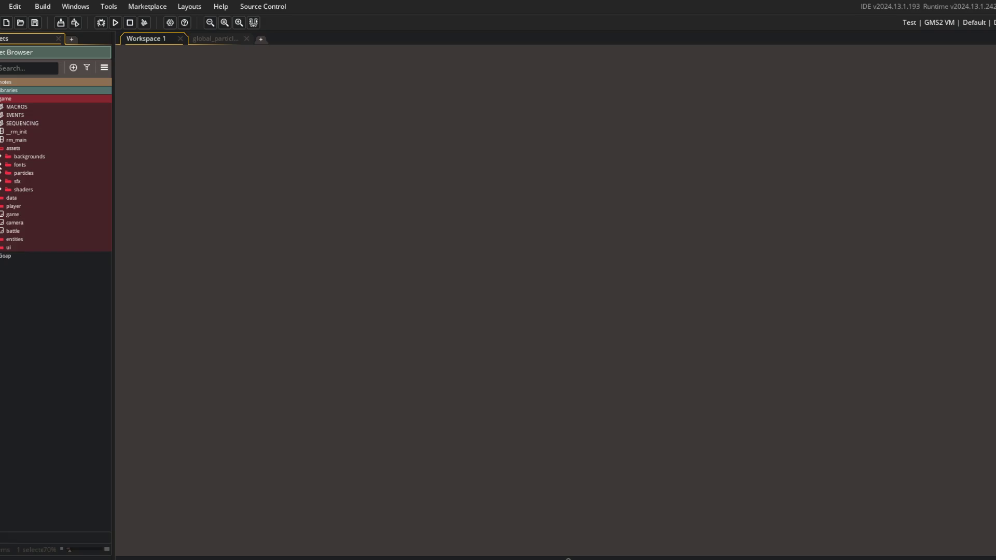
left_click(2, 173)
right_click(49, 232)
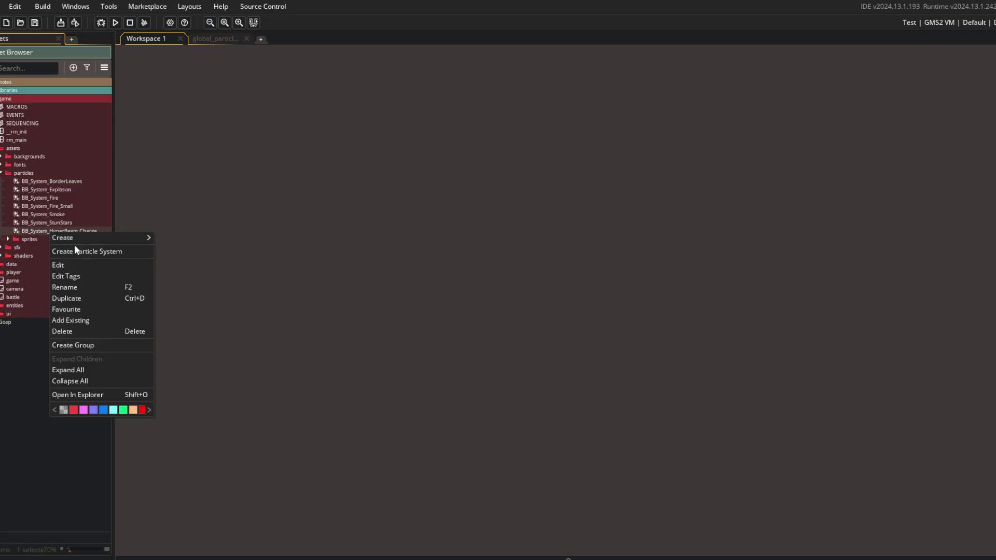
left_click(85, 248)
type("BB")
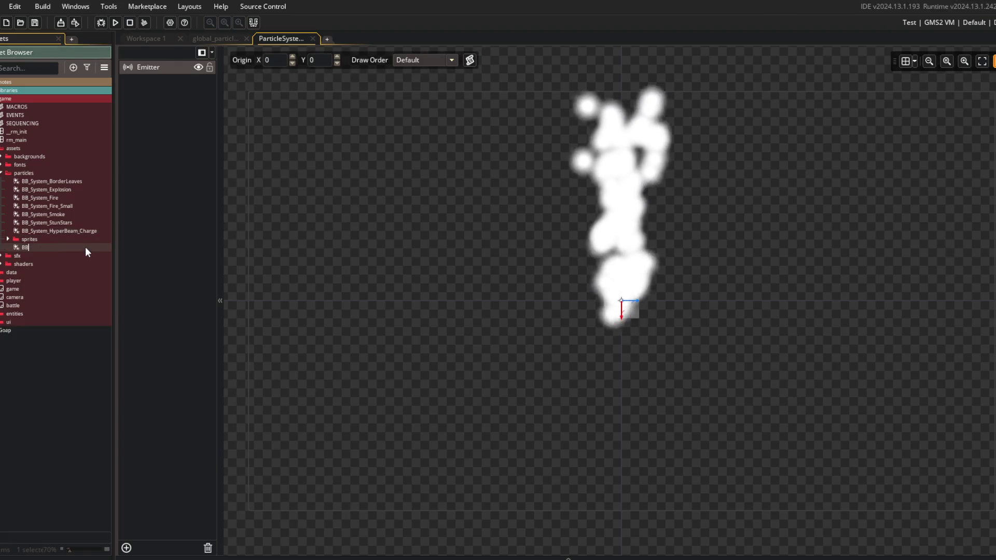
type("_System_Block")
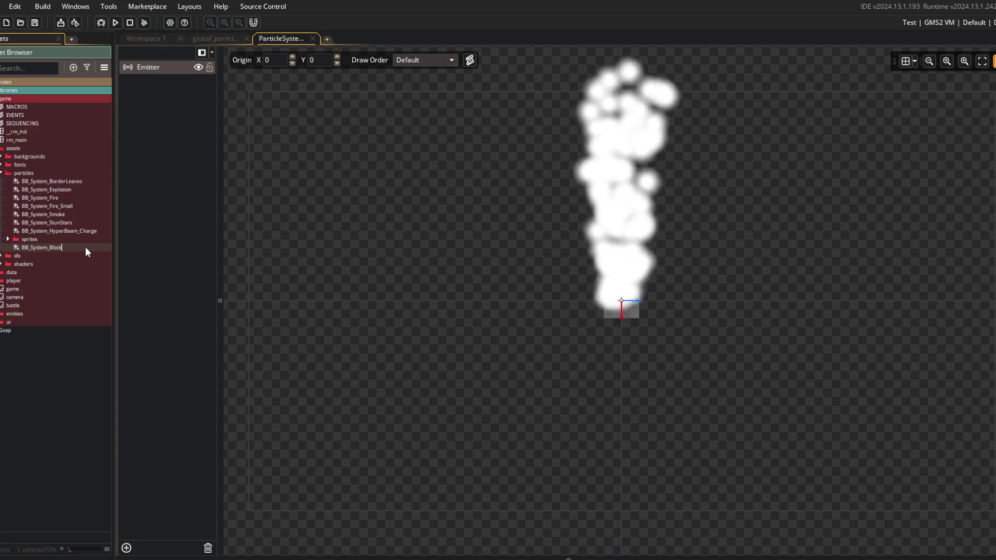
type("FootParticles")
key("Return")
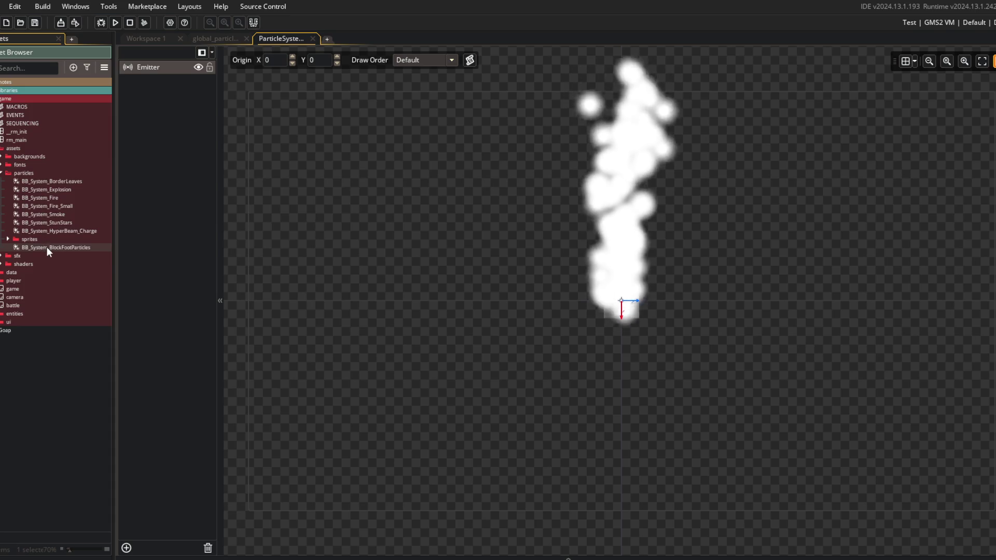
left_click_drag(50, 244, 55, 174)
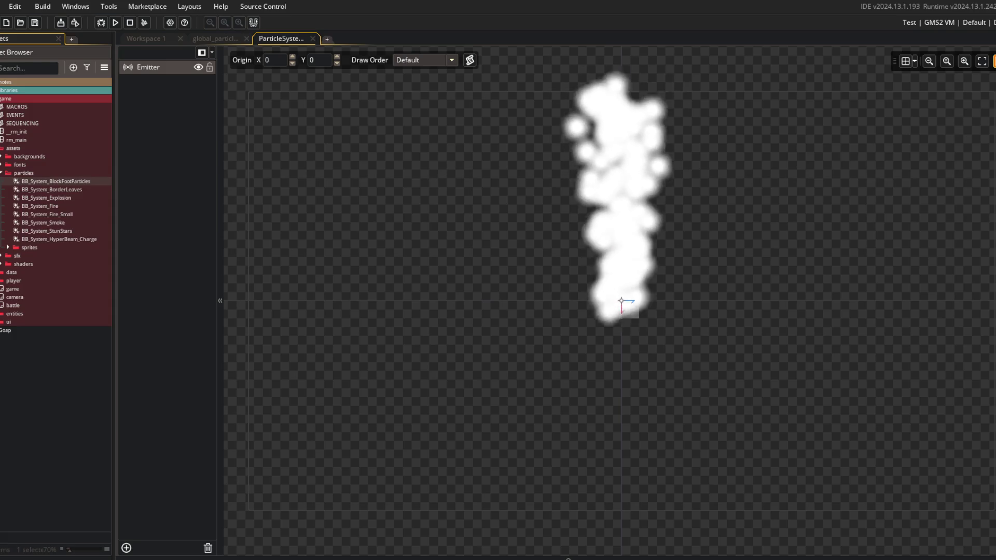
left_click(992, 301)
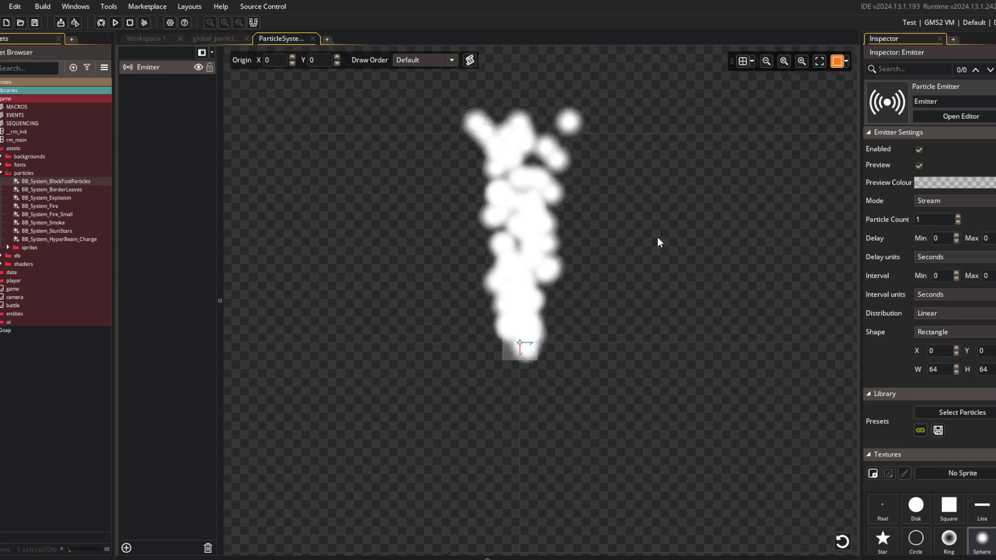
- Set the emitter's particle shape to square after briefly trying single pixels
scroll(913, 234, "down", 2)
left_click(951, 416)
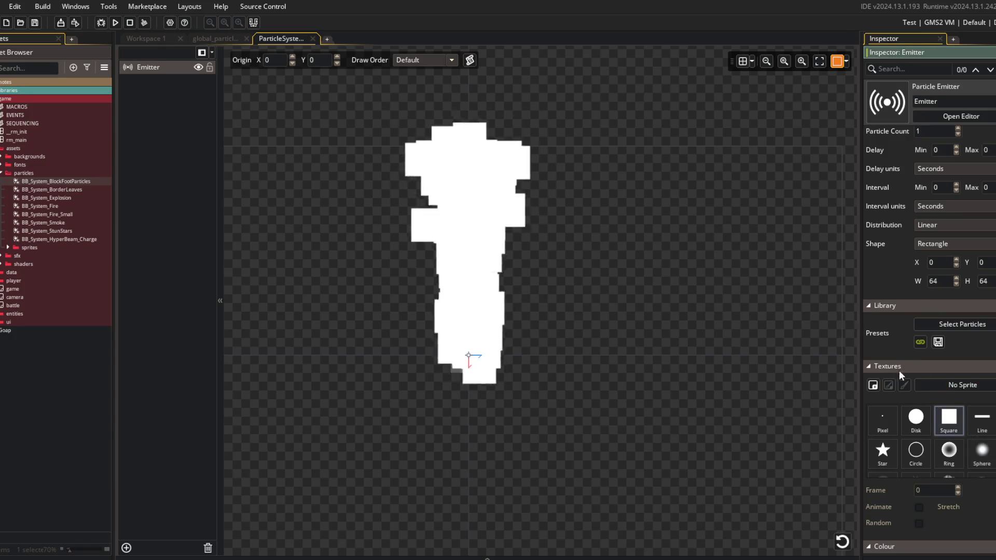
left_click(882, 420)
left_click(949, 420)
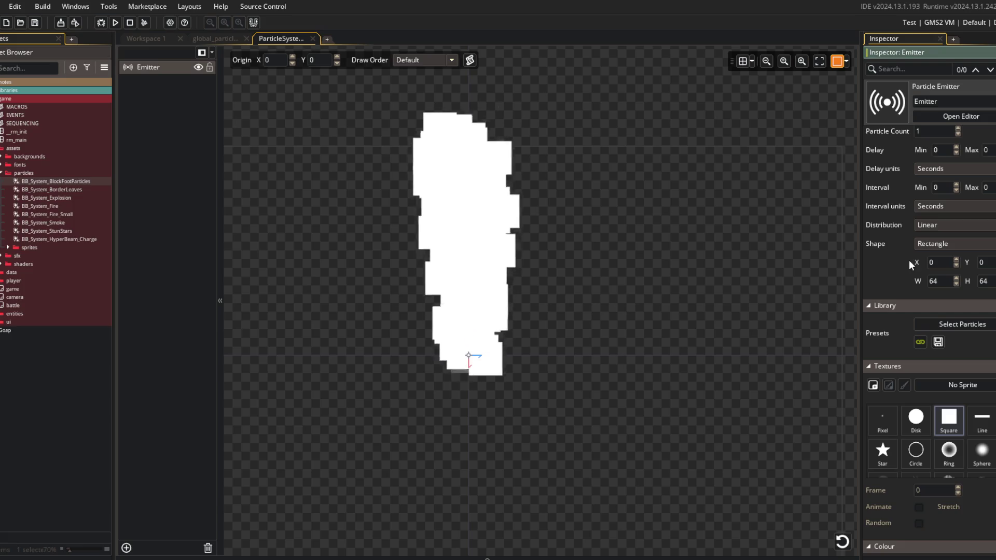
- Drag the Orientation maximum up toward 360 so particles spawn at random rotations
scroll(912, 290, "down", 3)
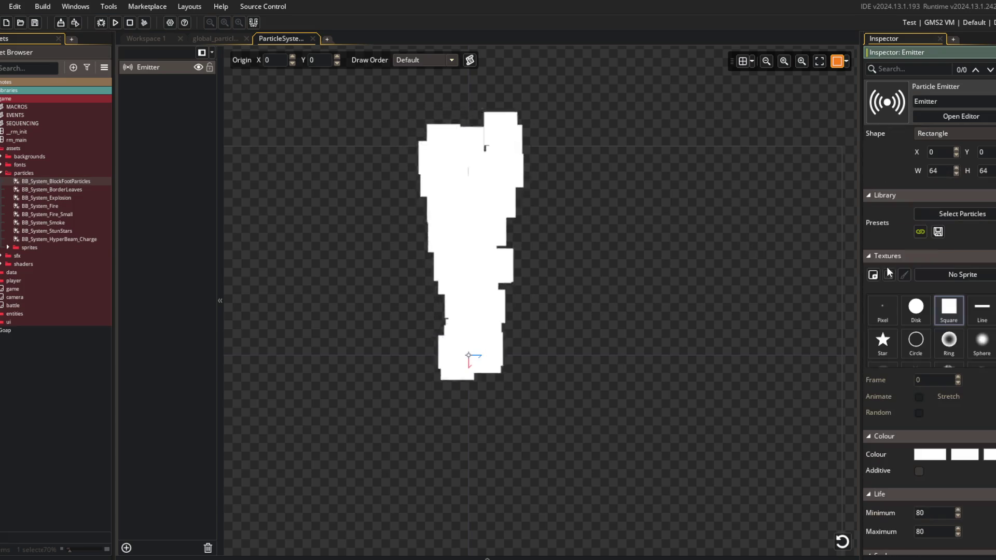
scroll(905, 398, "down", 2)
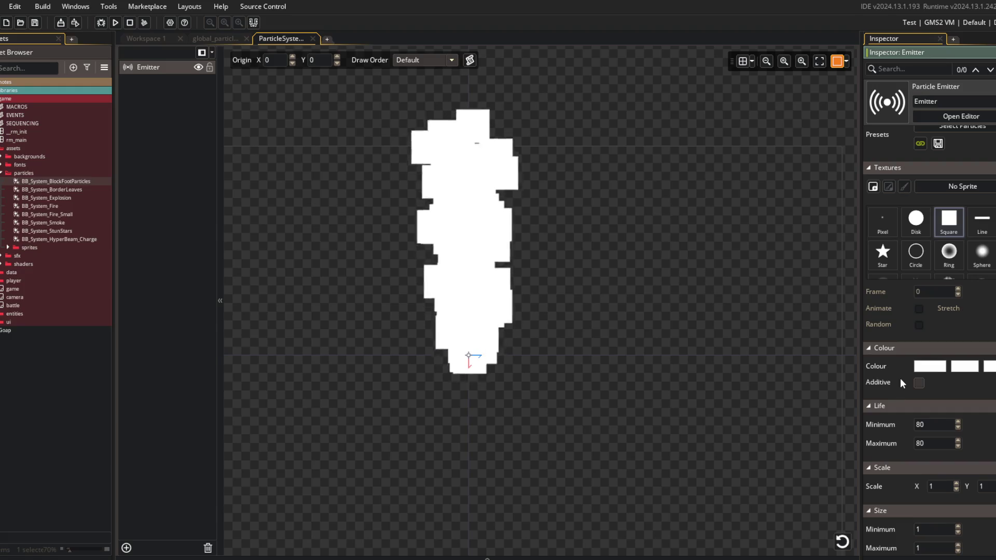
scroll(883, 307, "up", 8)
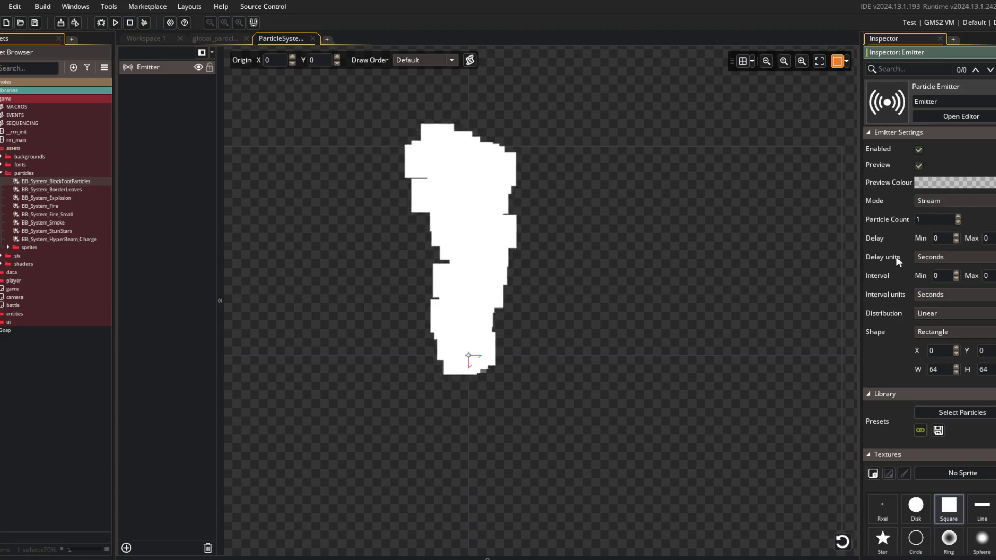
scroll(896, 257, "down", 7)
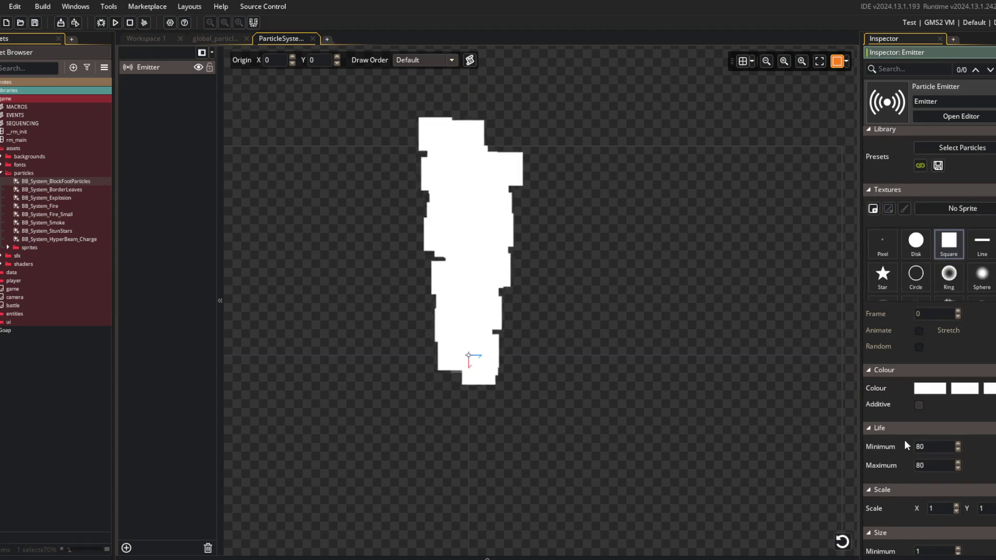
scroll(905, 441, "down", 2)
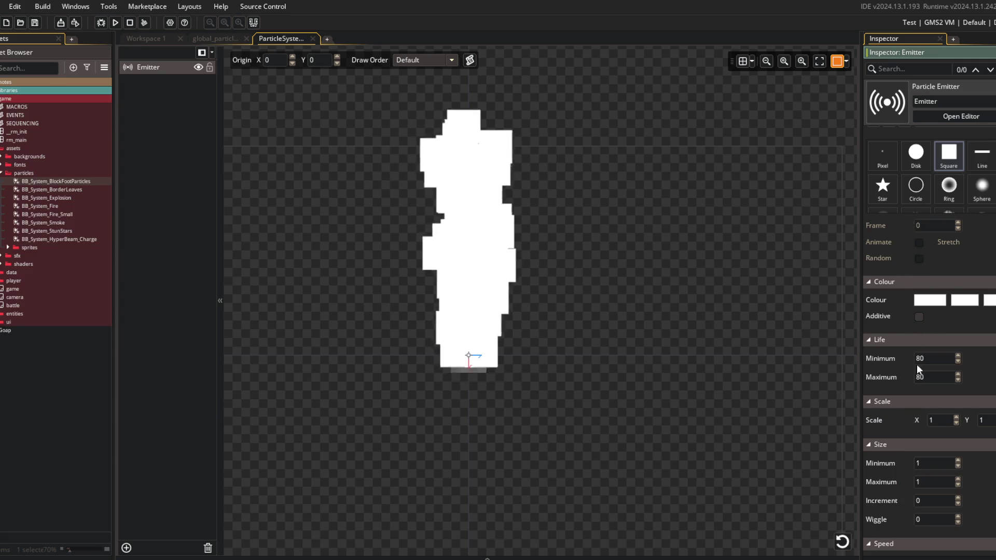
scroll(916, 364, "down", 6)
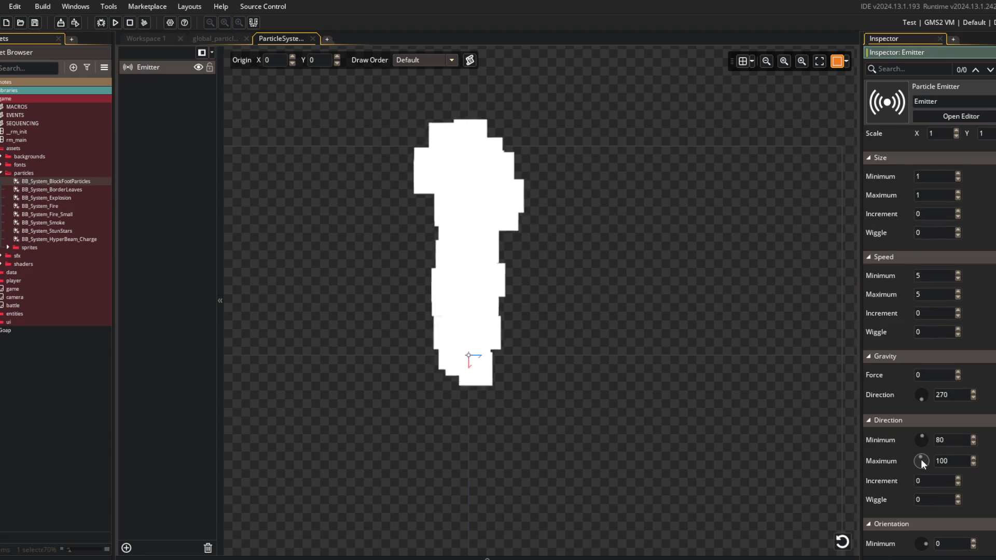
scroll(916, 466, "down", 2)
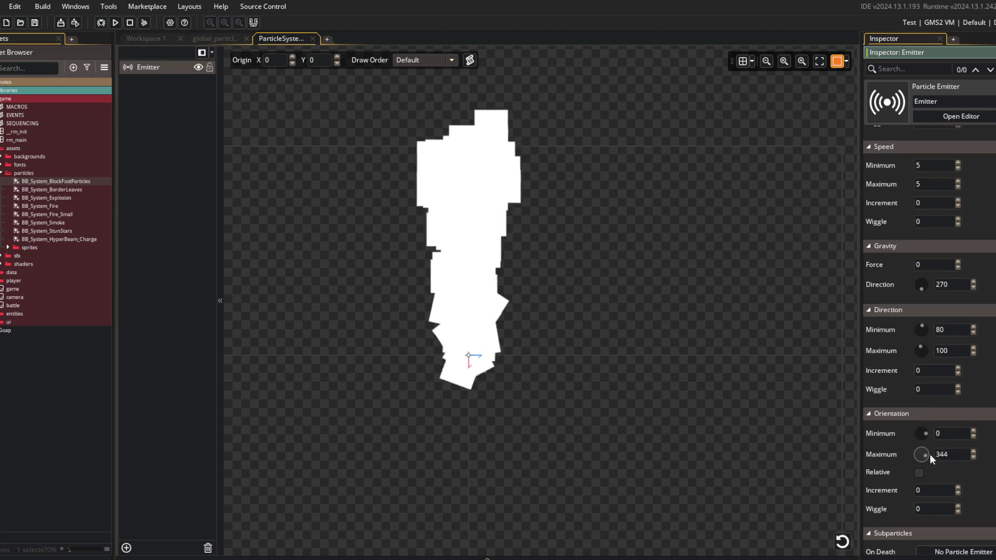
left_click_drag(974, 453, 974, 455)
- Set Orientation maximum to 359 and enable Relative rotation
left_click(973, 457)
left_click(919, 473)
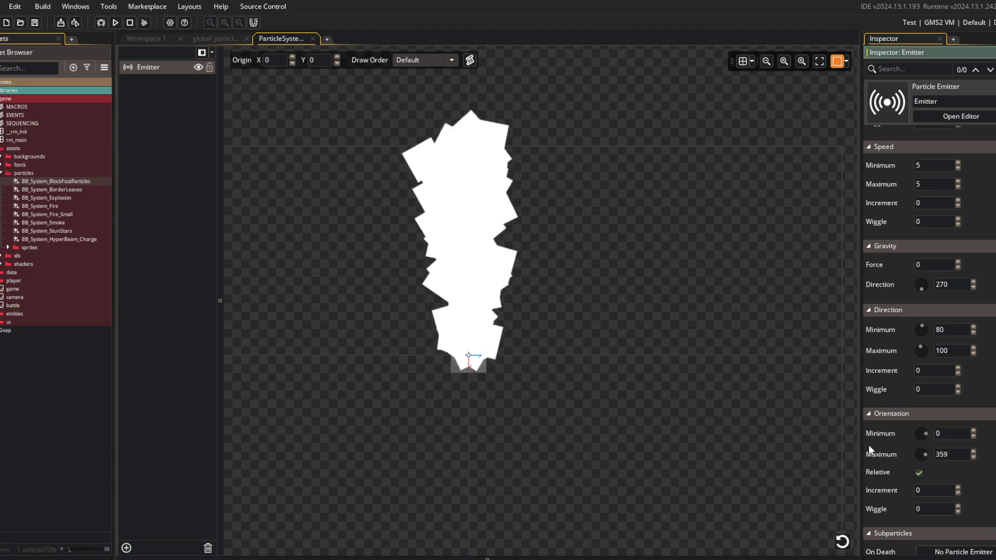
scroll(891, 346, "up", 3)
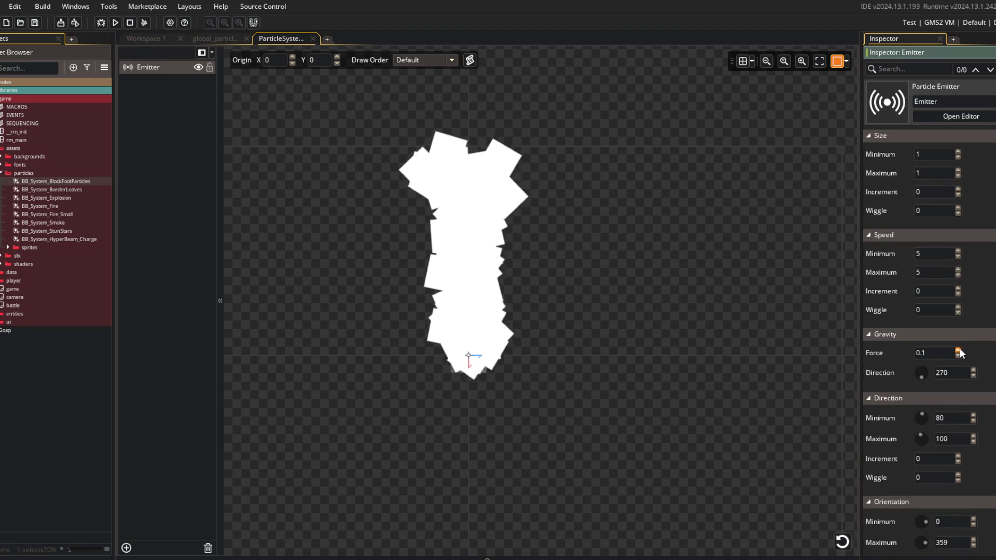
- Change the Gravity Force to 0.05 and recentre the particle preview
left_click(934, 353)
key("BackSpace")
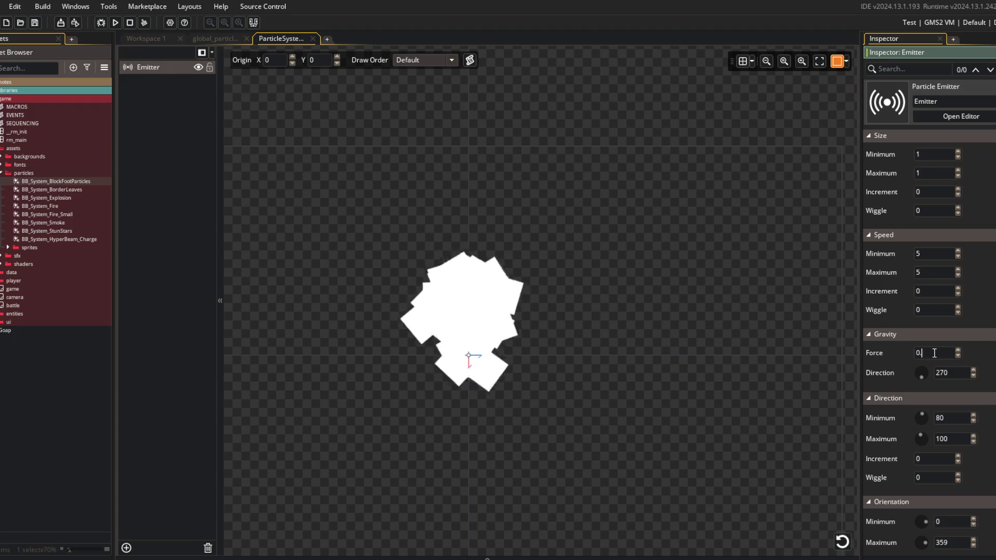
type("012")
key("BackSpace")
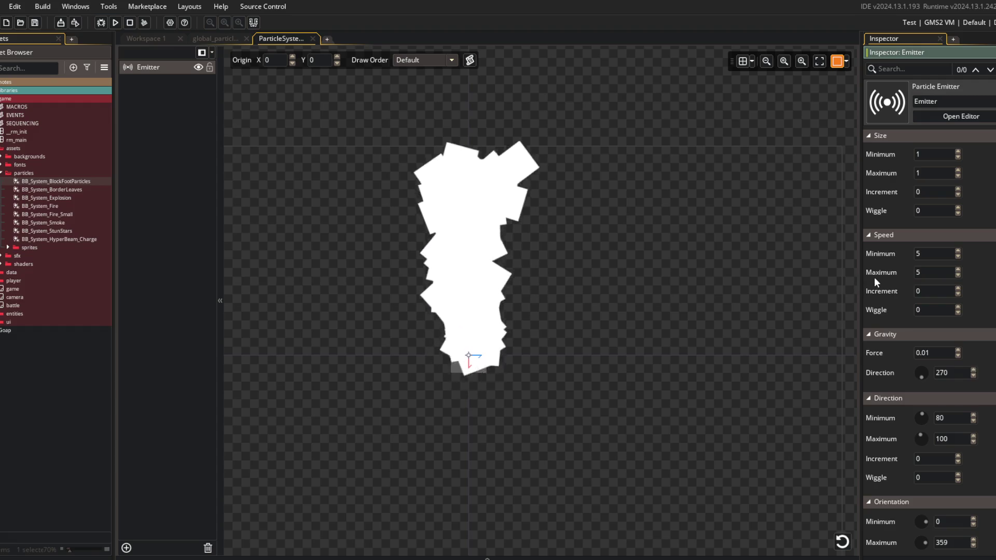
key("BackSpace")
type("5")
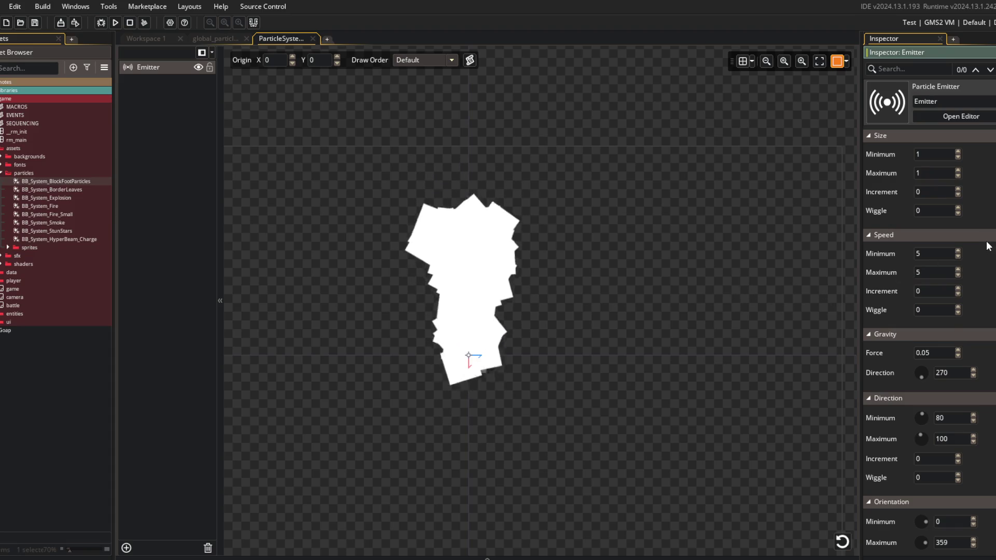
scroll(987, 245, "up", 3)
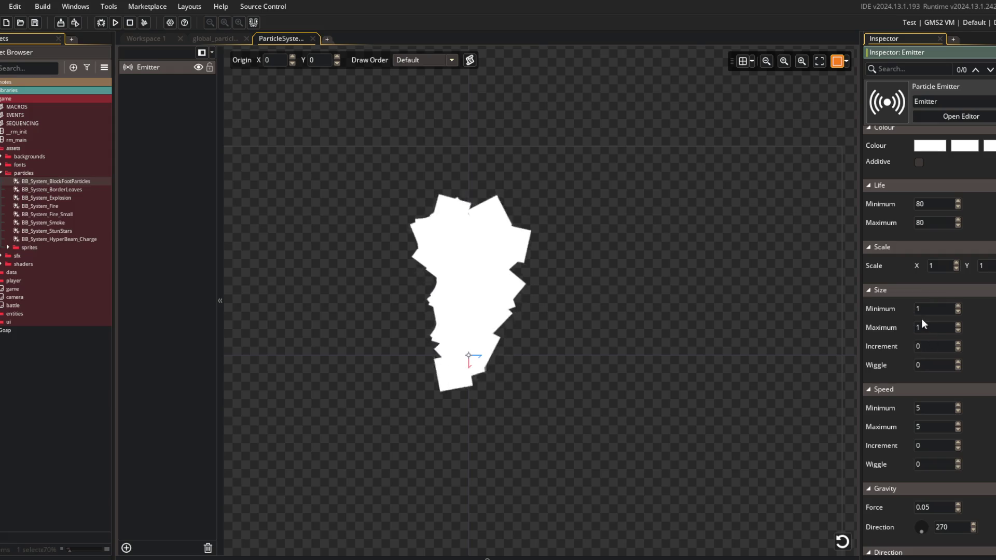
left_click_drag(752, 245, 808, 280)
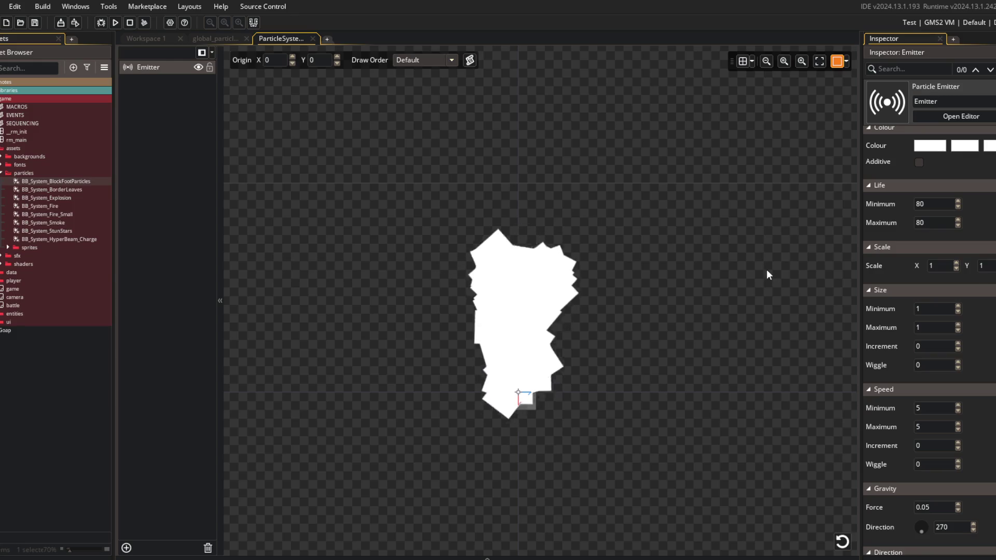
scroll(909, 241, "up", 7)
scroll(928, 211, "up", 3)
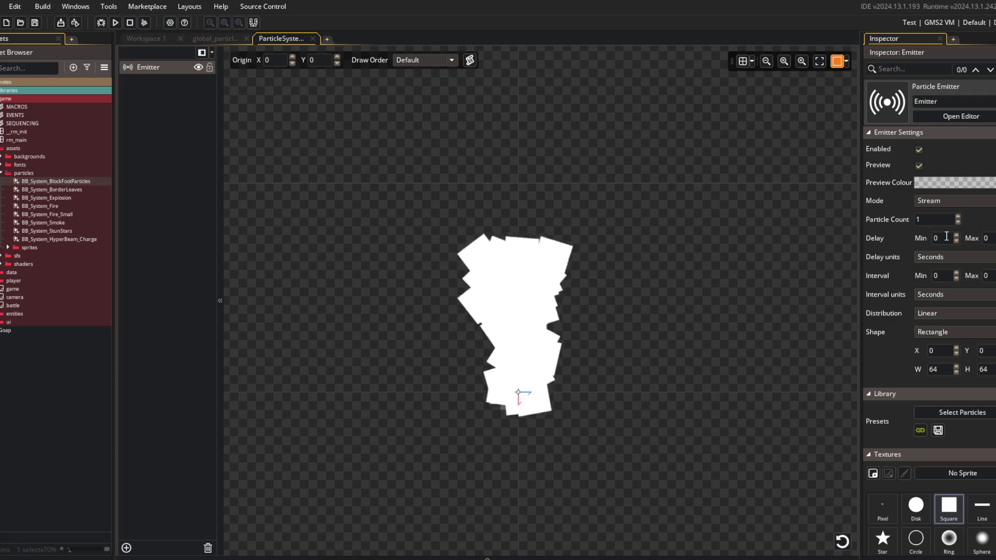
- Set the emission Delay units to Frames with a maximum delay of 0
left_click(944, 258)
left_click(941, 279)
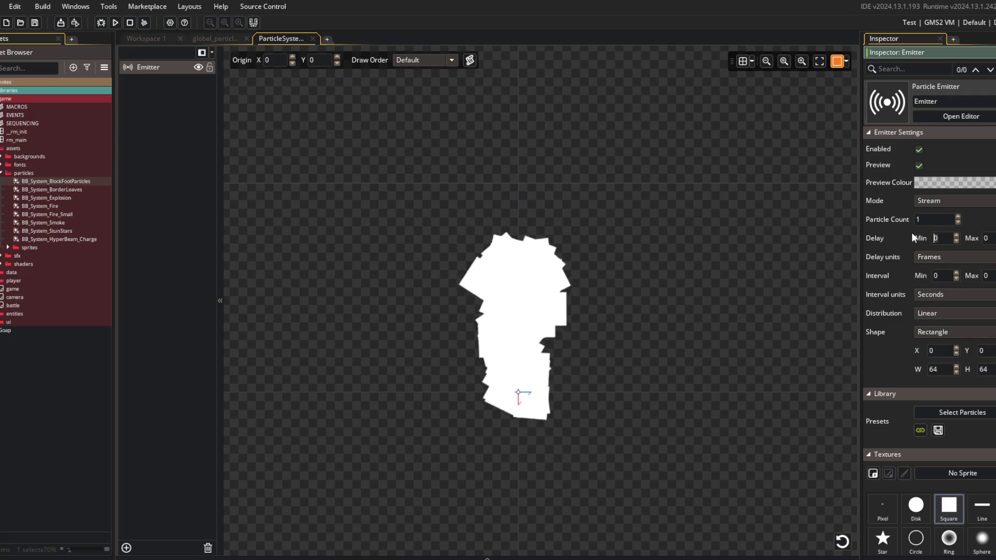
type("120")
key("Tab")
type("600")
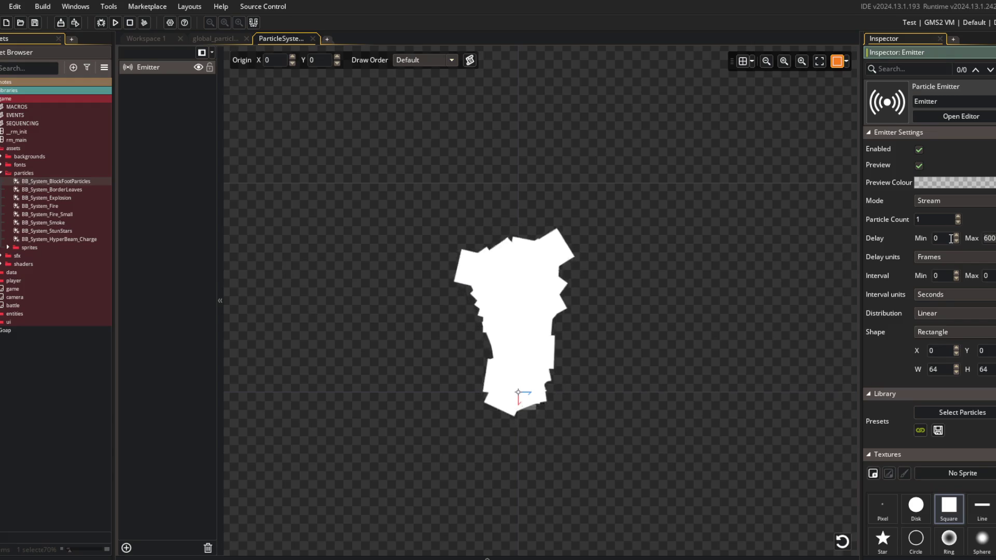
key("Delete")
key("Delete")
- Set the Interval units to Frames with a maximum interval of 60
left_click(987, 275)
type("600")
left_click(958, 294)
left_click(957, 313)
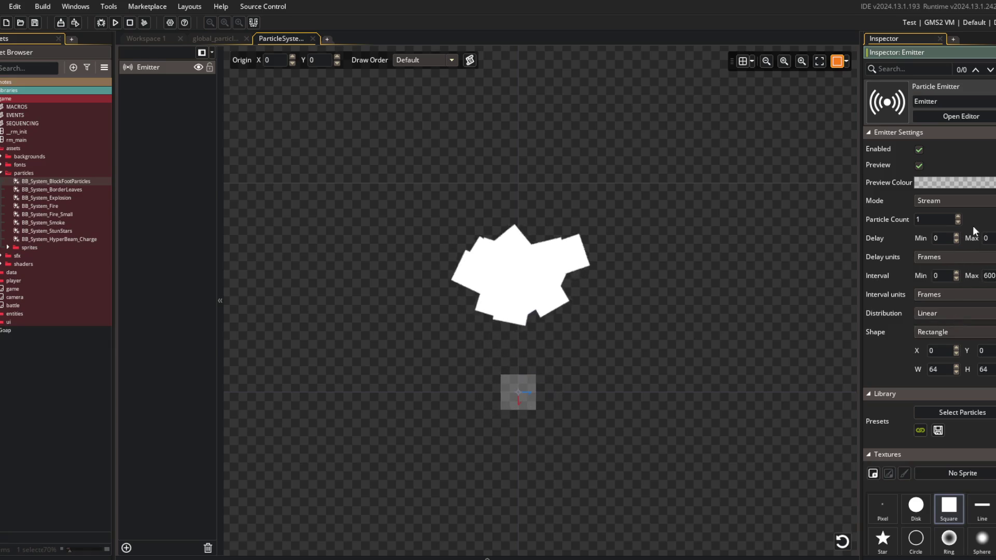
left_click_drag(734, 251, 658, 226)
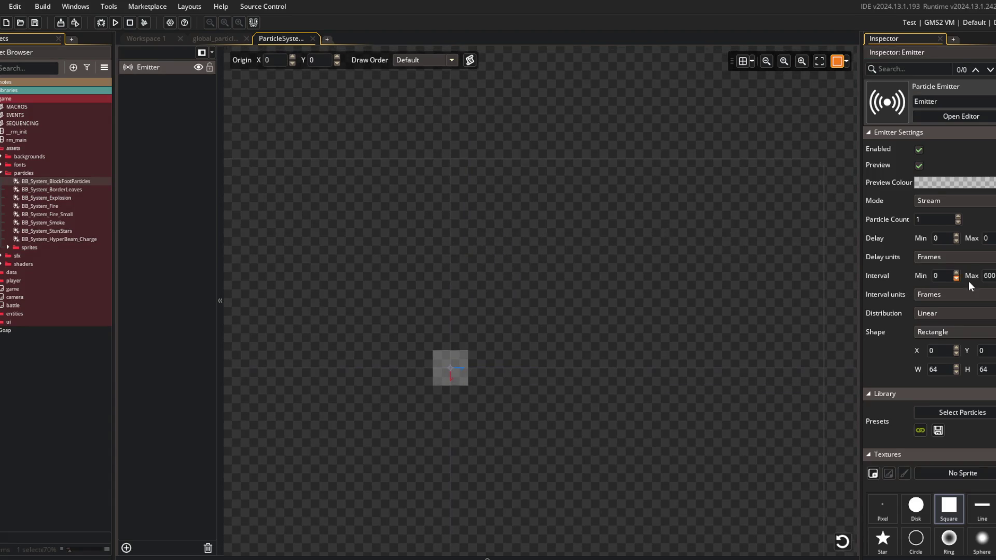
left_click(986, 275)
key("BackSpace")
key("BackSpace")
key("BackSpace")
type("120")
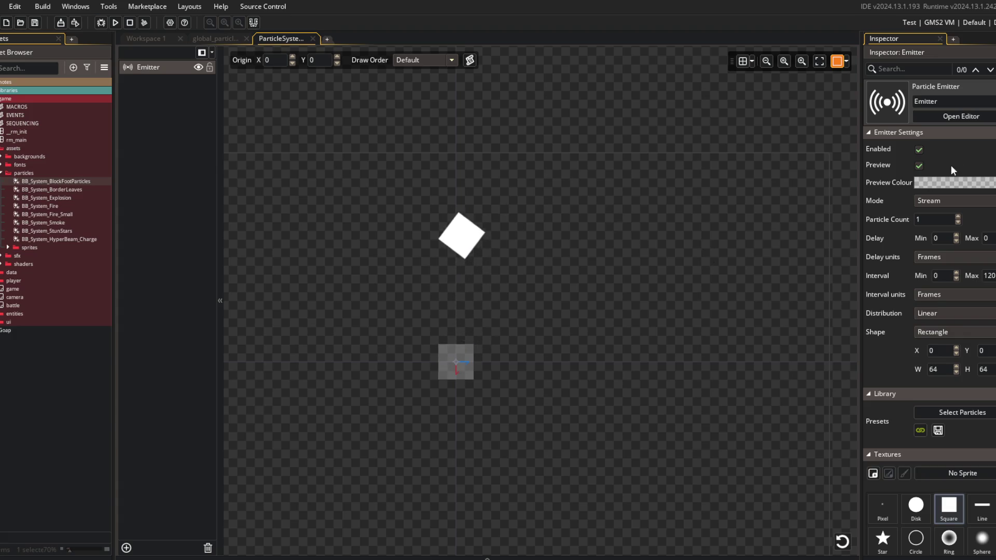
left_click(971, 282)
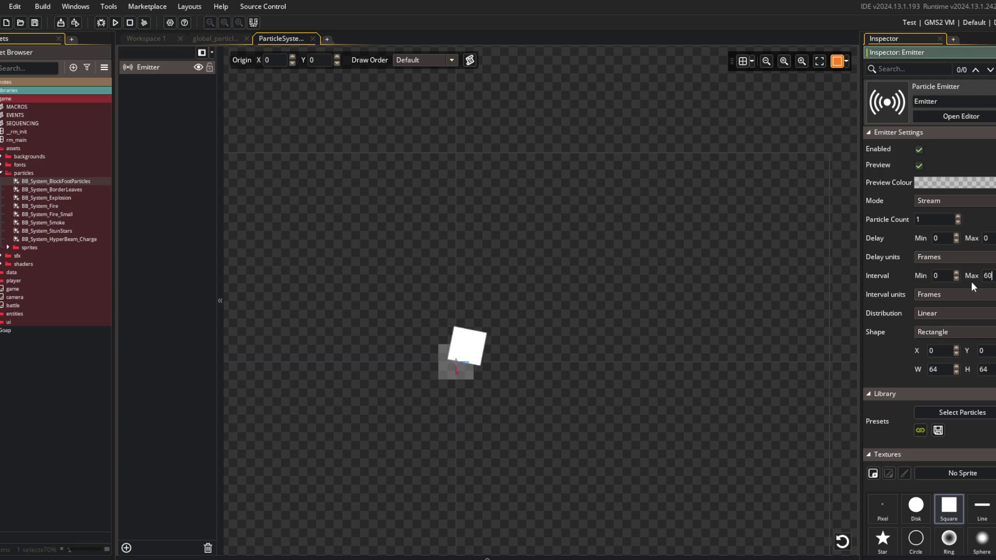
left_click(734, 248)
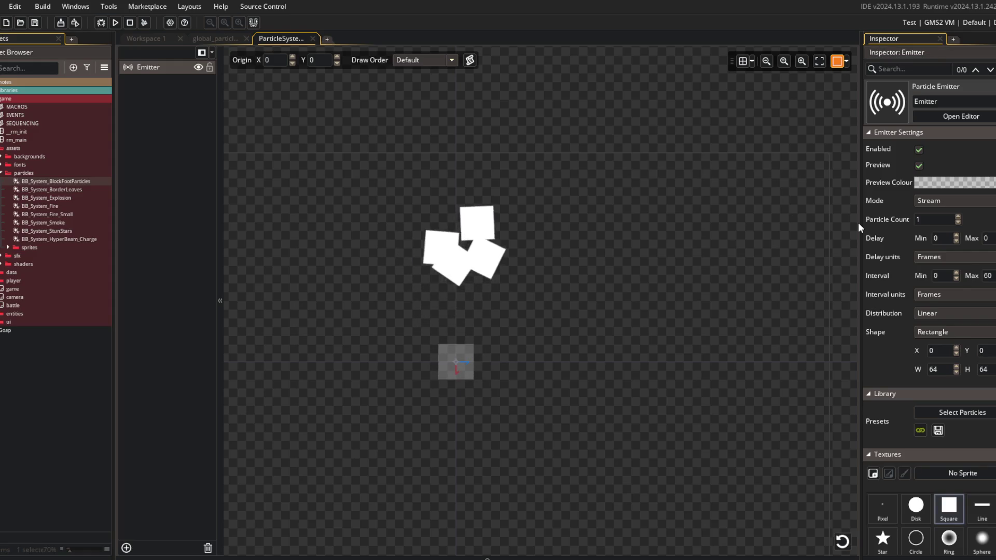
mouse_move(645, 185)
left_mouse_down()
mouse_move(725, 190)
mouse_move(668, 166)
mouse_move(644, 183)
left_mouse_up()
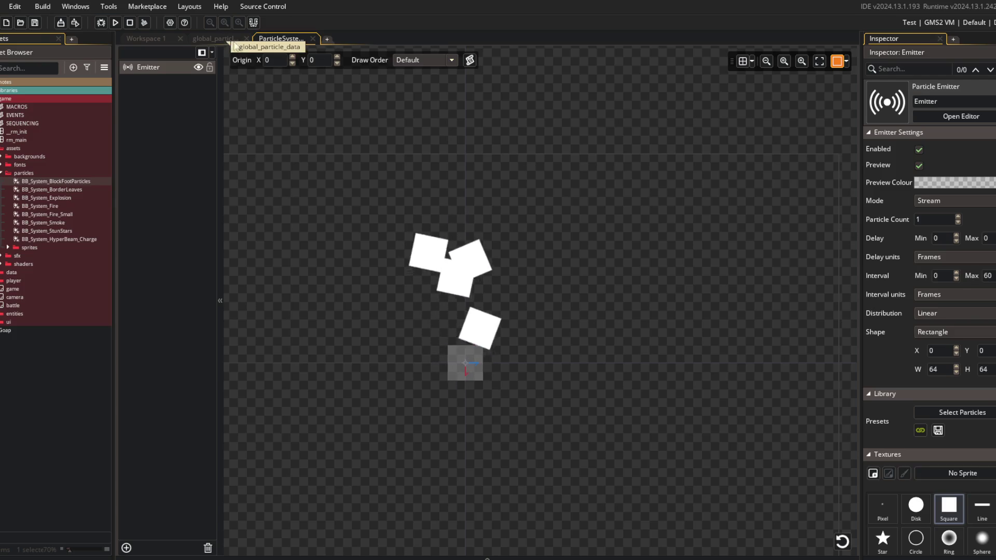
scroll(890, 314, "down", 3)
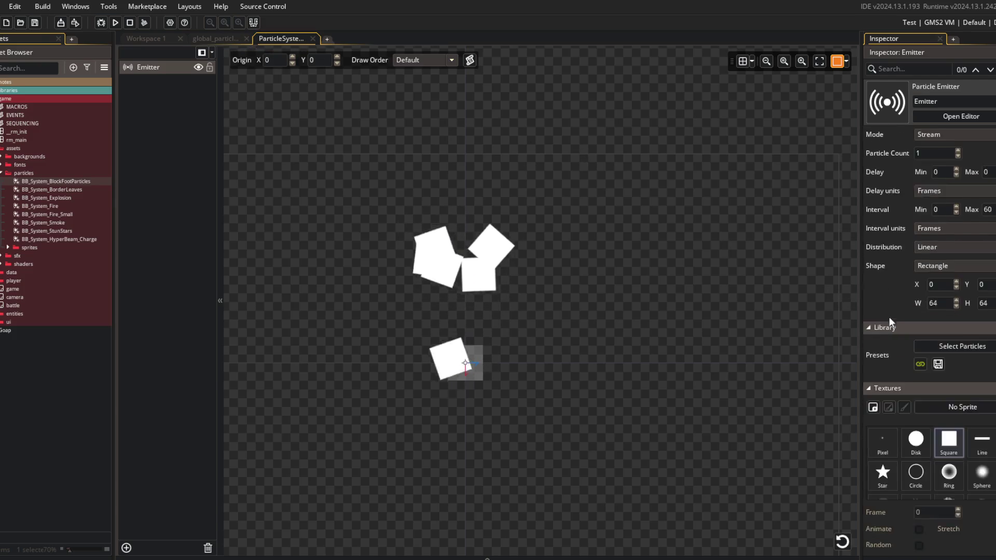
- Set the end colour's alpha to 0 so particles fade out
scroll(879, 293, "down", 3)
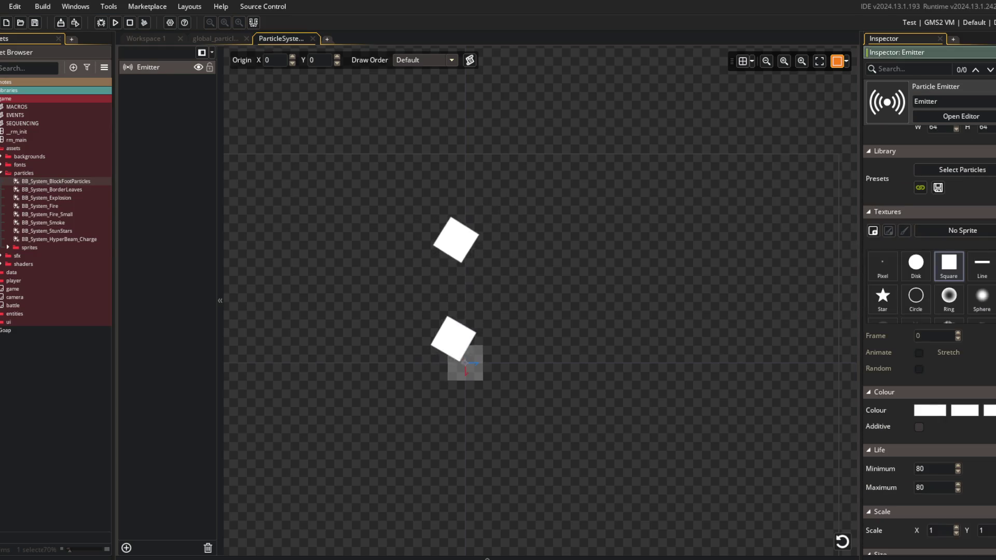
left_click(930, 410)
left_click_drag(259, 122, 170, 115)
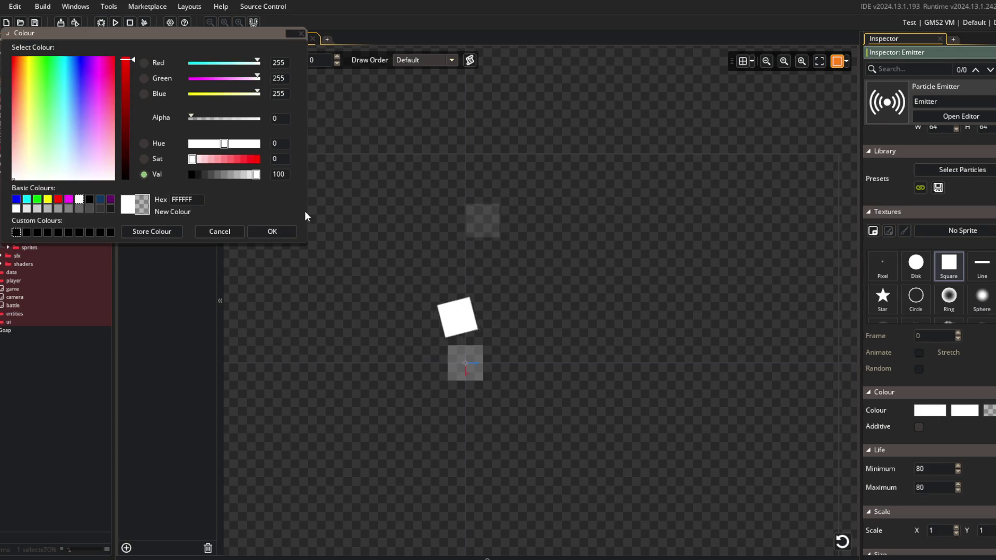
left_click(274, 235)
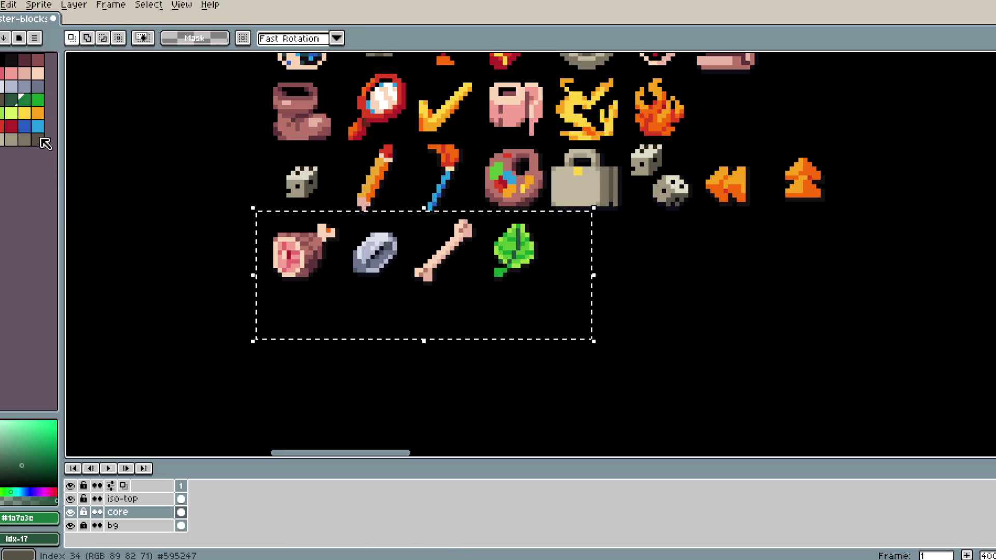
- Pick a dark-grey palette colour, then bring up the starting colour's picker
left_click(37, 139)
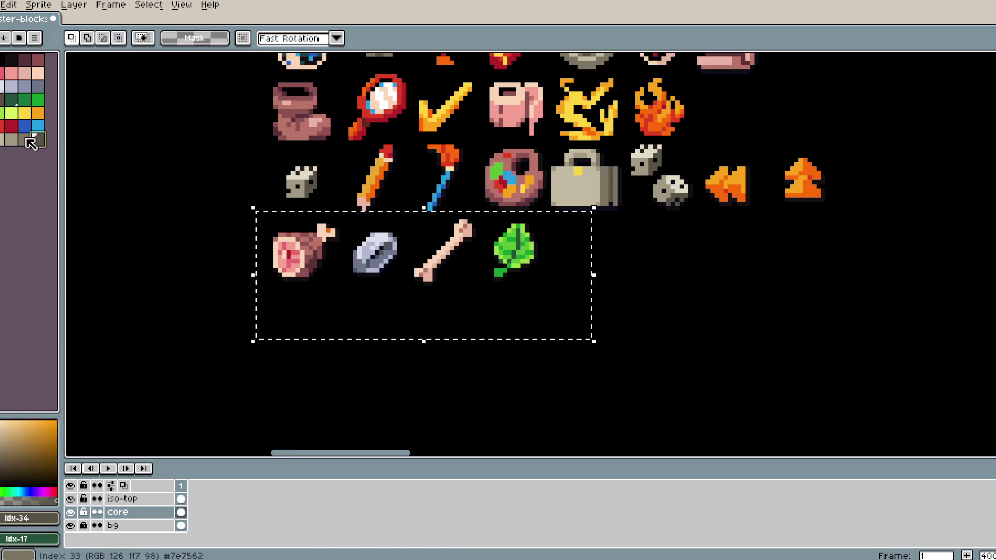
left_click(29, 517)
key("alt+Tab")
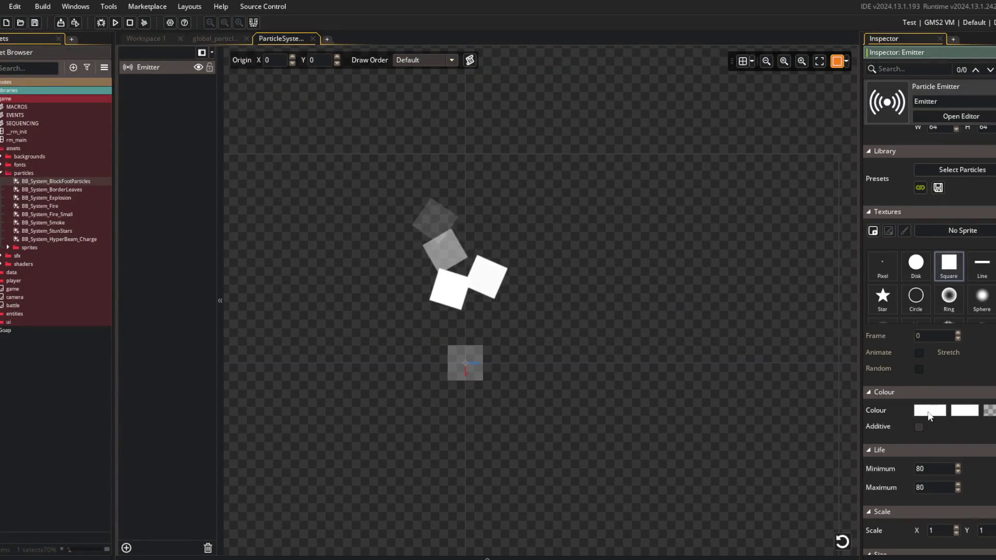
left_click(928, 410)
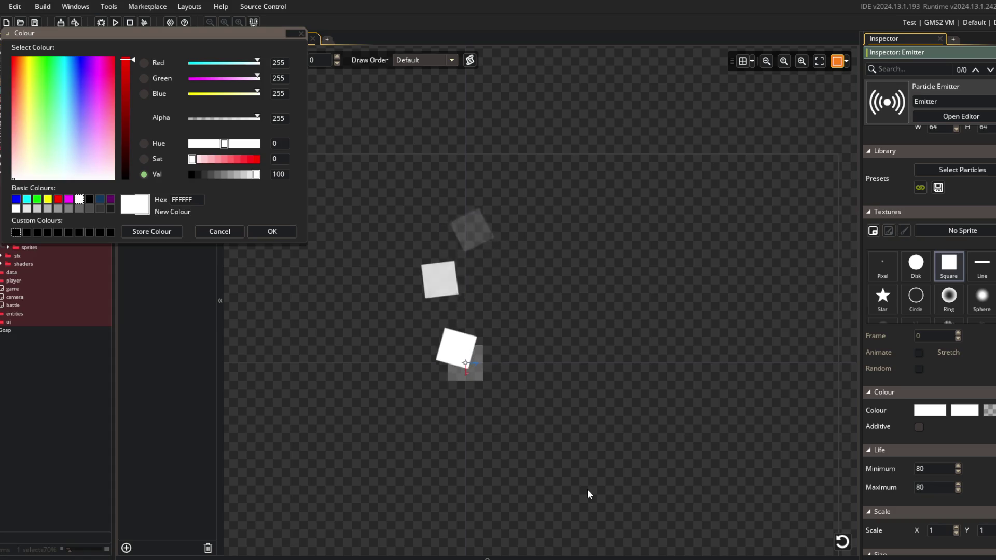
- Make the brb text visible on the stream in Streamlabs and hide the window
left_click(588, 557)
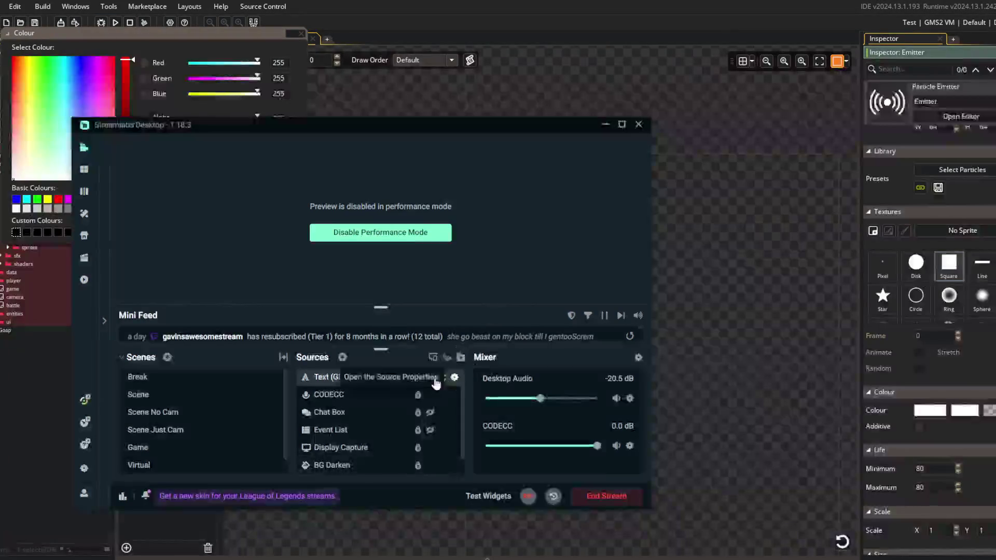
left_click(435, 378)
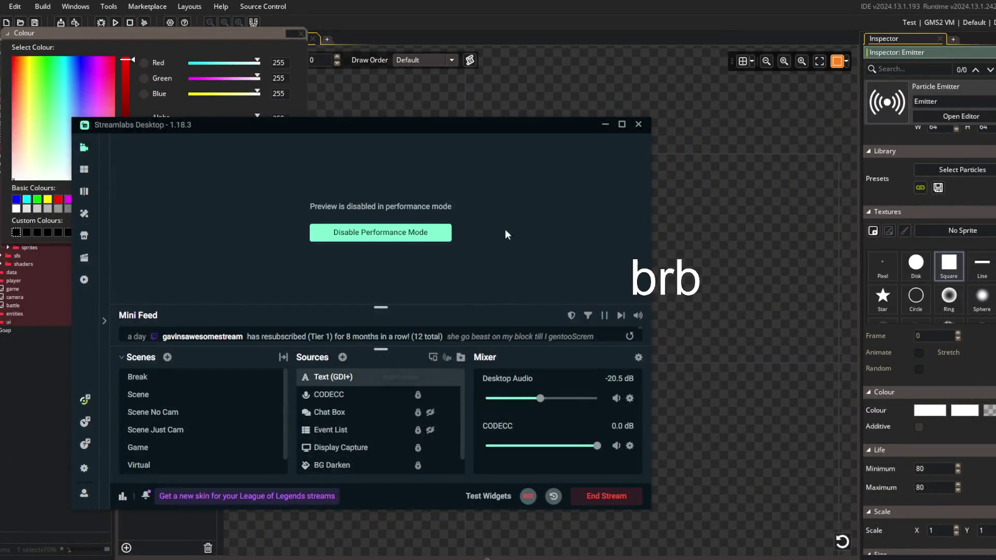
left_click(604, 125)
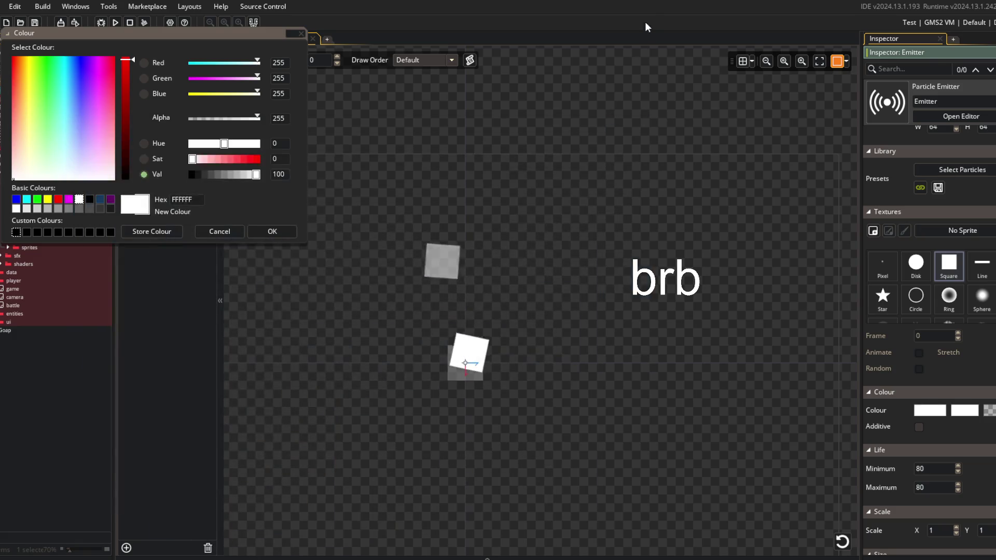
- Check the preview, put it back in Performance Mode, and hide Streamlabs again
left_click(587, 557)
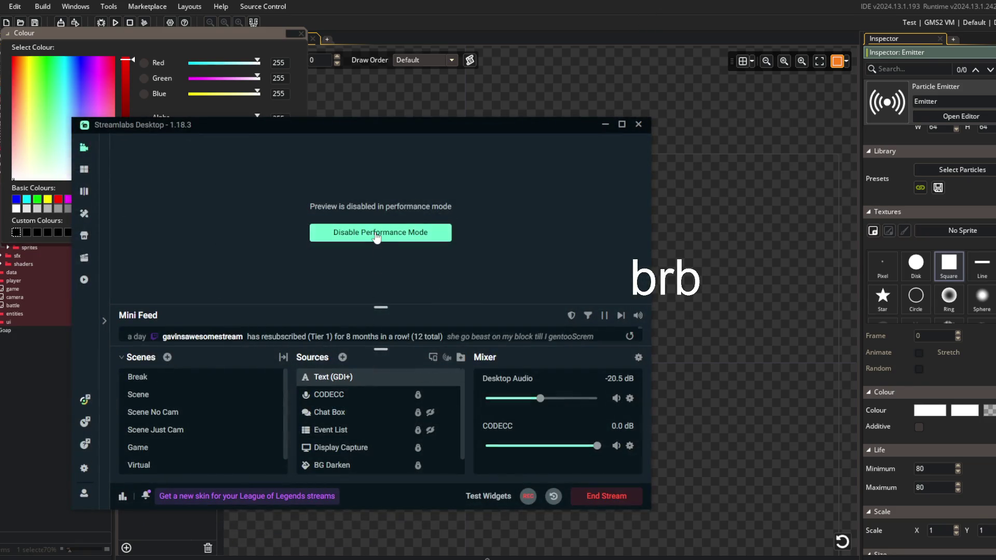
left_click(378, 233)
right_click(397, 232)
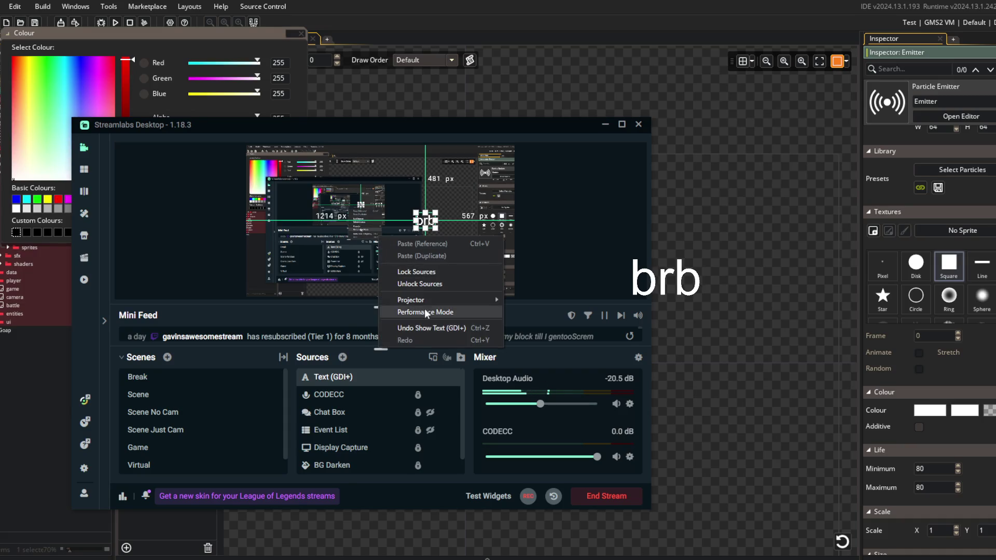
left_click(425, 312)
left_click(604, 125)
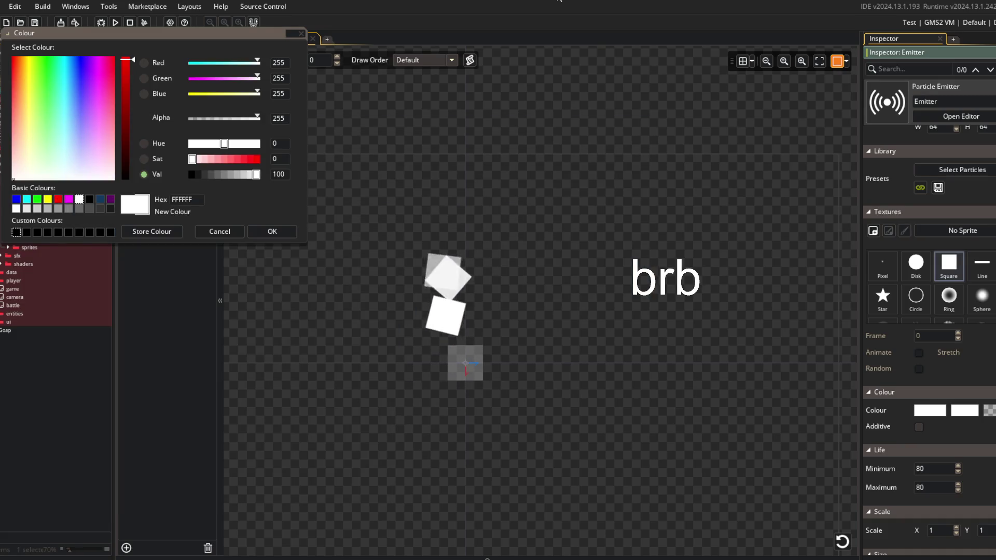
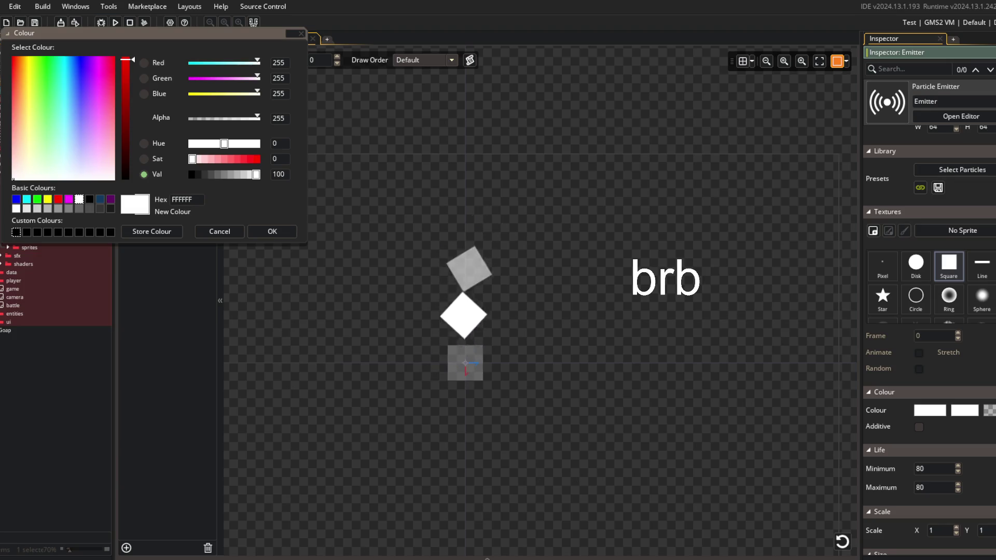
- Set all three emitter colour swatches to dark olive 595247, with the end colour at alpha 0
left_click(351, 551)
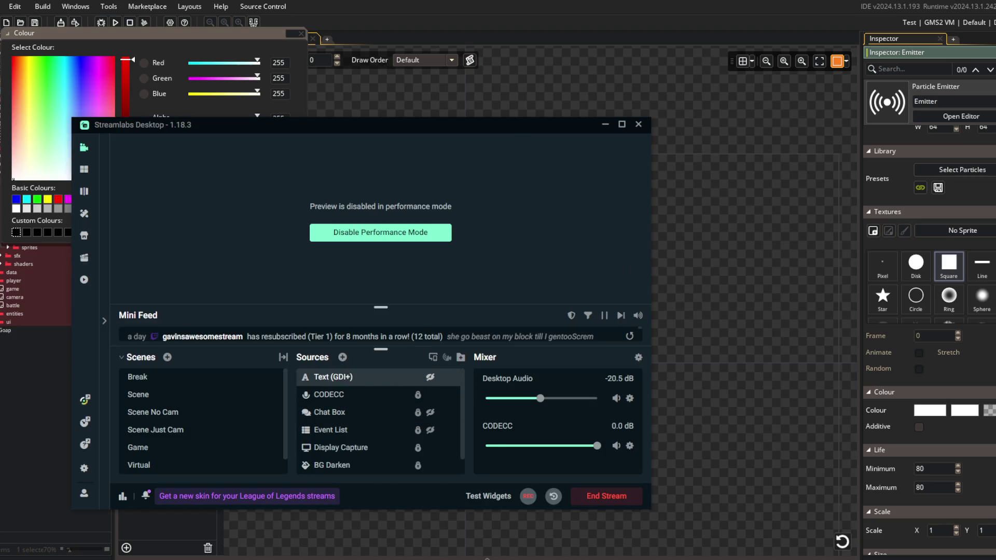
left_click(534, 2)
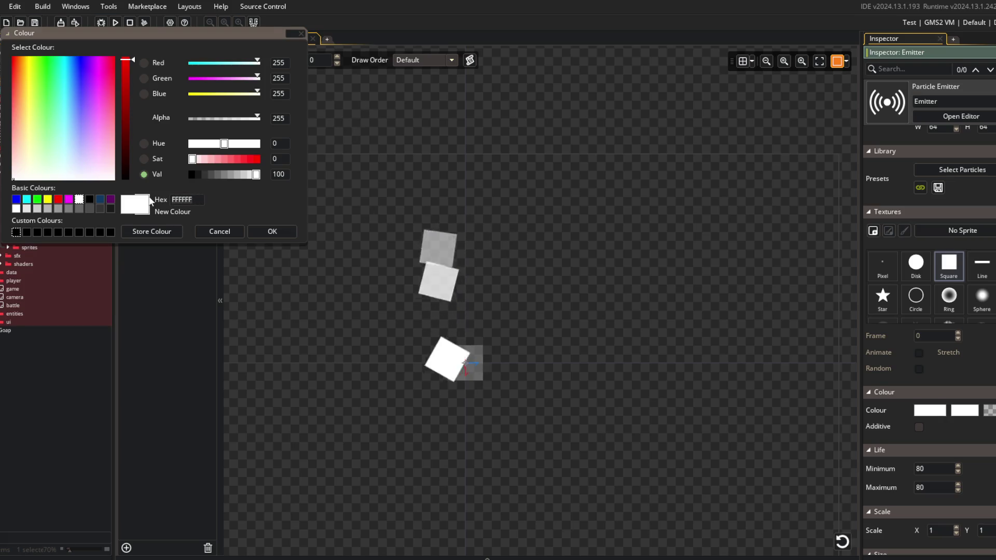
left_click(283, 231)
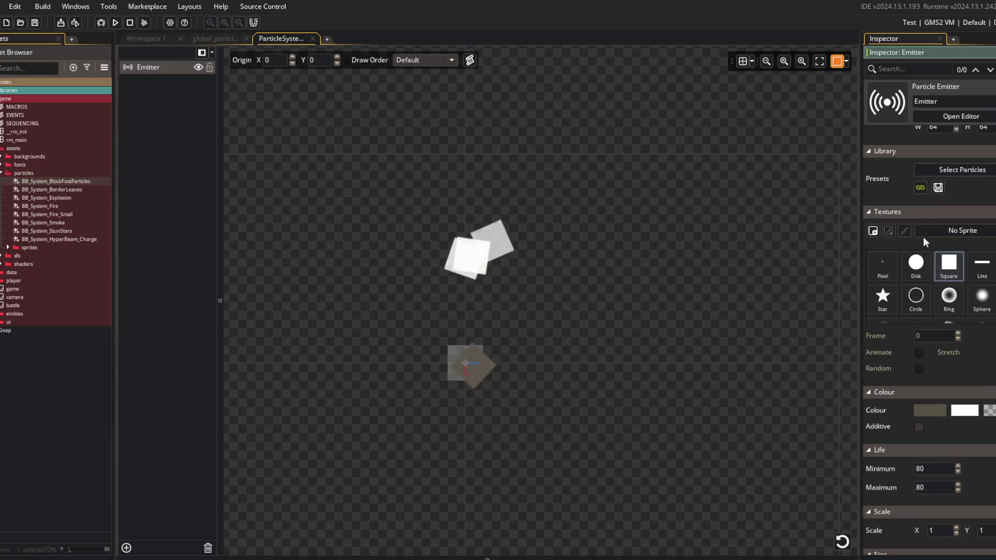
left_click(964, 410)
type("595247")
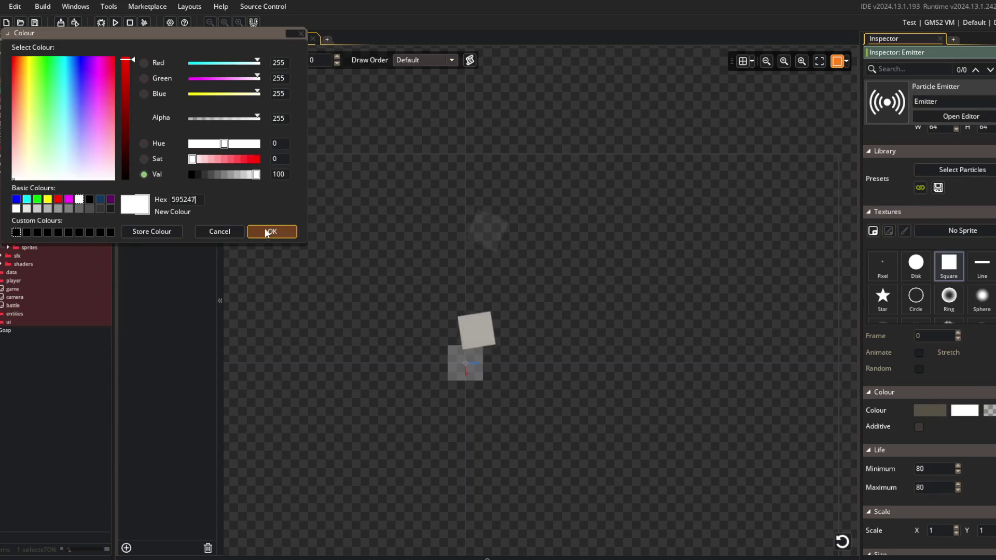
left_click(271, 232)
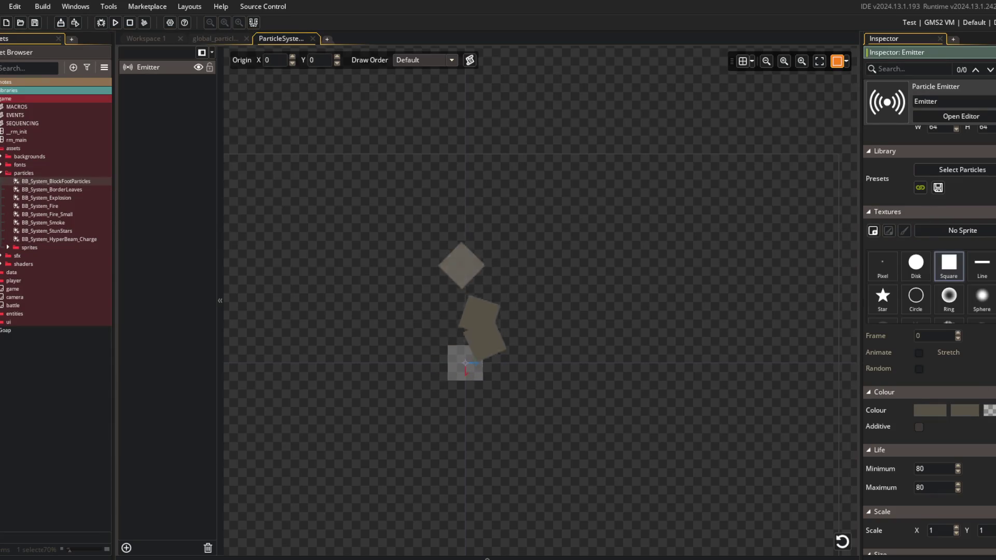
left_click(989, 410)
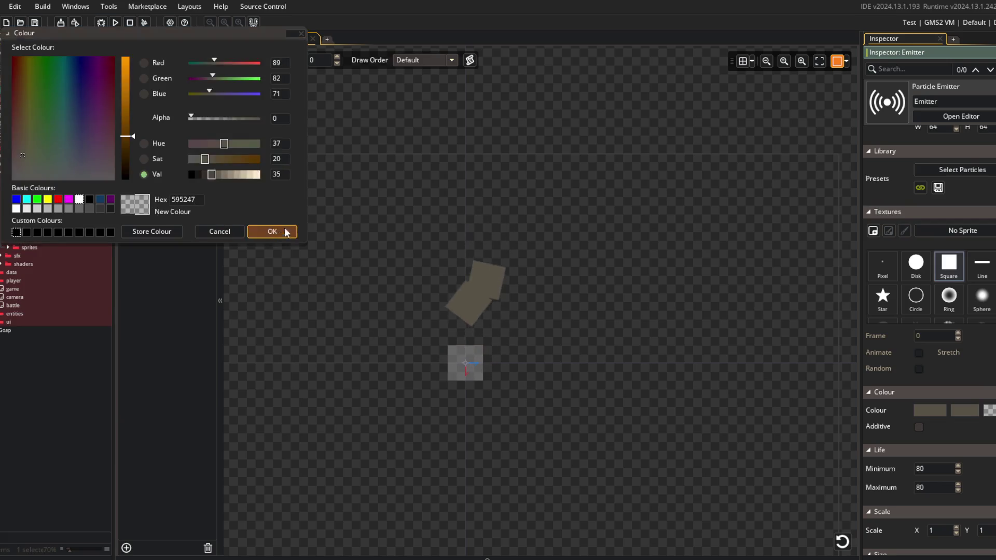
left_click(287, 232)
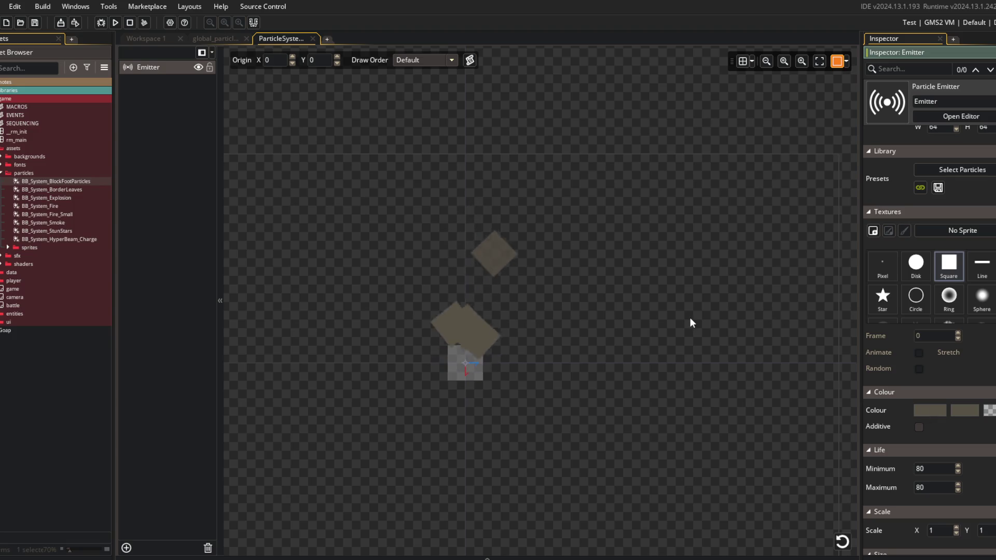
- Give particles a negative size increment of -0.001 and a gravity force of 0.1
scroll(951, 359, "down", 5)
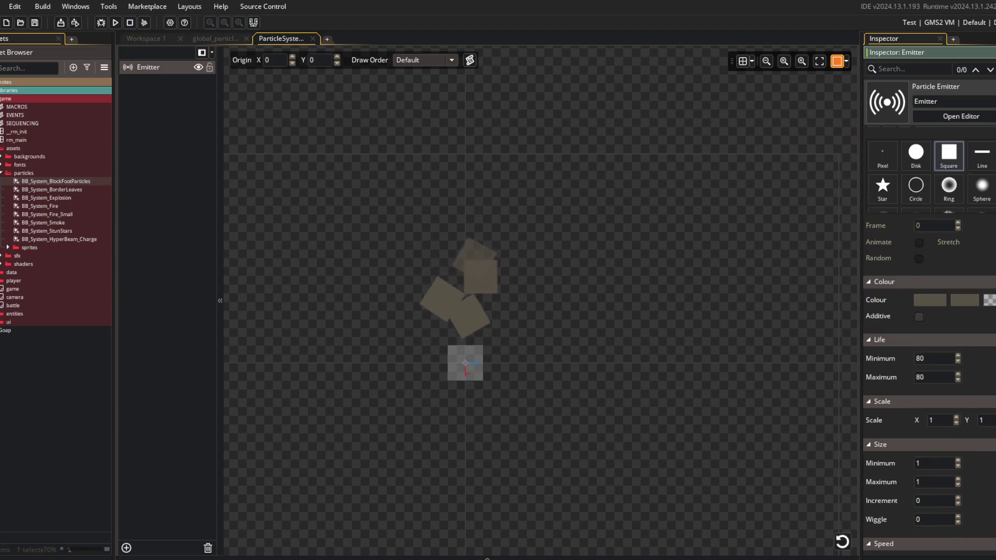
scroll(951, 359, "down", 5)
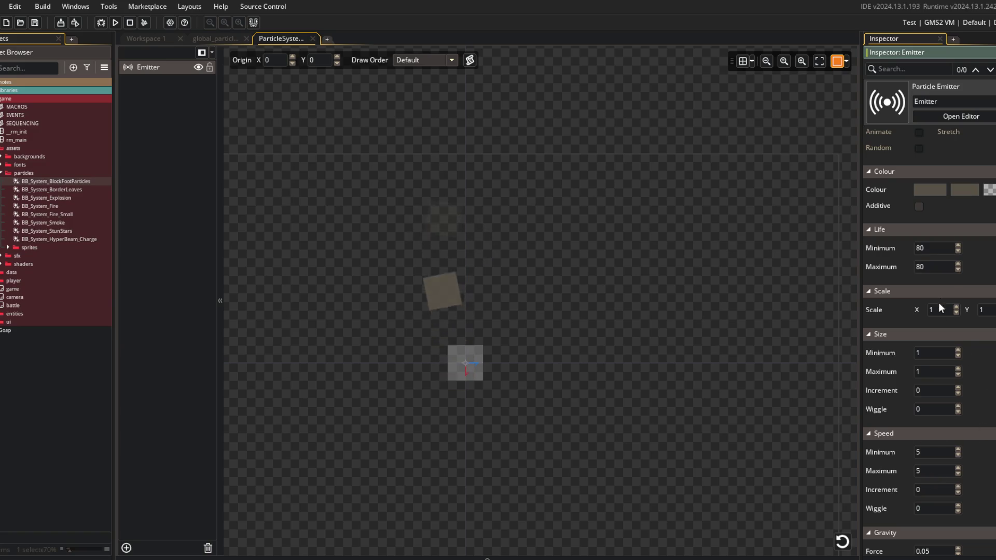
scroll(973, 287, "up", 8)
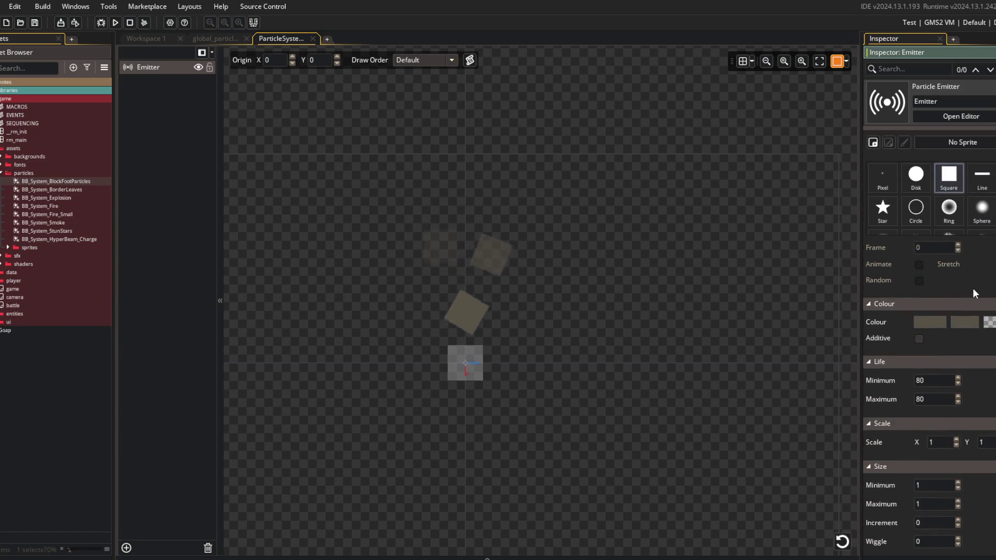
scroll(973, 288, "down", 8)
left_click(936, 390)
type("-0.001")
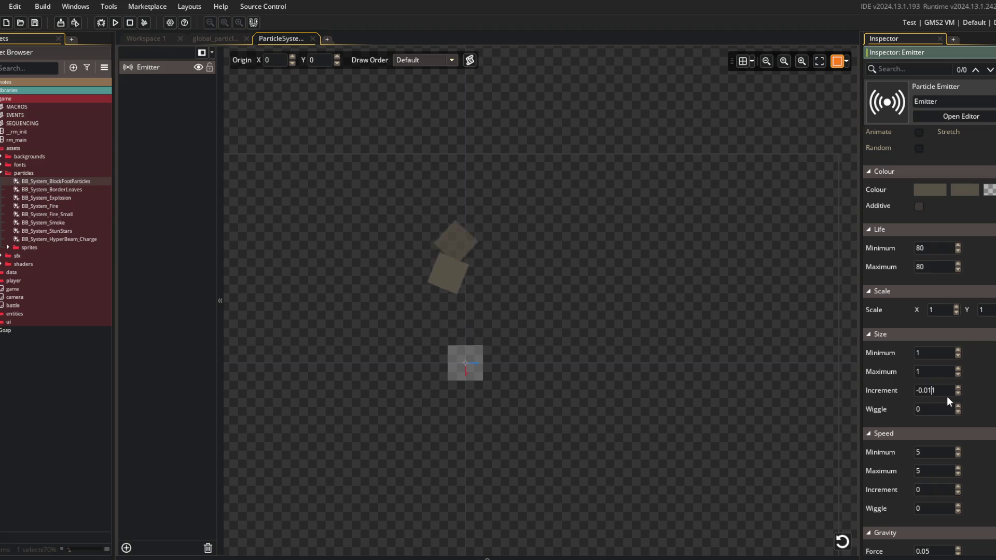
key("ctrl+alt+Right")
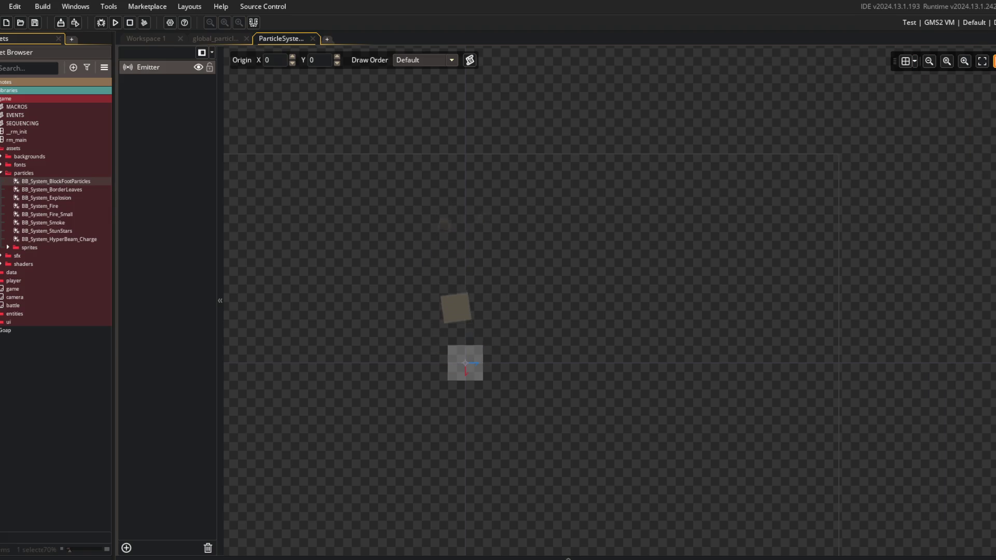
key("ctrl+alt+Right")
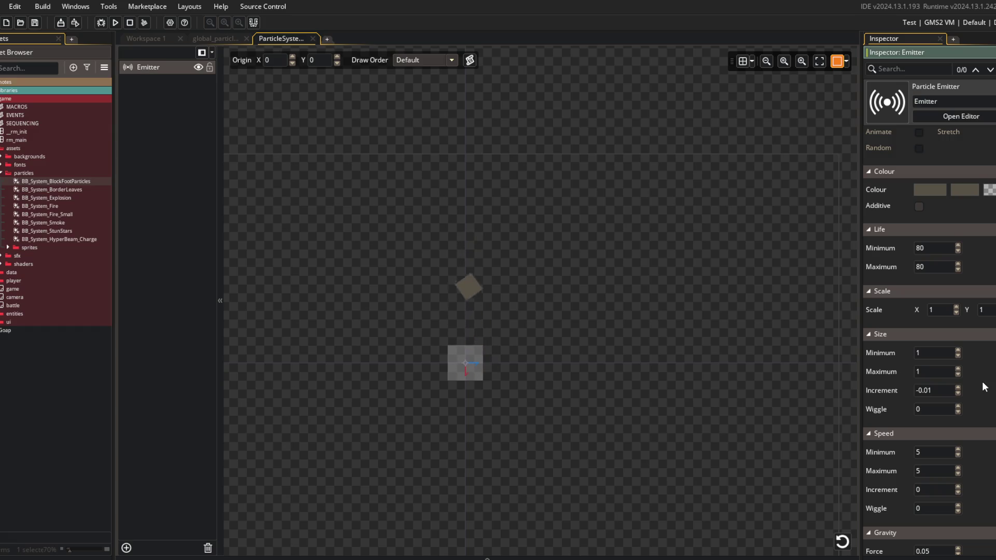
scroll(982, 382, "down", 3)
left_click(958, 394)
left_click(958, 399)
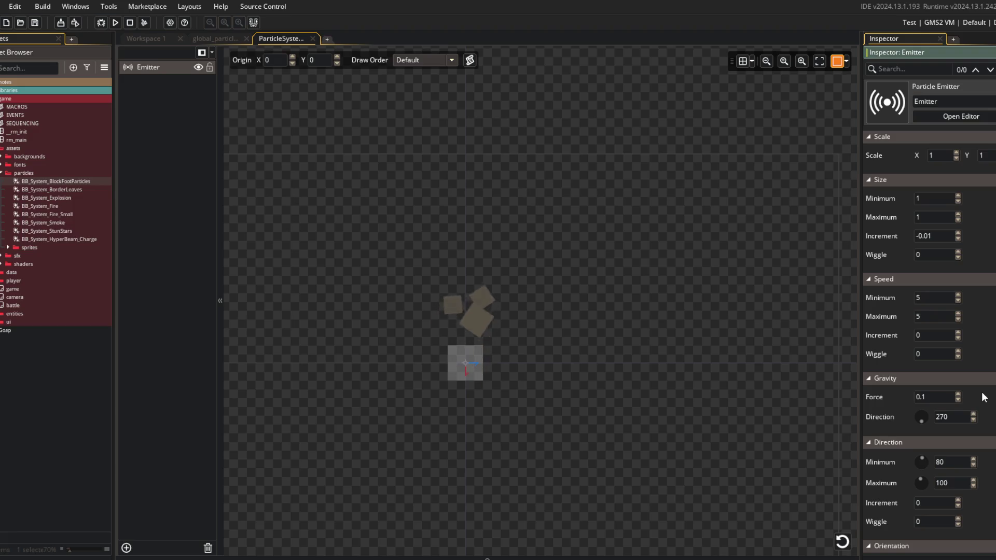
- Set particle size to range from 0.5 to 1.5 with a size wiggle of 0
double_click(940, 253)
type("0.1")
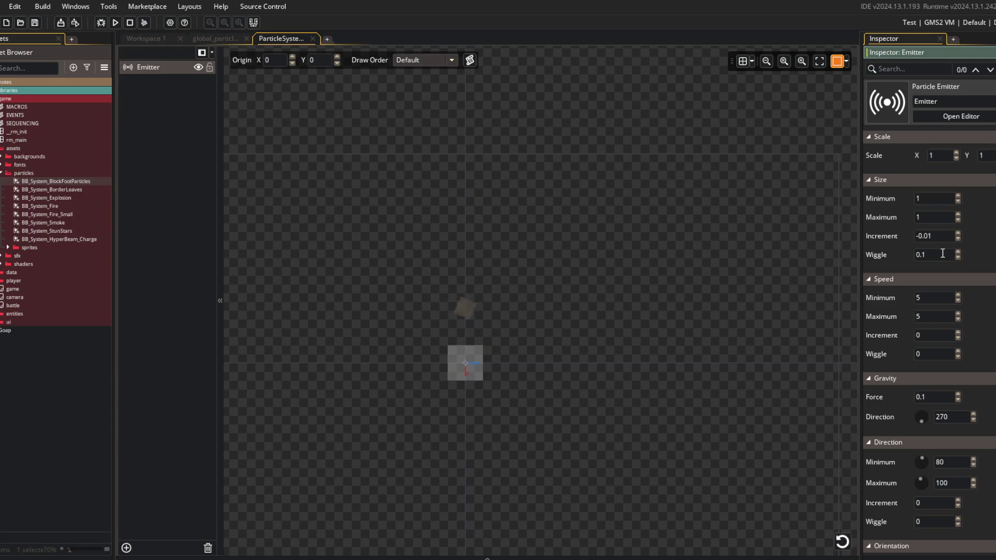
key("BackSpace")
type("05")
key("Return")
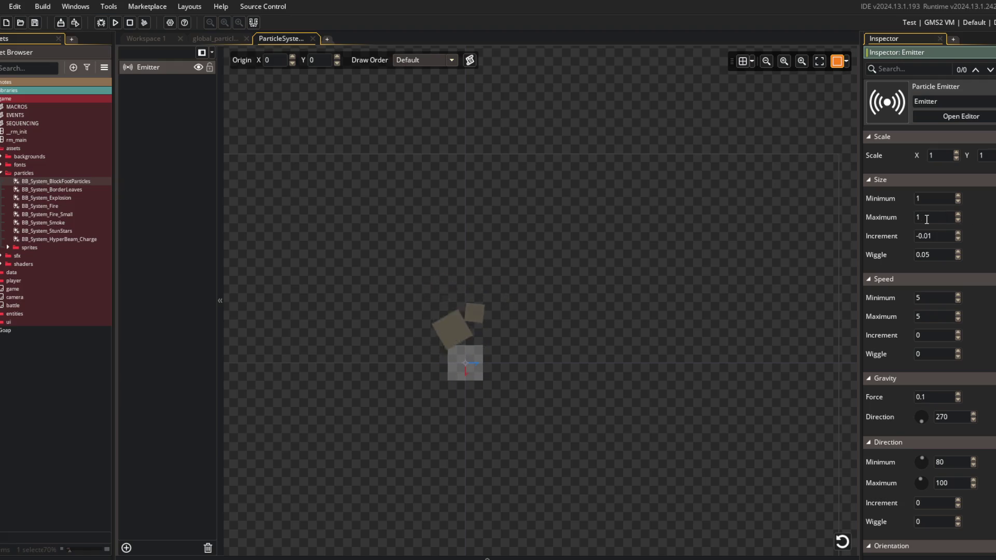
double_click(927, 200)
type("0.5")
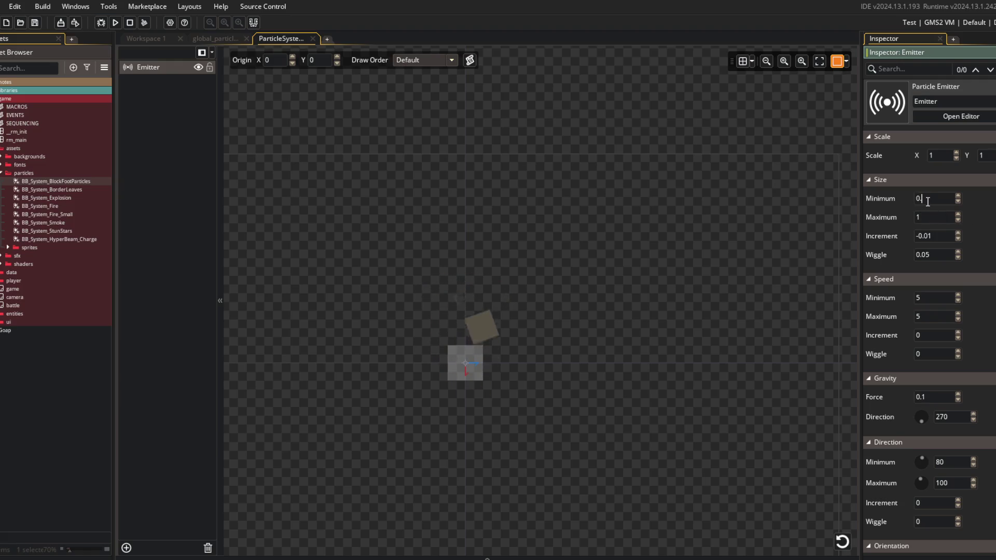
key("Tab")
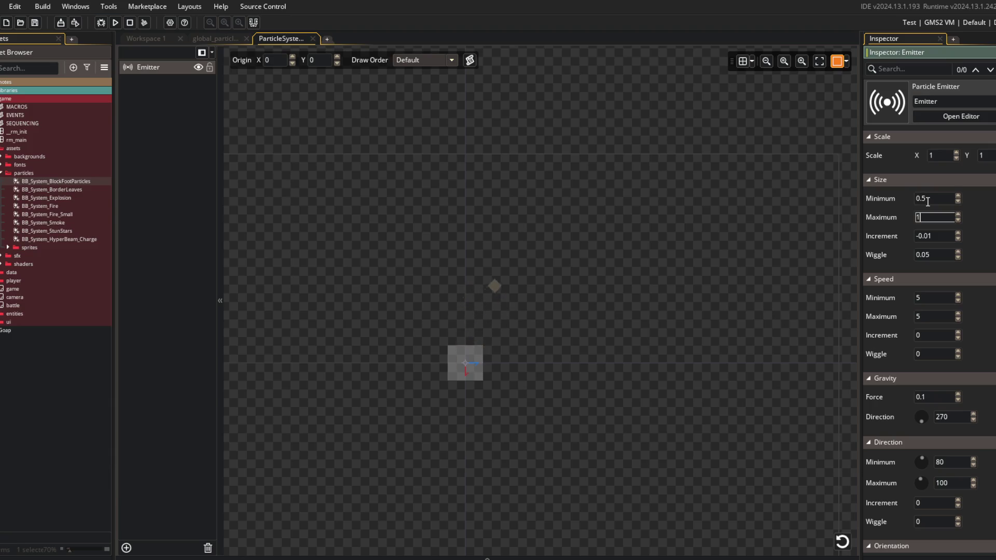
type("1.5")
key("Return")
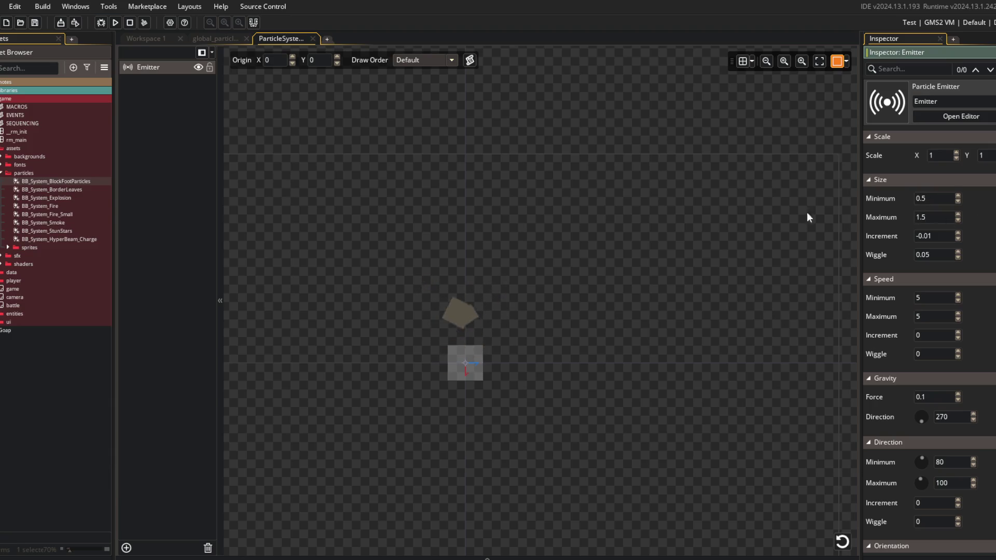
double_click(925, 255)
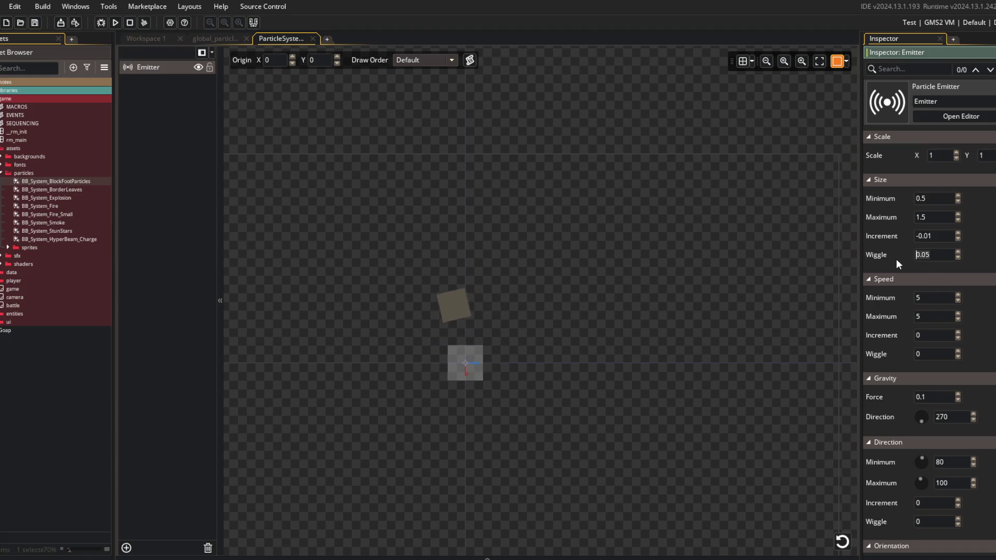
type("0")
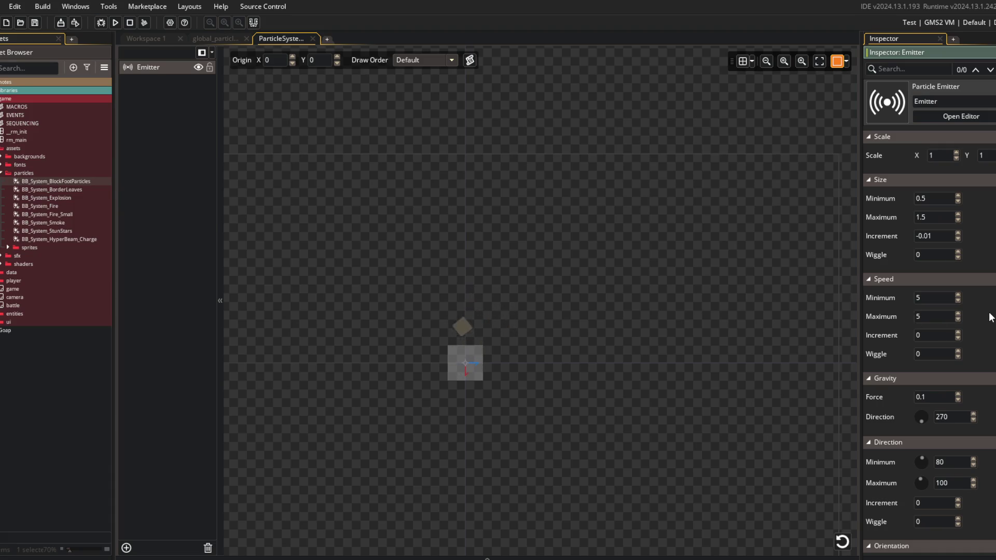
- Turn on additive blending for the footstep particles
scroll(989, 317, "down", 3)
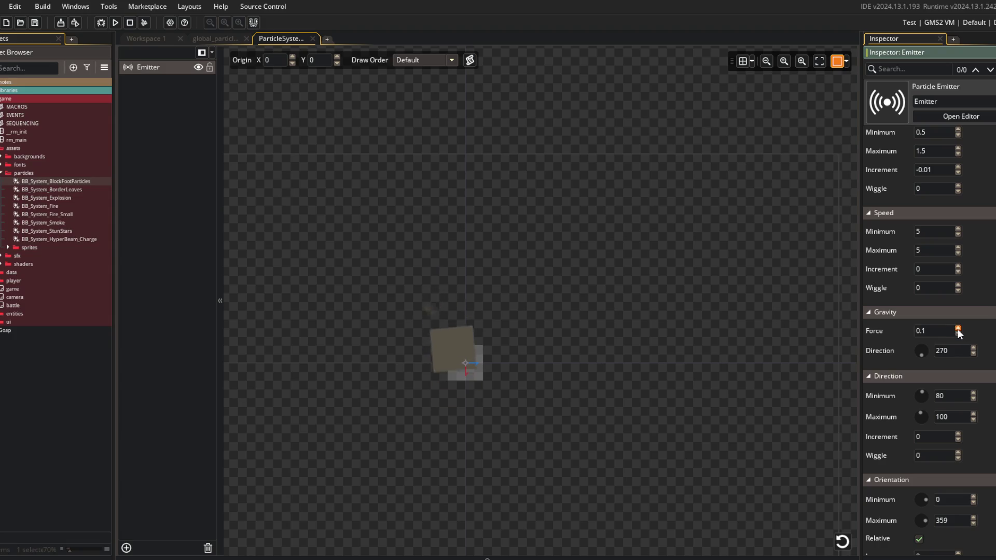
scroll(983, 354, "up", 8)
scroll(913, 270, "up", 3)
key("alt+Tab")
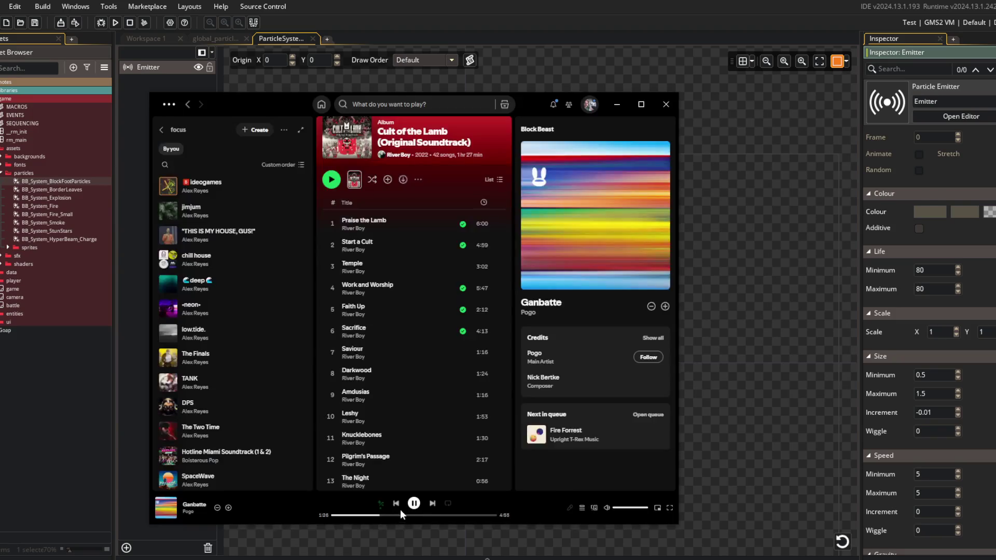
left_click(432, 503)
left_click(578, 5)
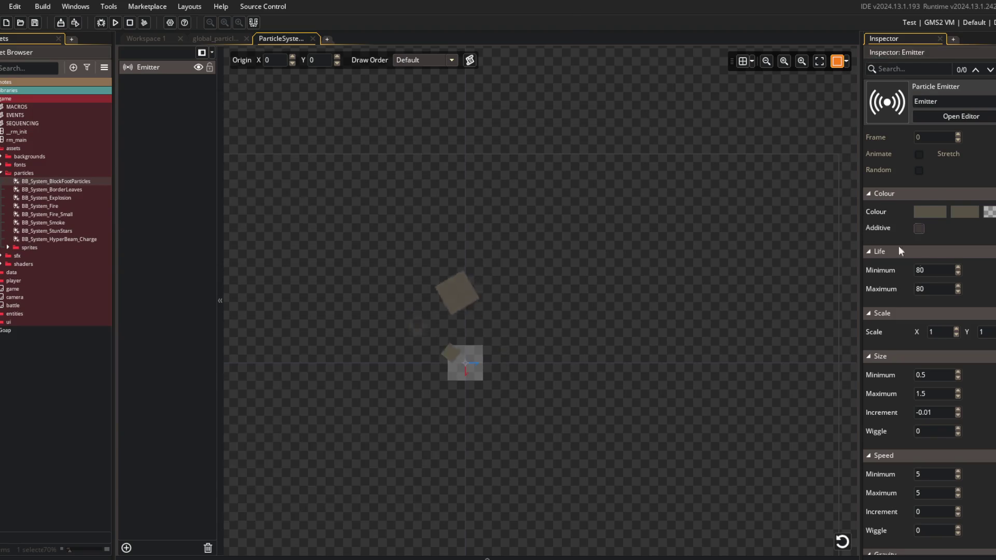
scroll(936, 269, "up", 5)
scroll(936, 269, "down", 7)
scroll(936, 269, "up", 5)
scroll(882, 237, "down", 7)
scroll(887, 237, "up", 3)
left_click(918, 215)
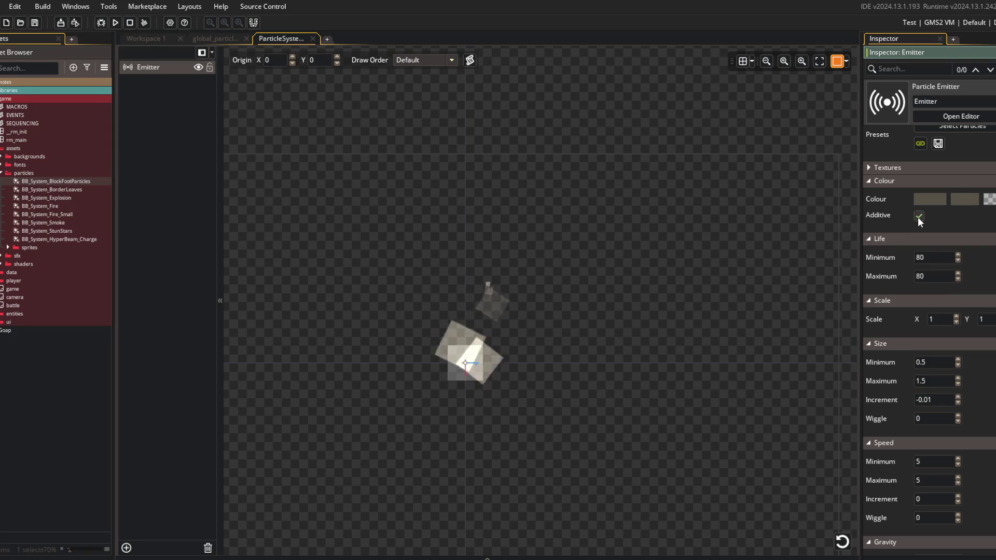
- Adjust the particle speed range, lowering the minimum speed to 4
scroll(892, 233, "down", 10)
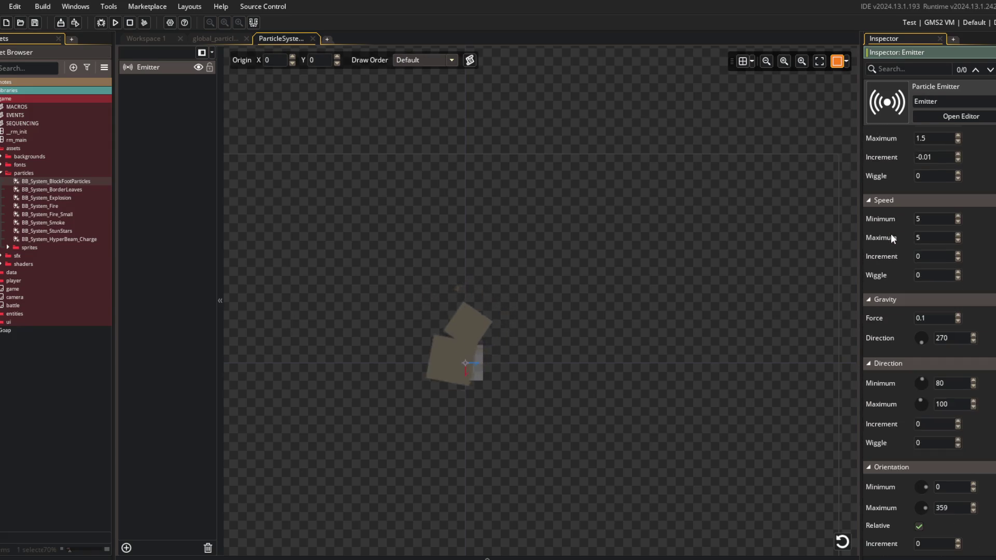
left_click(959, 233)
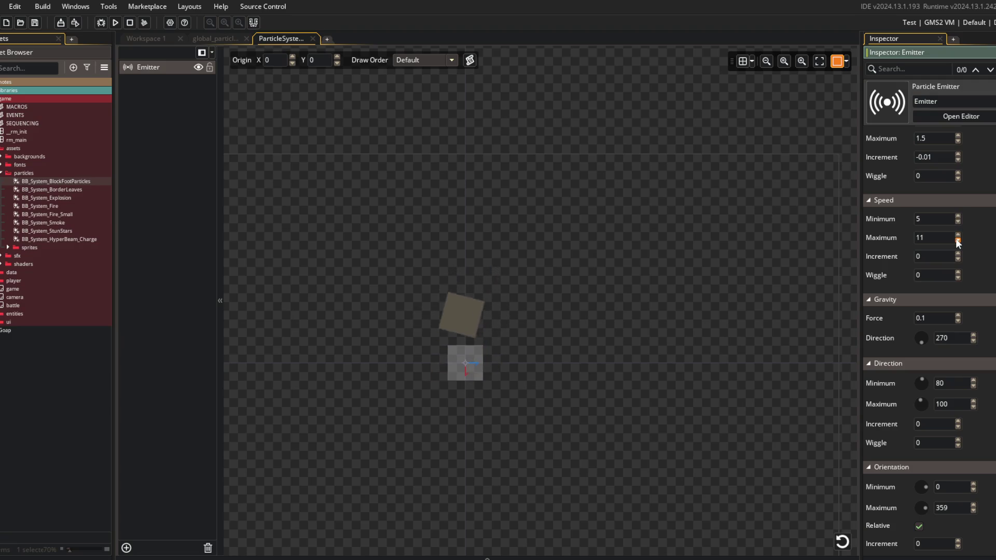
left_click(957, 240)
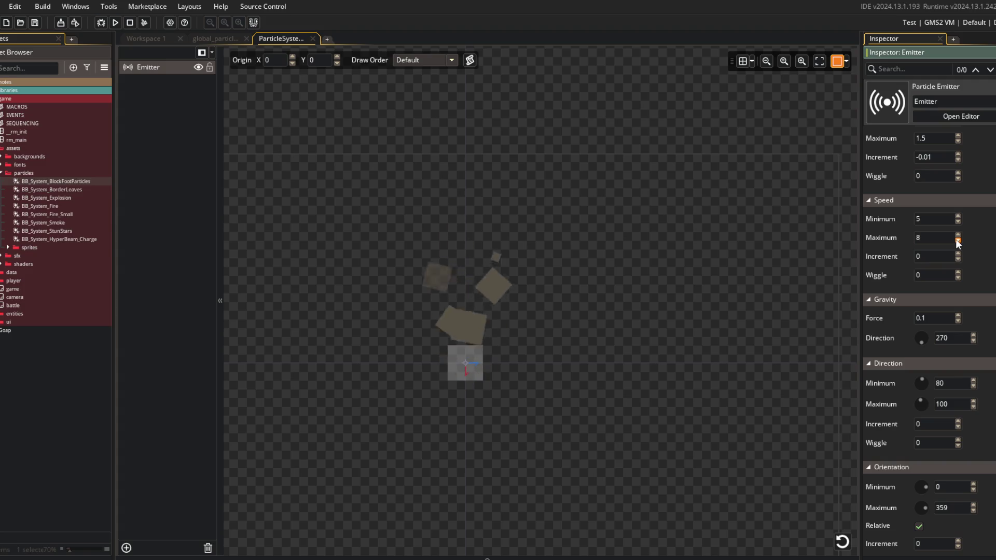
left_click(957, 223)
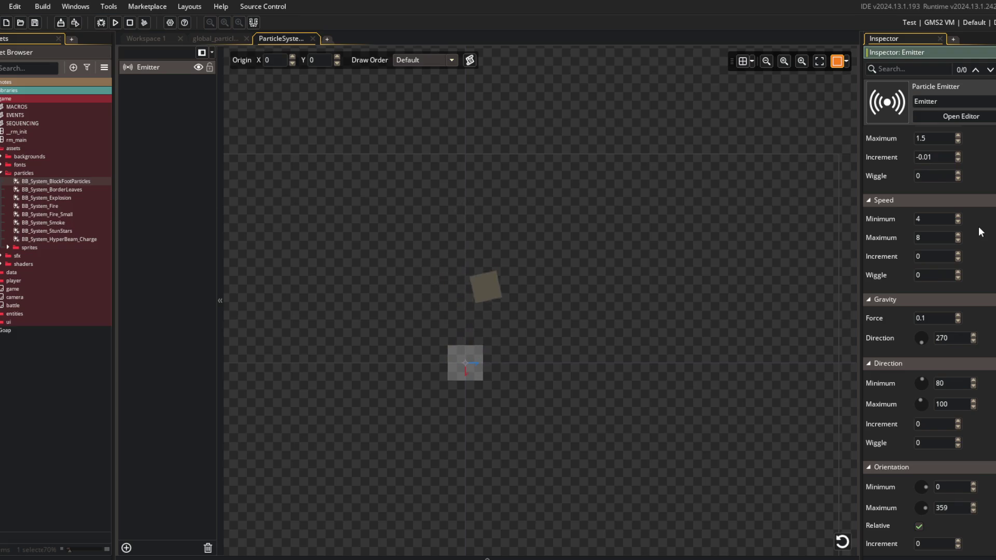
- Change the gravity force to 0.125
scroll(979, 228, "up", 5)
scroll(973, 242, "up", 2)
scroll(973, 242, "down", 6)
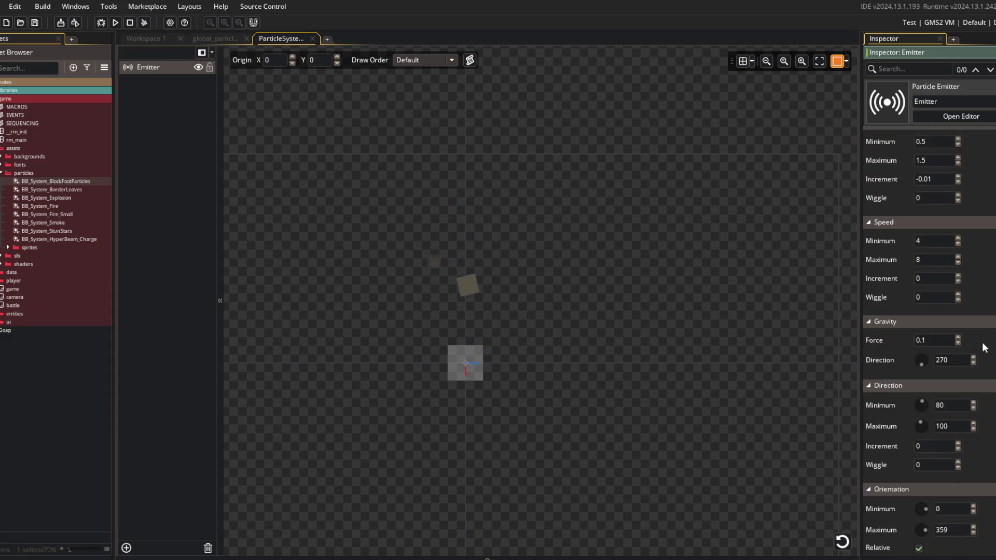
left_click(947, 340)
type("5")
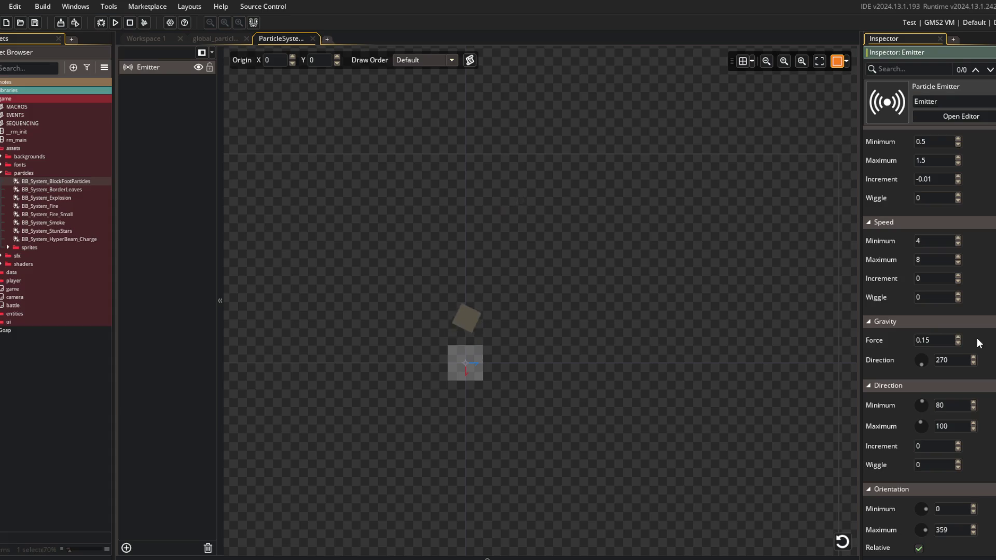
left_click(949, 340)
key("BackSpace")
type("2")
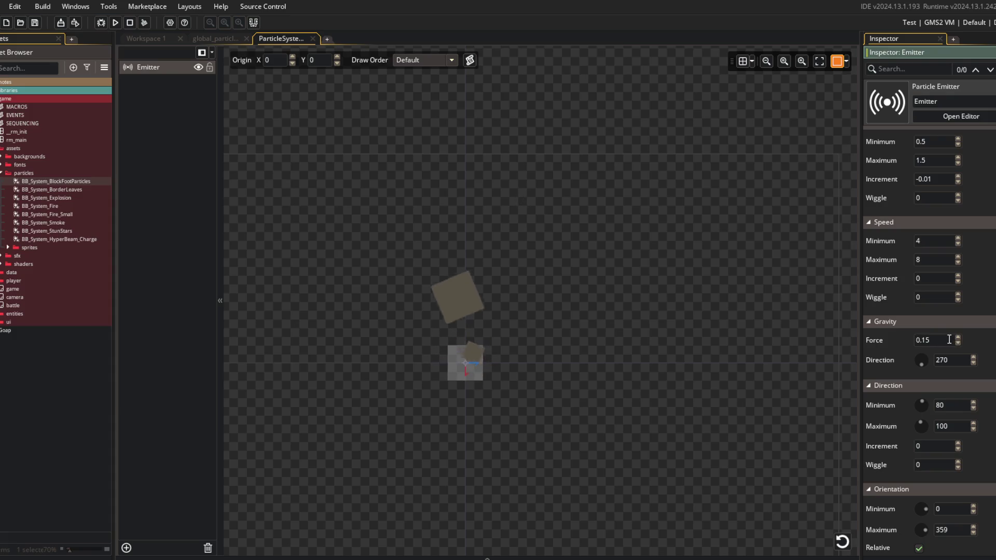
type("5")
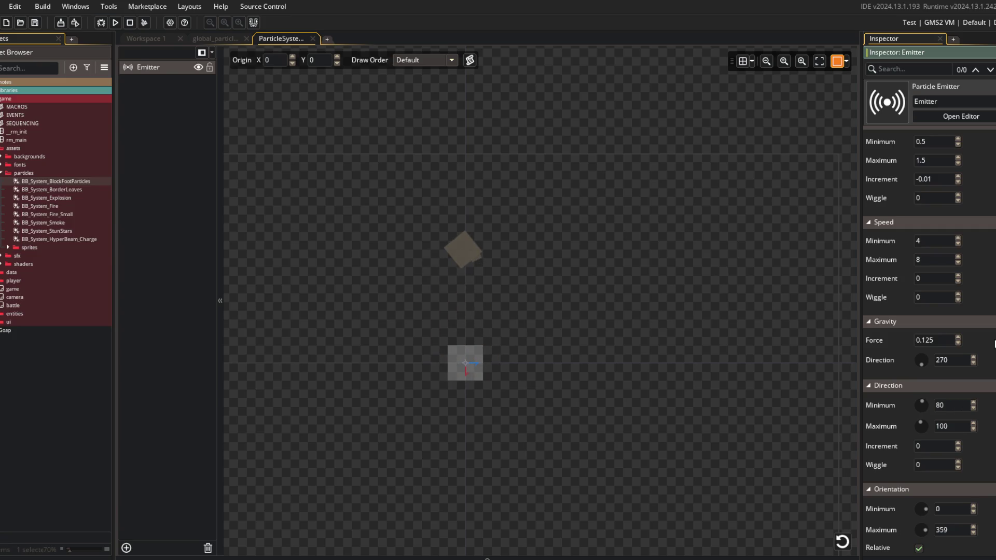
left_click(571, 287)
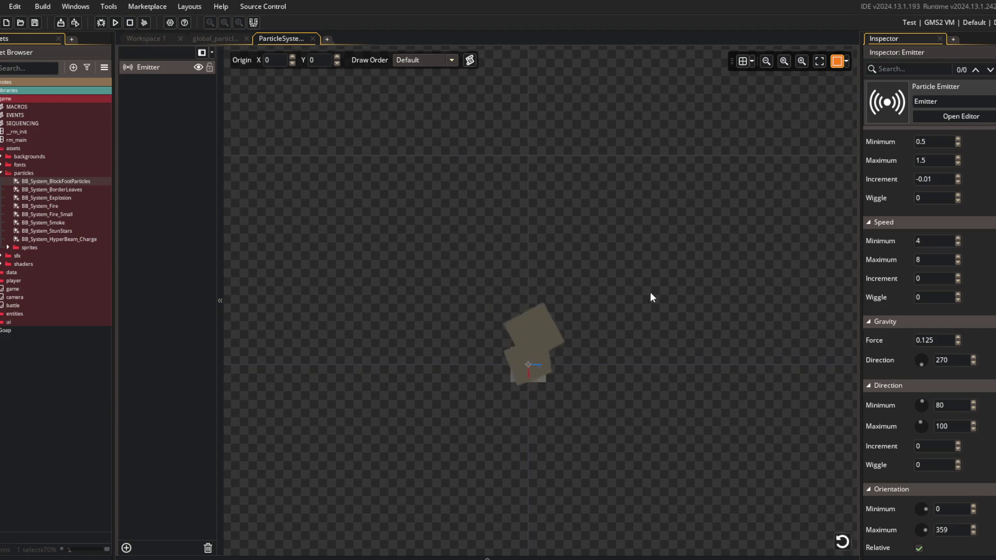
- Set the particle direction range to a minimum of 80 and maximum of 110 degrees
scroll(545, 270, "down", 2)
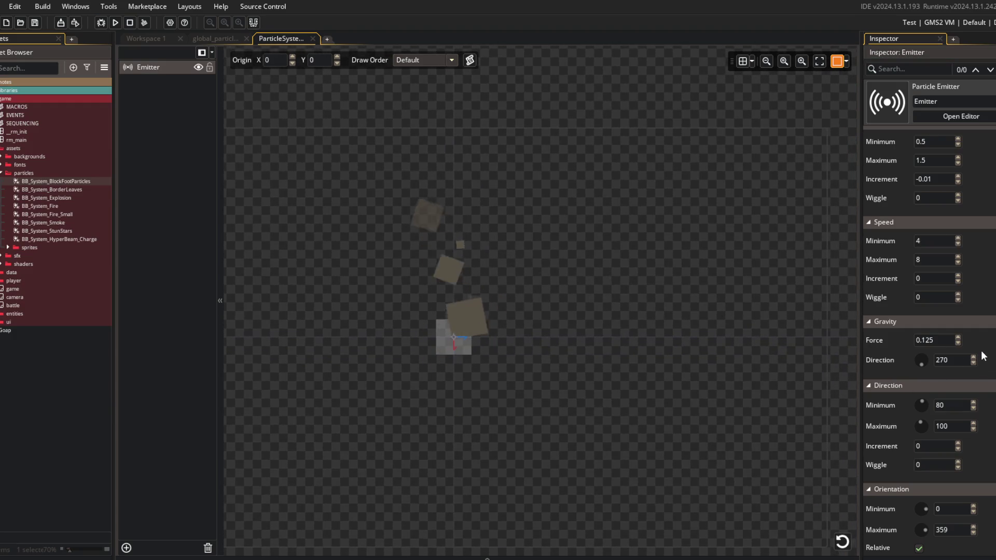
scroll(980, 351, "down", 2)
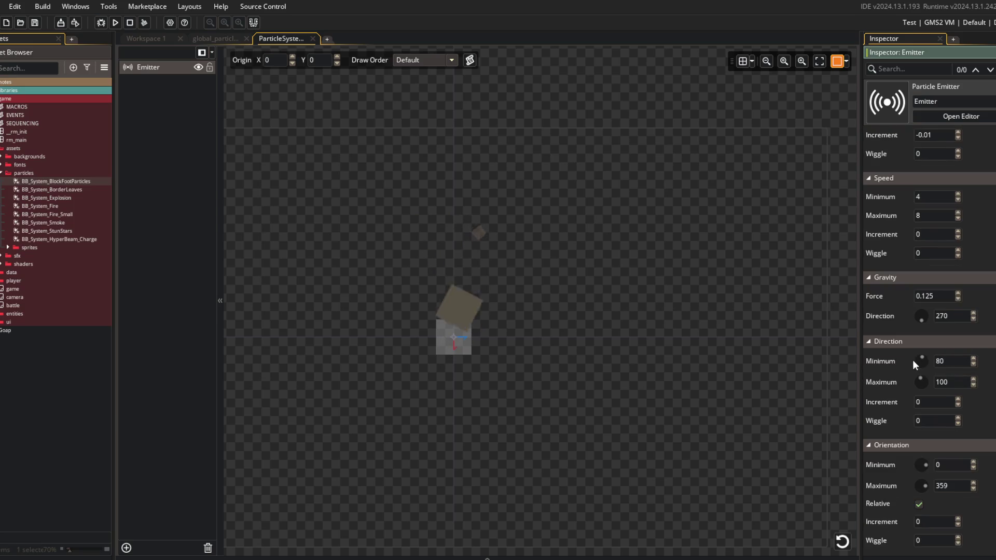
left_click_drag(922, 361, 917, 352)
key("ctrl+a")
type("110")
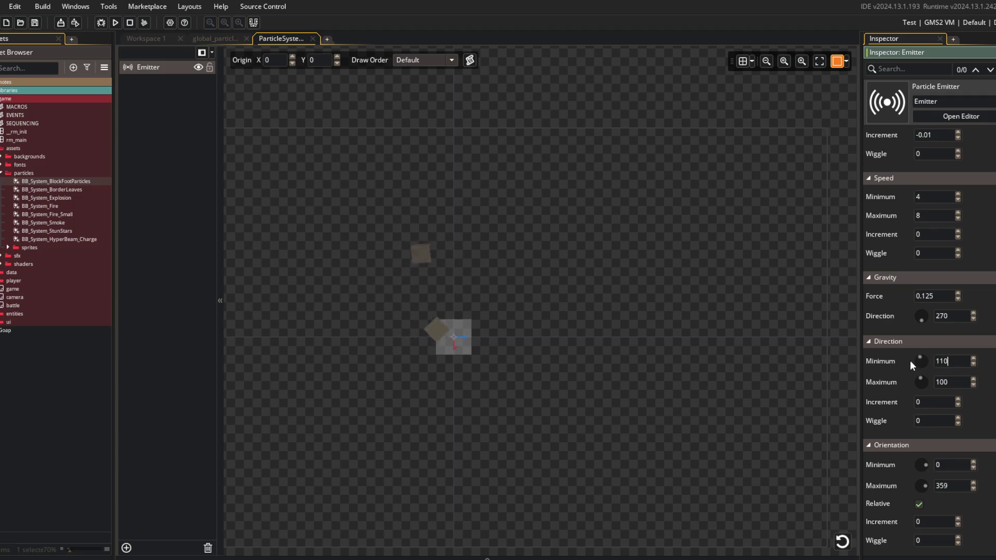
key("Tab")
type("110")
key("Return")
key("shift+Tab")
type("80")
key("Return")
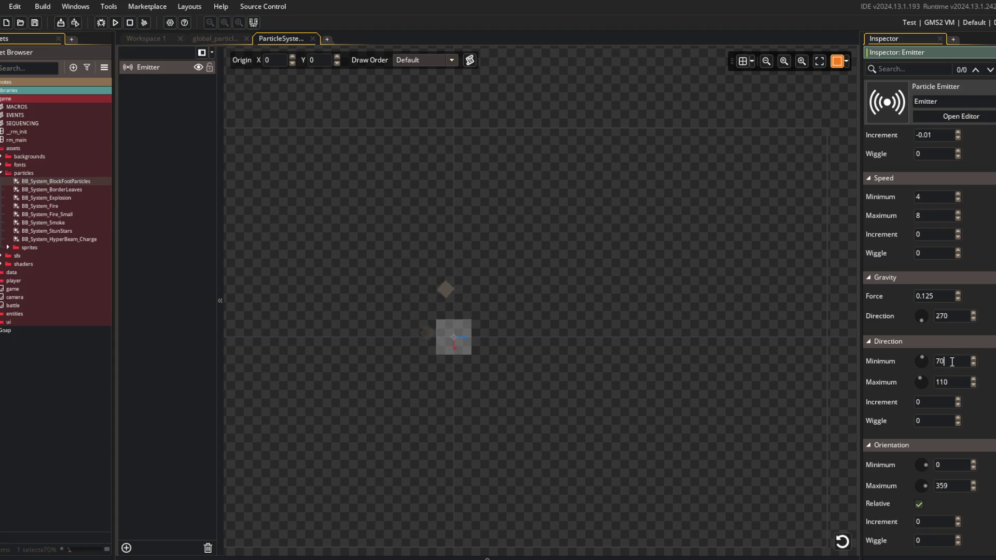
- Set direction wiggle to 8 and toggle Orientation Relative off and back on
left_click(959, 418)
left_click(958, 418)
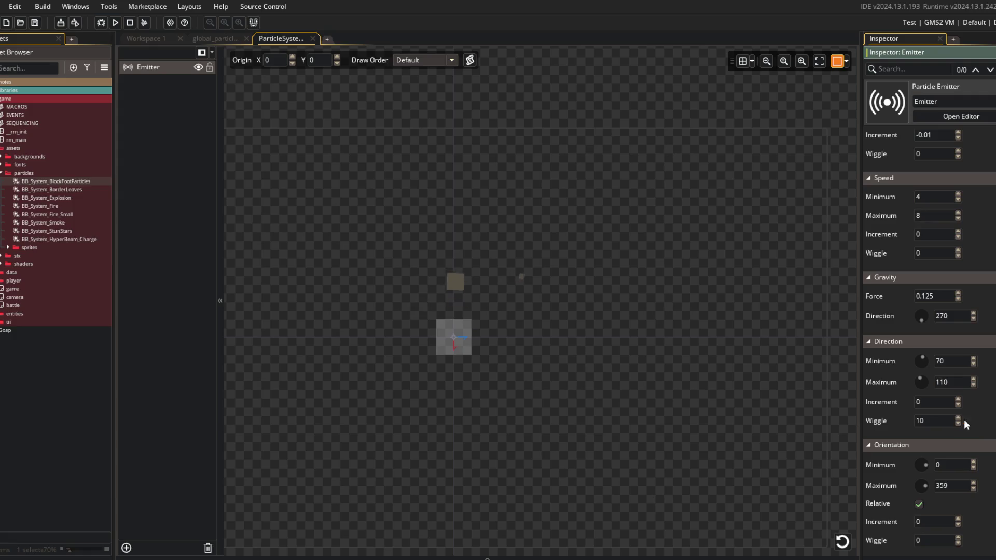
scroll(982, 412, "down", 2)
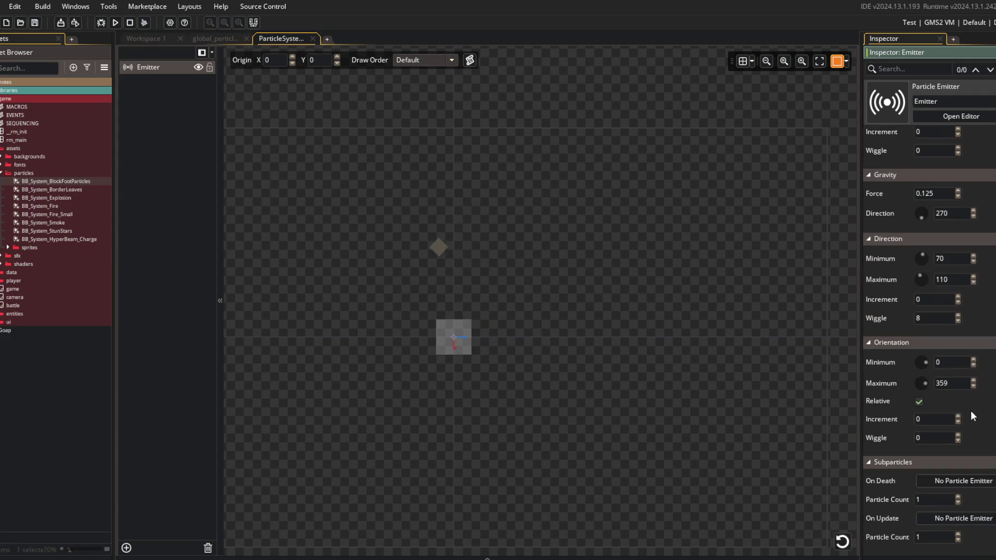
left_click(917, 402)
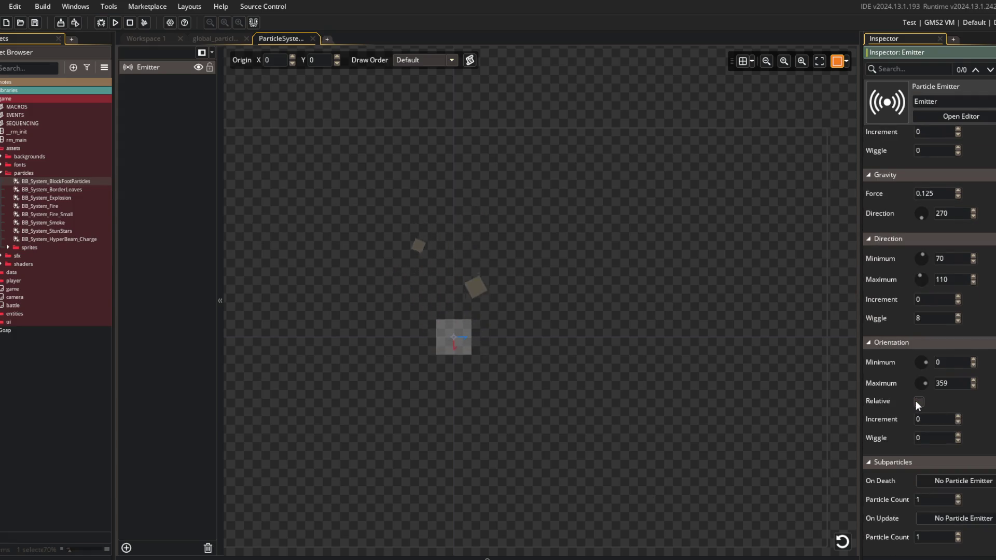
left_click(918, 403)
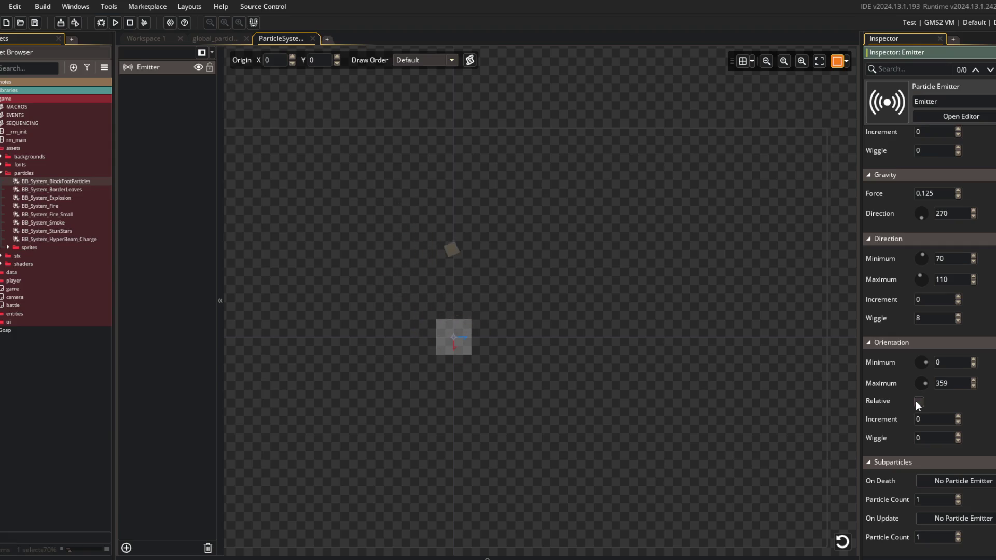
scroll(939, 403, "up", 2)
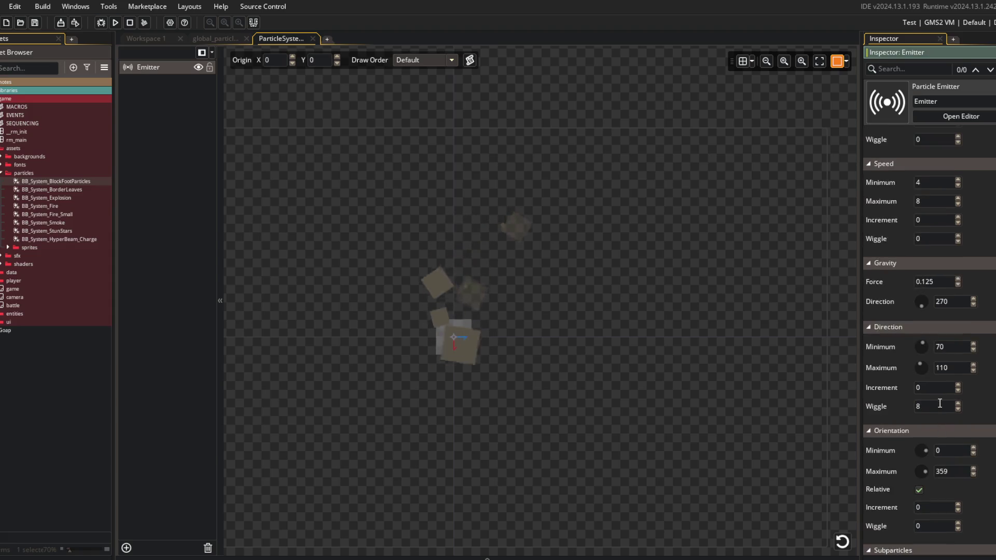
scroll(957, 238, "up", 4)
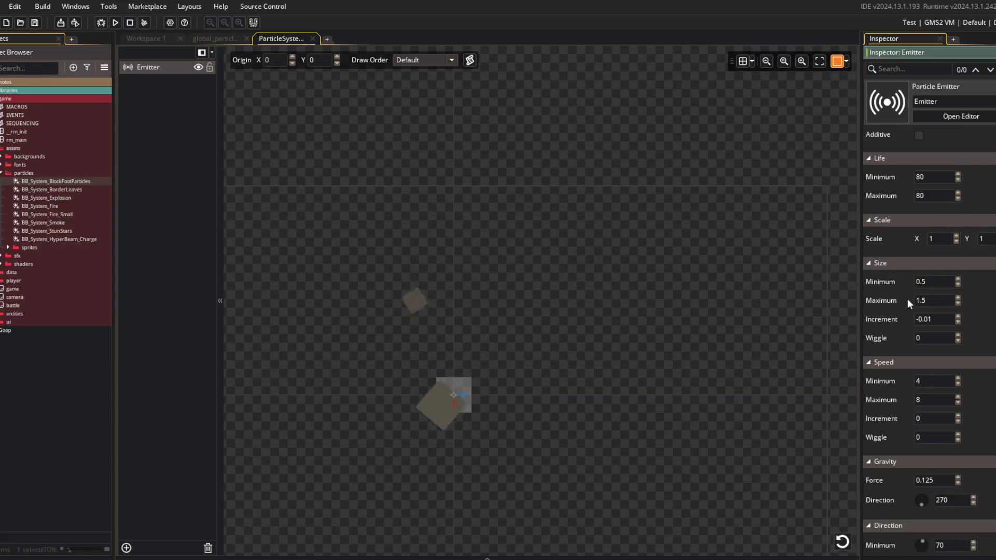
scroll(913, 299, "up", 7)
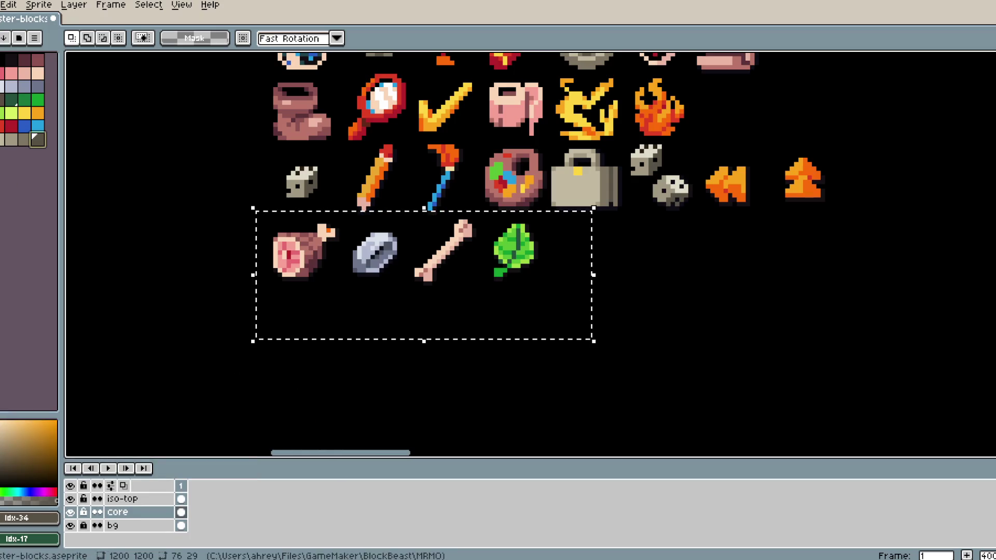
- Select palette entry Idx-33 and view its value as the foreground colour
left_click(25, 138)
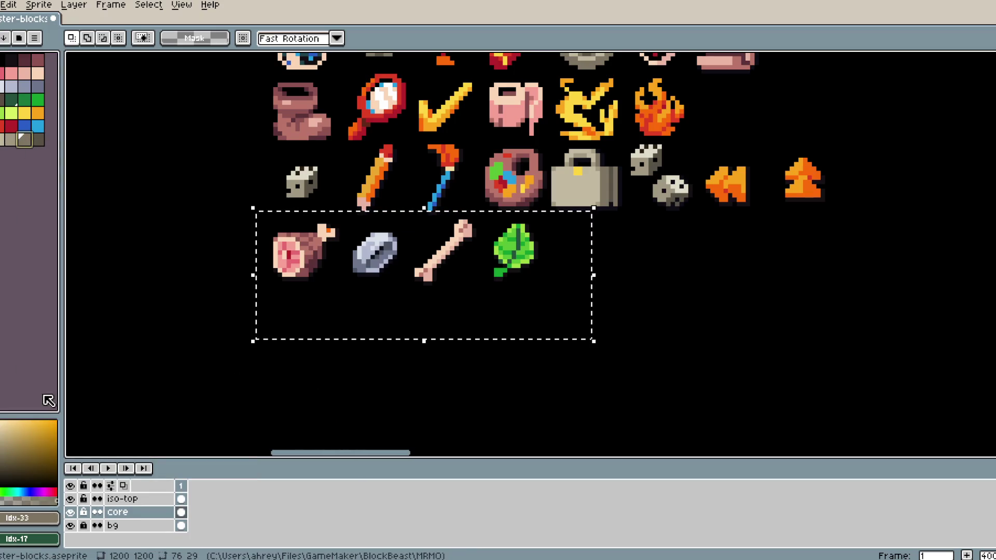
left_click(30, 517)
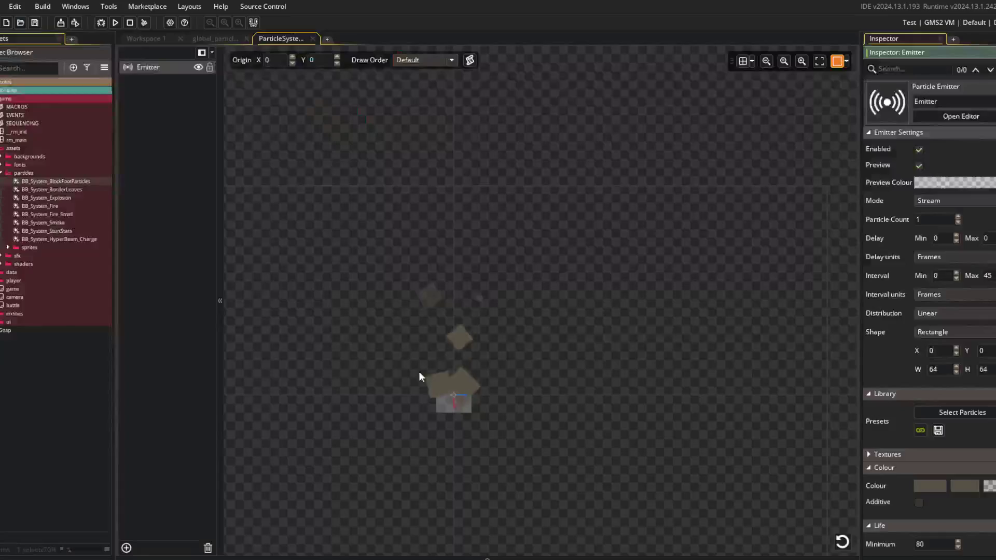
- Change the emitter's first colour swatch to a lighter dusty brown
left_click(934, 484)
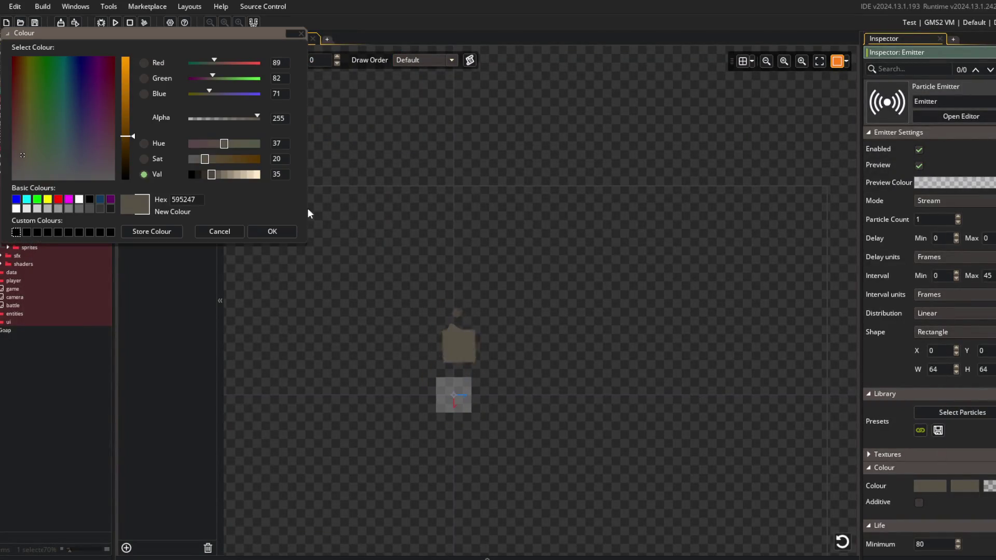
left_click(262, 231)
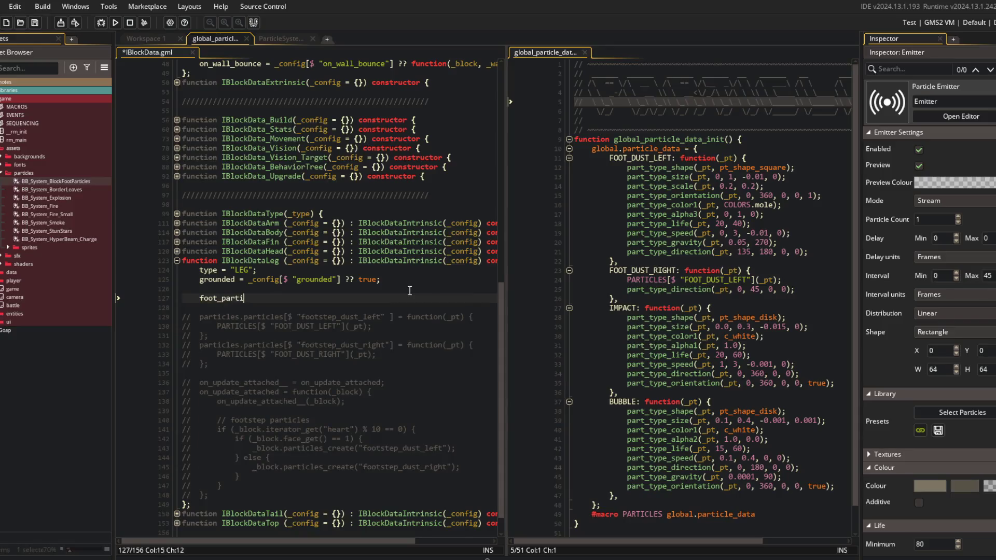
- Assign foot_particles = BB_System_BlockFootParticles in IBlockDataLeg and save the script
type("BB_SystemB")
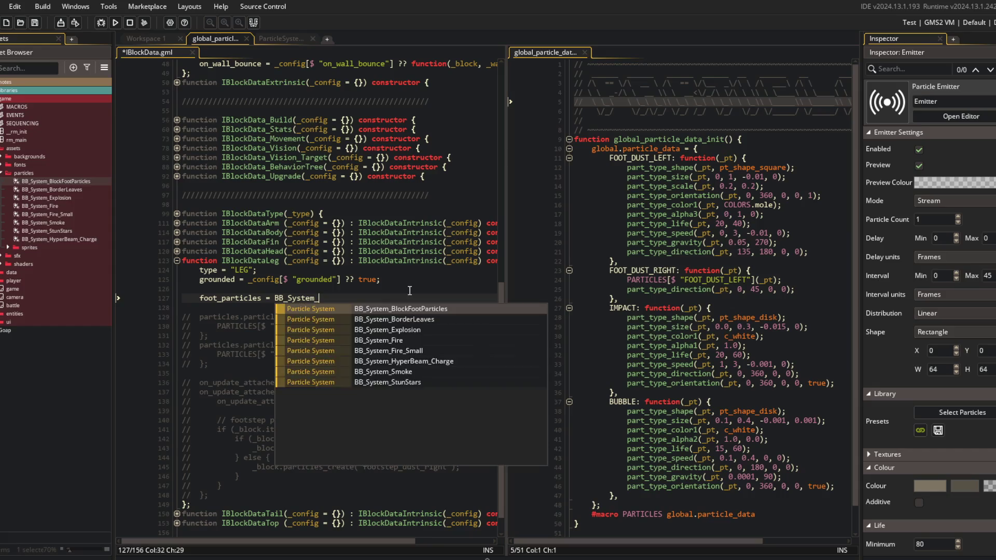
key("Return")
type(";")
key("ctrl+s")
key("Return")
key("Up")
key("End")
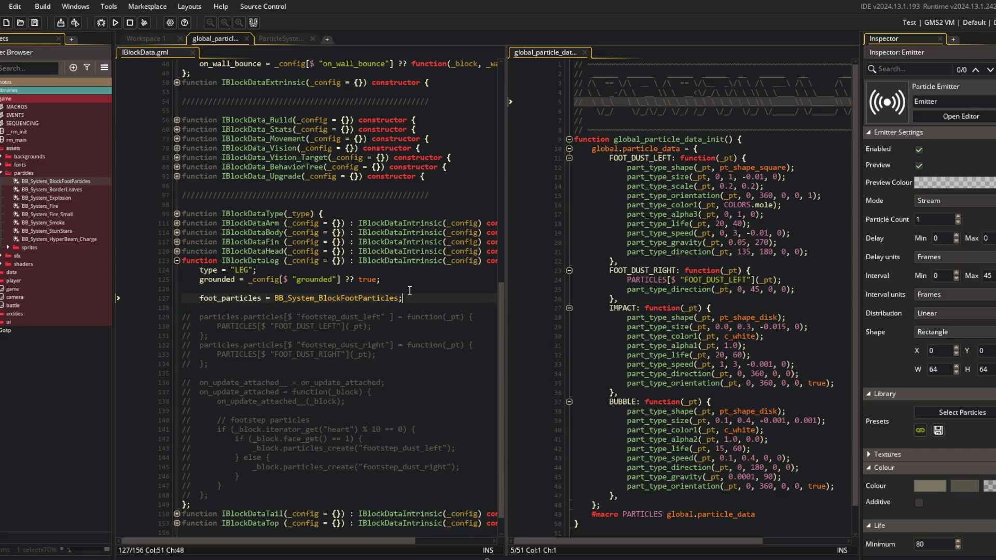
- Review the commented footstep particle code and fold the IBlockDataType function
left_click(358, 326)
double_click(271, 316)
key("Up")
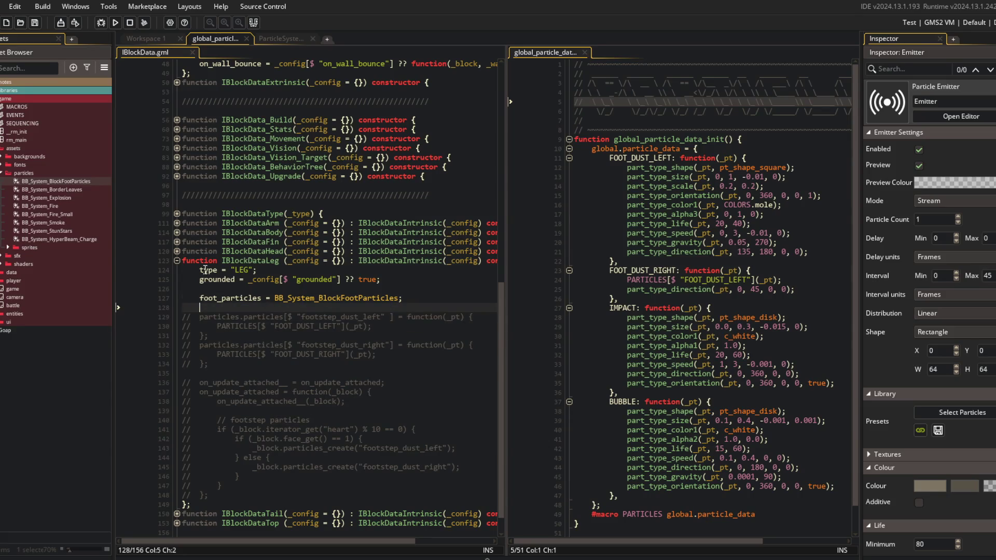
scroll(262, 217, "up", 10)
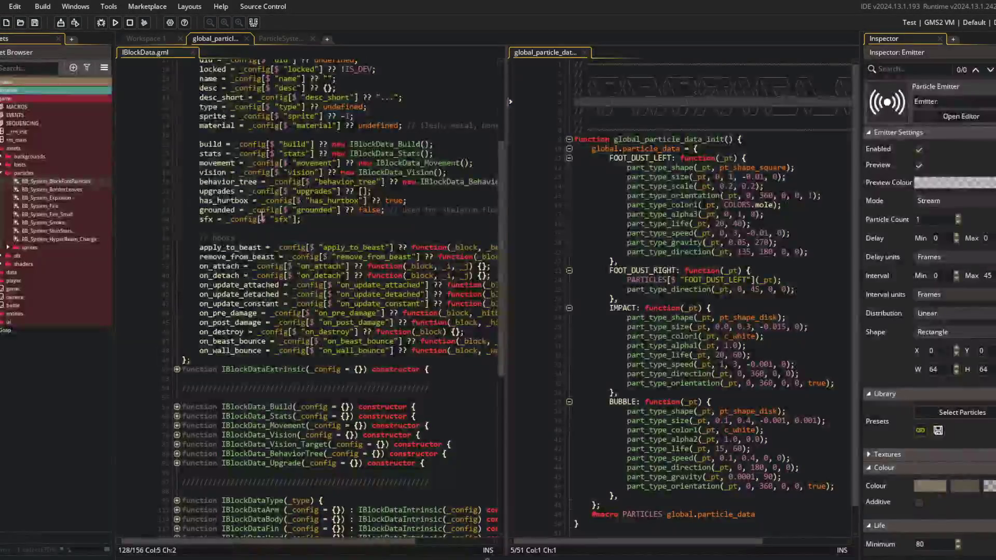
scroll(262, 216, "up", 1)
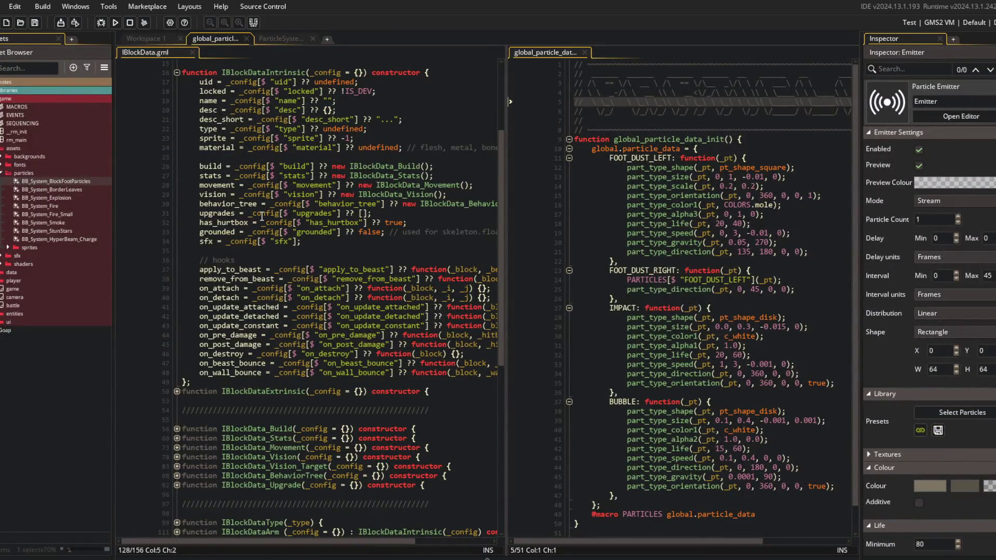
scroll(262, 214, "down", 8)
left_click(239, 433)
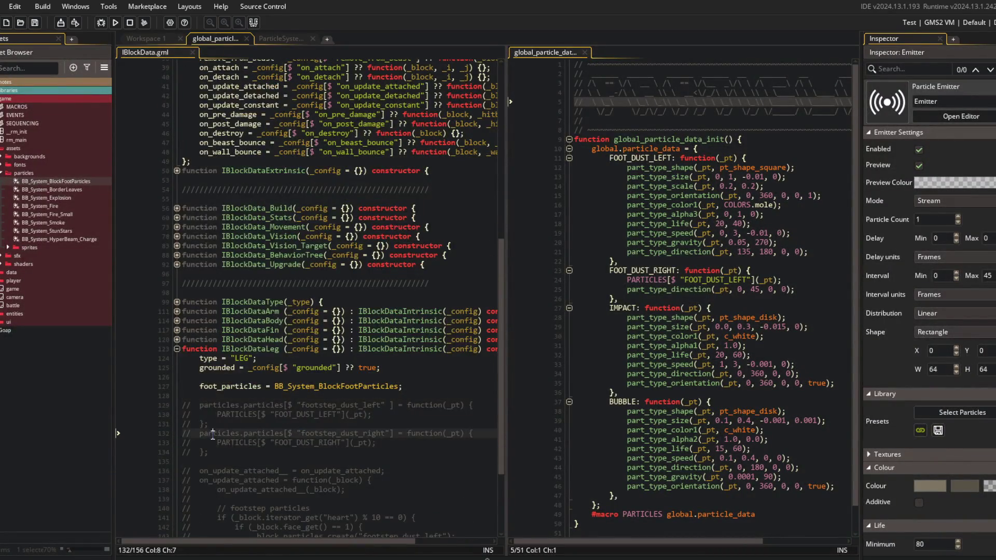
left_click(227, 394)
left_click(177, 302)
left_click(176, 302)
left_click(177, 302)
left_click(177, 311)
left_click(177, 302)
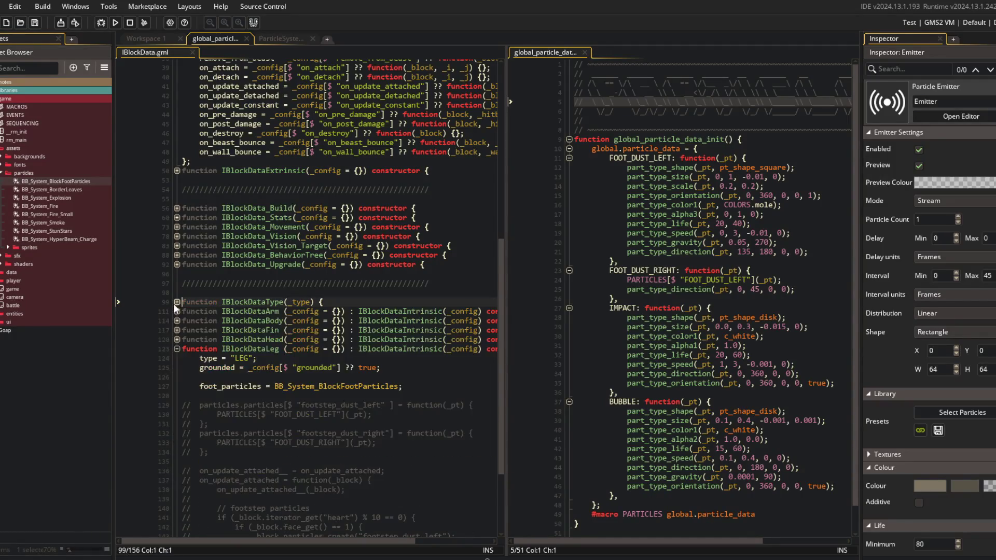
left_click(175, 311)
- Remove the commented-out footstep particle lines and switch to Workspace 1
scroll(176, 207, "up", 8)
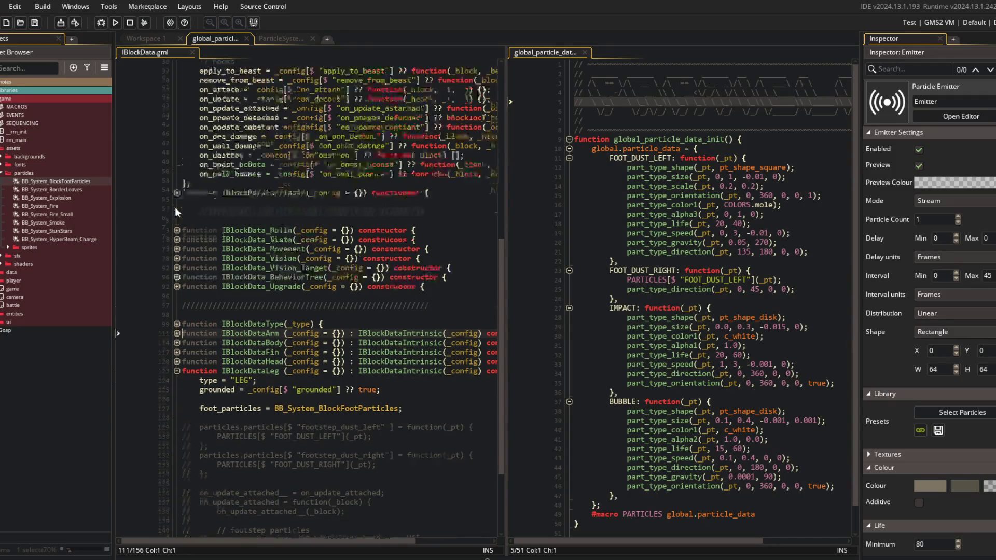
left_click(238, 185)
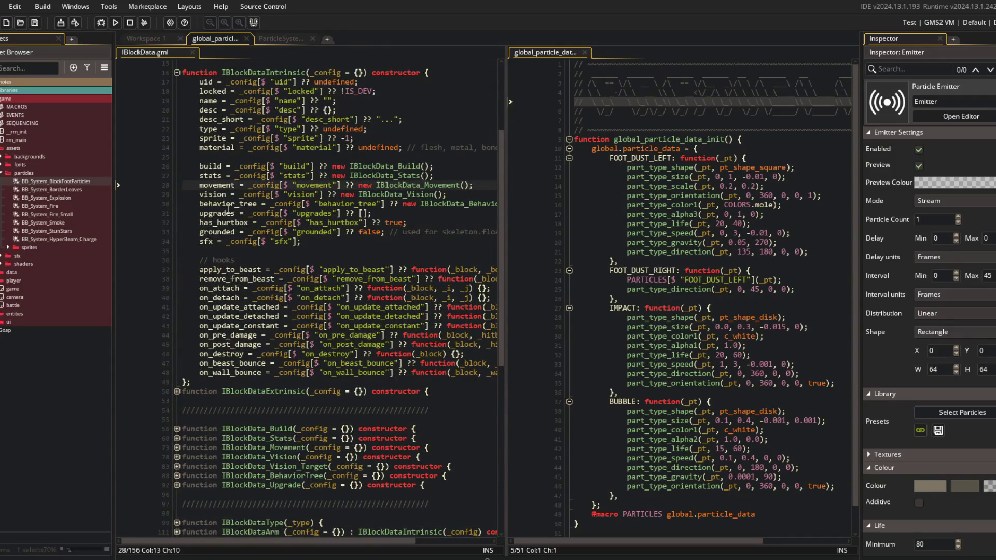
scroll(243, 250, "down", 8)
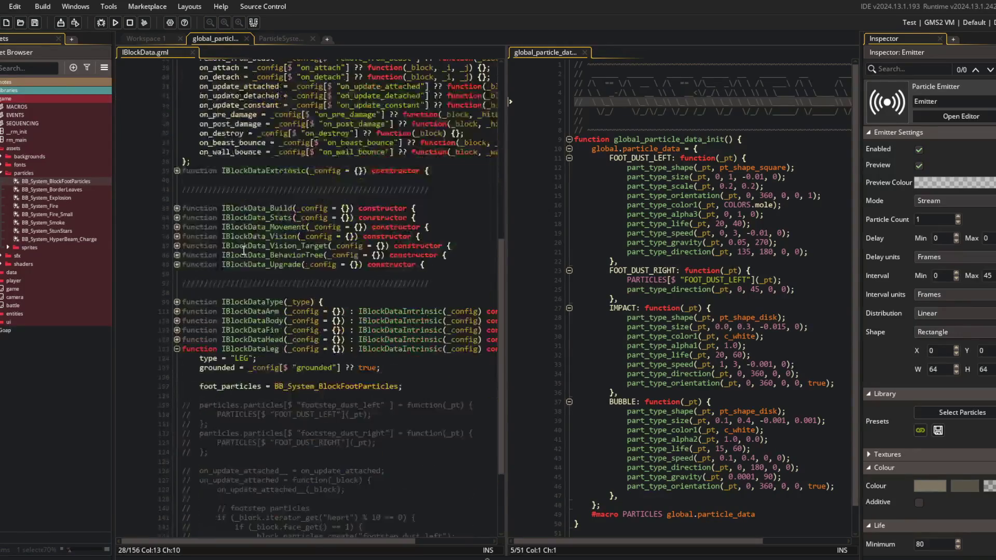
left_click(239, 405)
left_click(258, 405)
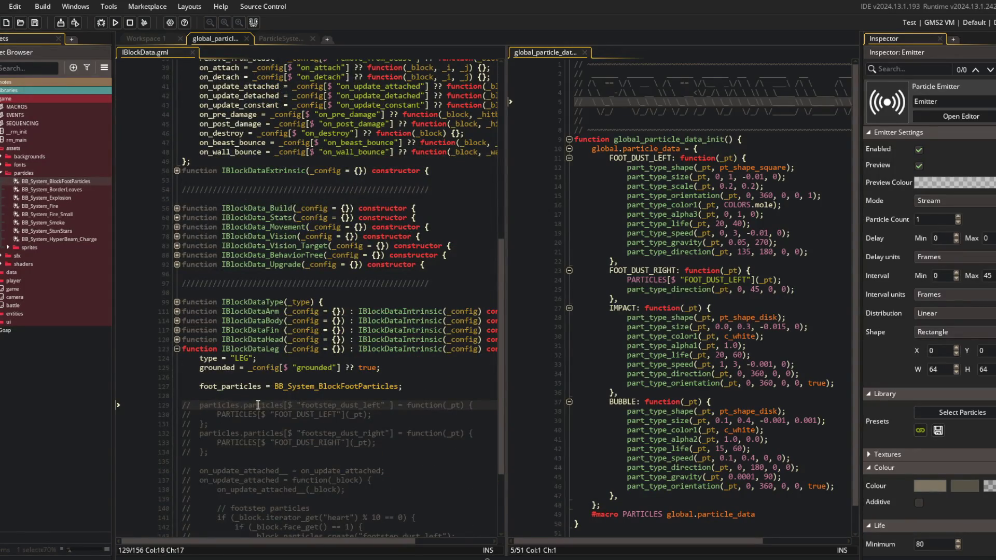
scroll(314, 402, "down", 2)
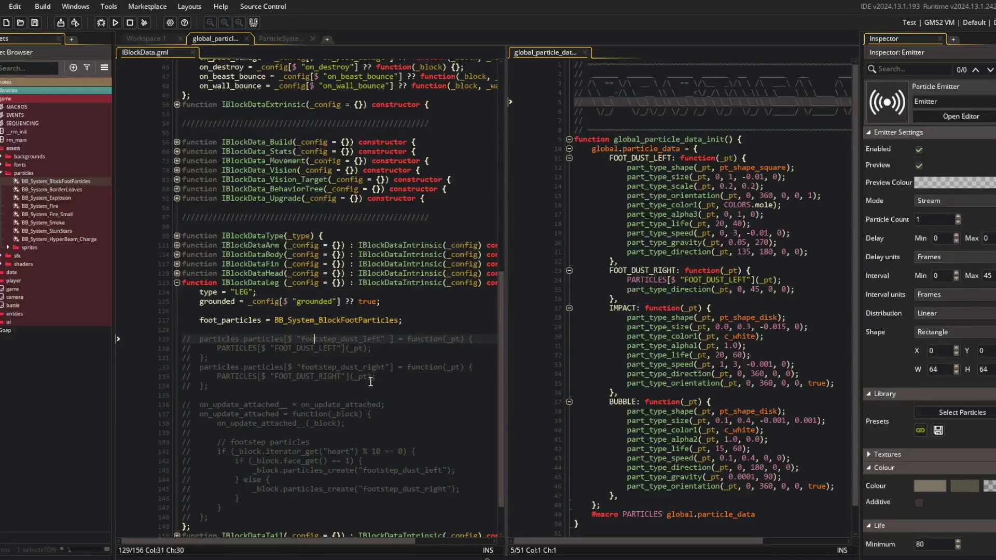
key("ctrl+z")
key("ctrl+z")
key("ctrl+z")
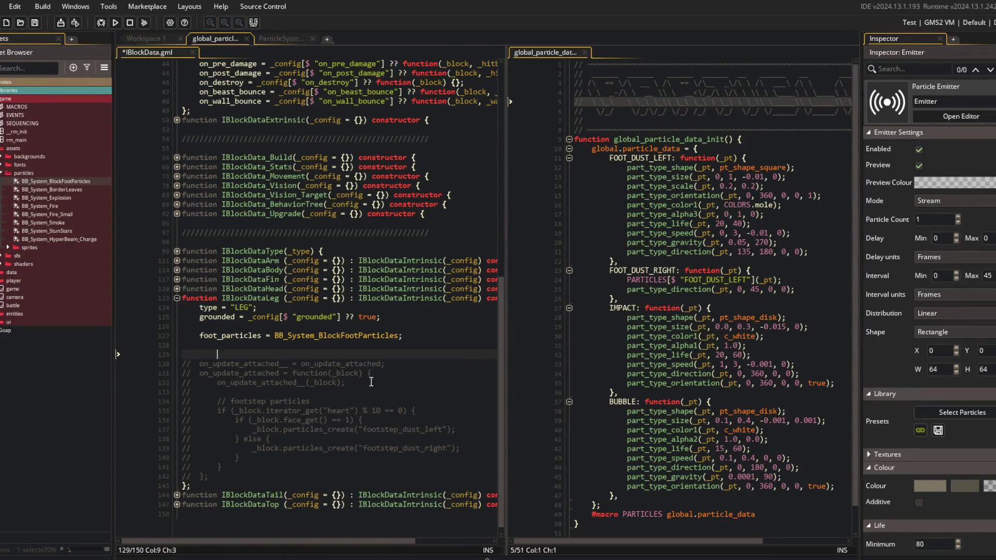
scroll(410, 358, "up", 4)
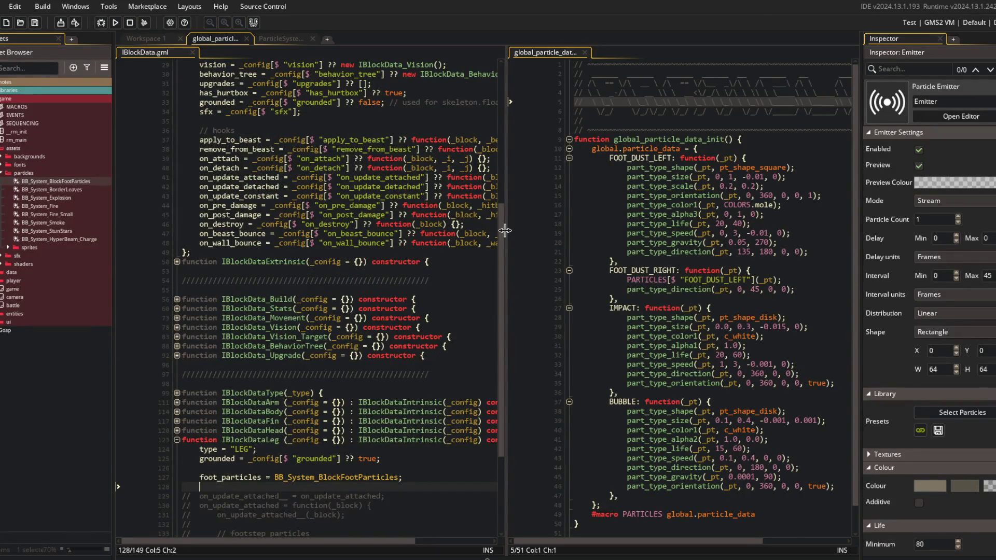
left_click(155, 40)
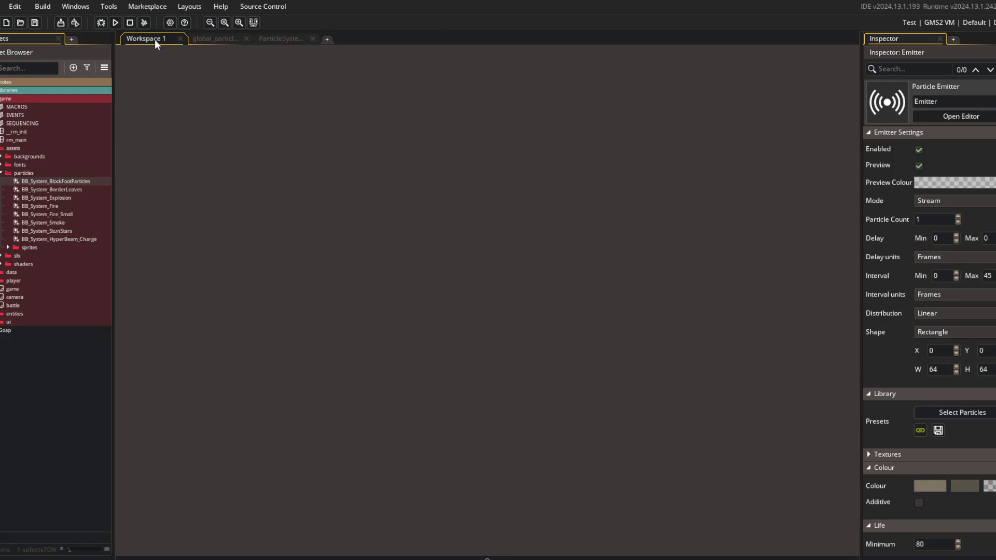
- Open obj_block's Create event code in a single full-width editor pane
key("ctrl+t")
type("obj_block")
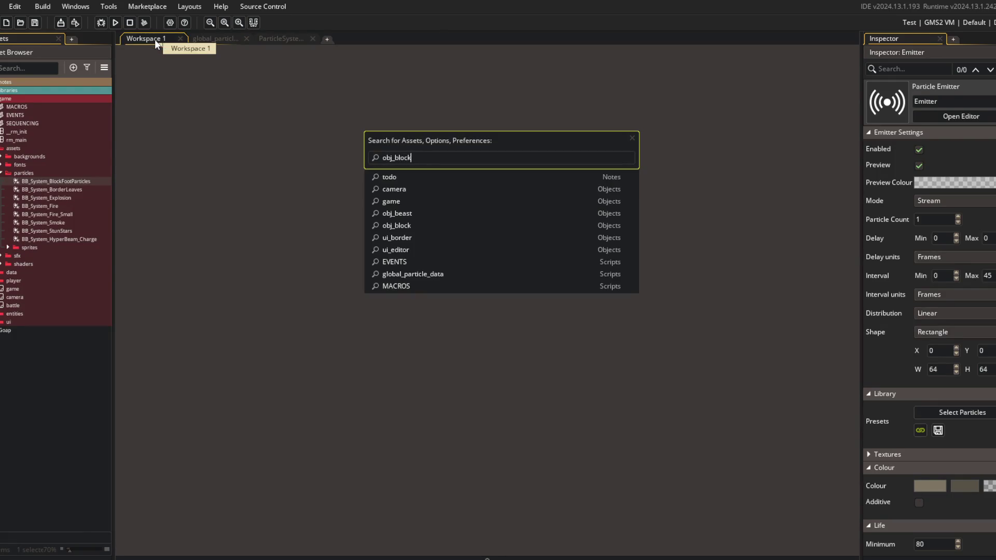
key("Return")
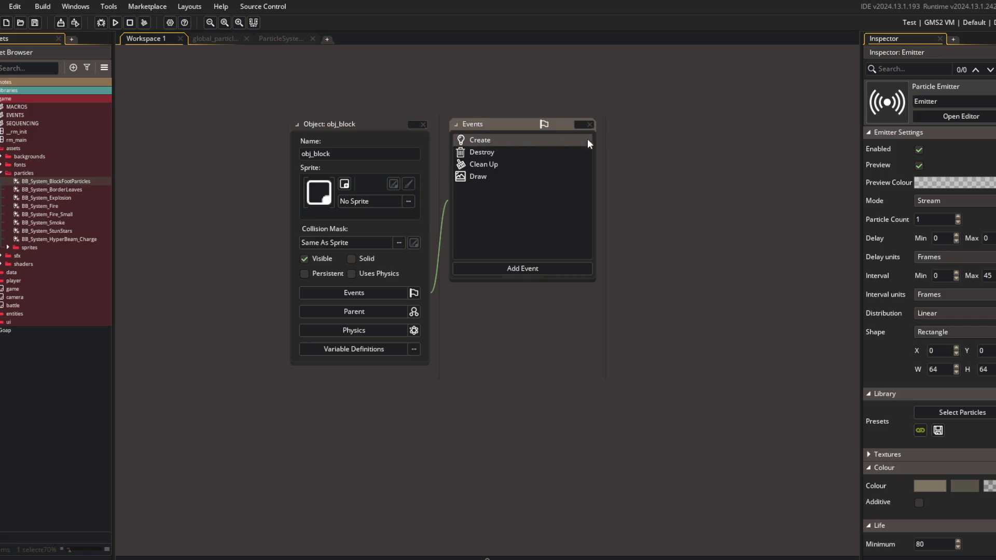
double_click(587, 139)
left_click(320, 199)
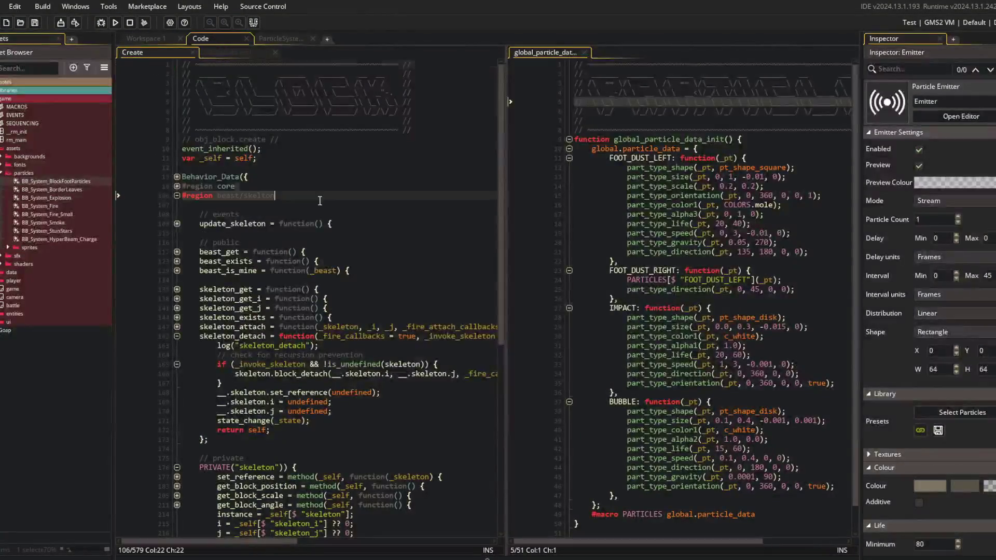
middle_click(547, 49)
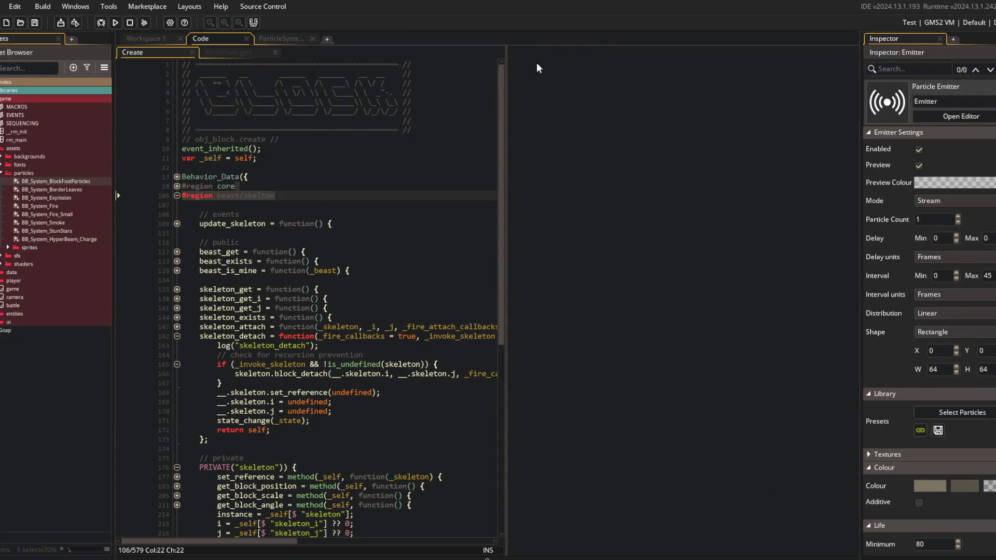
right_click(463, 99)
left_click(518, 302)
- Insert a Behavior_Particles(); call just above Behavior_Projectiles in the Create event
scroll(319, 201, "down", 5)
left_click(319, 200)
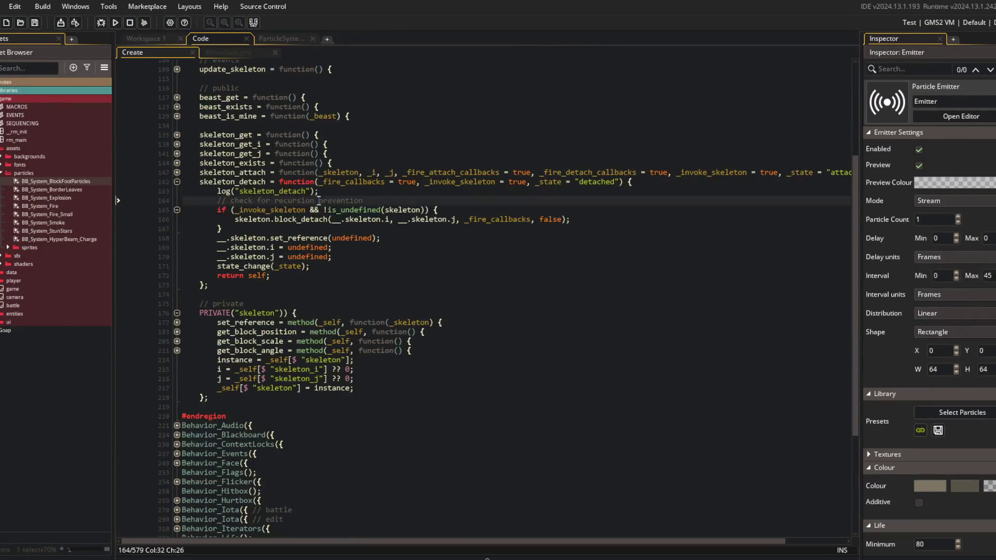
key("ctrl+bracketleft")
key("Down")
key("Down")
key("Down")
key("Up")
key("Return")
key("BackSpace")
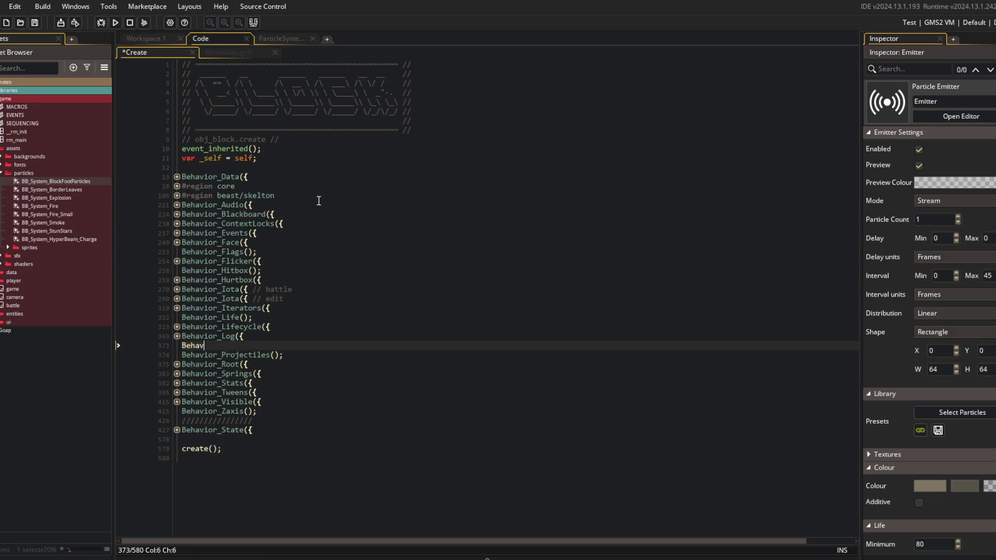
type("ior_Particles")
key("Return")
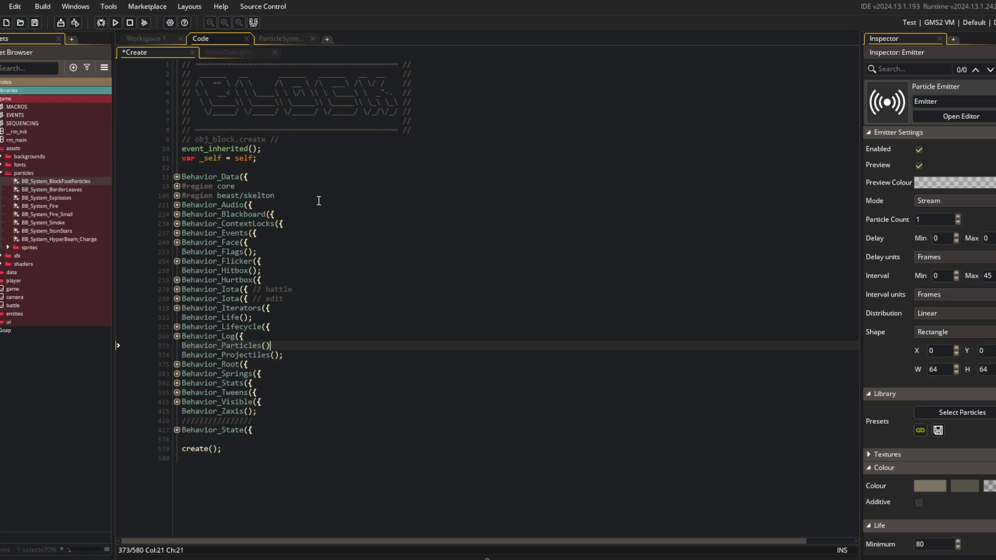
key("Up")
key("Up")
key("Up")
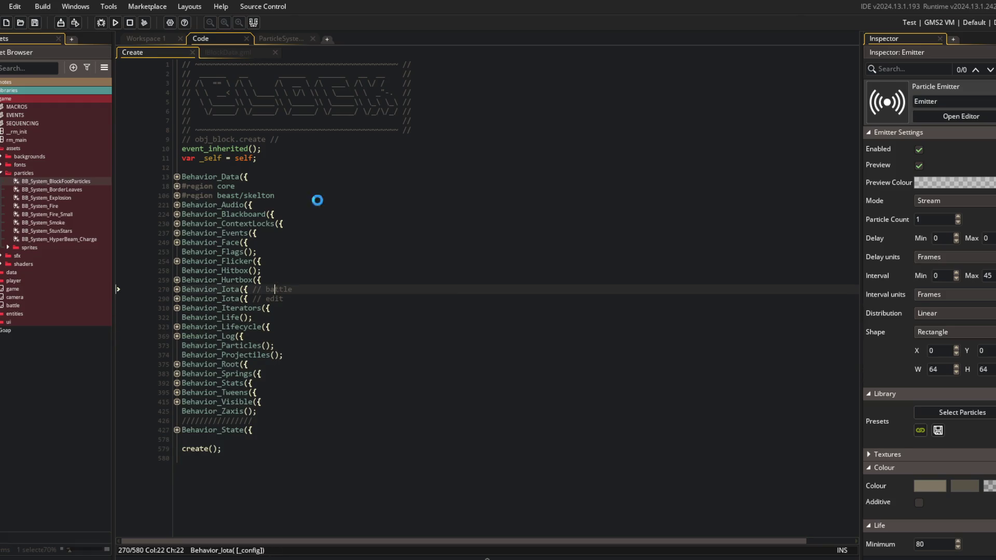
key("Up")
key("Up")
key("Up")
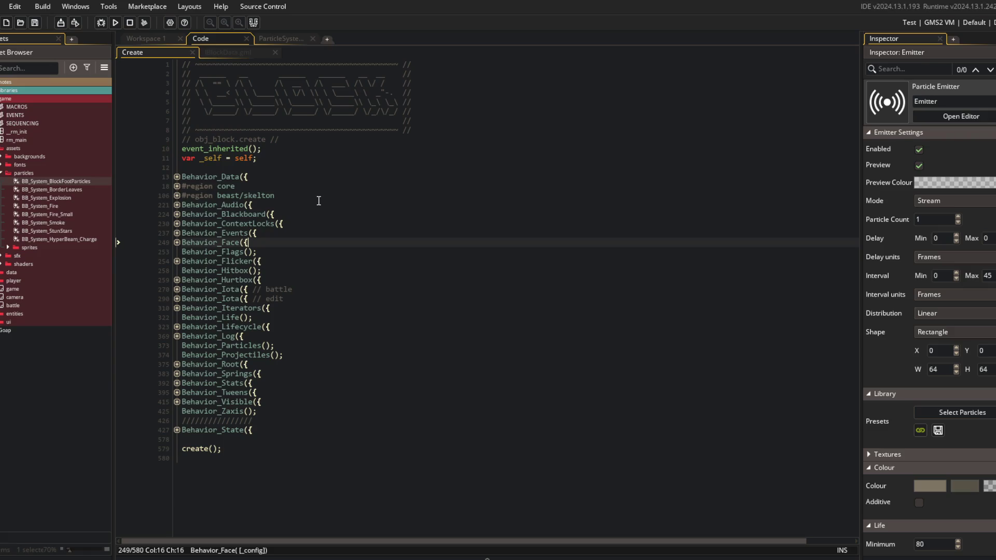
left_click(322, 234)
- Open the Behavior_Particles definition in a new tab from obj_block's Create code
left_click(178, 243)
left_click(178, 243)
left_click(274, 254)
left_click(259, 342)
left_click(279, 337)
middle_click(239, 346)
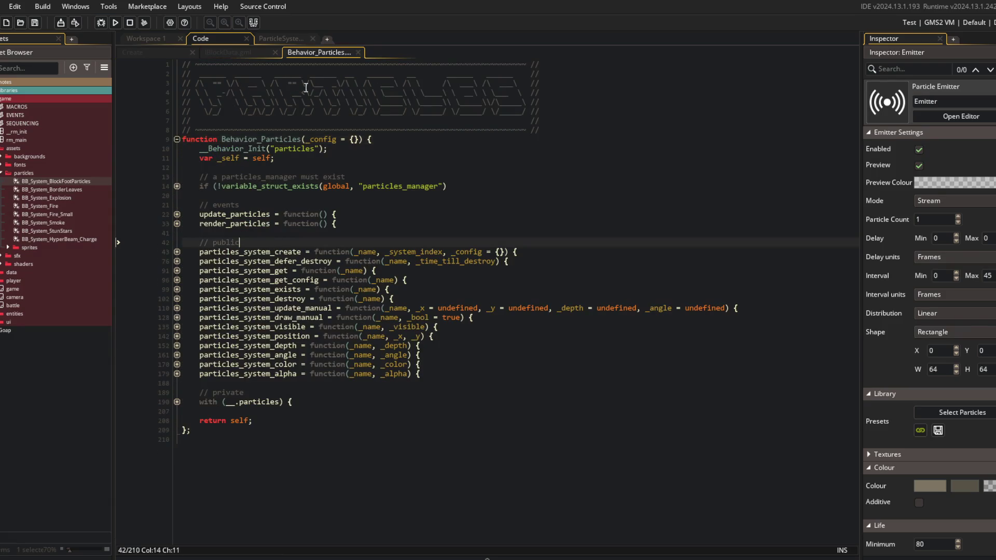
left_click(235, 52)
left_click(155, 52)
- Add update_particles(); after update_state_end() in Behavior_Lifecycle's update_end method and save
left_click(177, 430)
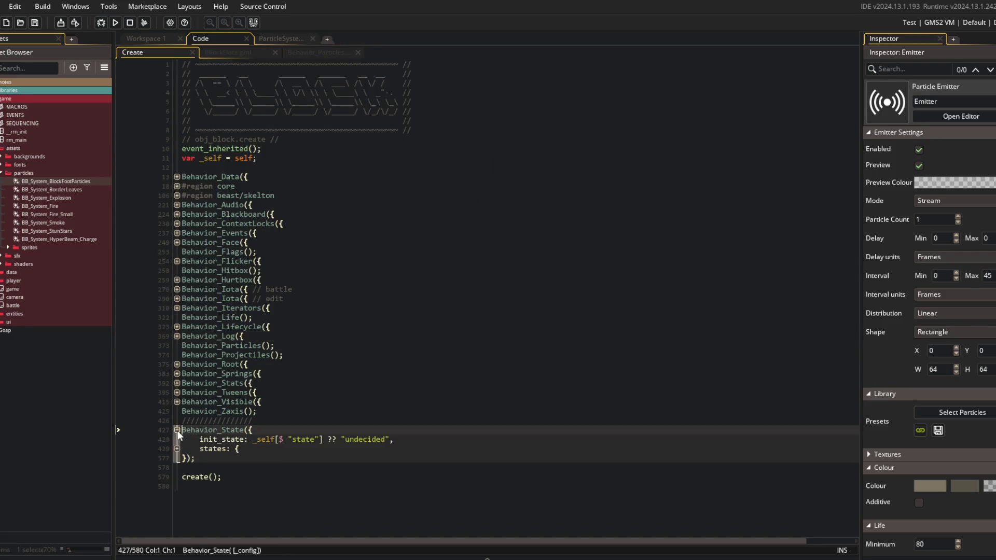
left_click(177, 430)
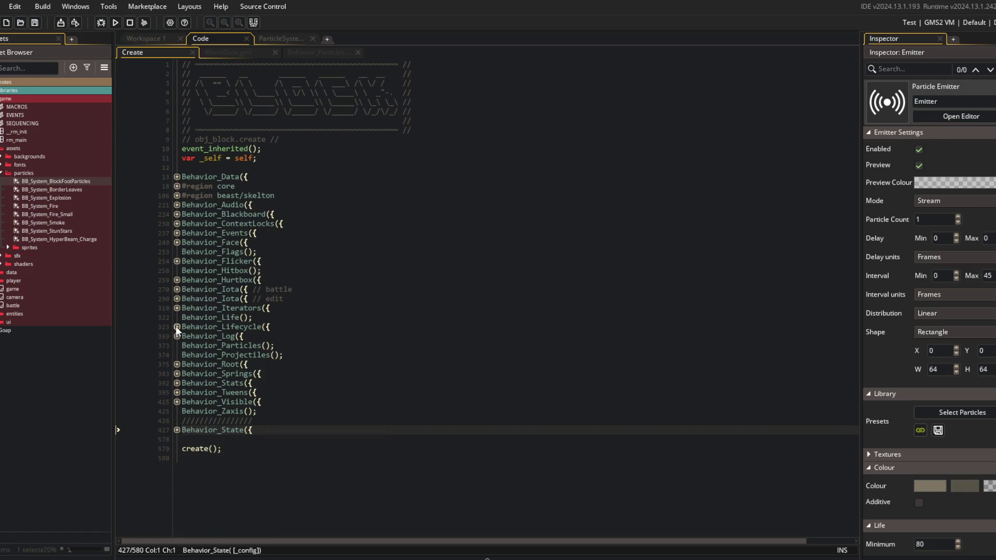
left_click(177, 327)
left_click(176, 393)
left_click(336, 402)
key("Return")
type("te_particles();")
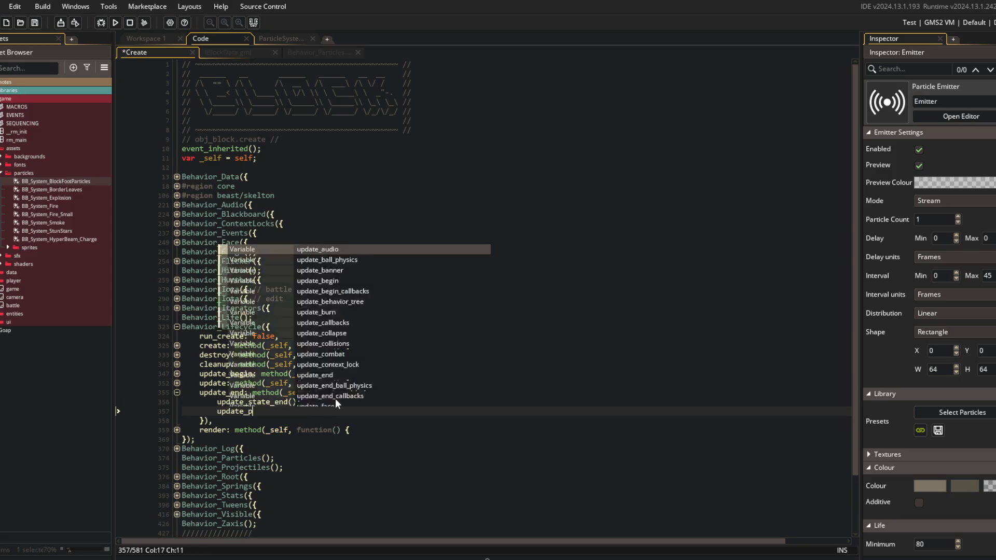
key("ctrl+s")
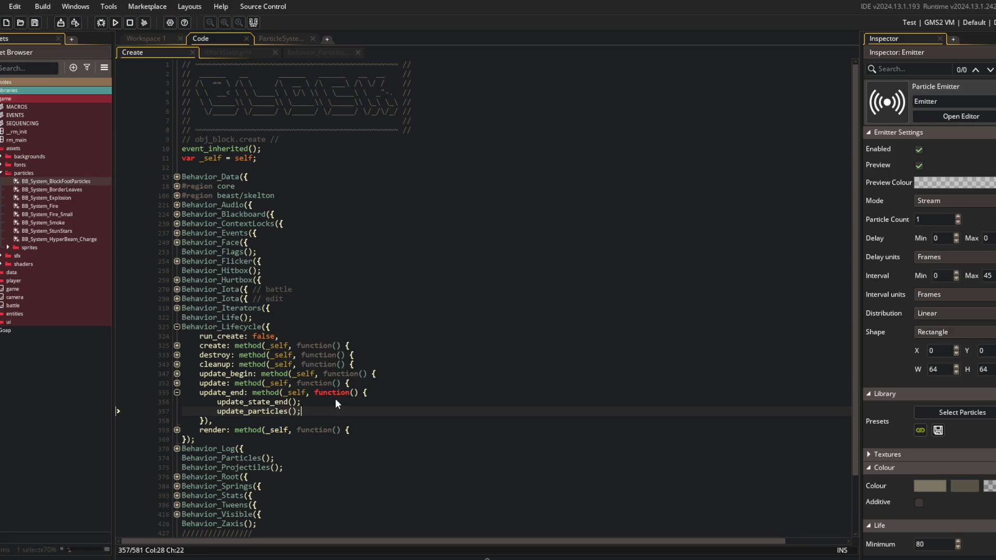
key("F12")
key("ctrl+Tab")
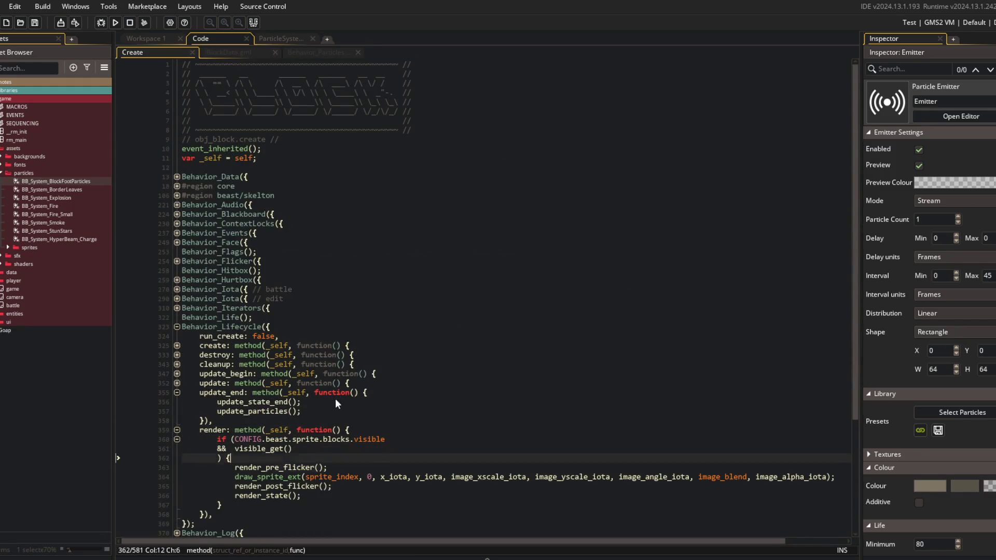
- Add render_particles(); after render_state() in the render method, save, and collapse Behavior_Lifecycle
scroll(335, 398, "down", 4)
left_click(322, 367)
left_click(322, 383)
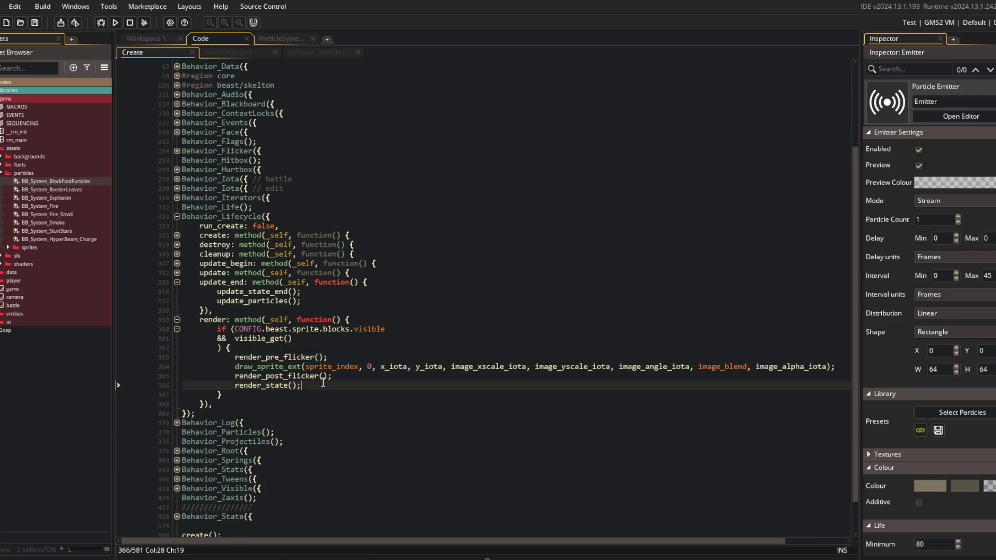
key("Return")
type("render_particles();")
key("ctrl+s")
left_click(213, 310)
left_click(177, 217)
left_click(285, 197)
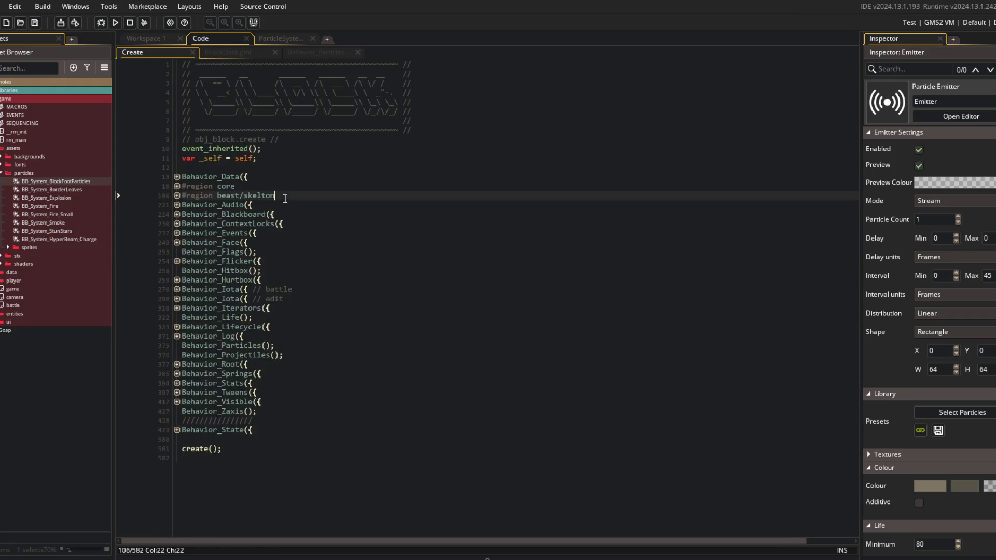
left_click(291, 52)
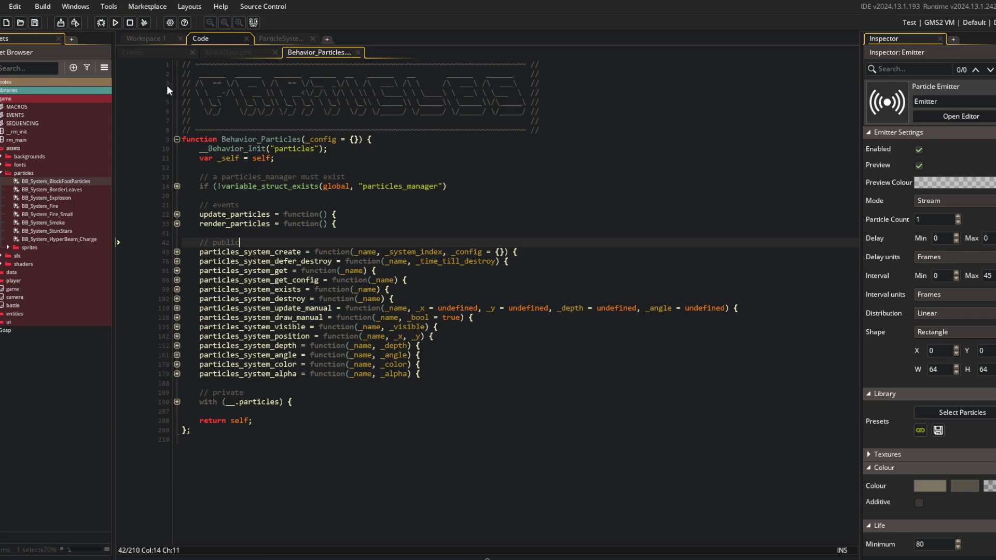
- Start a cleanup_particles function below render_particles in Behavior_Particles
left_click(177, 402)
left_click(177, 439)
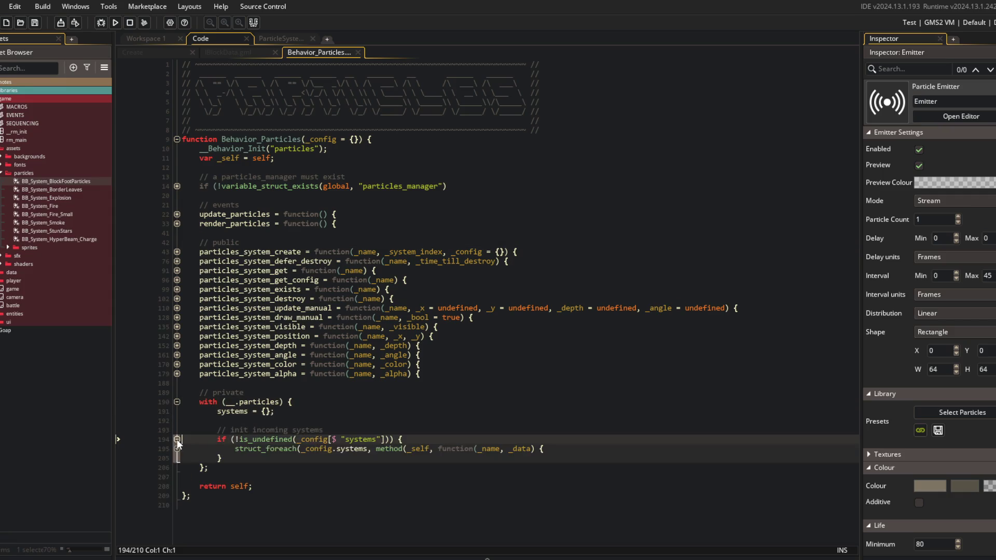
left_click(176, 449)
left_click(358, 227)
key("Return")
type("cleanu")
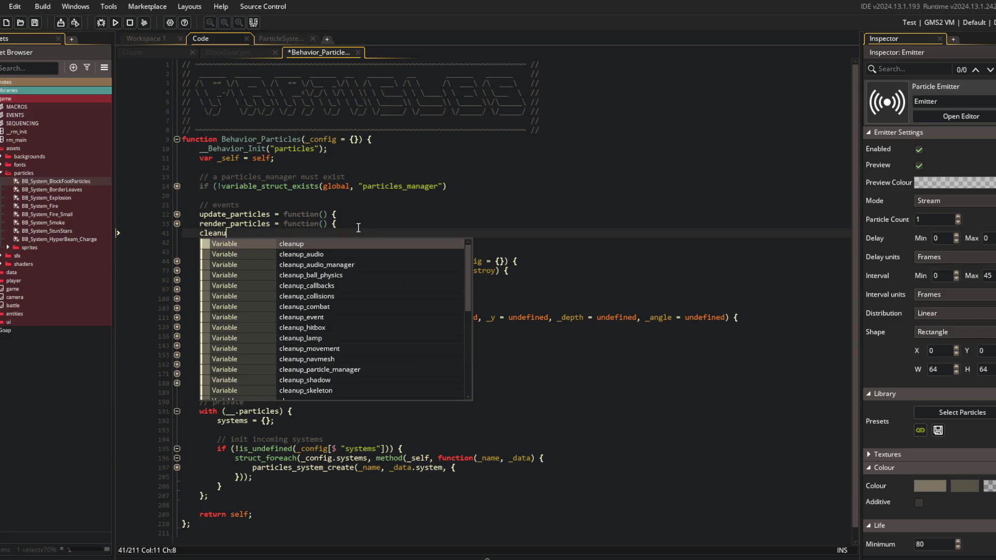
type("p_particles = function() {")
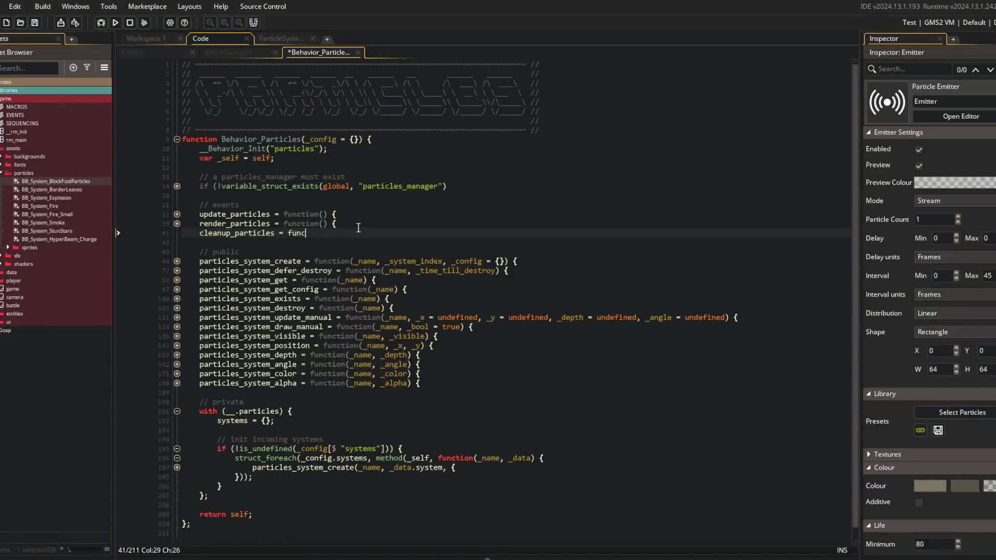
key("Return")
- Loop over __.particles.systems with struct_foreach, calling part_system_destroy(_config.system) for each
type("struct_foreach(__")
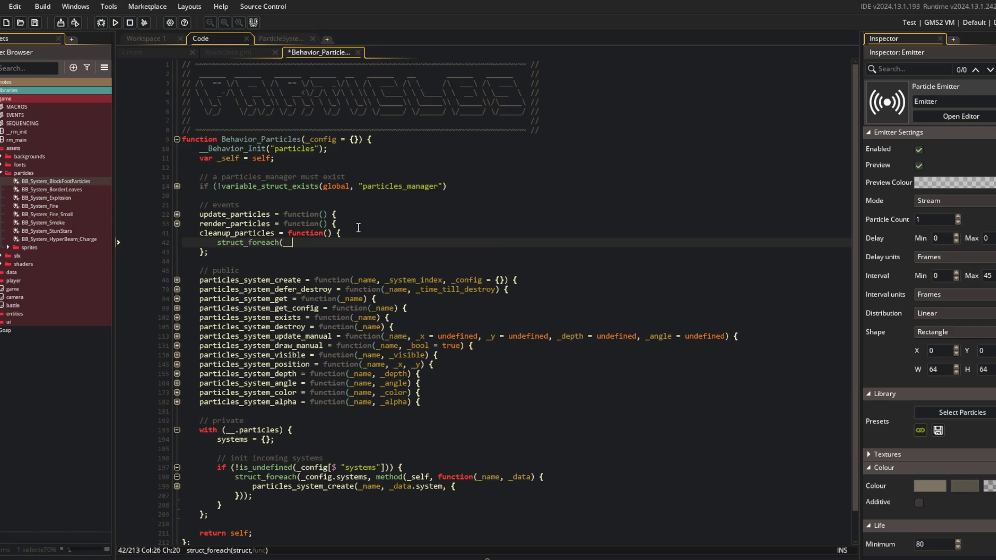
type(".particles.systems, function(_name, _")
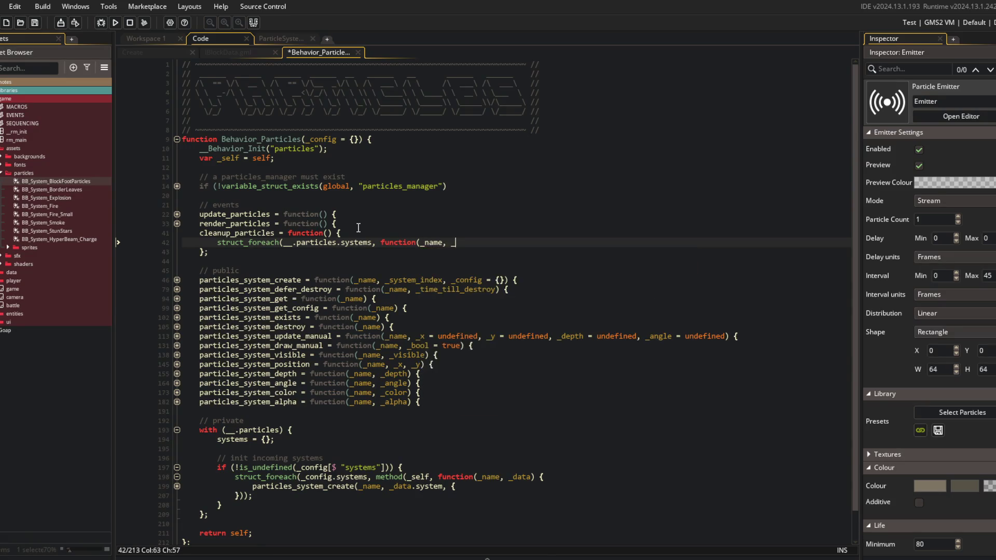
type("config) {")
key("Return")
type(");")
key("Up")
type("par")
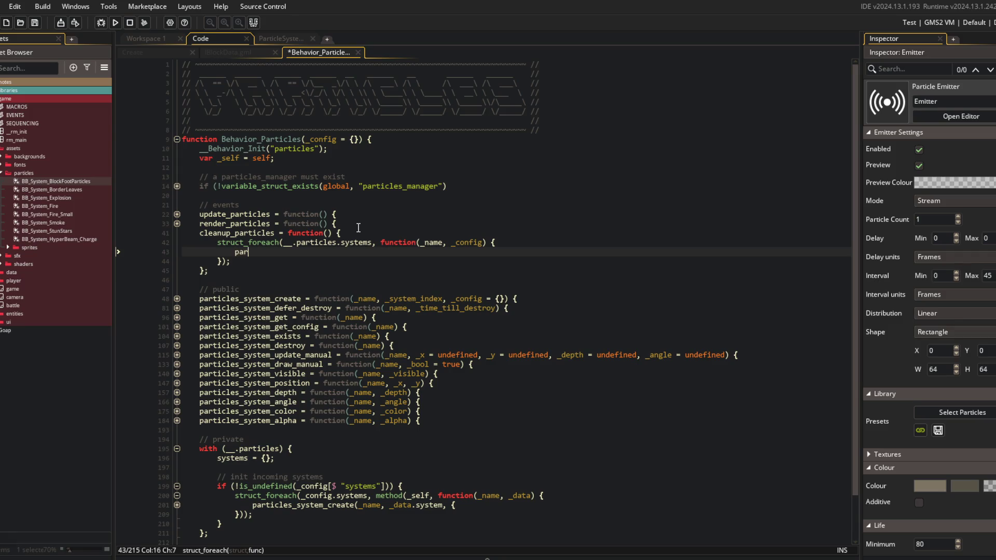
type("t_system_des")
key("Return")
type("_config.system")
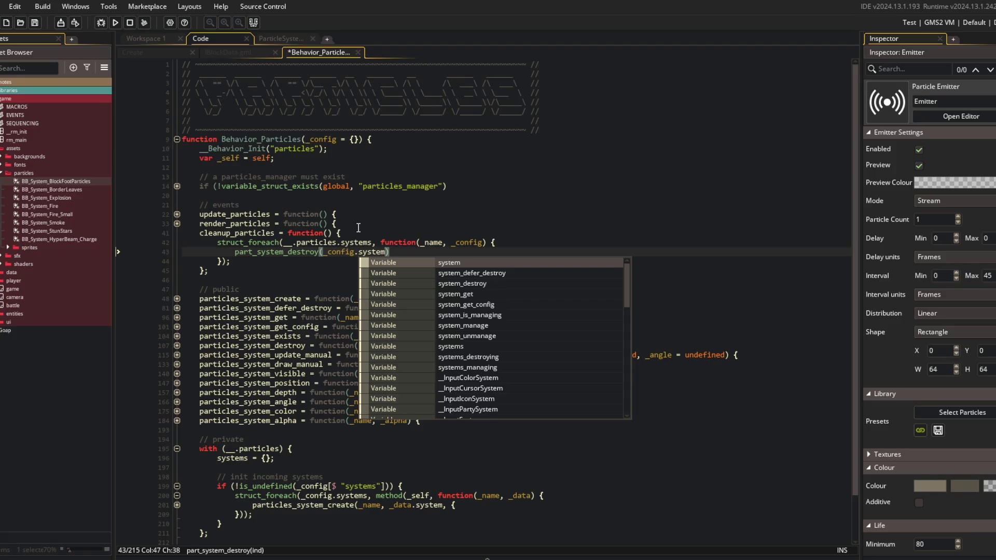
key("Page_Up")
key("Page_Down")
type(";")
- End cleanup_particles with return self; and save the script
key("Down")
key("End")
key("Return")
type("return self;")
key("ctrl+s")
- Add the comment '// should use particle manager to cleanup', save, and fold the function bodies
key("Up")
key("Up")
key("Up")
type("// ")
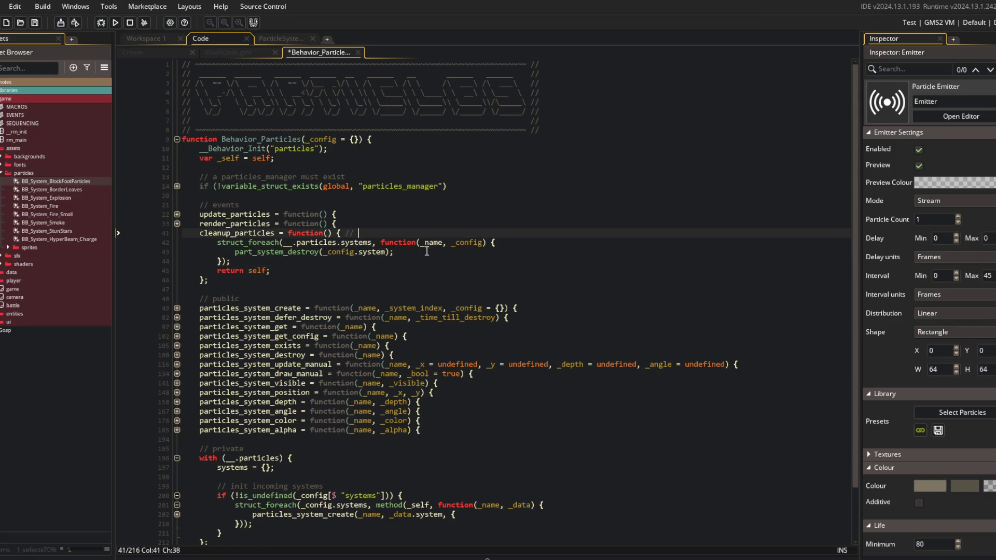
type("should use particle ma")
type("nager")
key("ctrl+s")
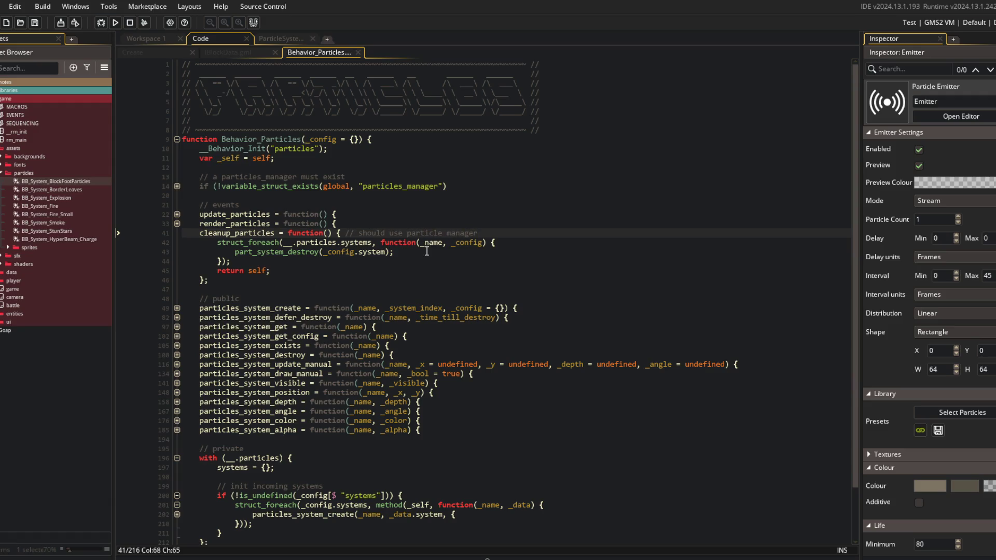
type(" to c")
type("o cleanup")
key("ctrl+s")
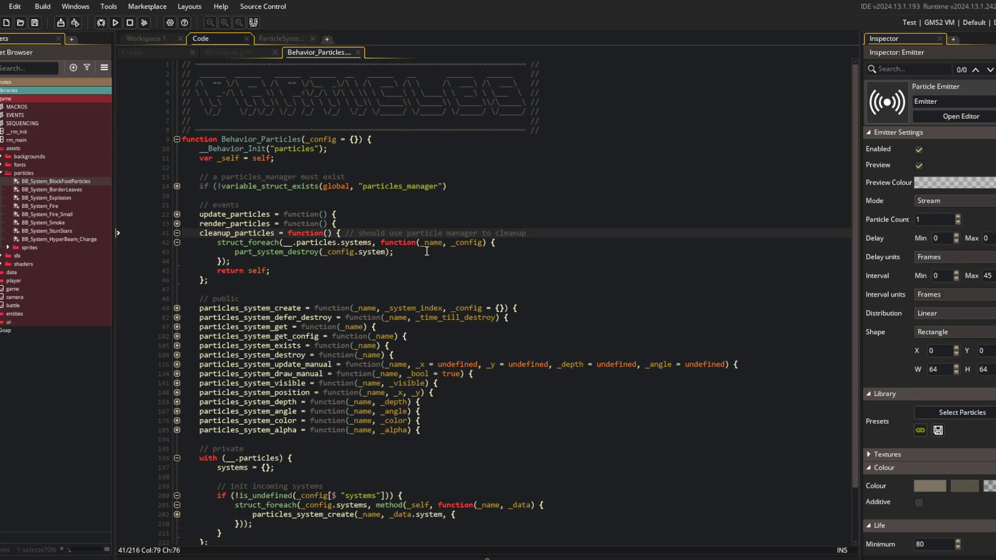
key("ctrl+shift+bracketleft")
key("Up")
key("Up")
key("Up")
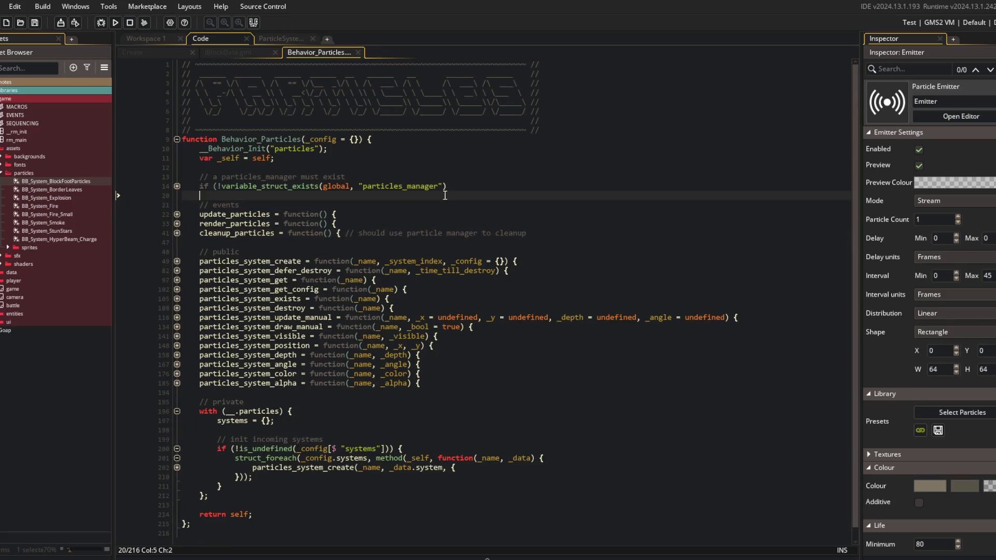
left_click(177, 412)
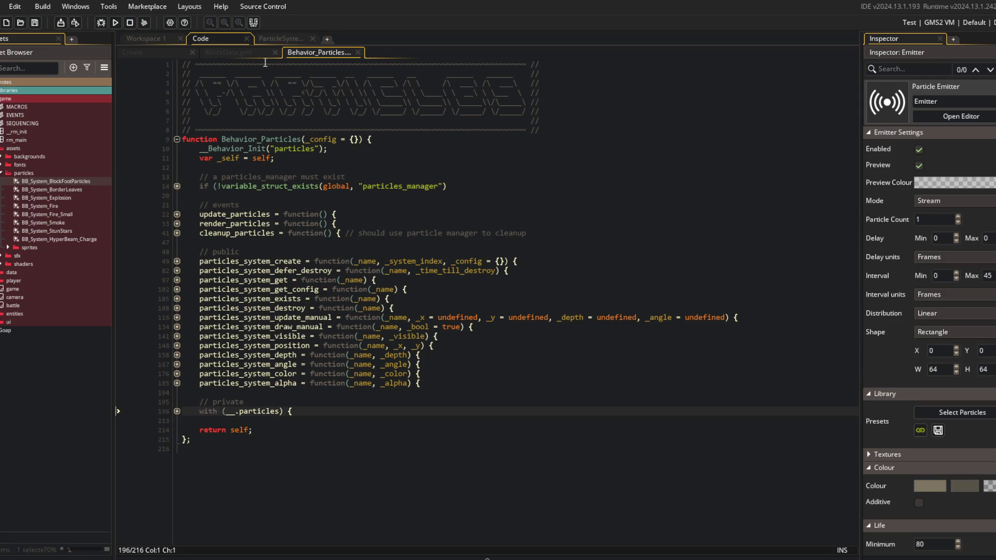
- In IBlockData, move the foot_particles line up under grounded
left_click(253, 52)
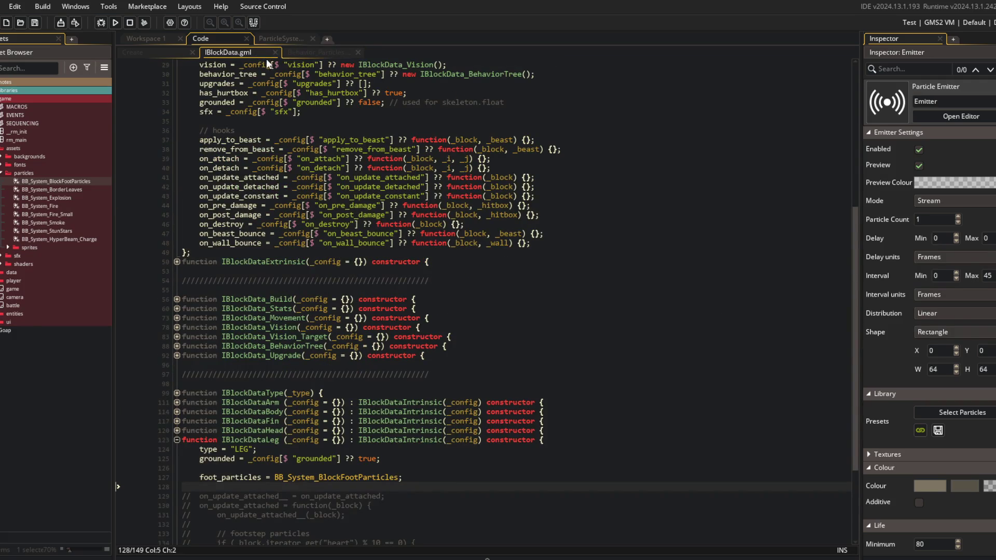
key("Up")
key("alt+Up")
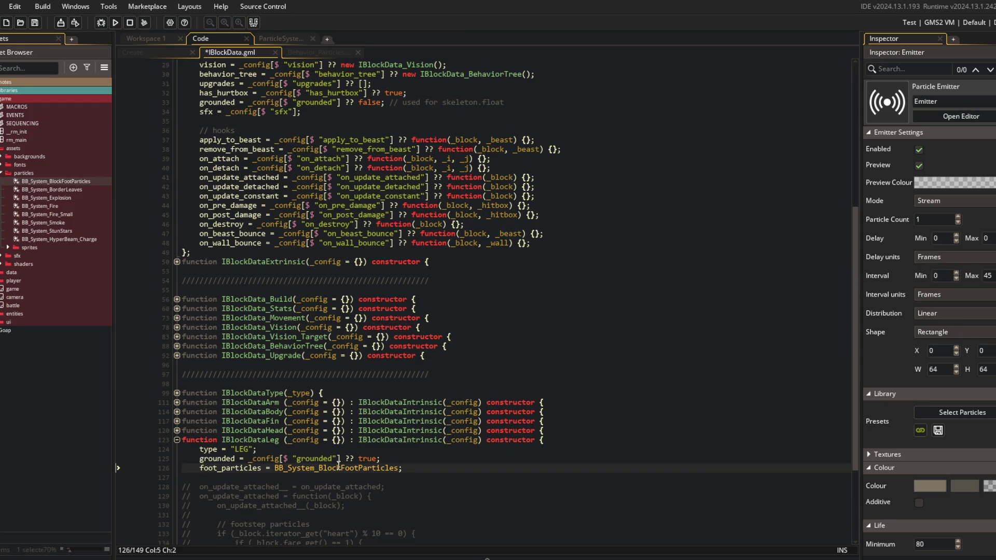
scroll(373, 350, "down", 4)
- Find all usages of IBlockDataLeg and inspect the Roo and Hooves leg definitions
double_click(259, 325)
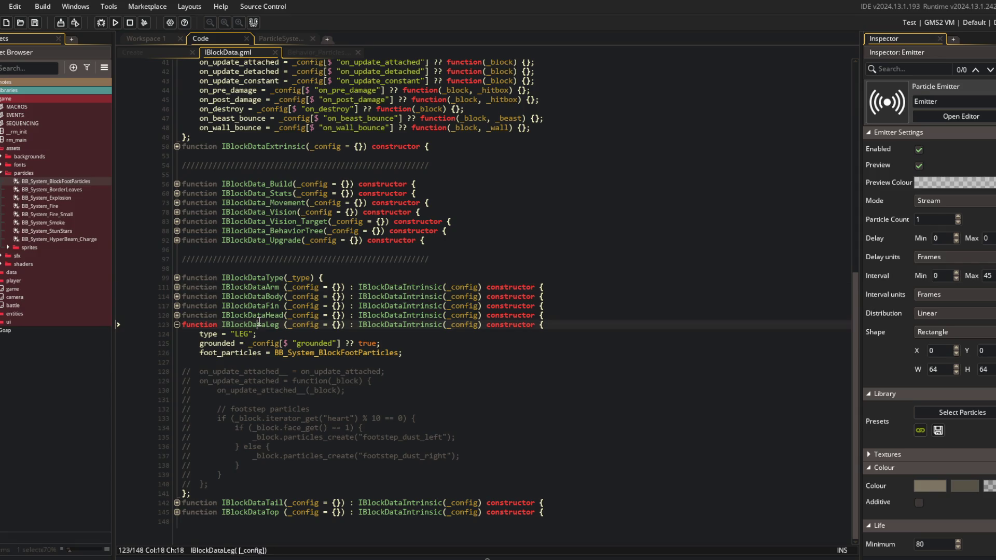
key("ctrl+shift+f")
left_click(258, 134)
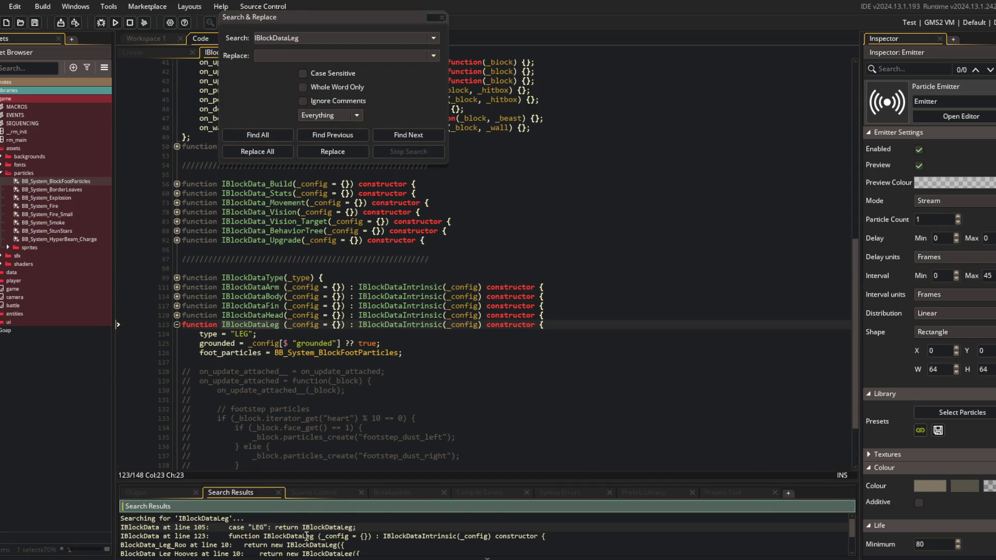
double_click(305, 524)
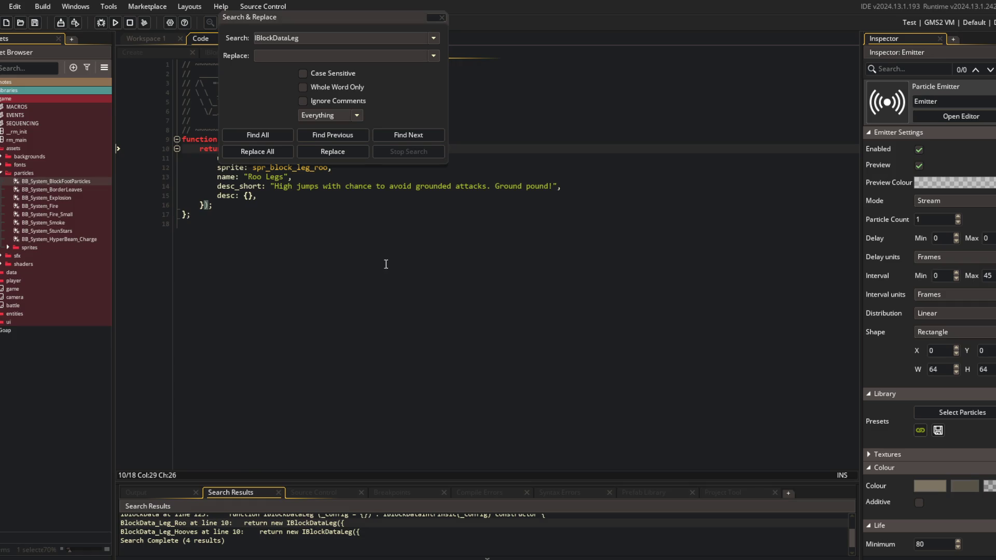
double_click(349, 532)
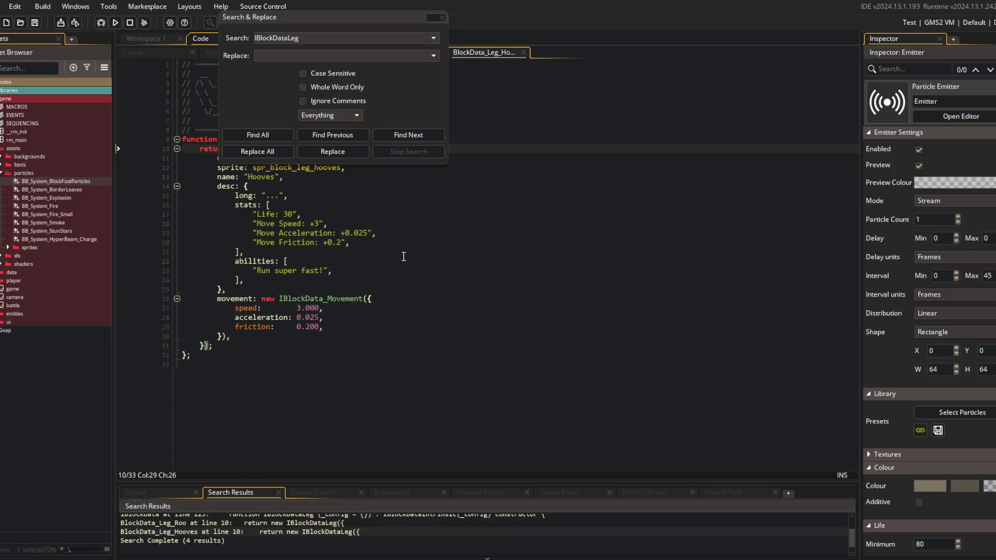
left_click(442, 52)
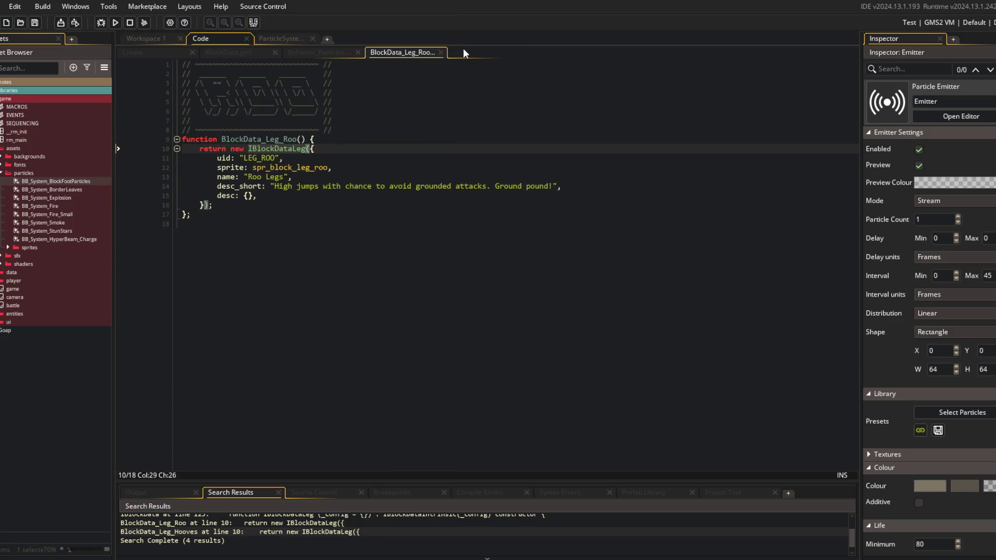
left_click(462, 52)
- Delete the config lookup so IBlockDataLeg's grounded is always true
left_click(349, 343)
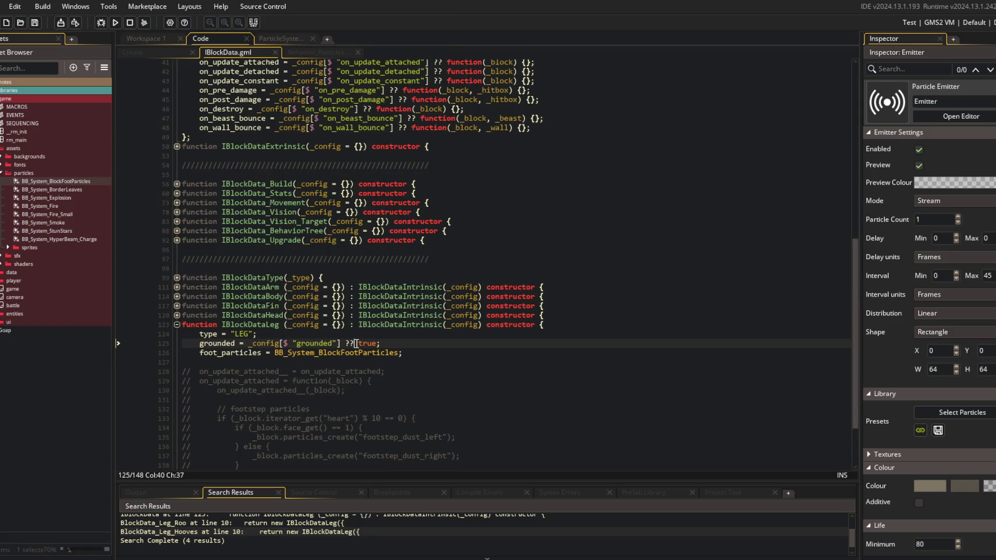
left_click_drag(358, 344, 249, 343)
key("BackSpace")
left_click(421, 268)
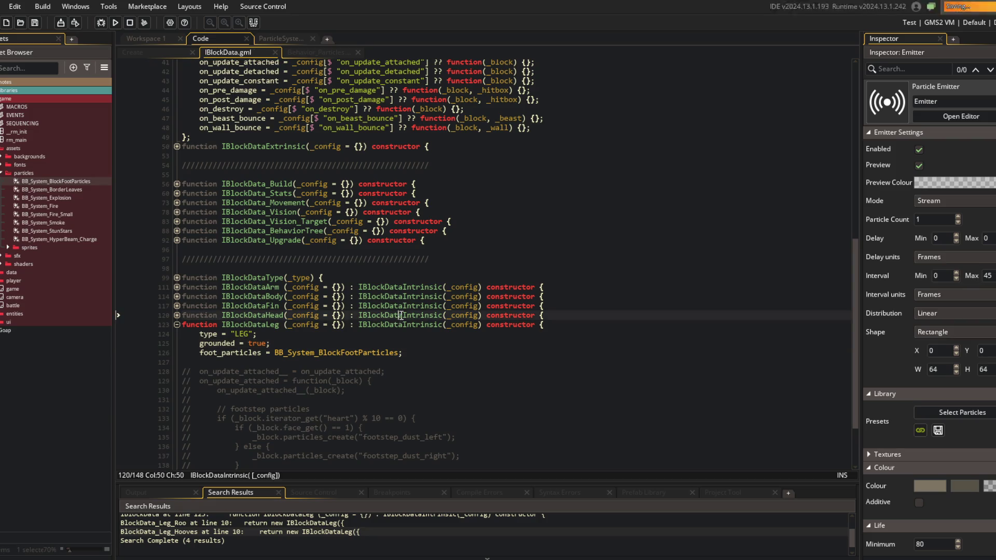
scroll(421, 283, "down", 3)
- Review the foot_particles line, hide the side docks, and return to Behavior_Particles
left_click(265, 278)
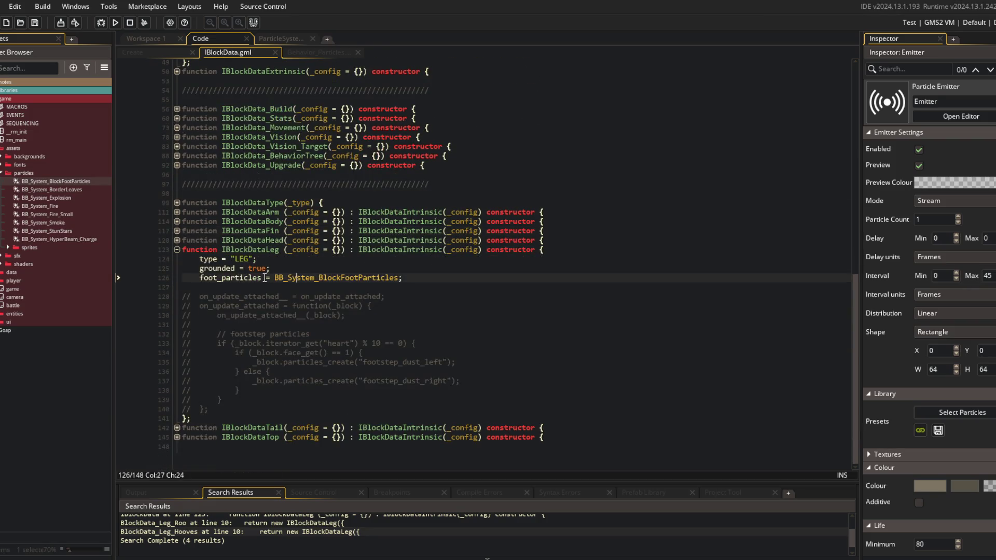
left_click(302, 296)
left_click(415, 278)
scroll(416, 271, "up", 3)
scroll(415, 270, "down", 3)
scroll(415, 270, "up", 3)
scroll(416, 270, "down", 3)
scroll(344, 178, "up", 3)
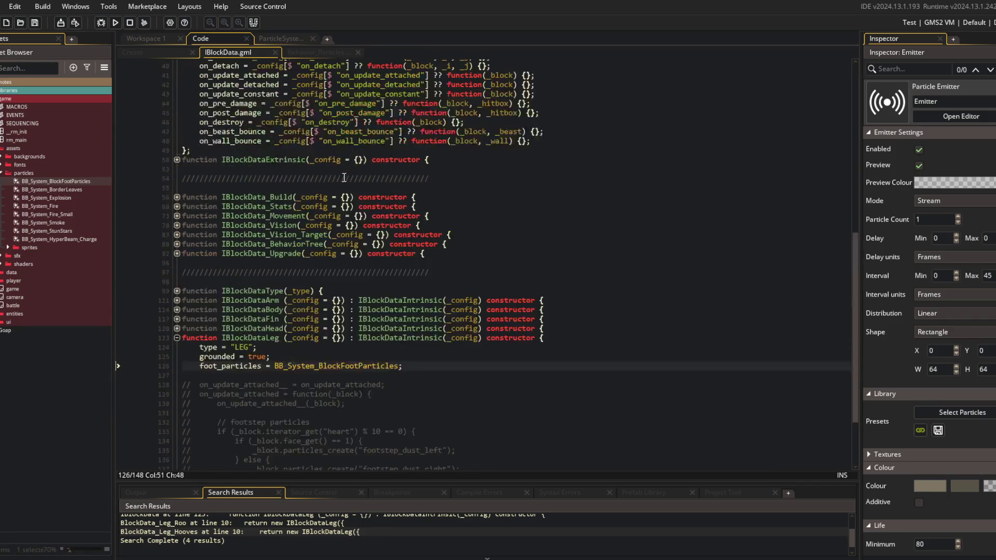
left_click(253, 22)
left_click(188, 53)
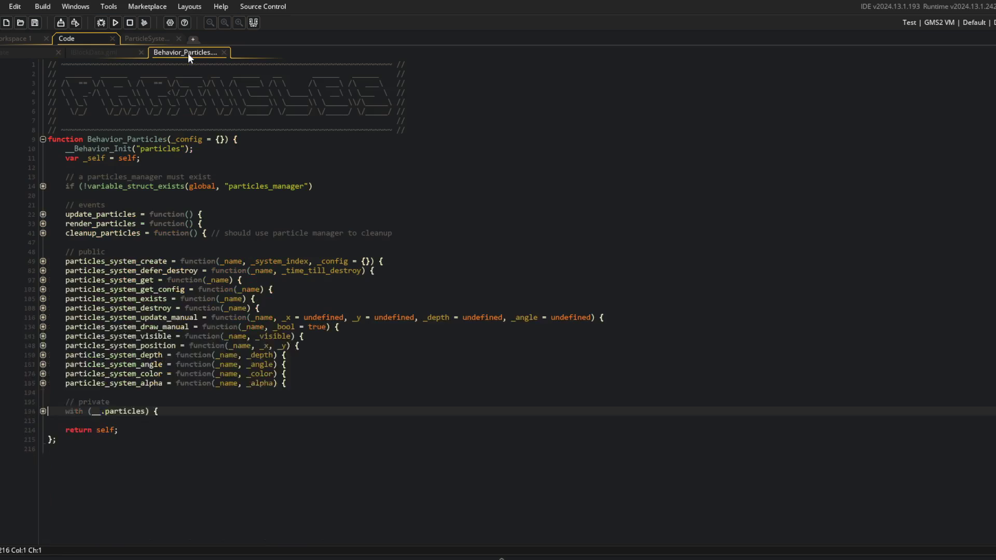
left_click(125, 52)
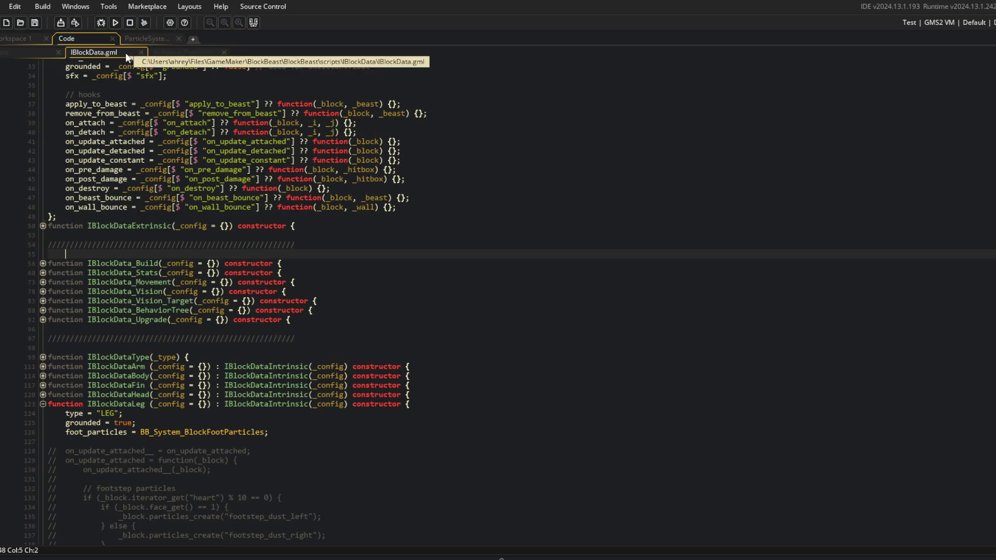
scroll(312, 376, "down", 3)
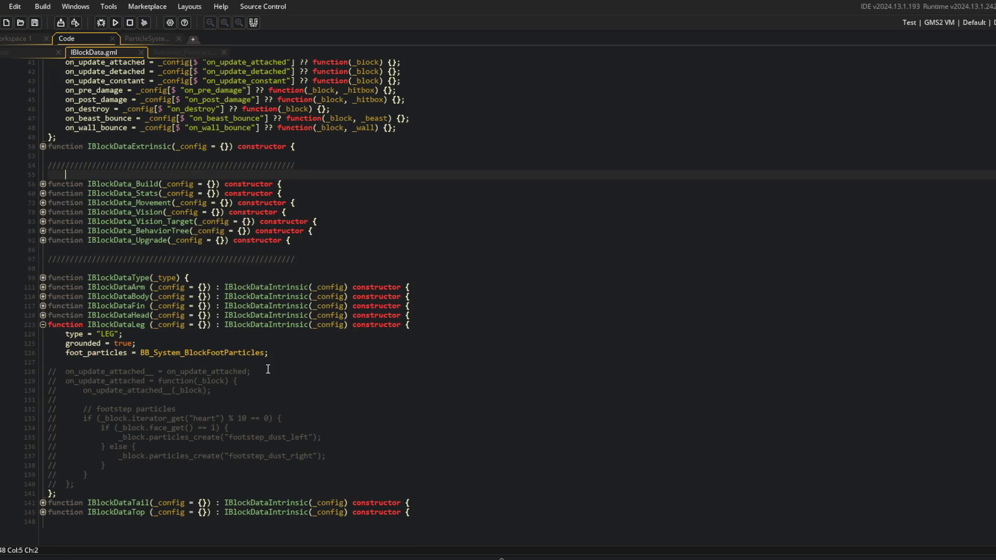
scroll(267, 368, "up", 5)
scroll(267, 369, "up", 1)
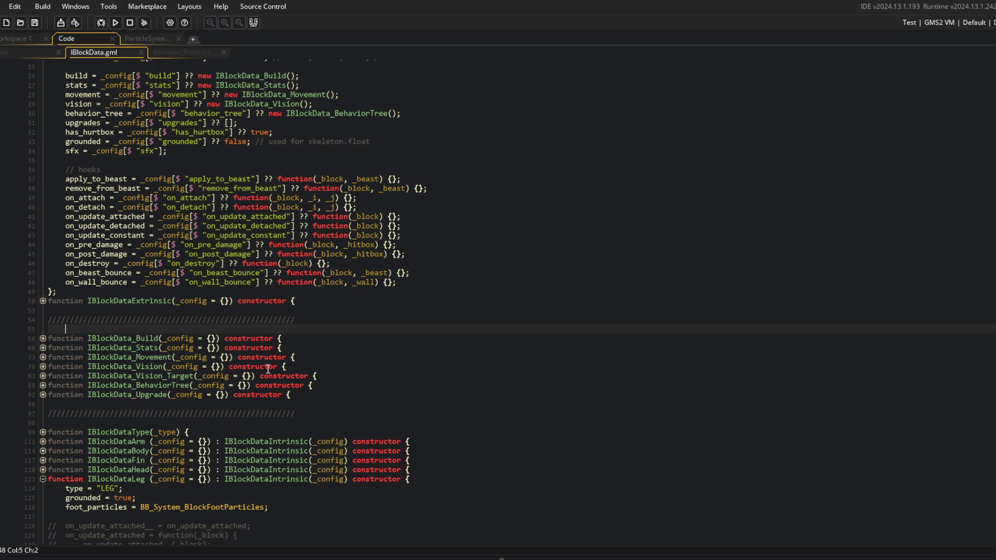
scroll(268, 369, "down", 5)
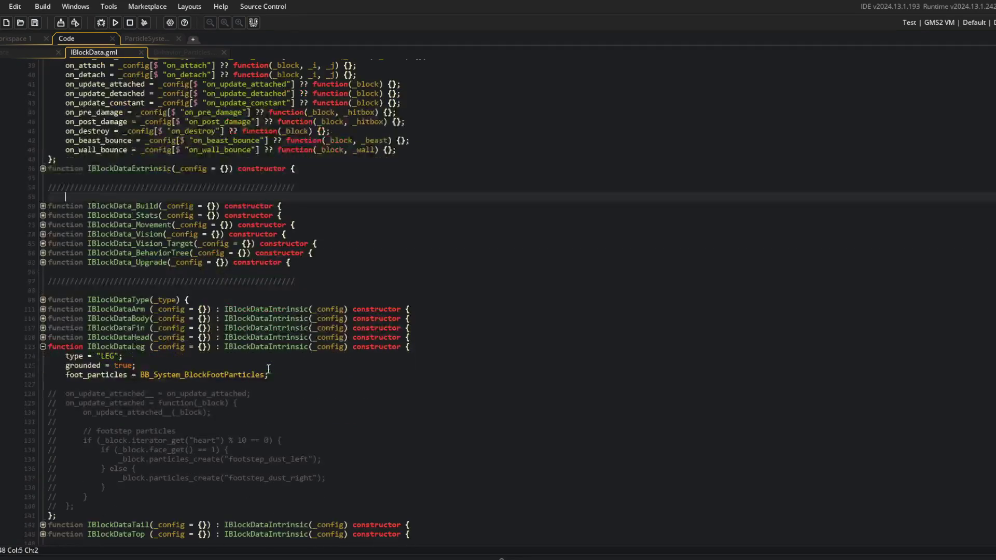
scroll(275, 382, "up", 1)
double_click(183, 135)
right_click(183, 134)
left_click(252, 308)
mouse_move(94, 53)
left_mouse_down()
mouse_move(208, 62)
mouse_move(726, 259)
left_mouse_up()
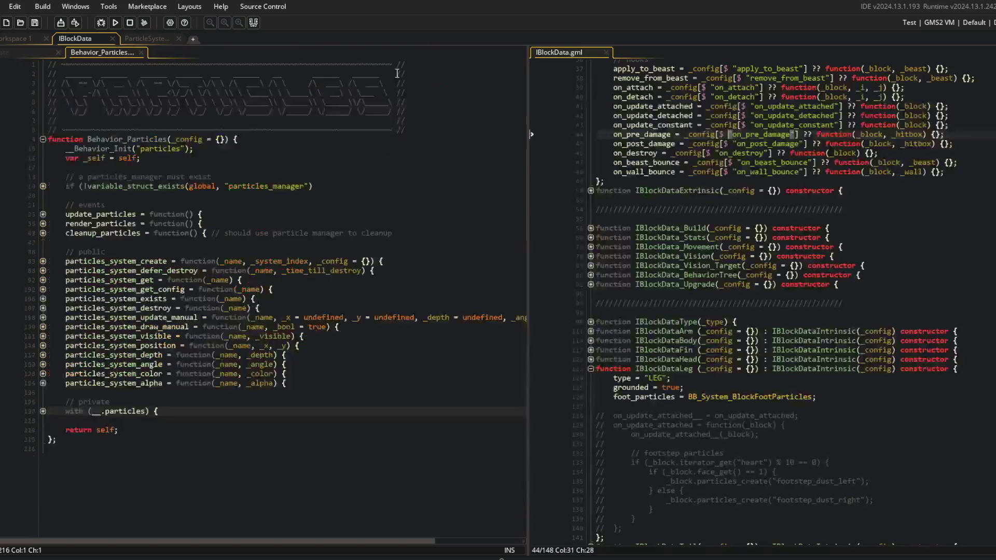
mouse_move(129, 52)
left_mouse_down()
mouse_move(629, 72)
mouse_move(623, 55)
left_mouse_up()
left_click(580, 53)
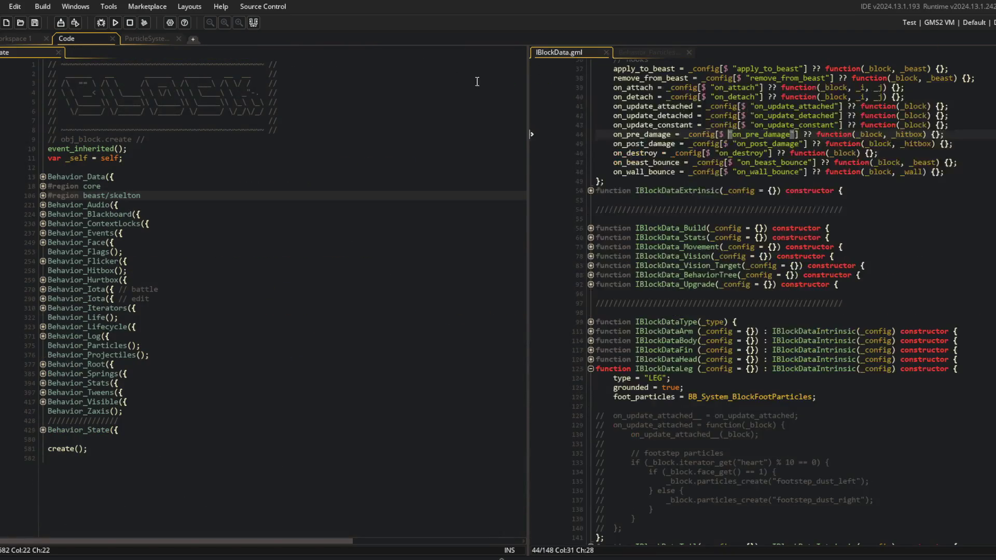
left_click_drag(528, 63, 330, 73)
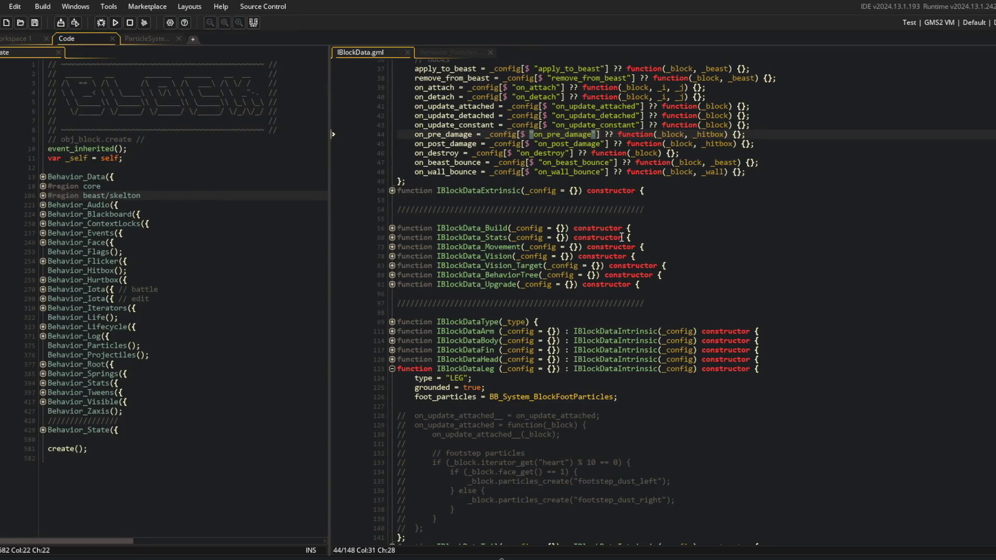
scroll(619, 247, "down", 2)
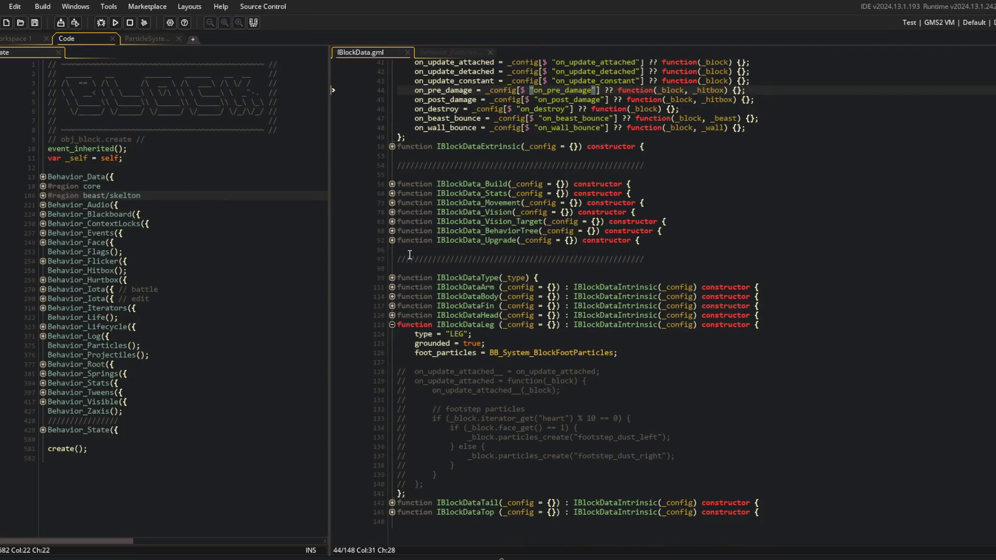
scroll(619, 284, "up", 3)
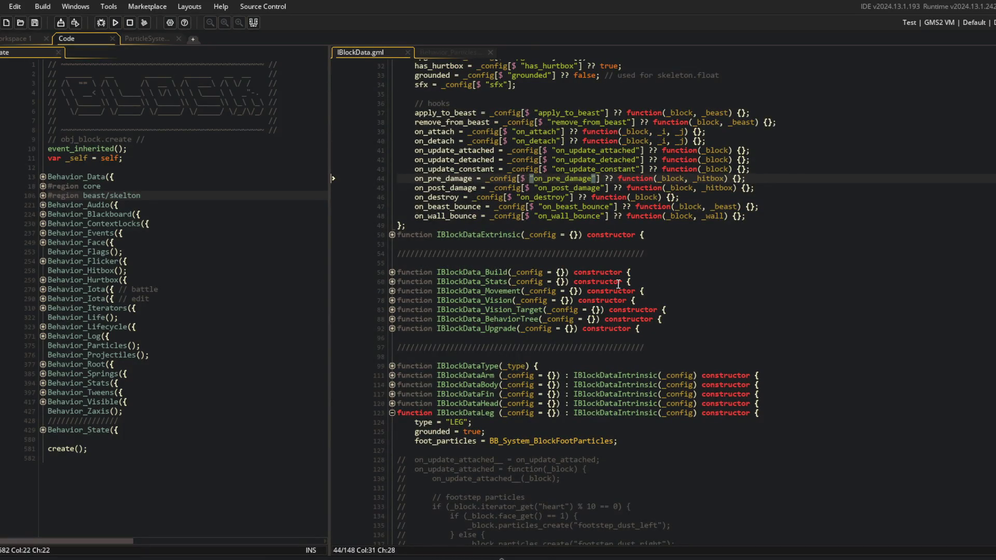
scroll(618, 283, "down", 2)
left_click(639, 375)
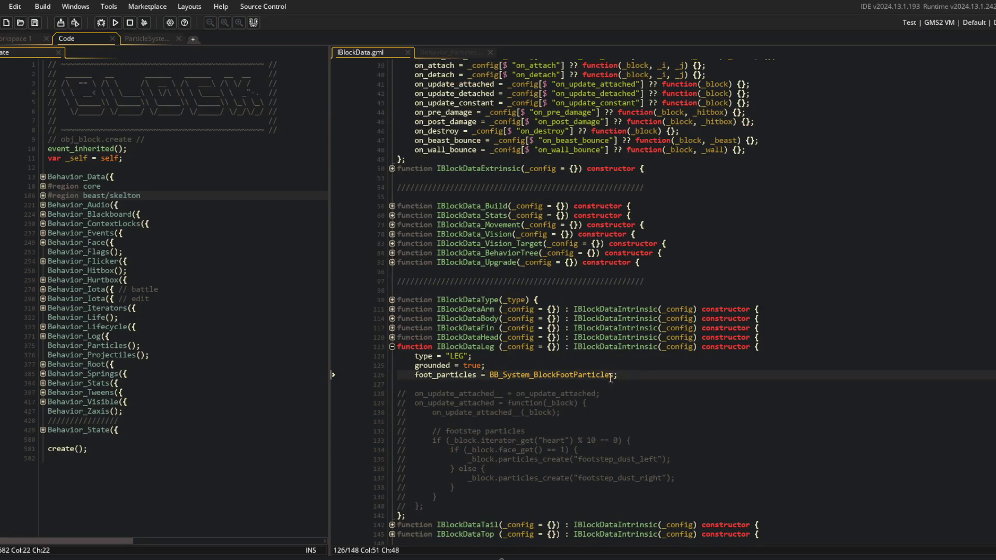
double_click(460, 348)
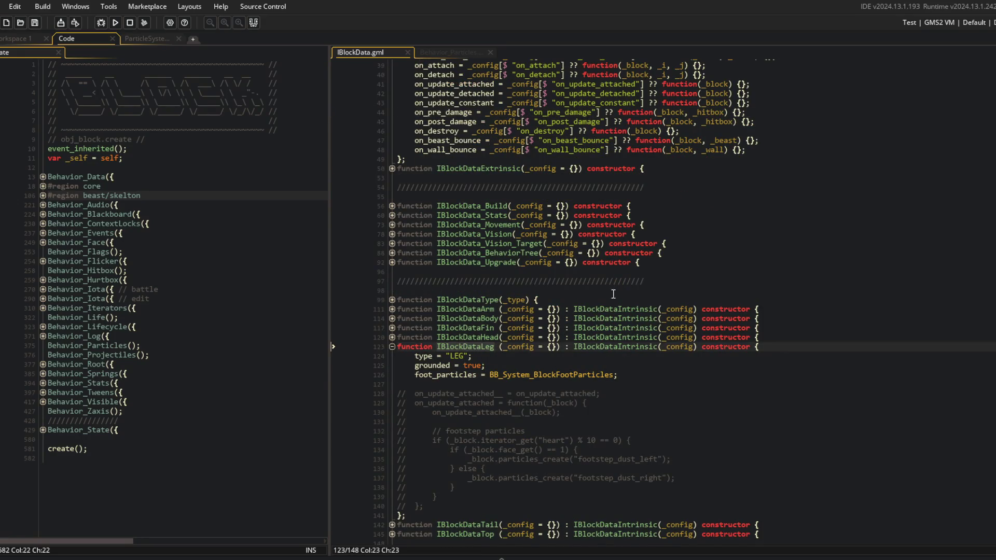
scroll(489, 223, "up", 3)
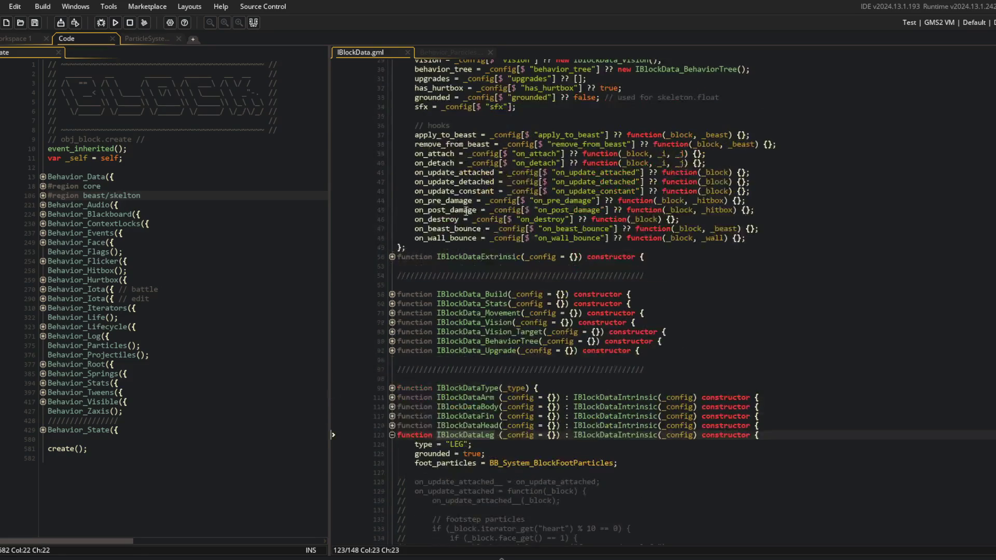
left_click(552, 145)
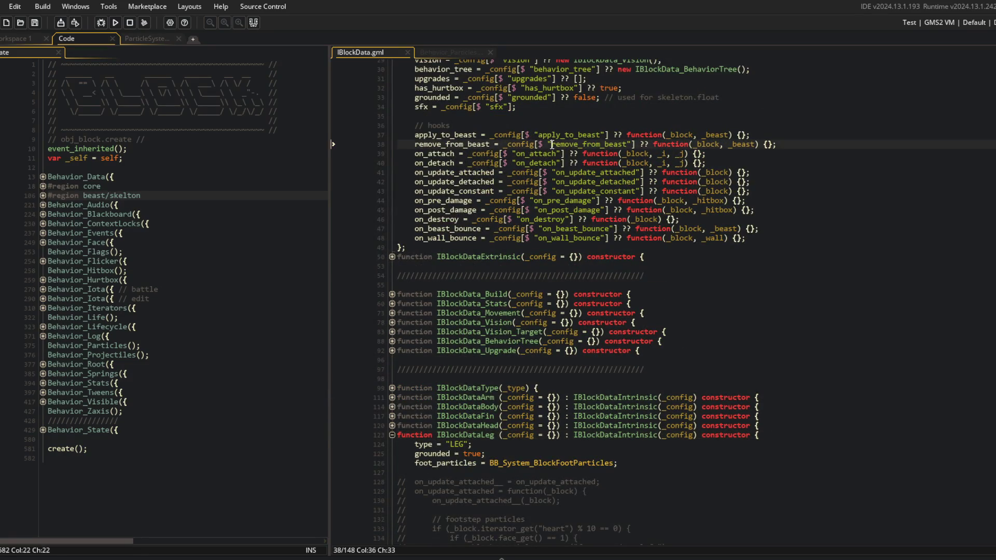
key("End")
double_click(453, 134)
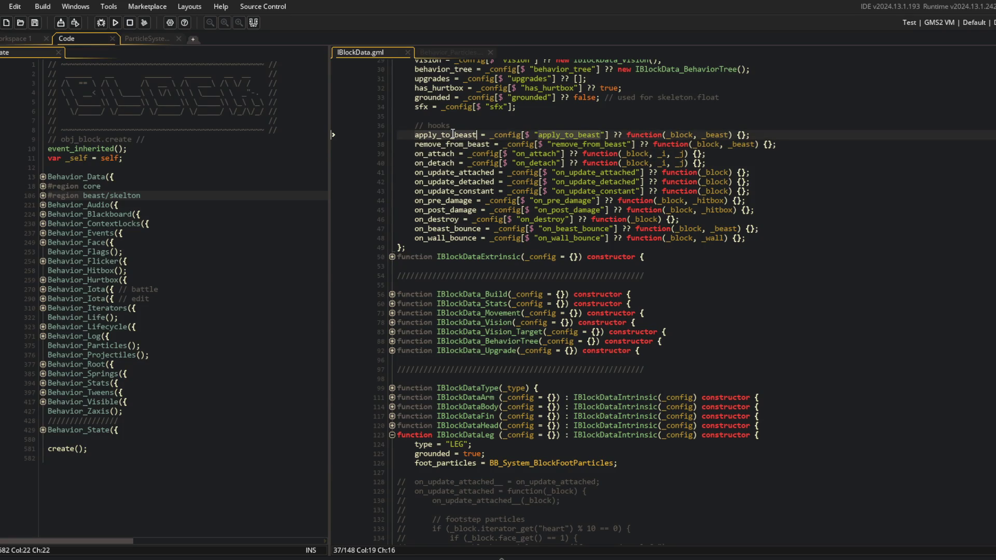
left_click(633, 462)
- Add an empty on_create(function(_block) { }); hook to IBlockDataLeg and save
key("Return")
key("Return")
type("obj_block.c")
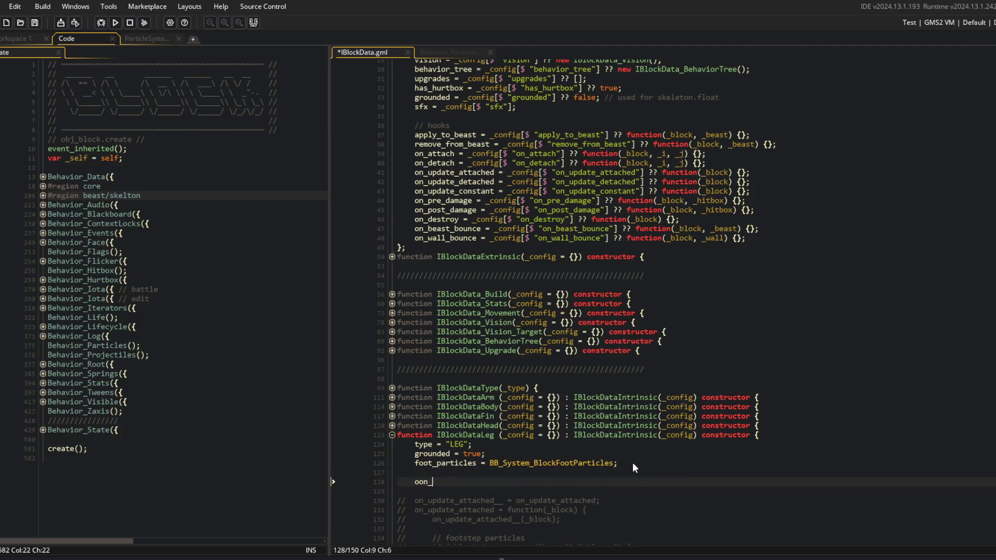
type("reate")
key("ctrl+BackSpace")
type("ojn_")
key("BackSpace")
key("BackSpace")
key("BackSpace")
type("n_create(function(_block)")
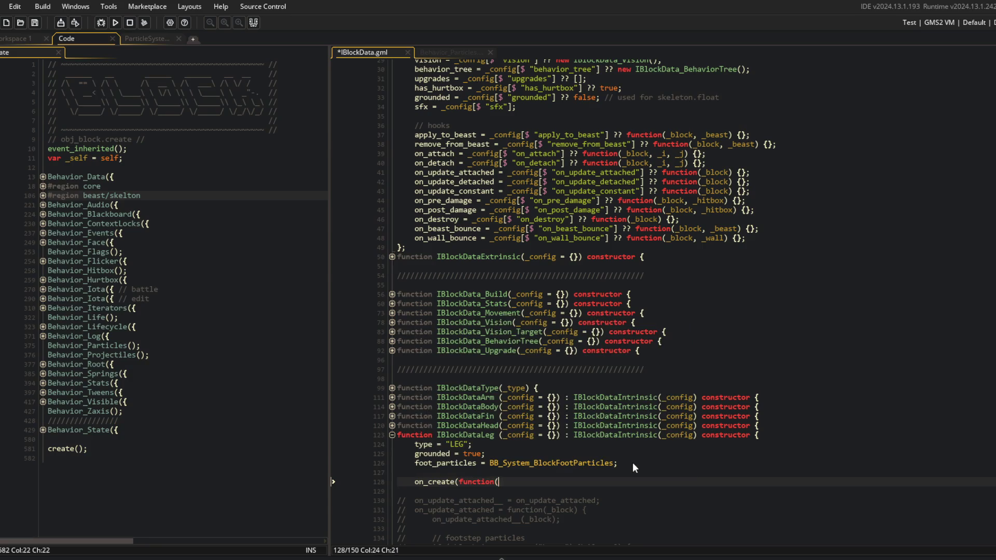
type(" {")
key("Return")
key("Down")
type(");")
key("ctrl+s")
- Fill the hook with _block.particles_system_create("foot_particles", foot_particles); and save
scroll(628, 377, "down", 5)
left_click(510, 361)
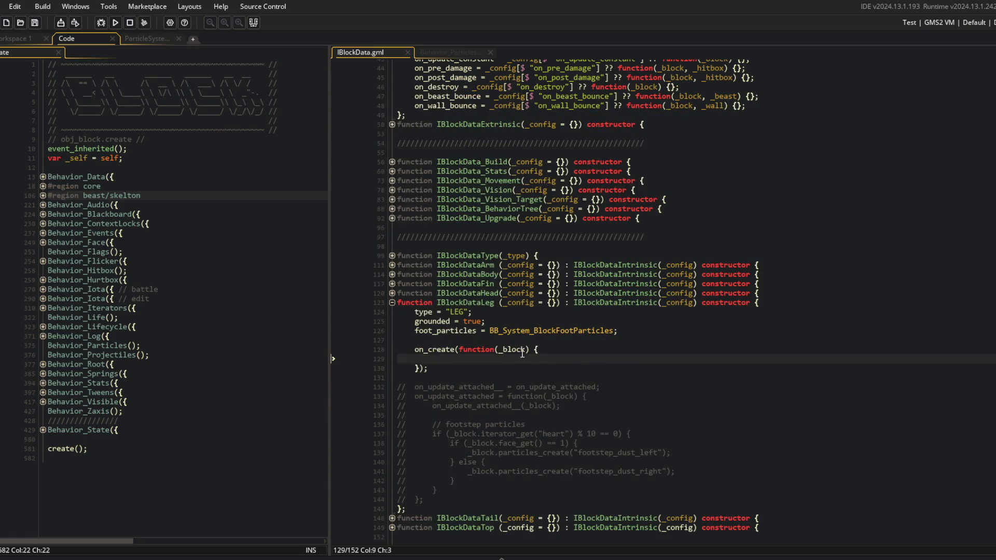
type("_block.")
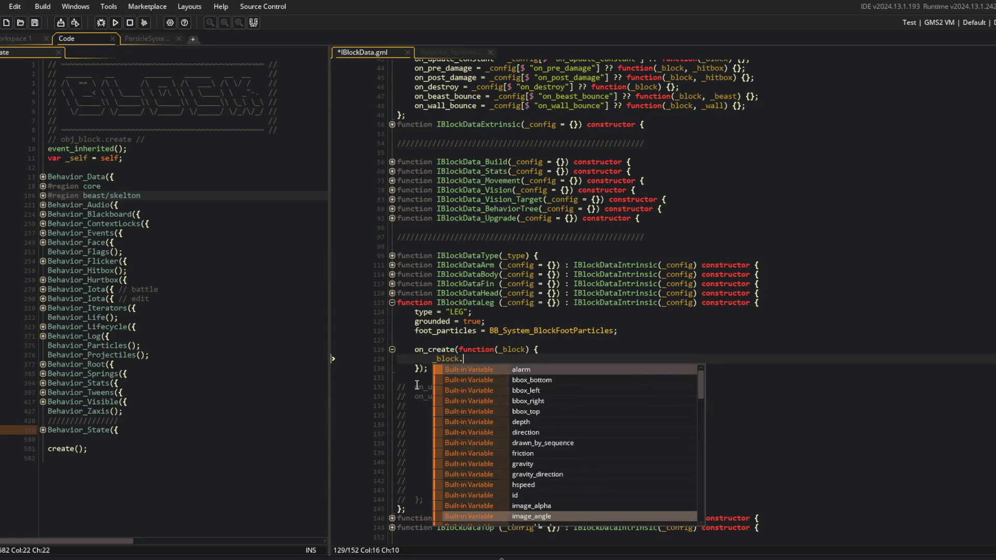
type("particle_system")
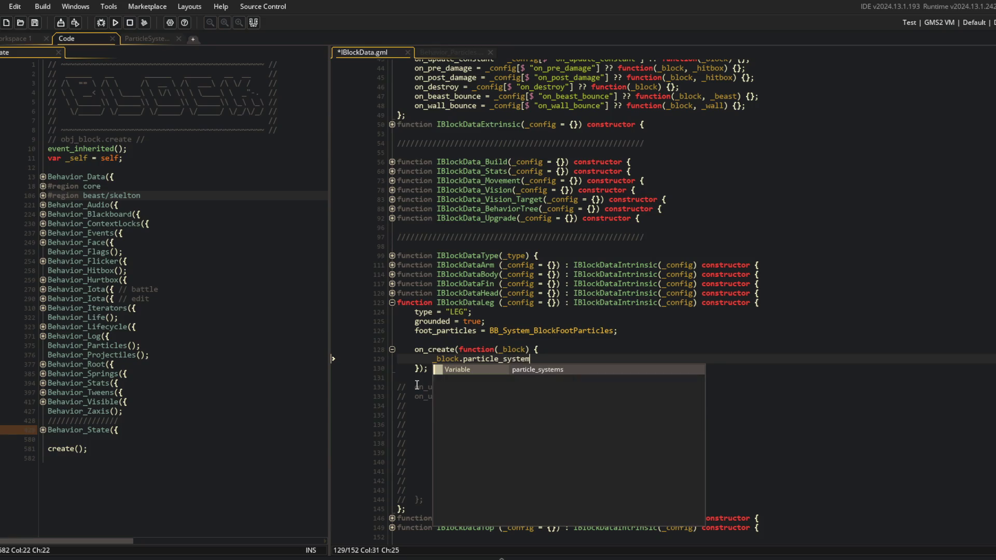
key("BackSpace")
key("BackSpace")
key("BackSpace")
key("BackSpace")
key("BackSpace")
key("BackSpace")
key("BackSpace")
type("s_sysmt")
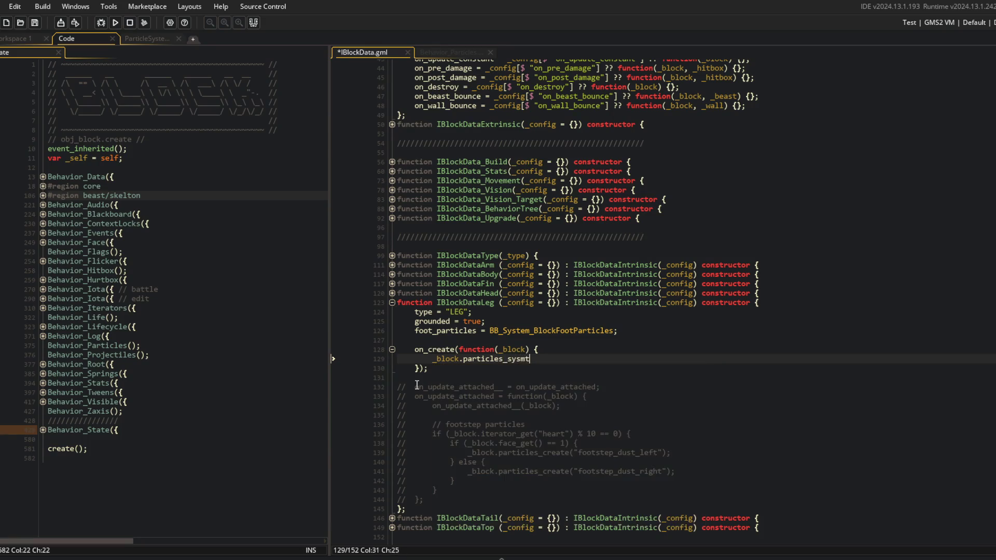
key("BackSpace")
key("BackSpace")
key("BackSpace")
type("system_create(\"foot_particles\", ")
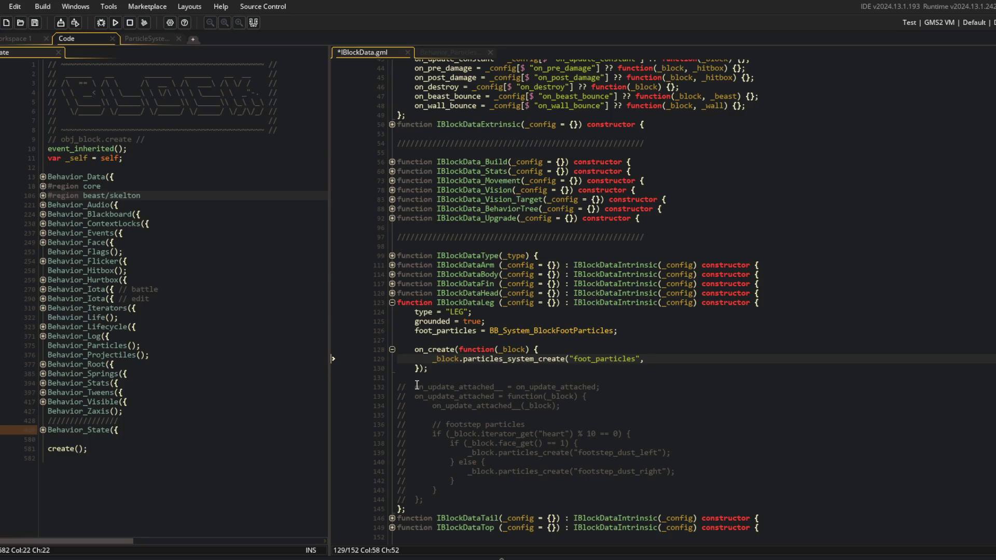
type("foot_particles);")
key("ctrl+s")
- Open the Behavior_Particles definition in the left pane and widen it
left_click(529, 340)
left_click(139, 345)
key("F12")
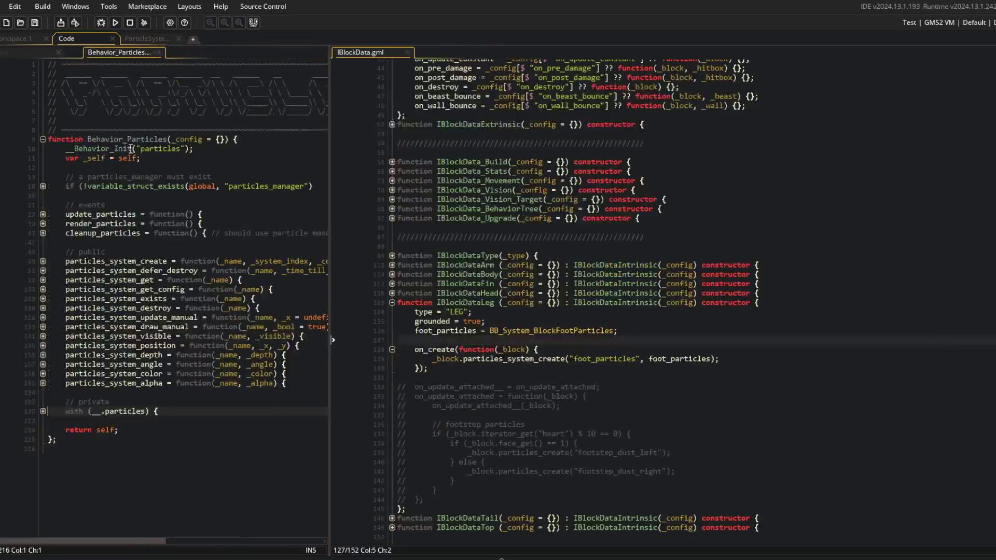
left_click(211, 167)
mouse_move(333, 191)
left_mouse_down()
mouse_move(425, 191)
mouse_move(403, 191)
left_mouse_up()
- Check particles_system_create's parameters, then add a blank line below the on_create hook
left_click(325, 261)
left_click(783, 359)
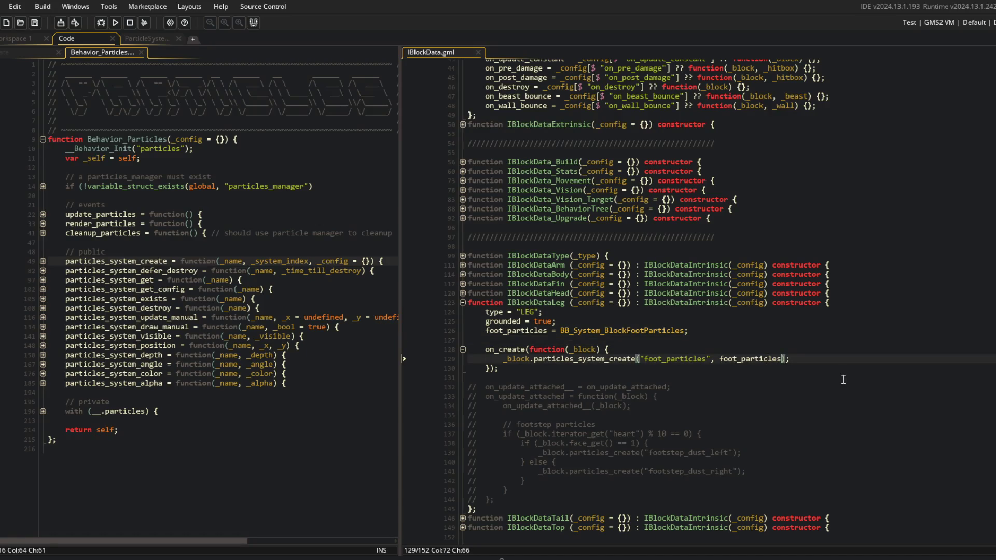
key("Up")
key("Up")
key("Up")
left_click(783, 359)
left_click(43, 262)
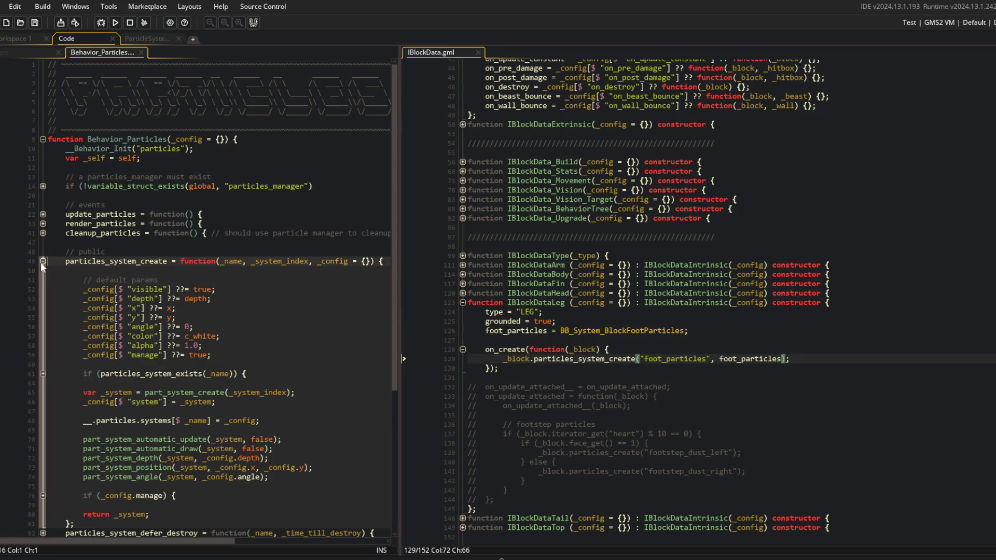
left_click(44, 261)
key("Down")
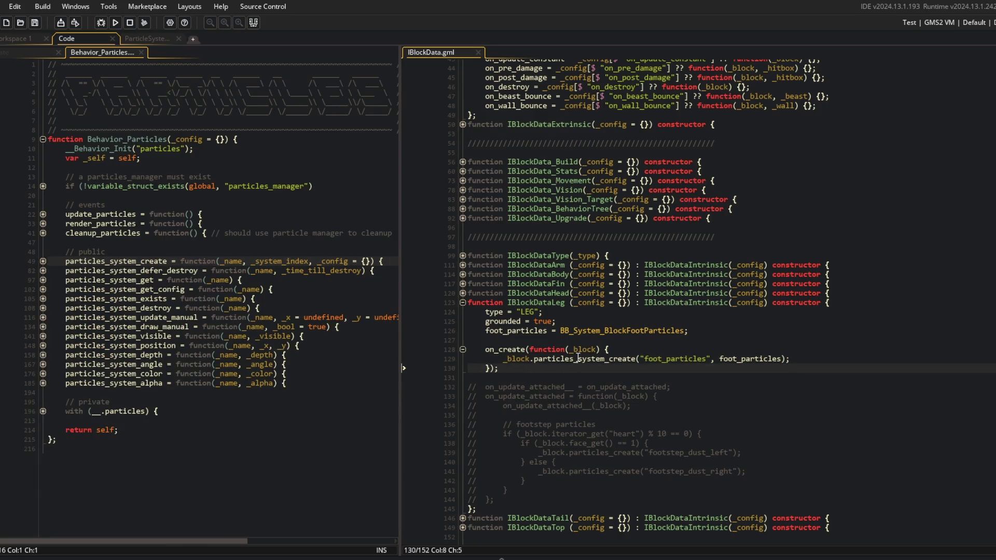
key("Return")
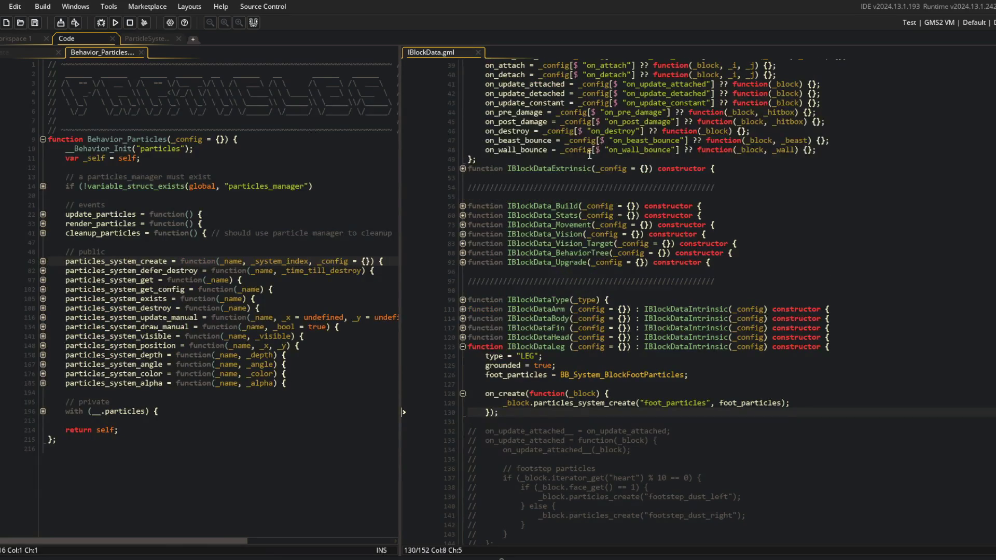
- Add an on_update_constant hook that positions the particle system at _block.x, _block.y
type("on_updat")
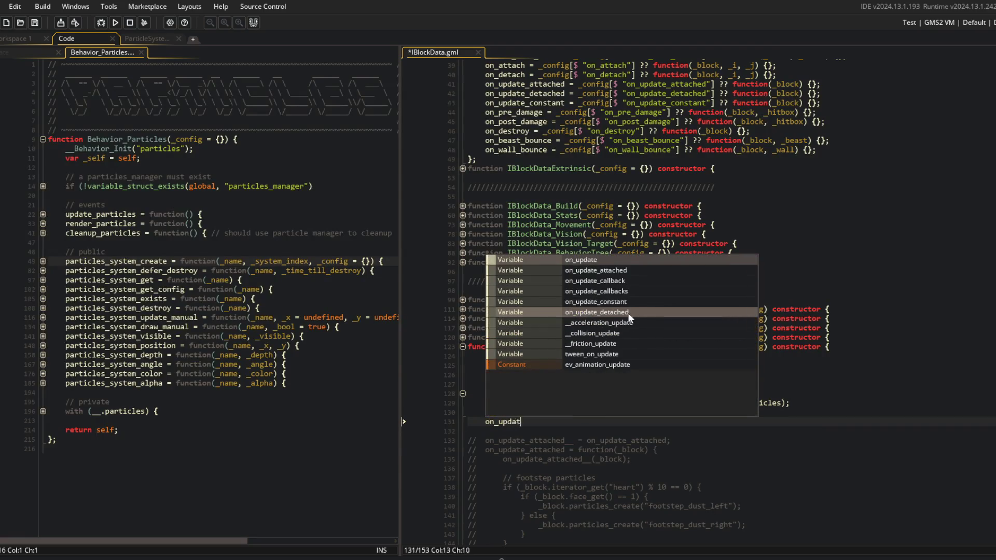
type("e_consta")
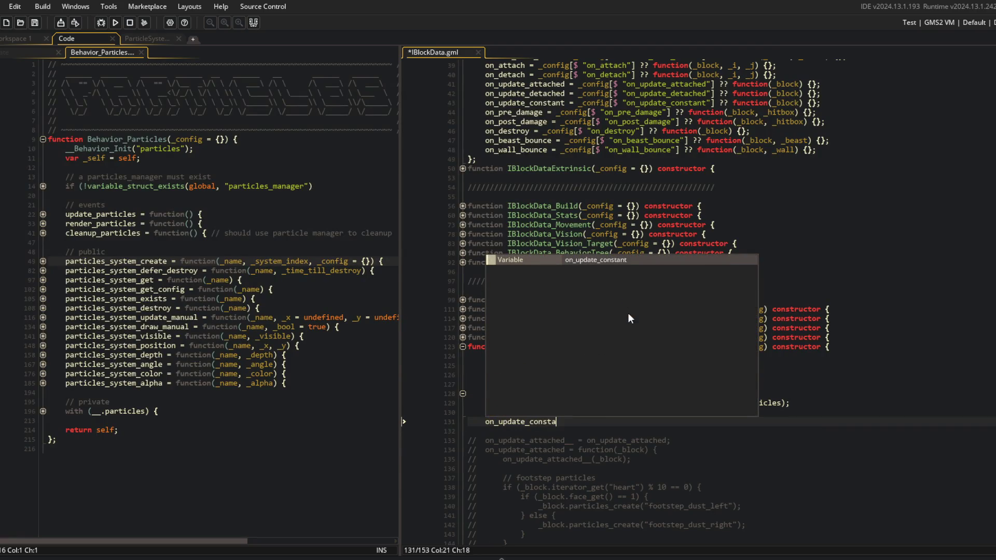
type("nt(function")
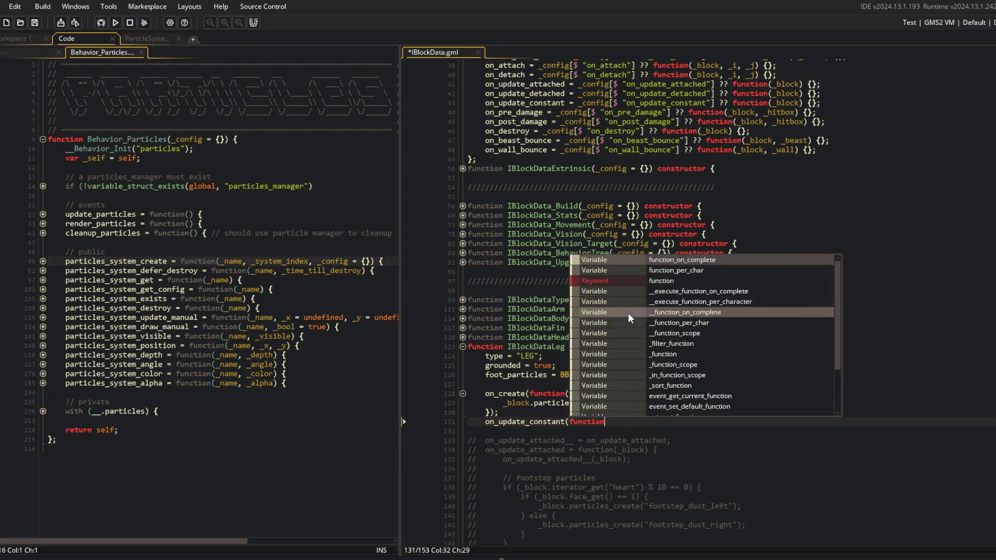
type("(_block) {")
key("Return")
type("});")
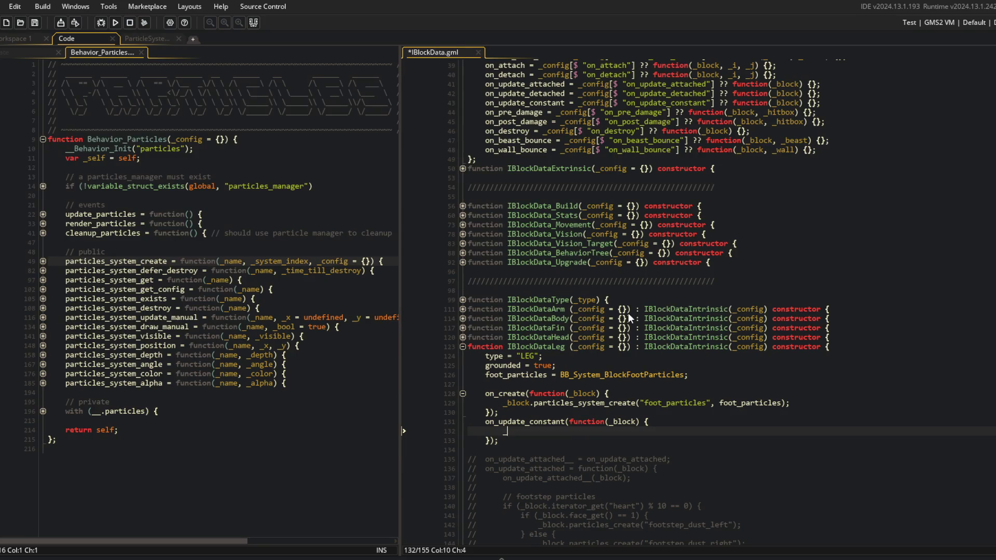
type("block.particle")
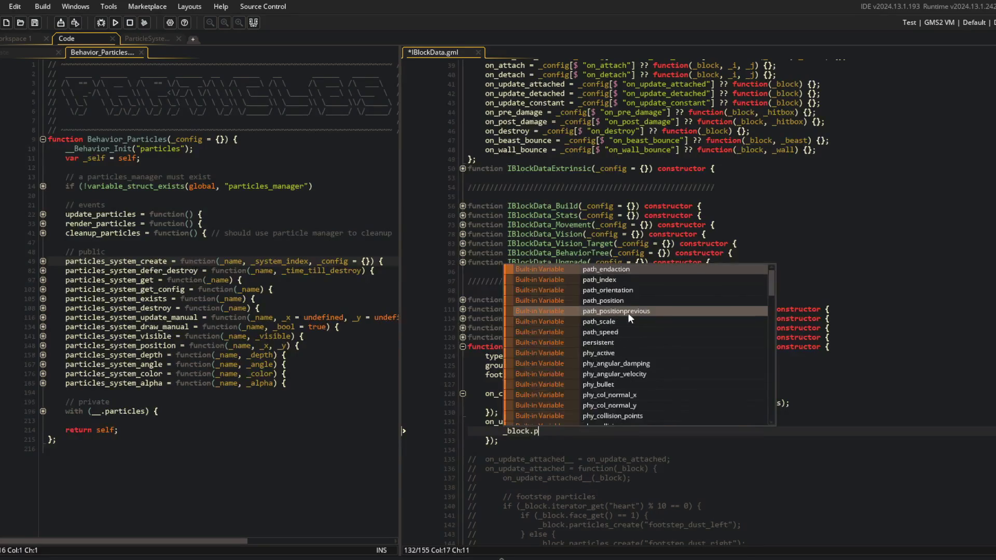
type("s_system_")
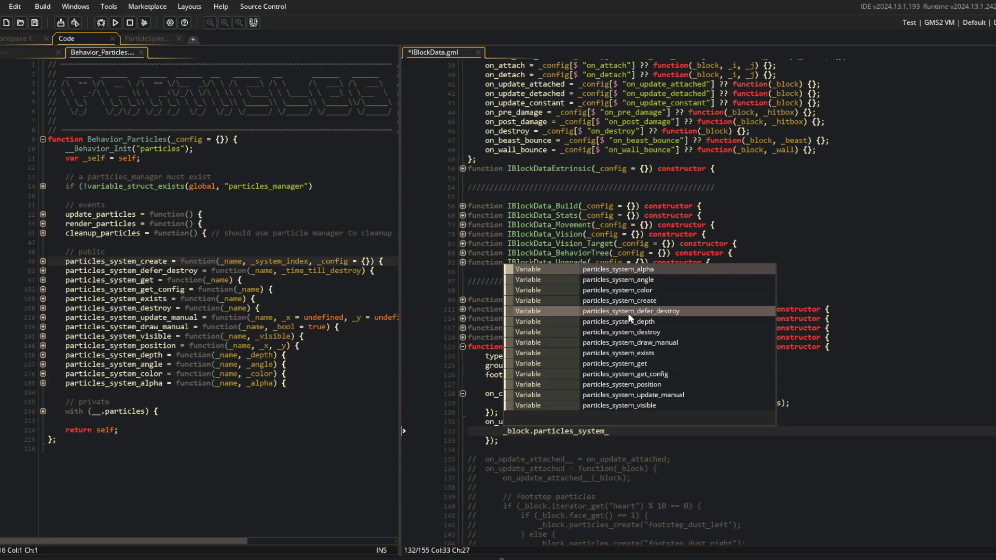
type("position(")
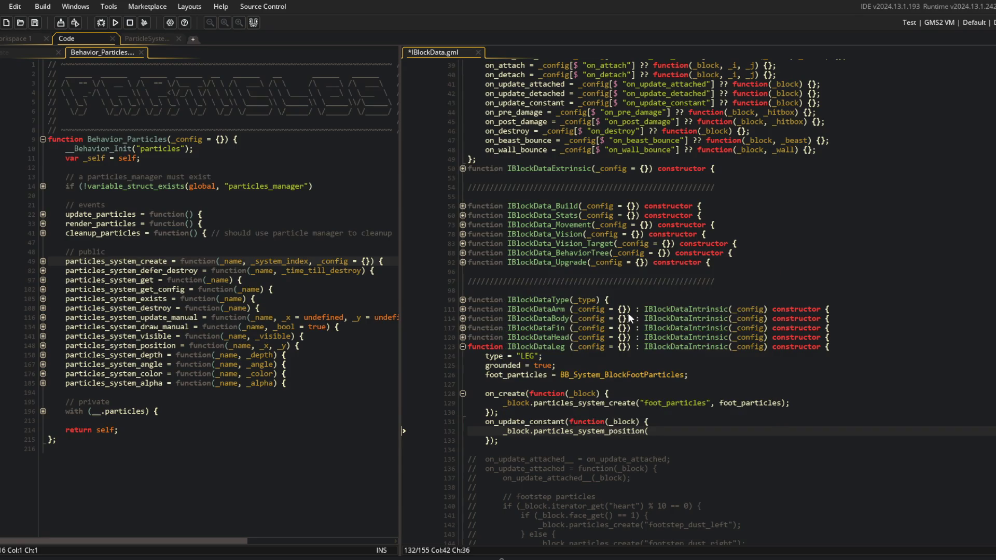
type("\"foot\",")
type("_block.x, _block.y);")
key("ctrl+s")
- Rename the particle system to 'footstep' in the create call, position call and field
key("Up")
key("Up")
key("Up")
key("ctrl+Left")
key("ctrl+Left")
key("ctrl+Left")
key("ctrl+BackSpace")
type("footstep")
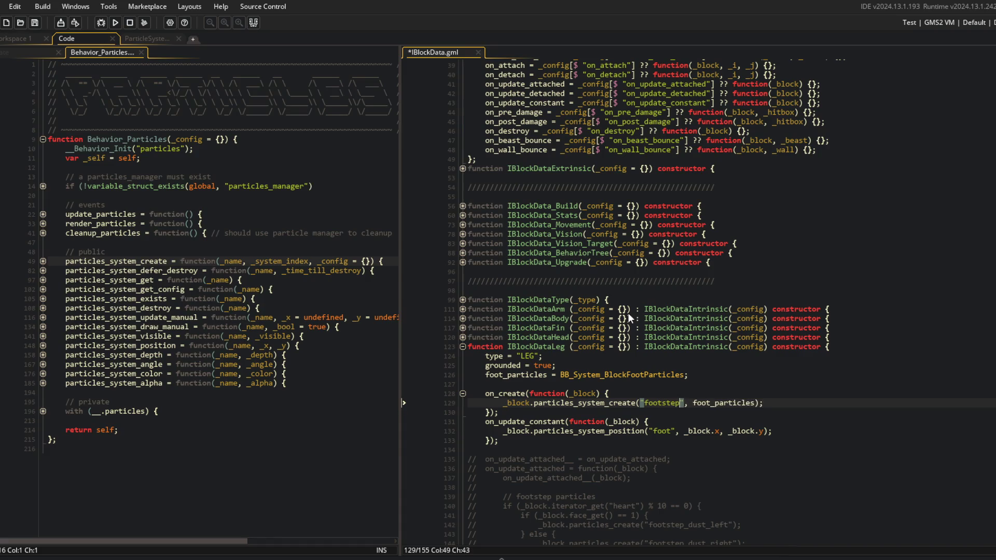
key("Down")
key("Down")
key("Down")
key("Left")
key("Left")
key("ctrl+BackSpace")
type("footstep")
key("Up")
key("Up")
key("Up")
key("ctrl+Left")
key("ctrl+Left")
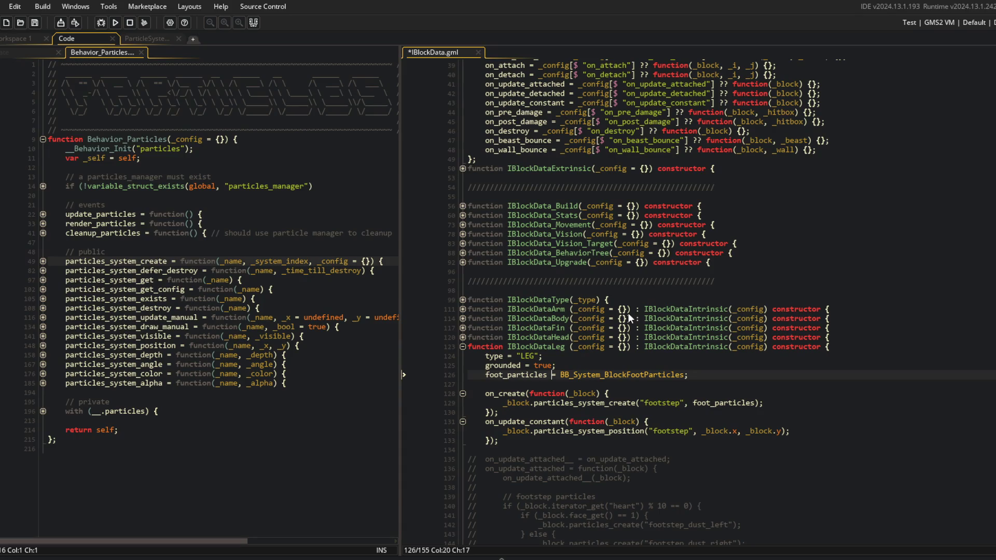
key("ctrl+shift+Left")
type("footstep")
key("Down")
key("Down")
key("Down")
key("End")
key("ctrl+s")
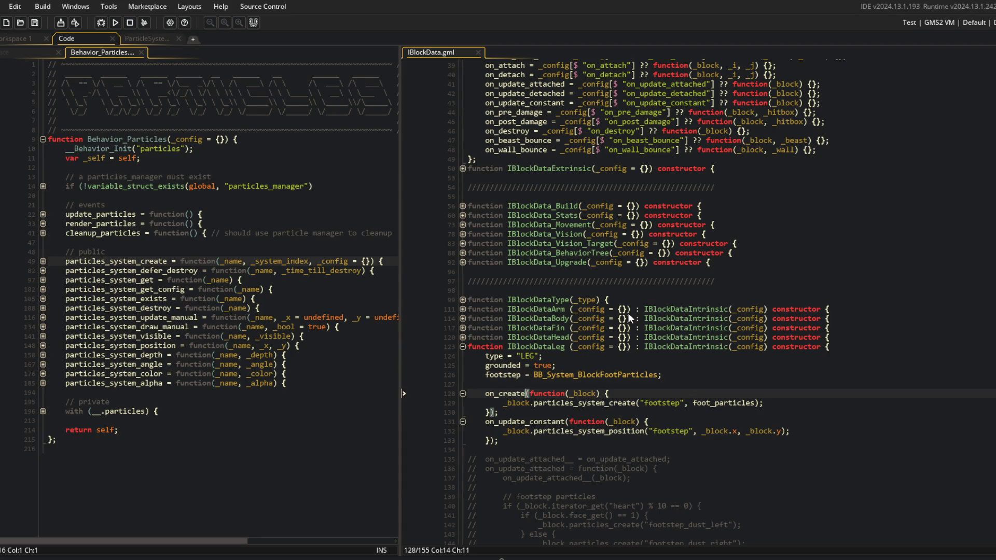
key("Left")
key("Left")
key("ctrl+BackSpace")
type("footstep")
key("ctrl+s")
- Inline BB_System_BlockFootParticles into the create call and delete the unused footstep field
key("Up")
key("Up")
key("Up")
key("Down")
key("Down")
key("Down")
key("Home")
key("ctrl+Right")
key("ctrl+Right")
key("End")
key("Left")
key("Left")
key("ctrl+shift+Left")
type("BB_System_BlockFootParticles")
key("Up")
key("Up")
key("Up")
key("Home")
key("shift+Down")
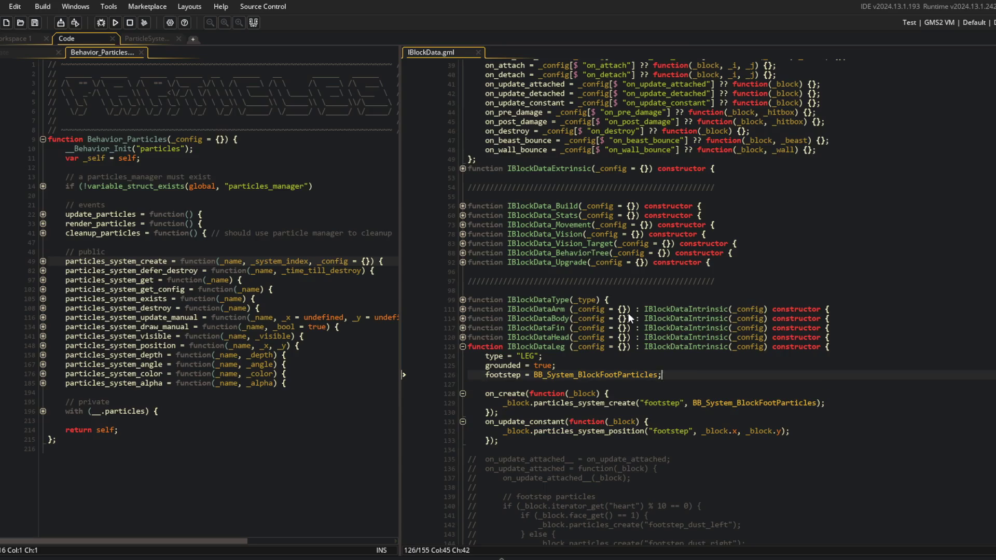
key("Delete")
key("Down")
key("End")
key("Down")
key("End")
key("Left")
key("Left")
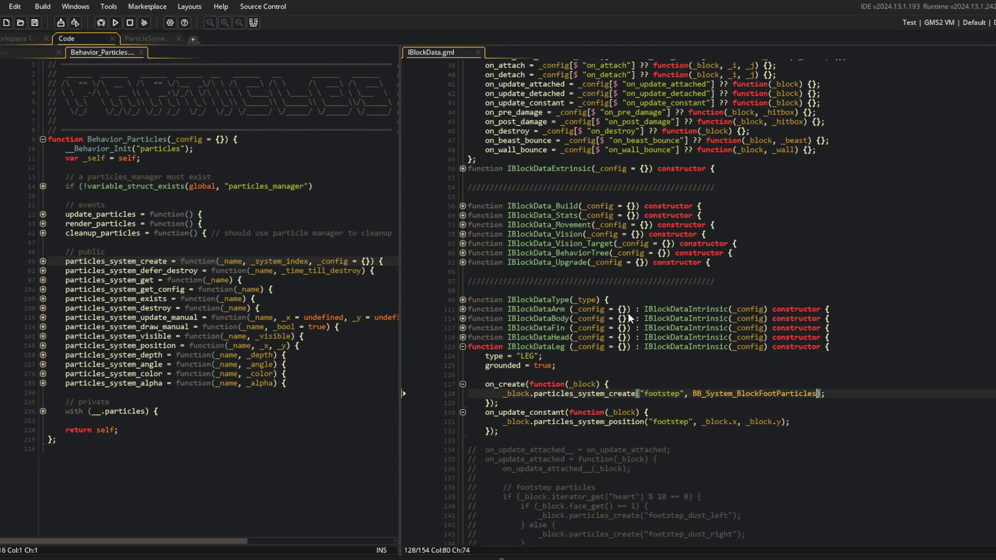
- Add particles_system_depth("footstep", _block.depth + 1) below the position call and save
double_click(663, 394)
scroll(648, 373, "down", 2)
left_click(629, 358)
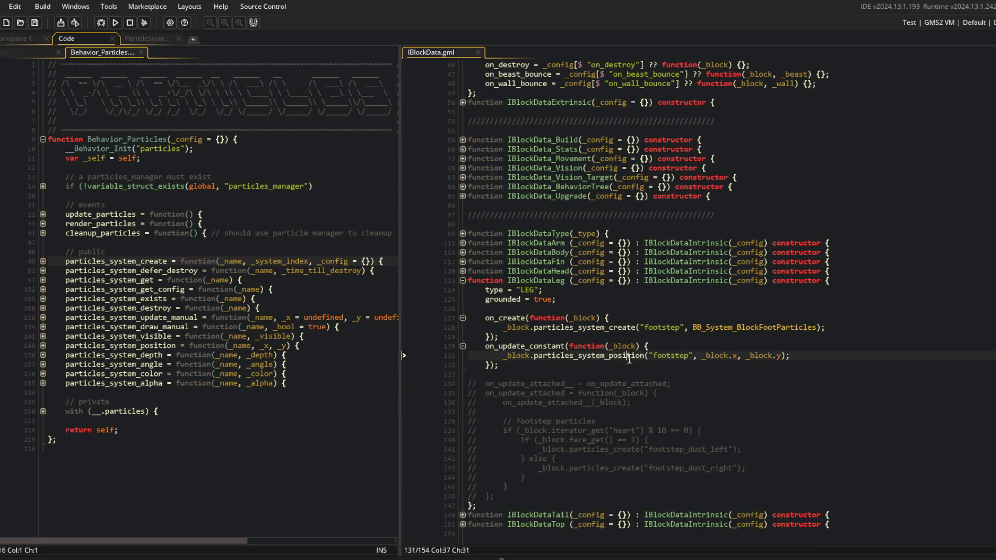
key("ctrl+d")
key("Right")
key("Right")
key("Right")
key("BackSpace")
key("BackSpace")
key("BackSpace")
type("depth")
key("ctrl+s")
key("Right")
key("Right")
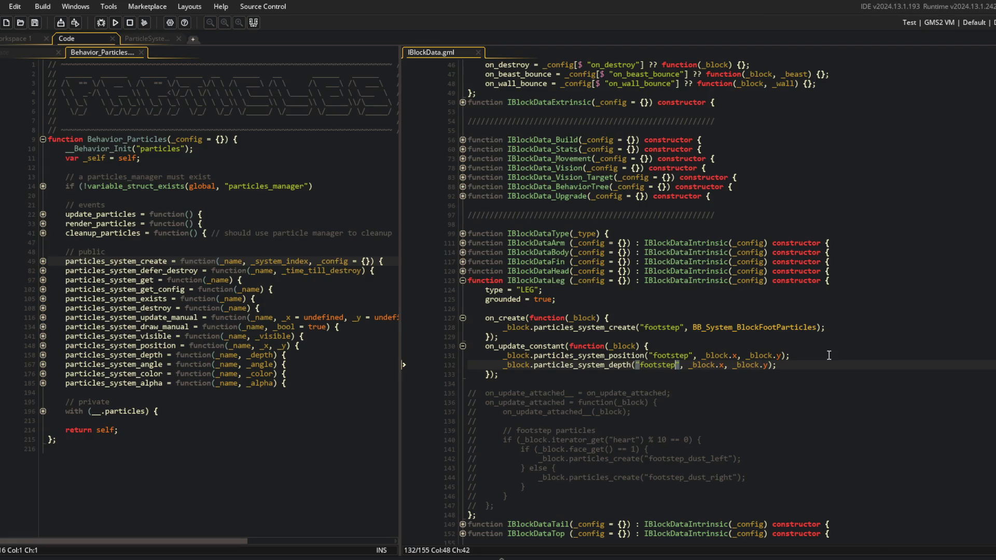
key("End")
key("Left")
key("Left")
key("BackSpace")
key("BackSpace")
key("BackSpace")
type("depth + 1")
key("End")
type(";")
key("ctrl+s")
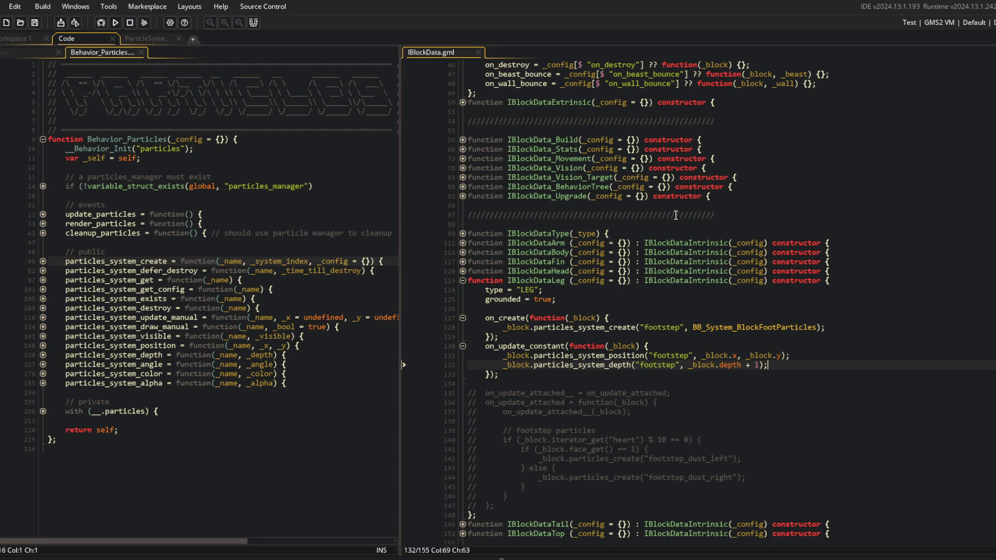
scroll(609, 304, "up", 6)
- Change the leg's on_update_constant hook to on_update_attached
left_click(513, 194)
double_click(513, 194)
key("ctrl+c")
scroll(513, 195, "down", 4)
double_click(524, 412)
key("ctrl+v")
left_click(641, 346)
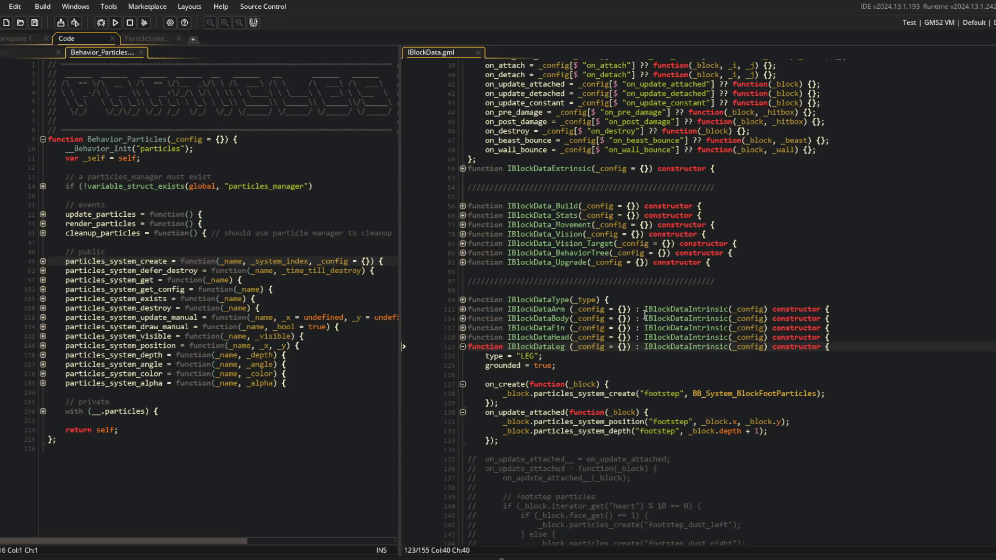
scroll(645, 315, "up", 2)
left_click(585, 178)
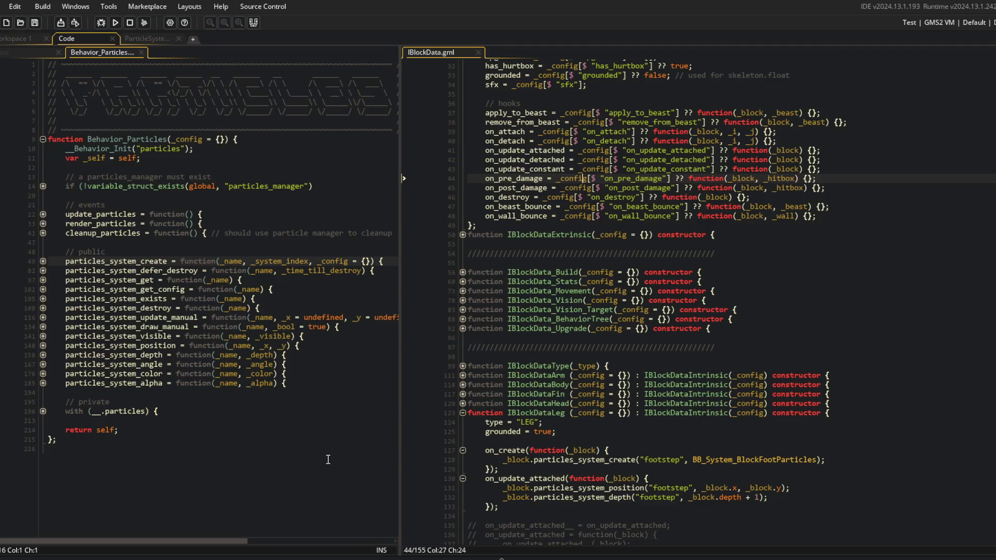
left_click(602, 207)
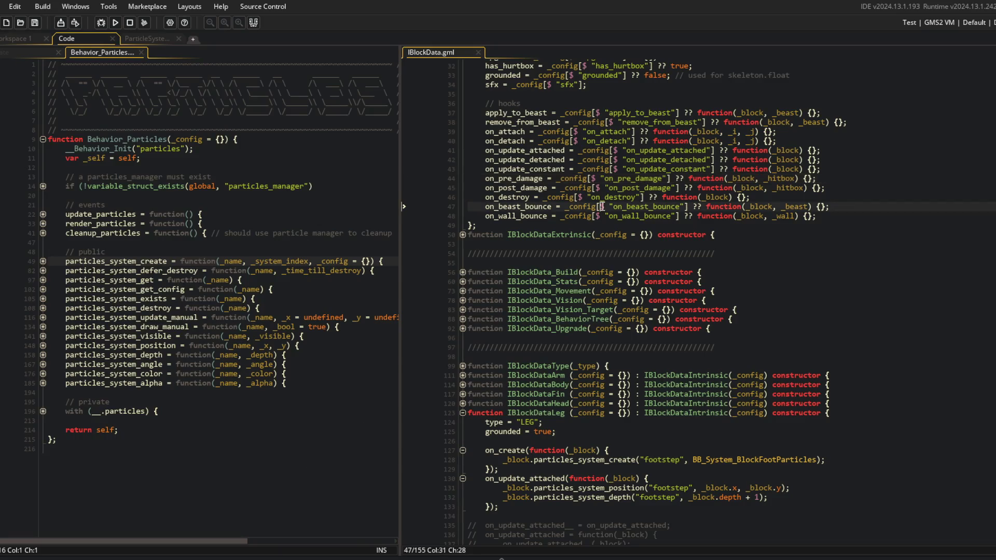
double_click(520, 188)
- Add an empty on_detach(function(_block) { }); hook below the update hook and save
double_click(512, 139)
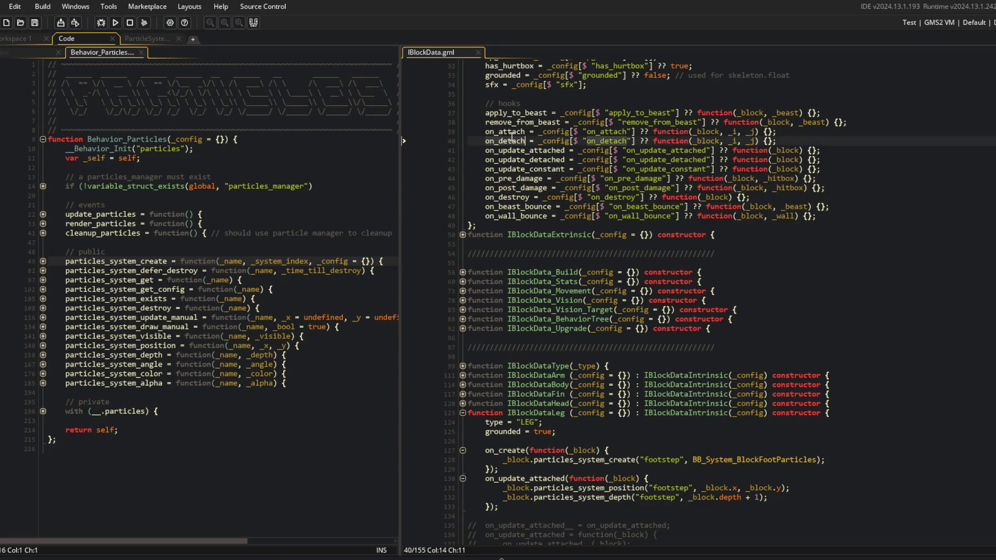
key("ctrl+c")
left_click(531, 508)
key("Return")
key("ctrl+v")
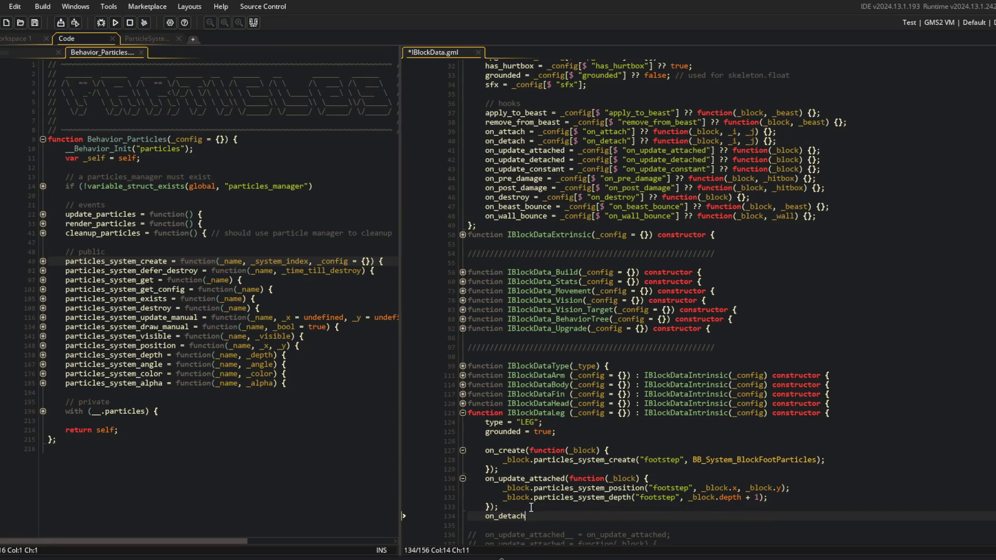
type("(fyunbc")
key("BackSpace")
key("BackSpace")
key("BackSpace")
type("function(_block)")
type(" {")
key("Return")
type(");")
key("ctrl+s")
- Fill on_detach with _block.particles_system_destroy("footstep"); and save
scroll(578, 407, "down", 5)
left_click(530, 394)
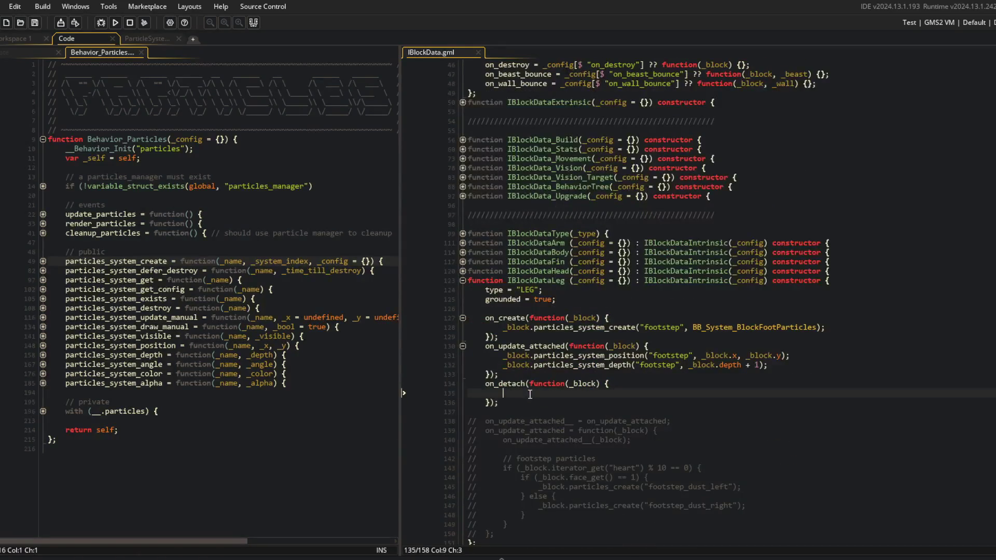
type("_block.part")
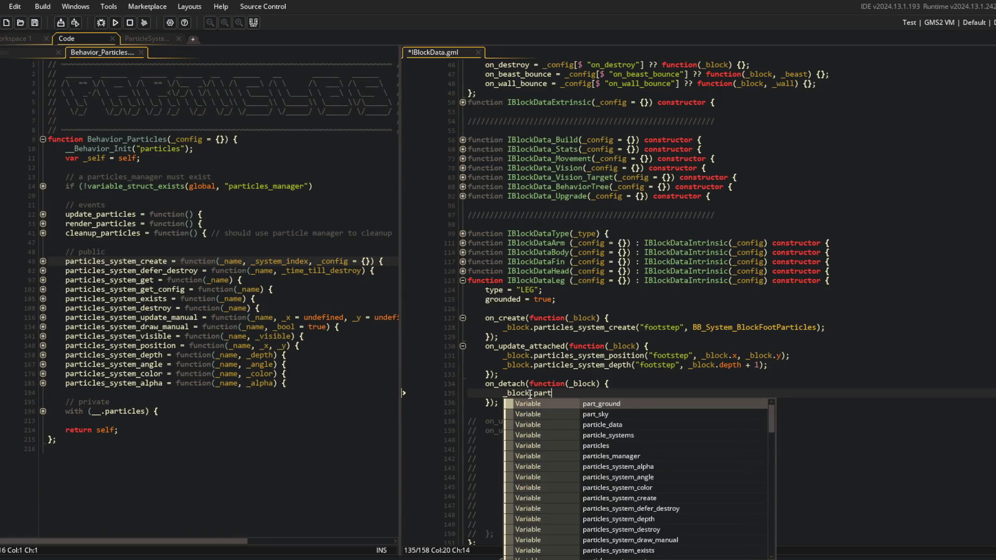
type("icles_system_de")
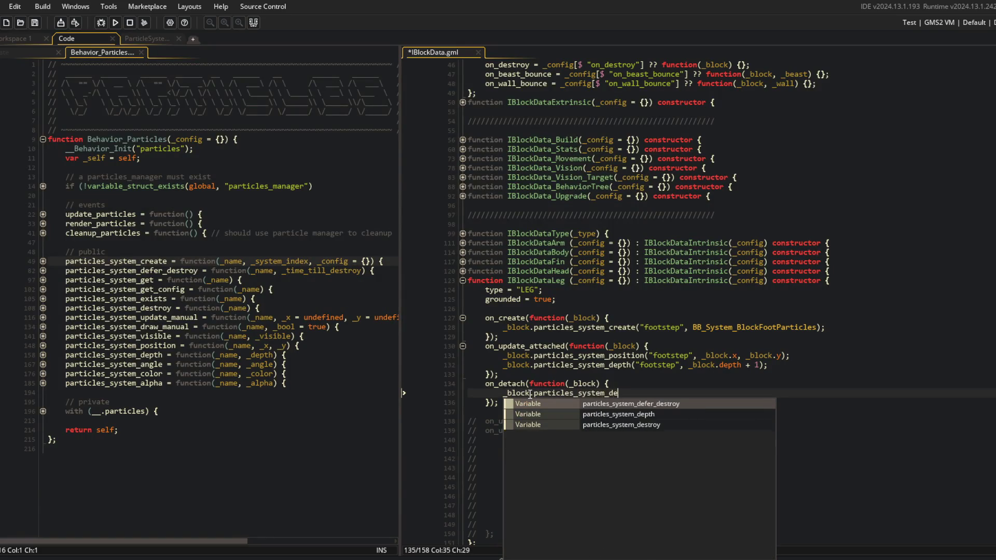
type("stroy(\"foots")
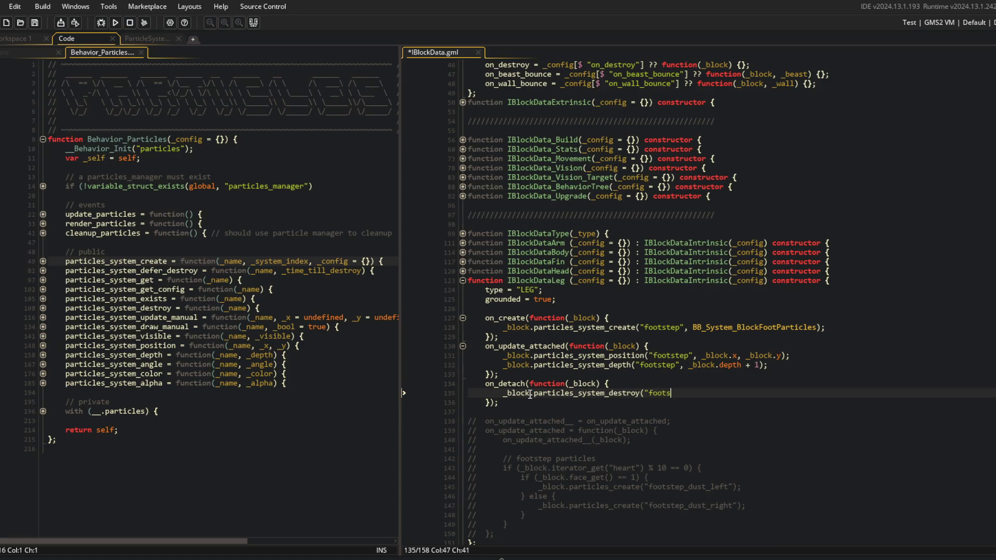
type("tep\");")
key("ctrl+s")
left_click(190, 346)
left_click(644, 320)
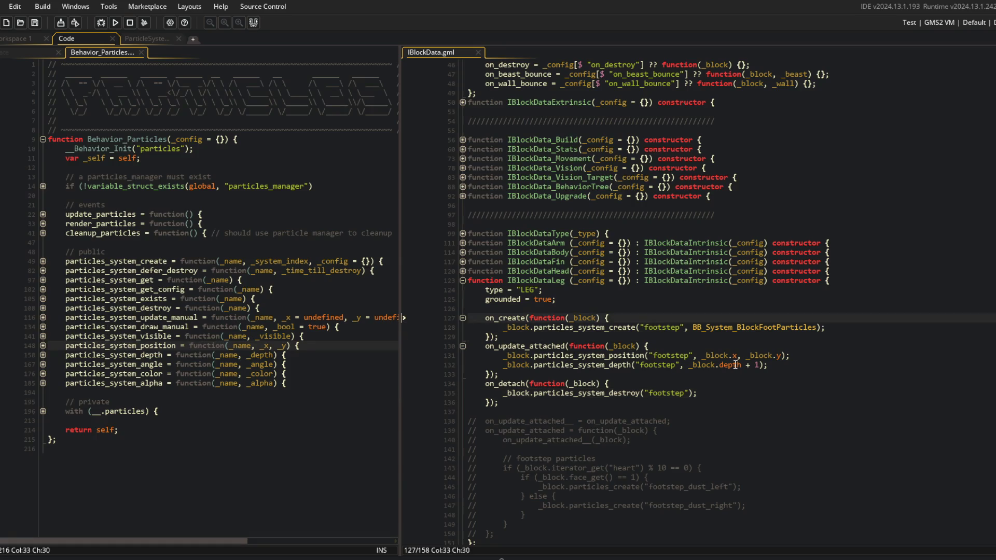
left_click(671, 347)
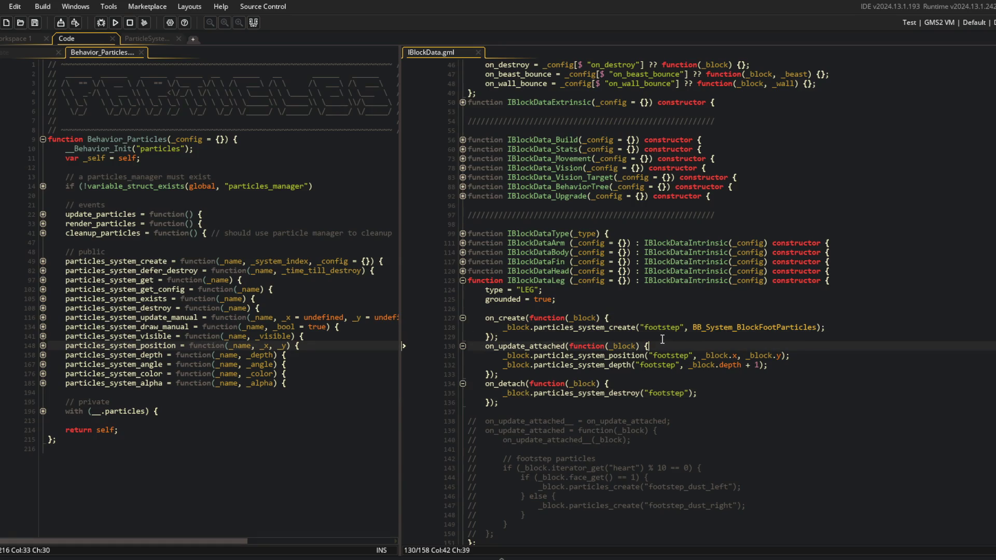
- Rename the leg's on_create hook to on_attach
left_click(624, 328)
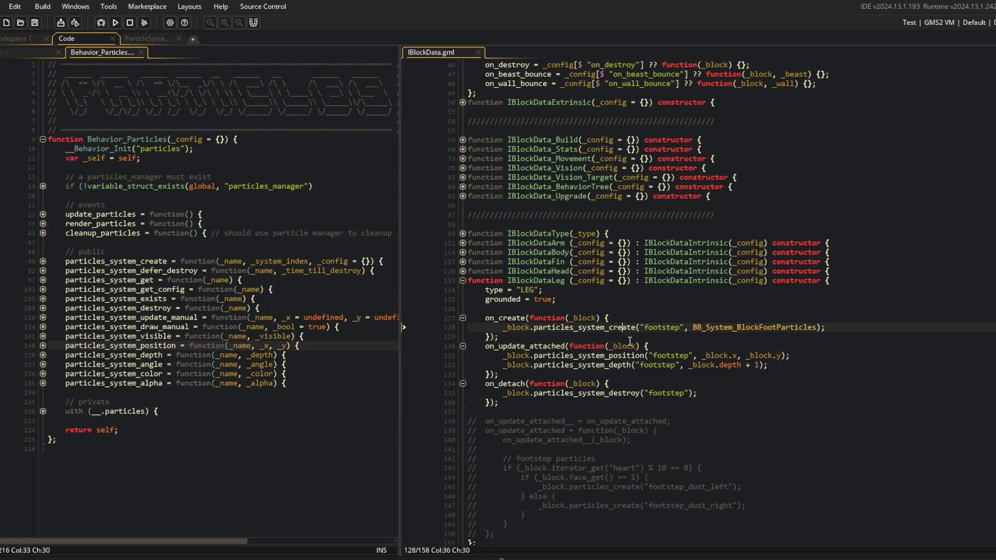
scroll(670, 338, "up", 5)
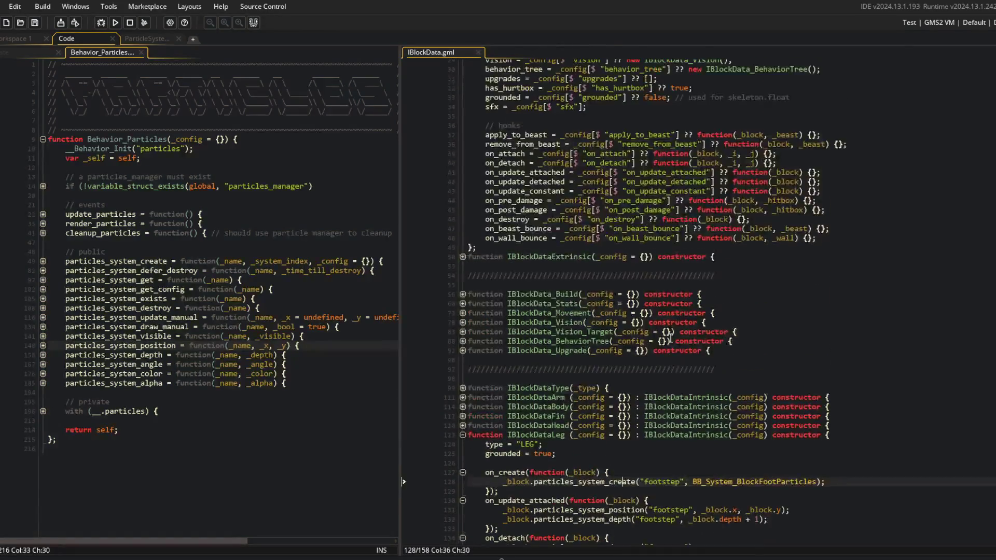
double_click(496, 155)
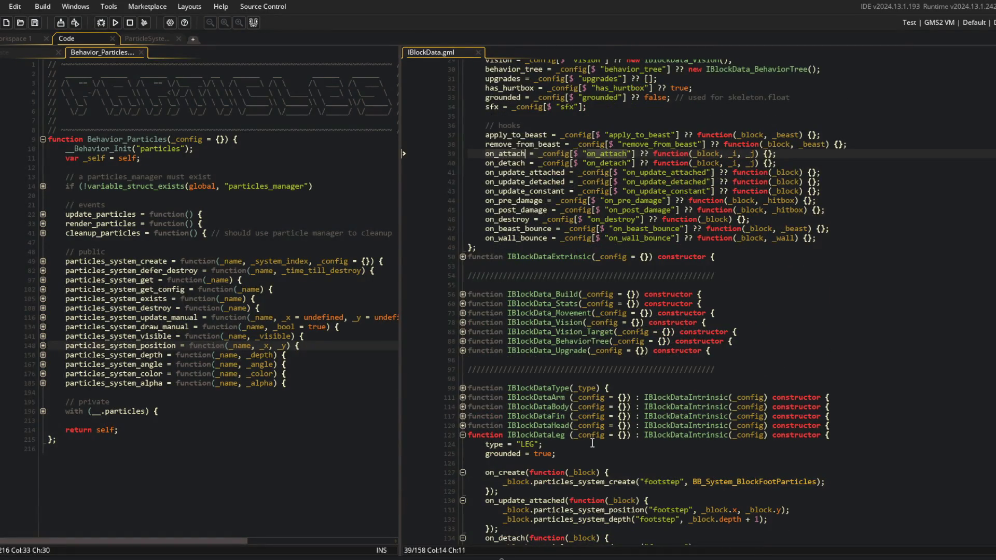
double_click(502, 472)
key("ctrl+v")
left_click(588, 426)
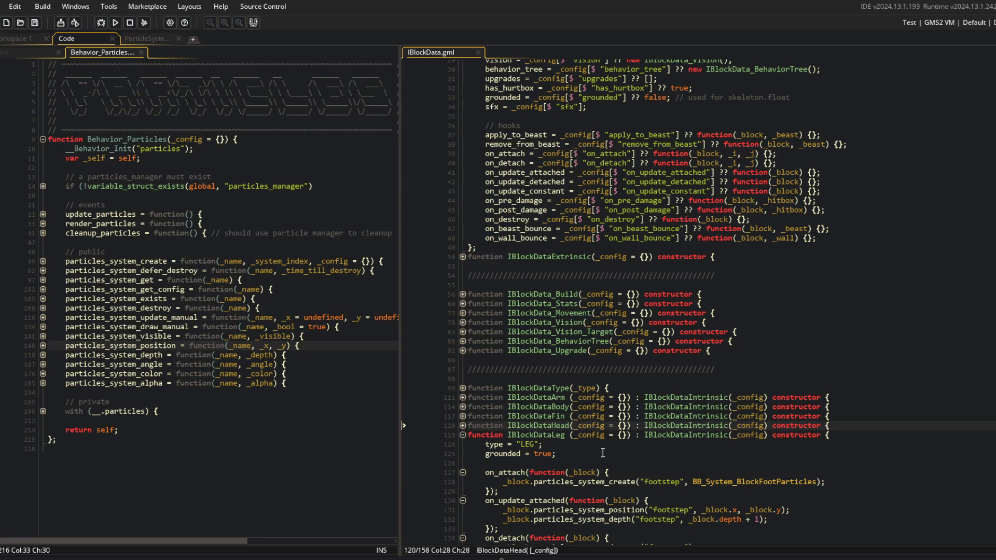
left_click(637, 481)
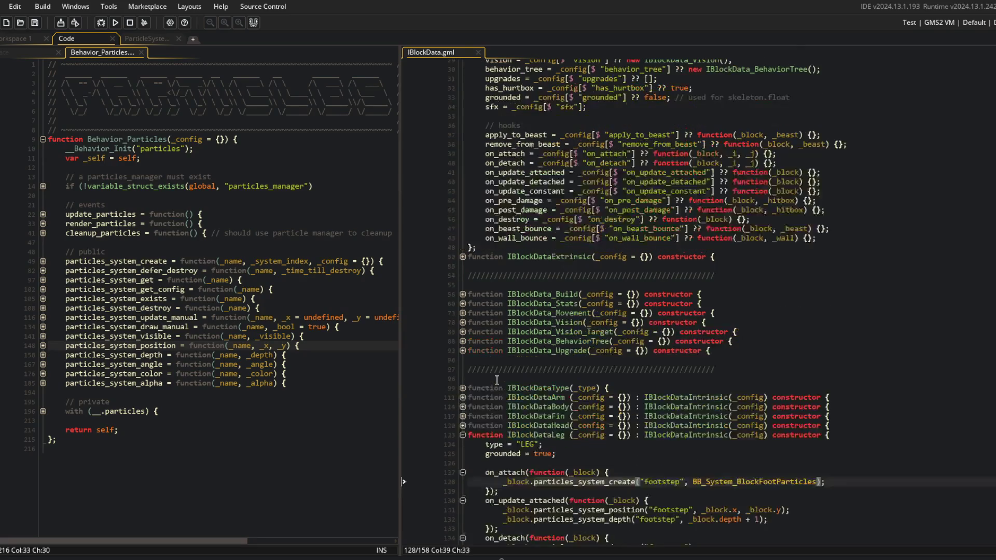
scroll(805, 293, "down", 5)
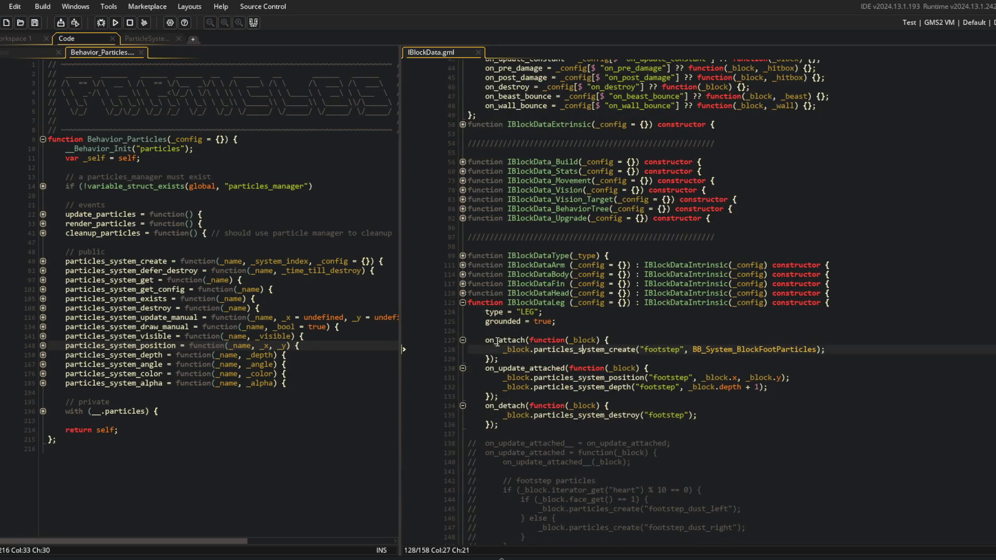
left_click(883, 353)
left_click(570, 369)
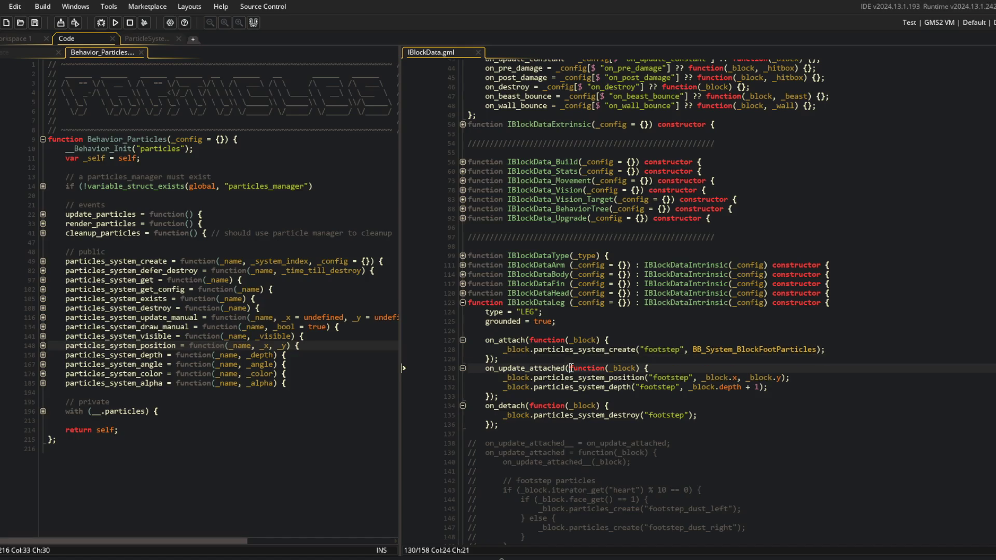
left_click(517, 352)
- Add _block.particles_system_visible("footstep", true); under the depth call and save
key("Up")
key("Up")
key("Up")
key("End")
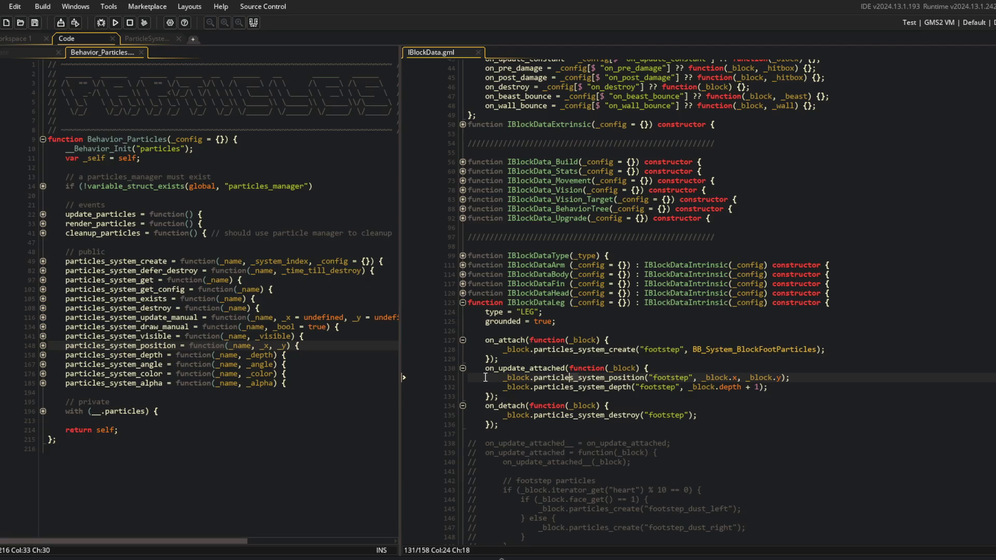
left_click_drag(502, 377, 688, 391)
left_click(791, 386)
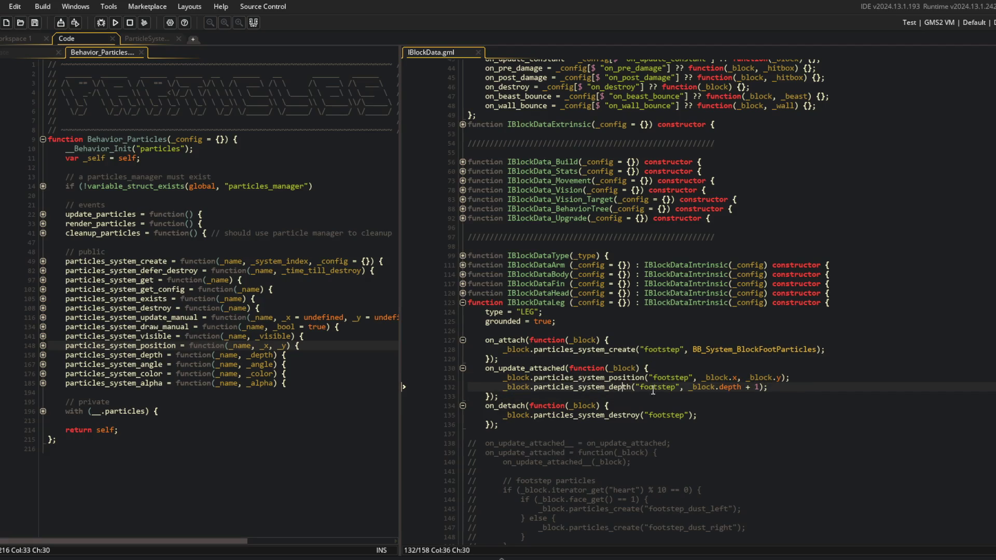
key("Return")
type("_")
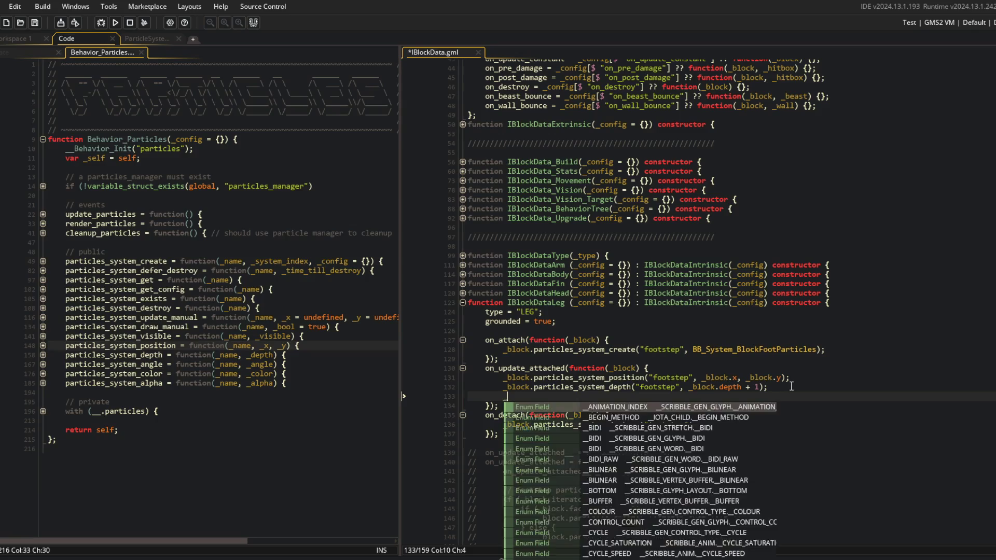
type("block.particles_system_")
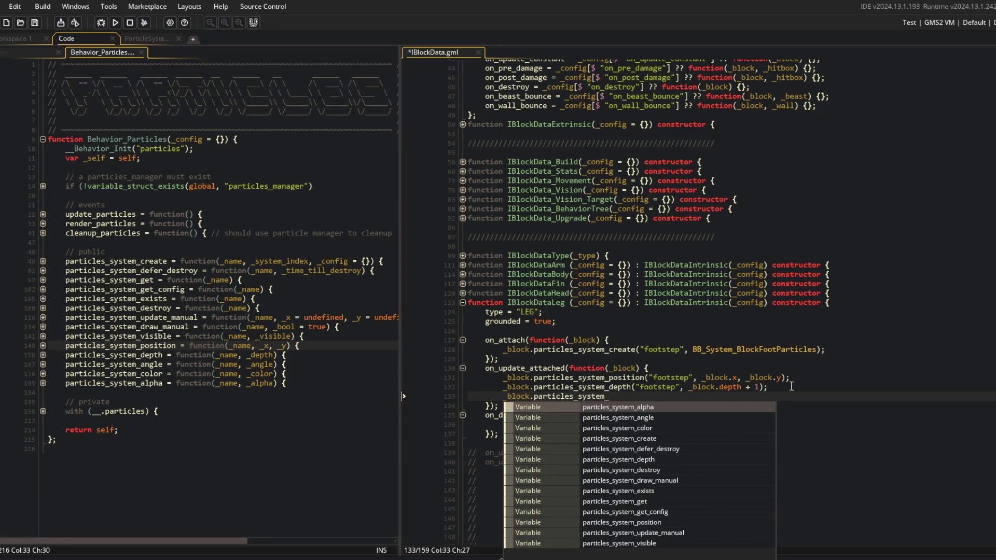
type("visible(")
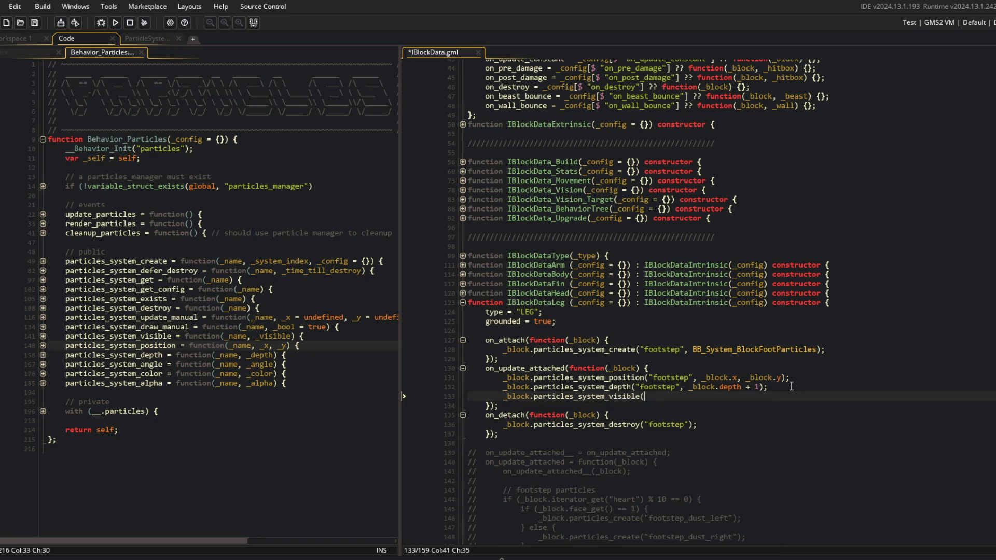
type("\"footstep\", ")
type("true);")
key("ctrl+s")
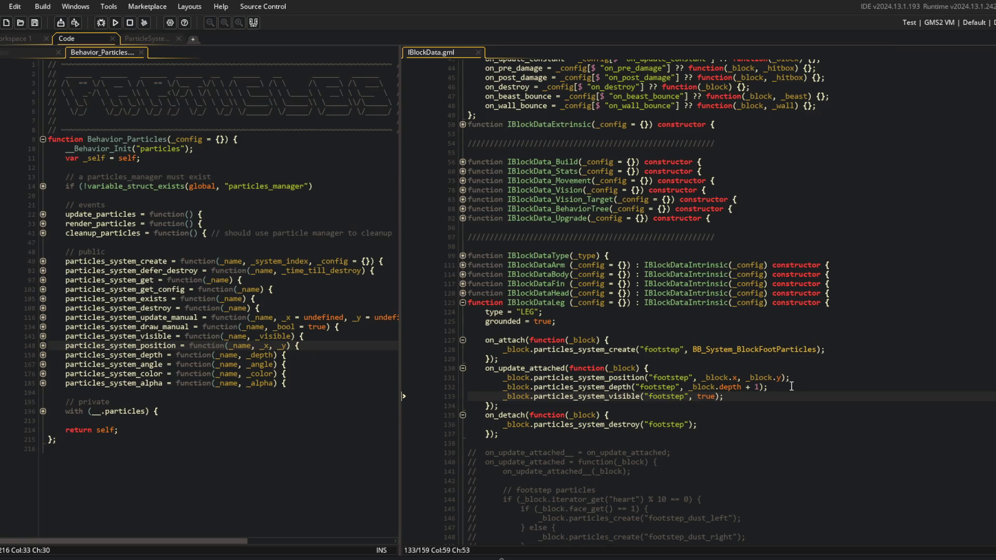
key("Up")
key("ctrl+Left")
key("ctrl+Left")
key("ctrl+Left")
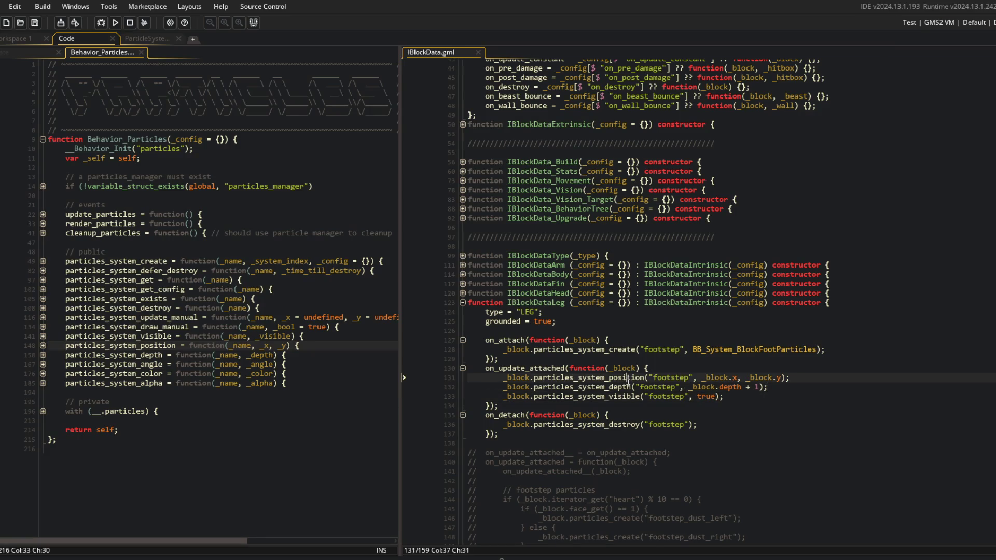
left_click(786, 388)
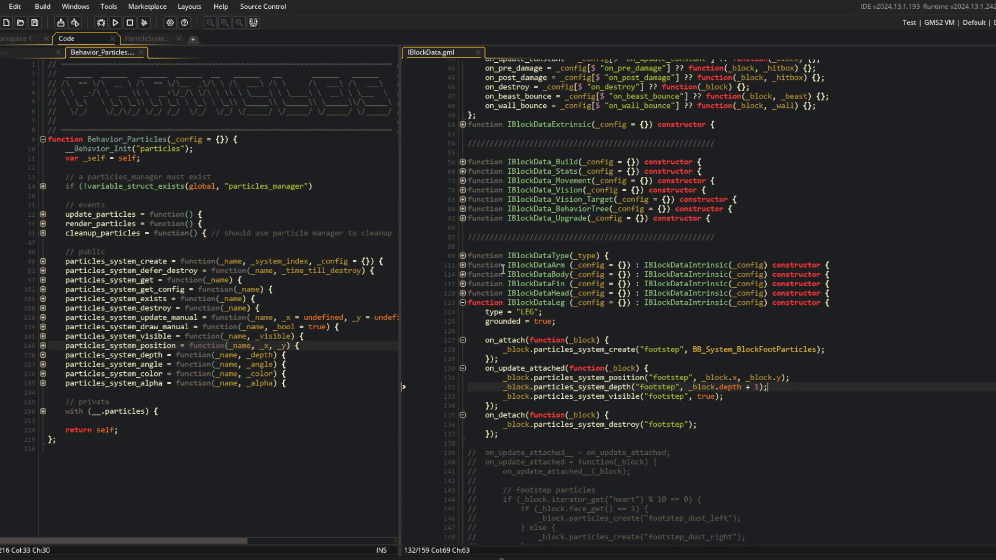
left_click(744, 370)
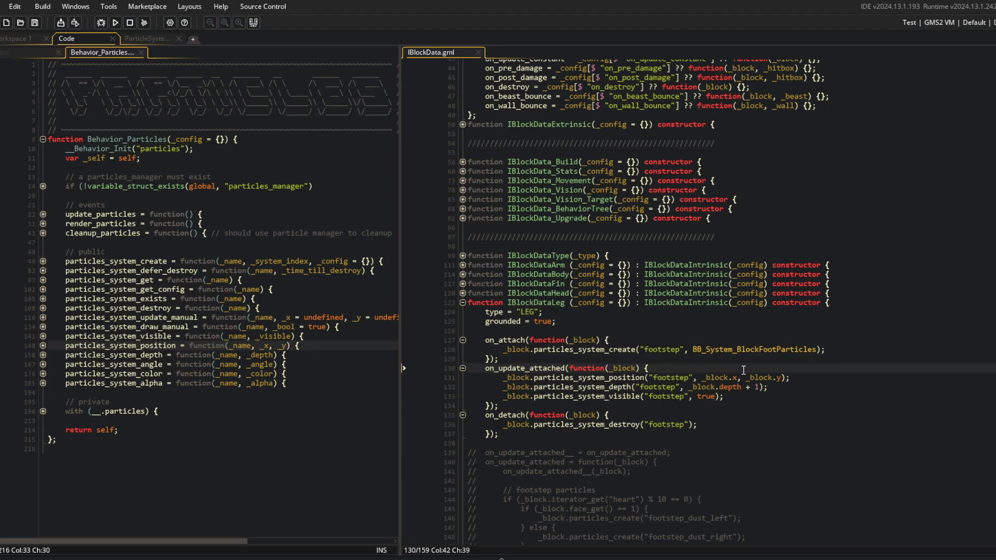
- Add 'var _beast = _block.get_beast();' to the footstep update hook, fixing the typo, and save
key("Return")
type("var _beast = _block.get_beast9);")
key("ctrl+s")
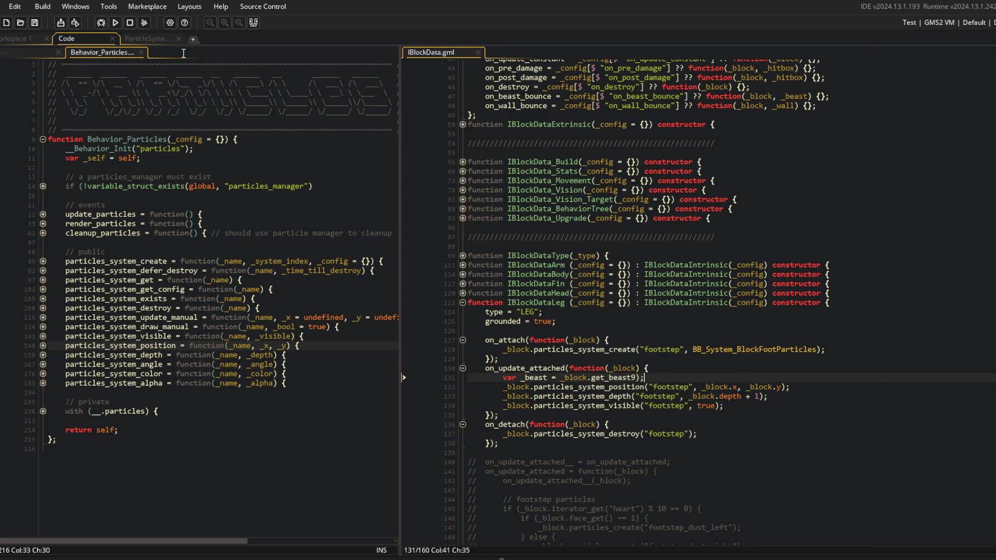
key("BackSpace")
key("BackSpace")
key("BackSpace")
type("();")
key("ctrl+s")
- Inspect the beast_get function and skeleton helpers in obj_block's Create event
left_click(222, 168)
key("ctrl+t")
key("ctrl+Tab")
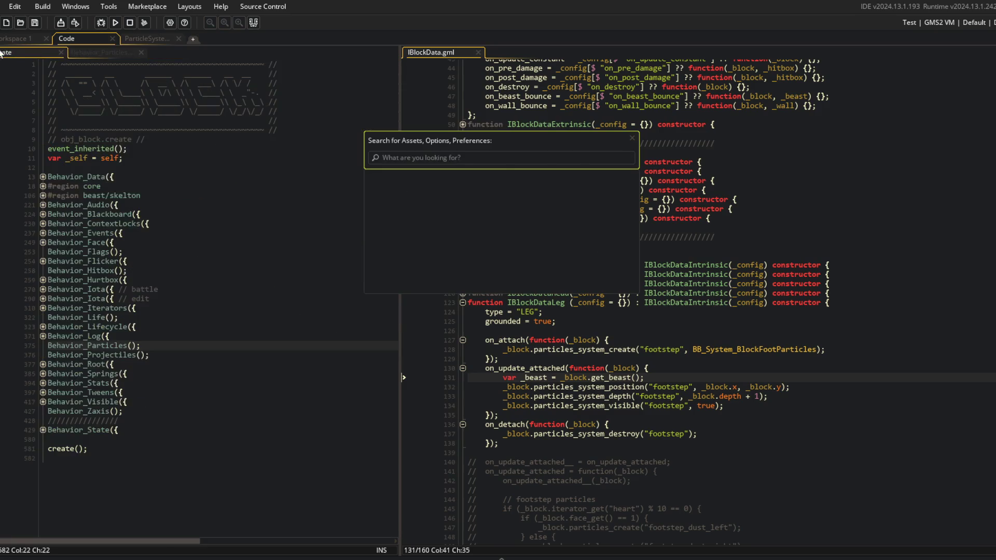
left_click(43, 195)
double_click(81, 252)
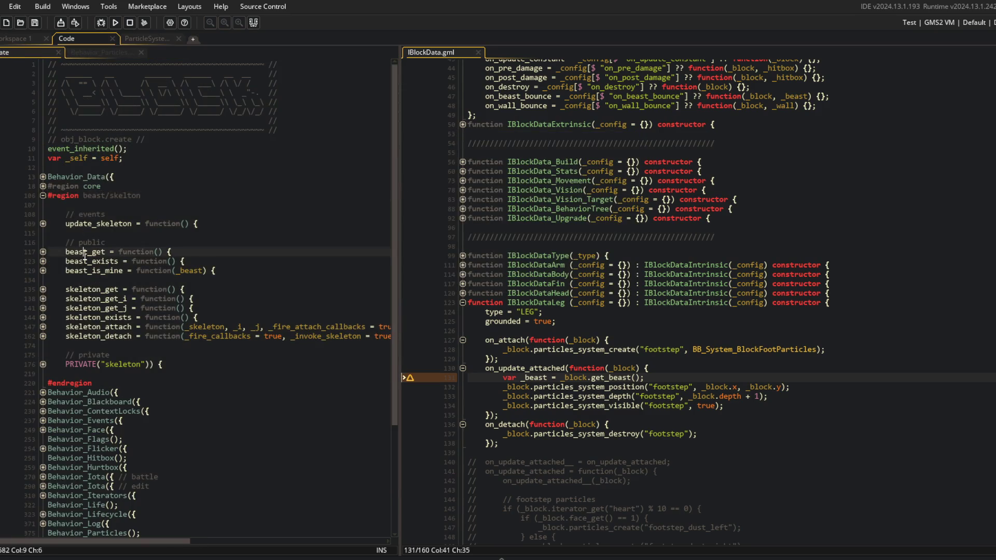
left_click(43, 364)
key("Down")
key("Down")
key("Down")
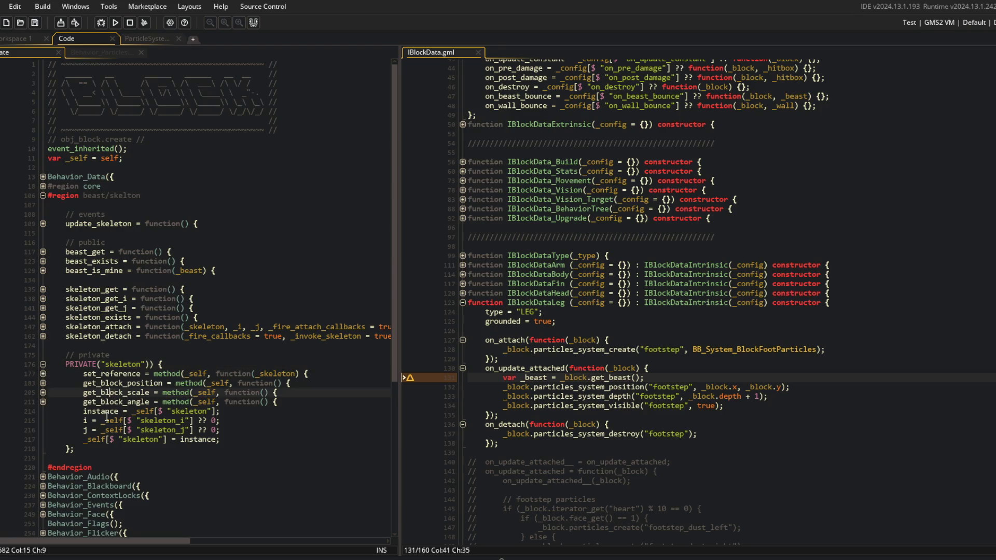
left_click(236, 437)
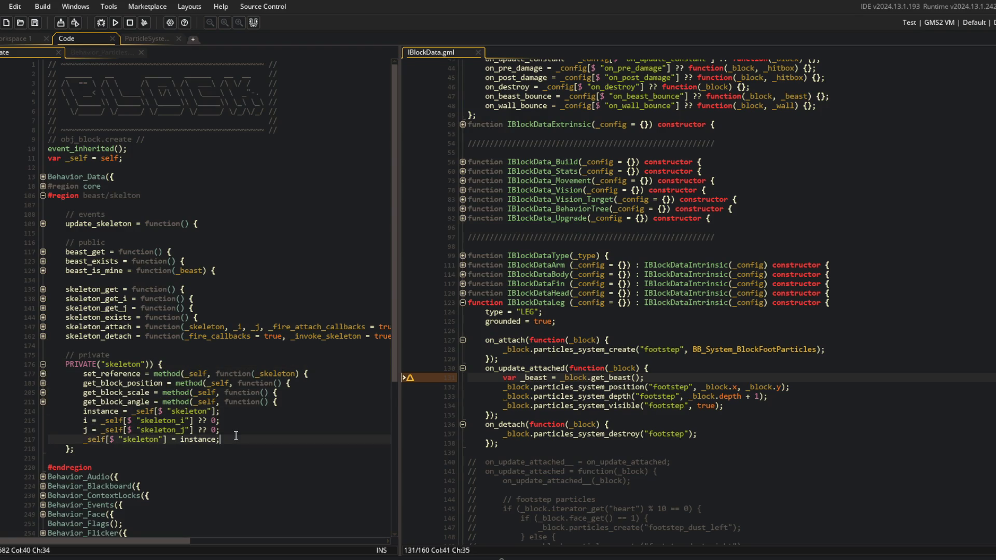
left_click(43, 251)
left_click(42, 260)
left_click(43, 251)
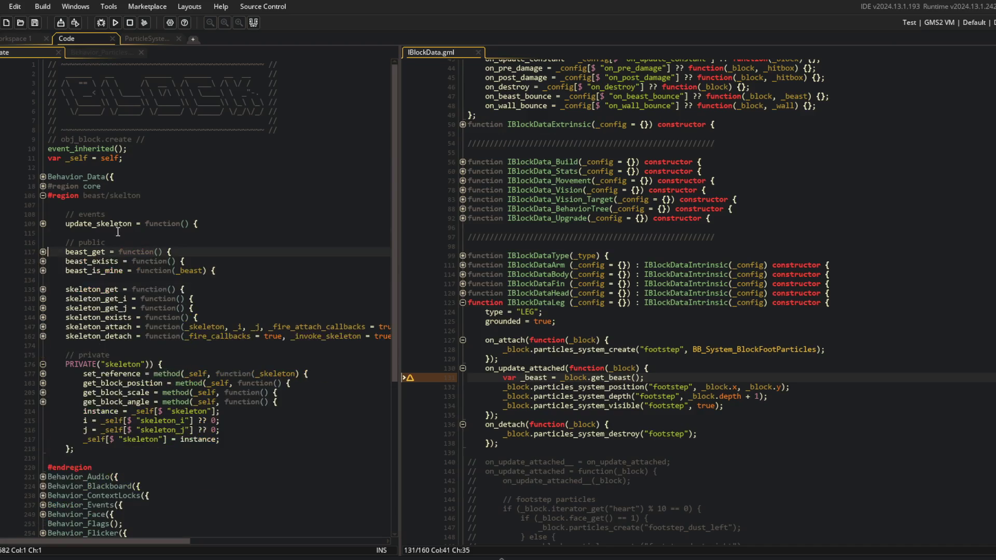
- Replace get_beast with beast_get in the update hook and save IBlockData.gml
double_click(86, 251)
key("ctrl+c")
double_click(611, 377)
key("ctrl+v")
key("ctrl+s")
- Add the alias 'get_beast = beast_get;' below beast_is_mine in obj_block's Create event and save
left_click(218, 253)
key("Up")
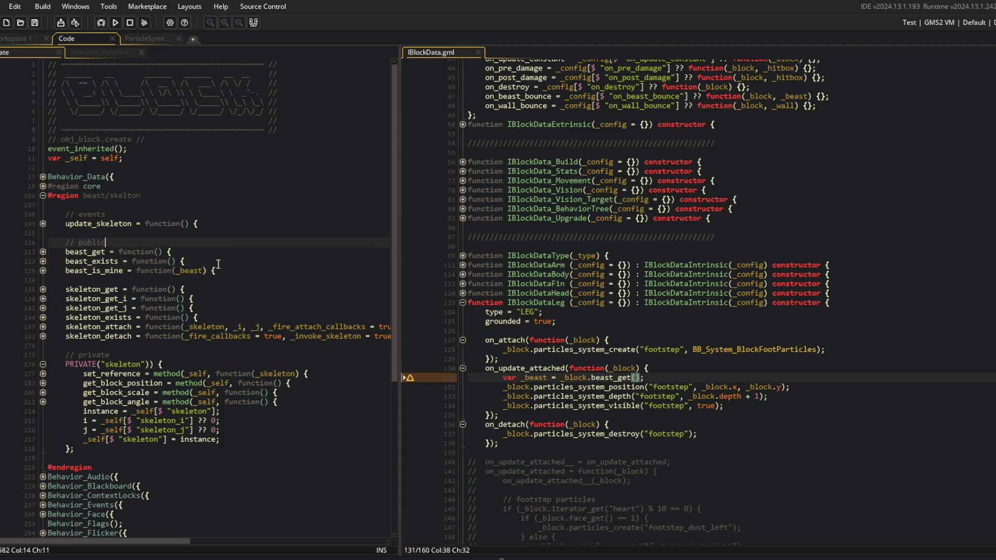
key("Return")
type("get_beast = bea")
type("st_get()")
key("shift+Home")
key("BackSpace")
key("Down")
key("Down")
key("Down")
key("End")
key("Return")
type("get_beast = beast_get;")
key("Home")
key("ctrl+s")
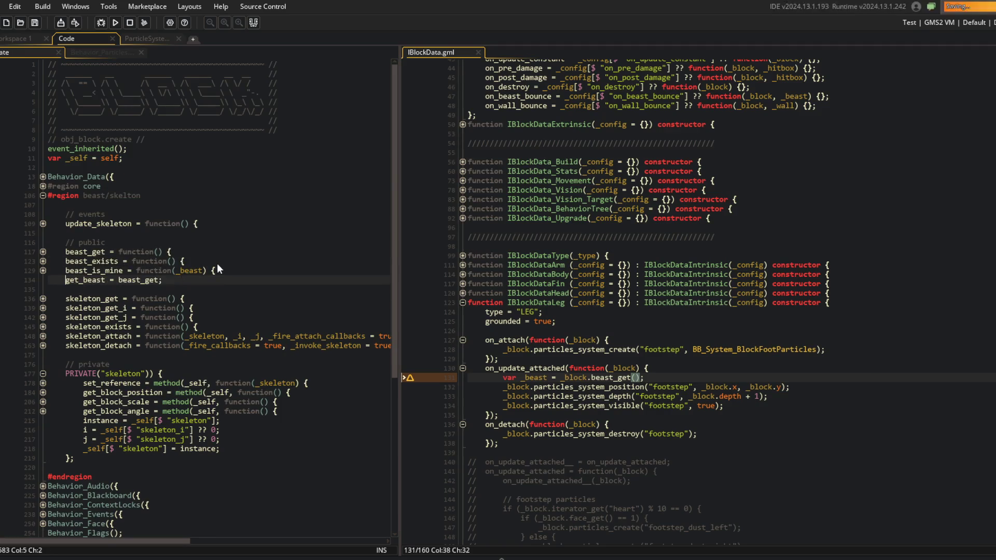
- Check the Behavior_Particles code, then add the missing semicolon after the beast_get() call
left_click(99, 52)
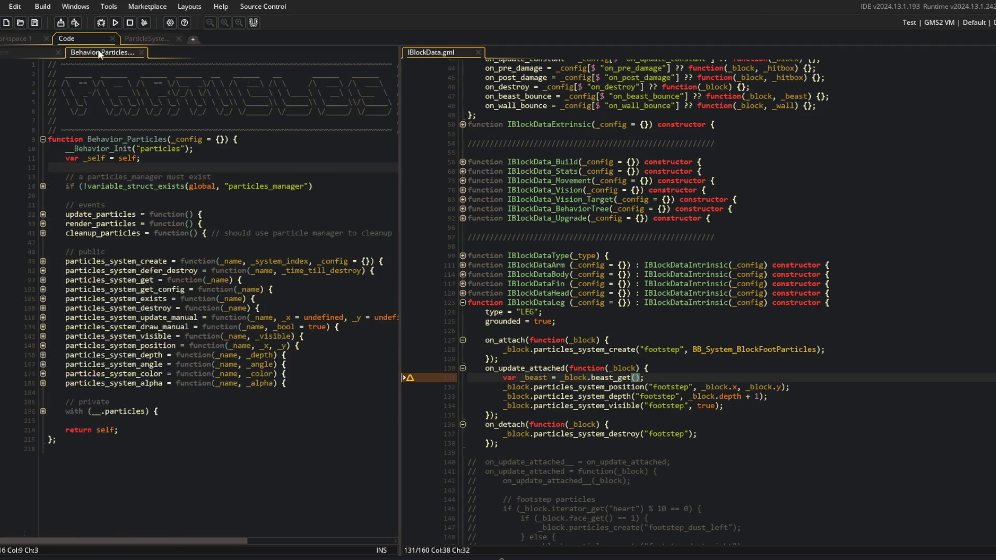
left_click(24, 52)
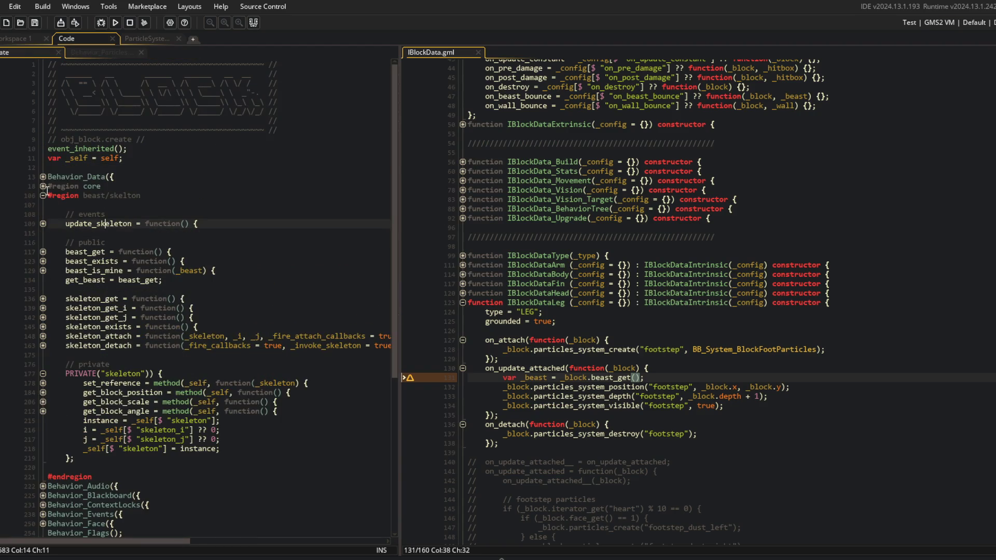
left_click(72, 205)
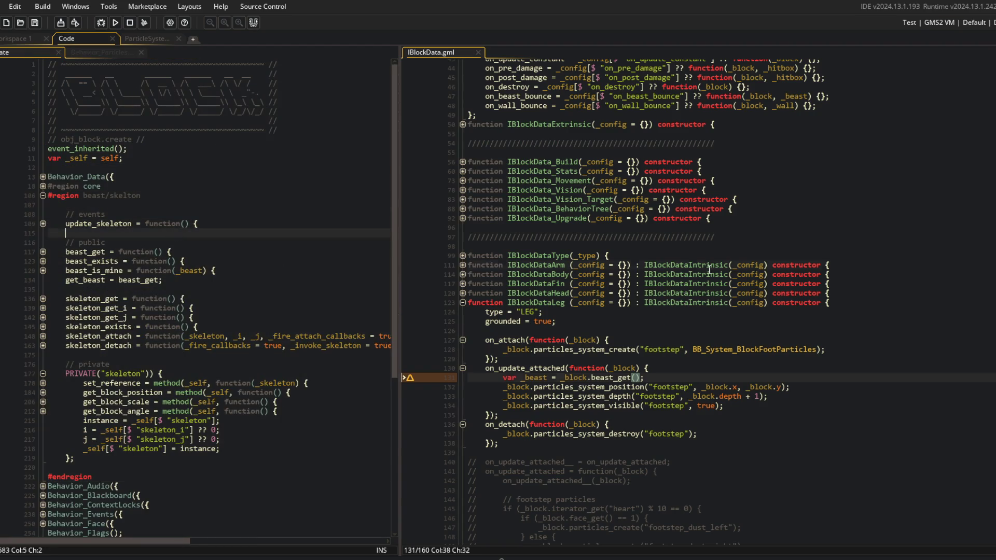
left_click(672, 378)
type(";")
left_click(179, 99)
key("ctrl+t")
- Open obj_beast and review its Create code and the Behavior_Face script
type("obj_beast")
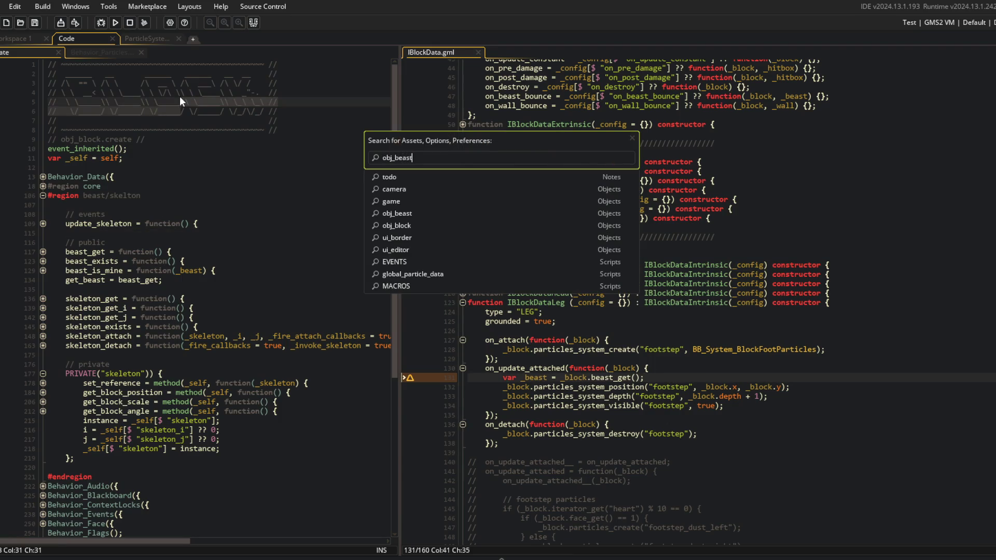
key("Return")
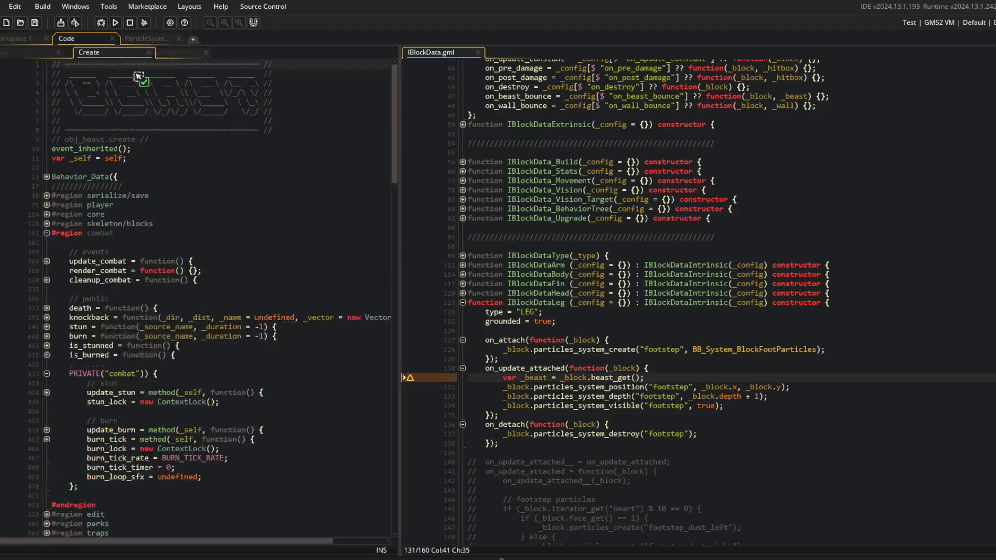
left_click(127, 197)
scroll(126, 199, "down", 1)
left_click(172, 337)
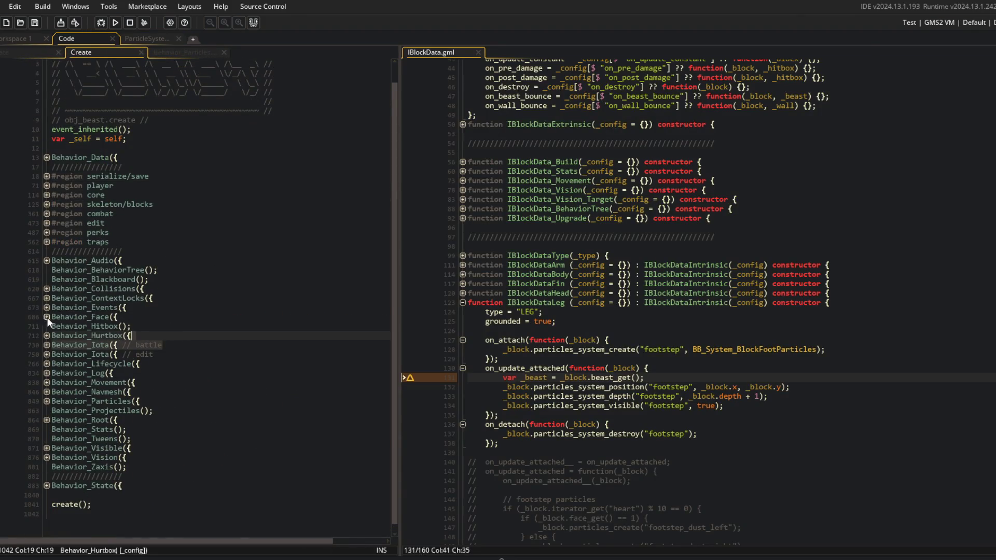
middle_click(48, 317)
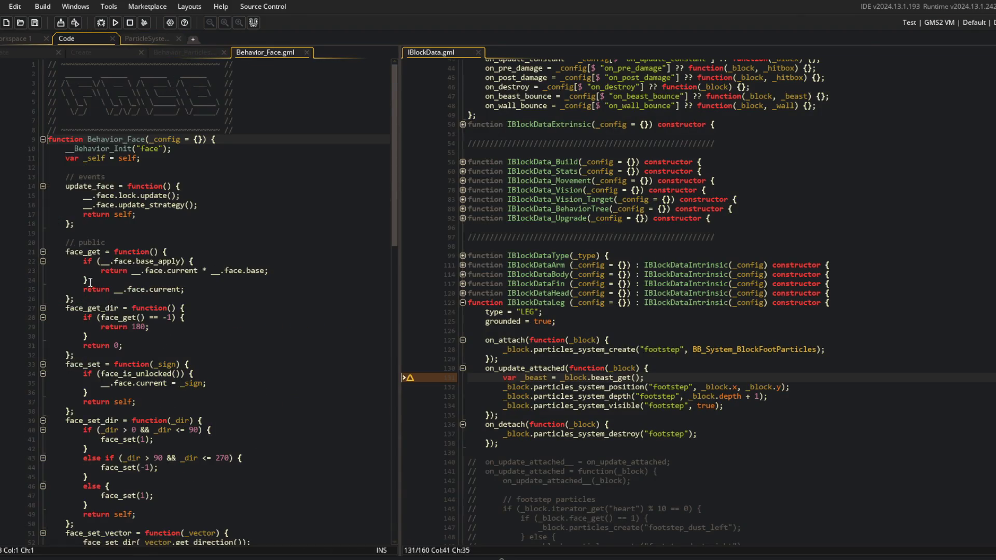
middle_click(254, 52)
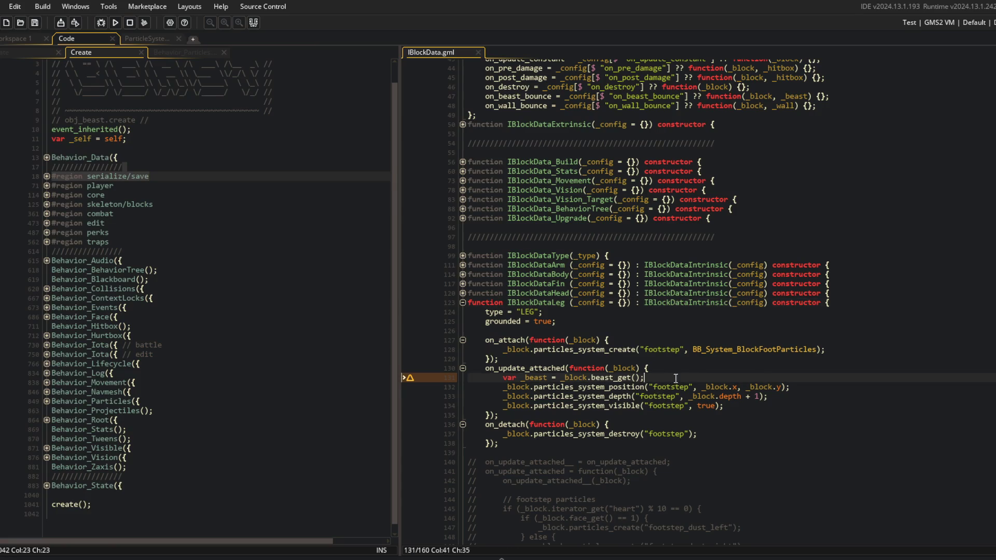
- Add 'var _face = _beast.face_get();' below the beast lookup and save
key("Return")
type("var _fac")
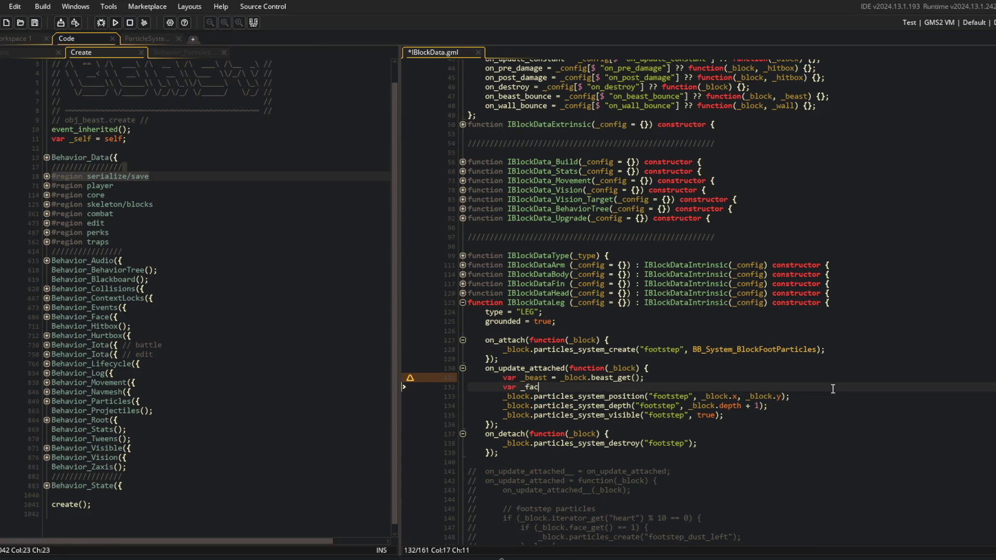
type("e = _beast.face_get();")
key("ctrl+s")
key("Down")
key("Down")
key("Up")
key("Up")
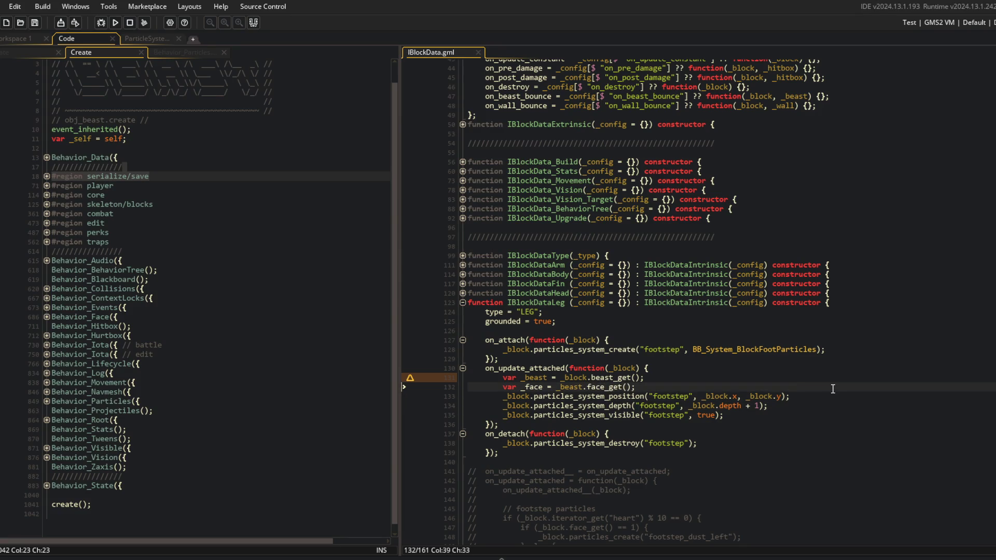
- Set the footstep system angle with particles_system_angle("footstep", 90 + (20 * _face)) and save
key("Return")
type("_block.particles_system_angle(\"footstep\",")
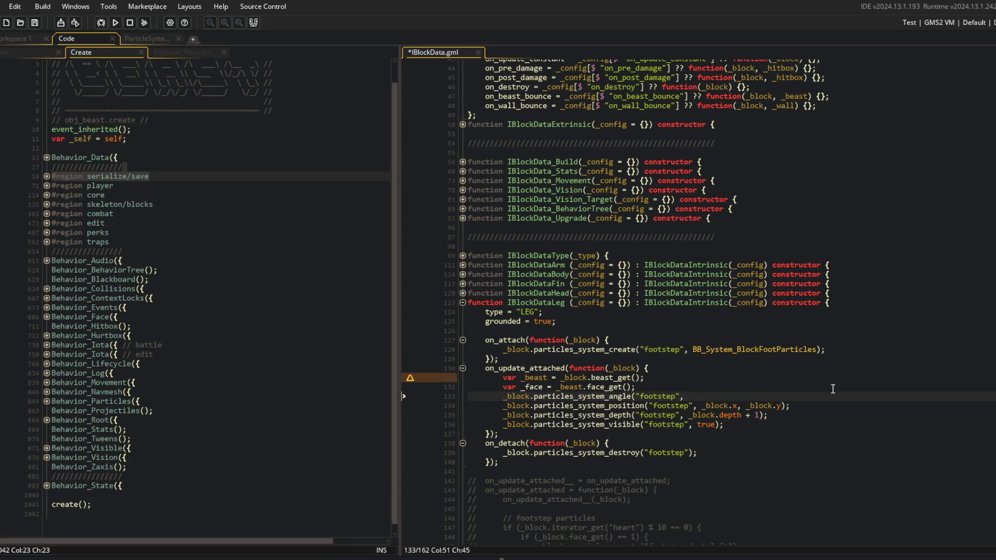
type("90")
type("_face)")
key("ctrl+s")
key("Left")
key("Left")
key("Left")
key("BackSpace")
type("2")
key("ctrl+s")
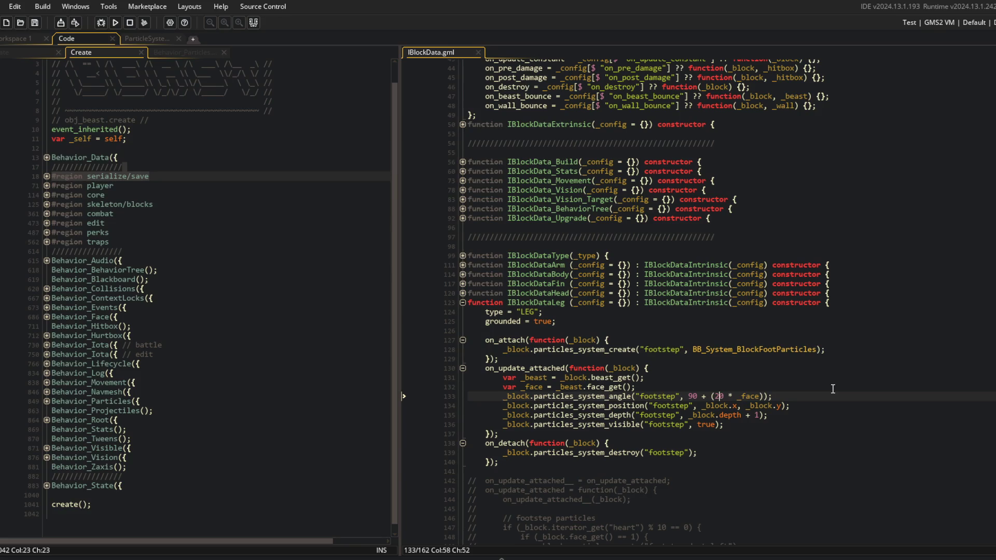
- Review the facing, angle, position and depth lines, then delete the particles_system_visible line
left_click(737, 386)
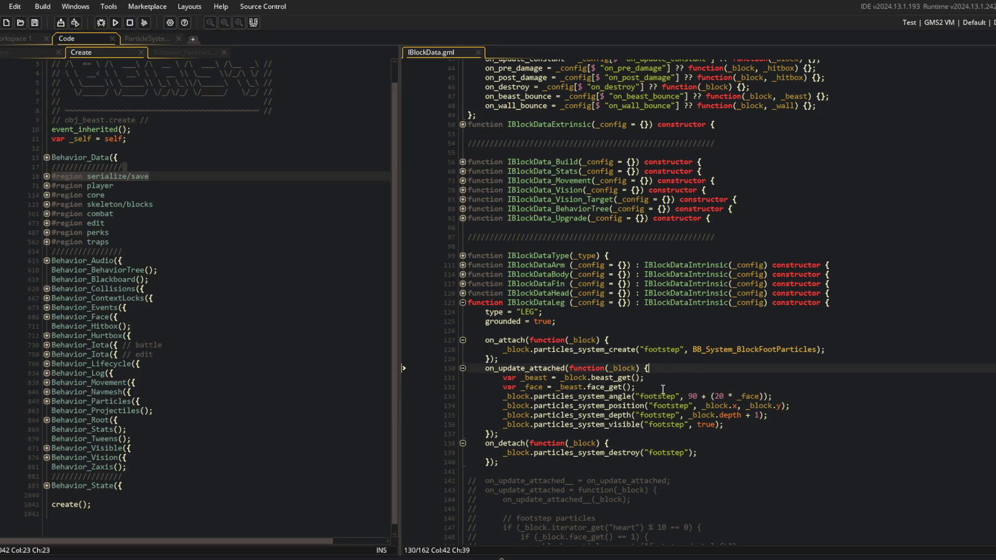
left_click(629, 397)
left_click(707, 406)
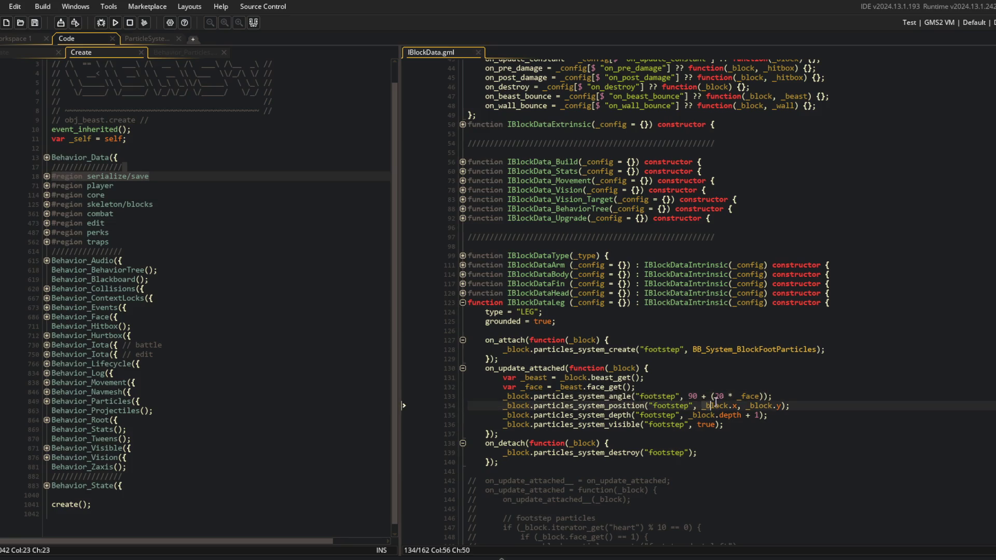
left_click(680, 415)
left_click(762, 424)
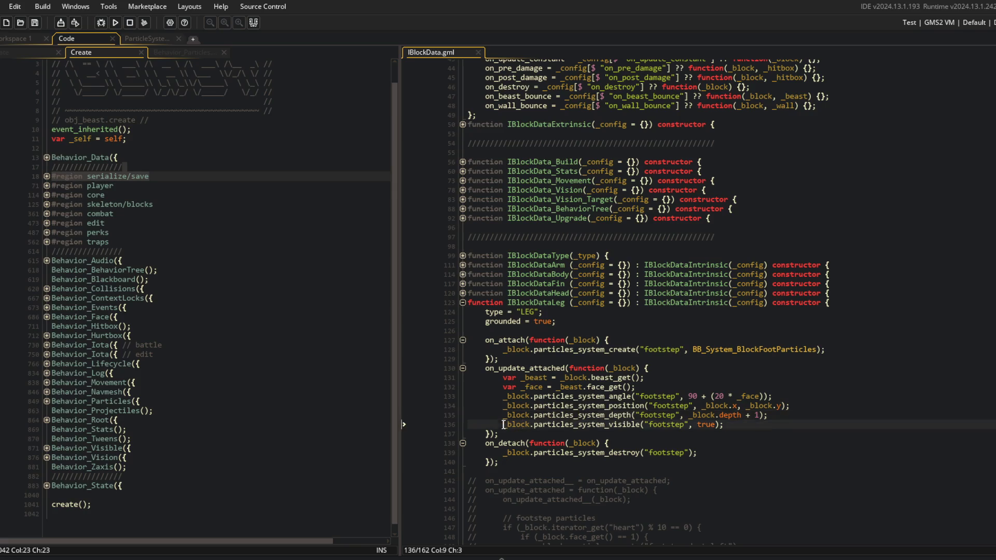
triple_click(761, 424)
key("Delete")
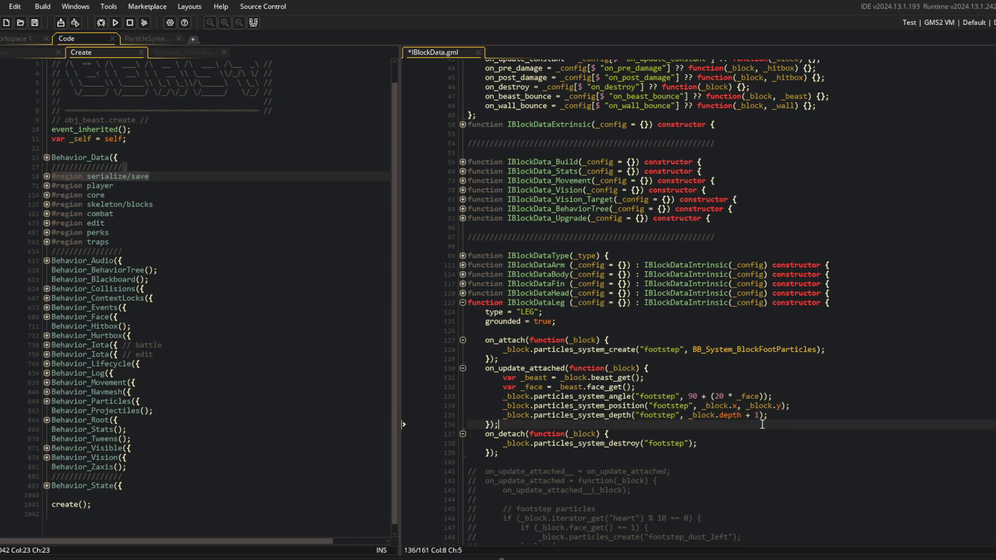
- Pass particles_system_create a config struct {x: _block.x, y: _block.y, depth: _block.depth + 1} and save
left_click(706, 378)
left_click(694, 349)
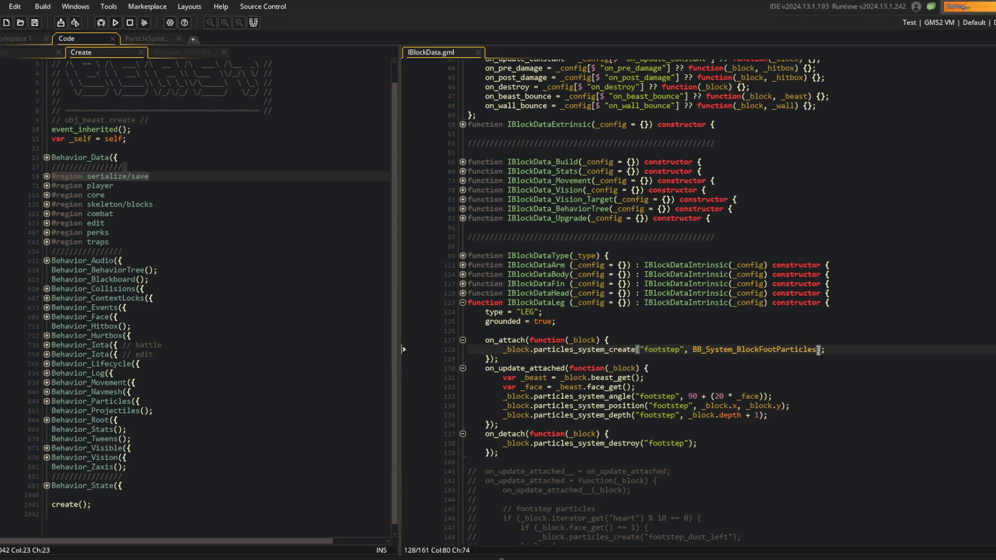
type(", {")
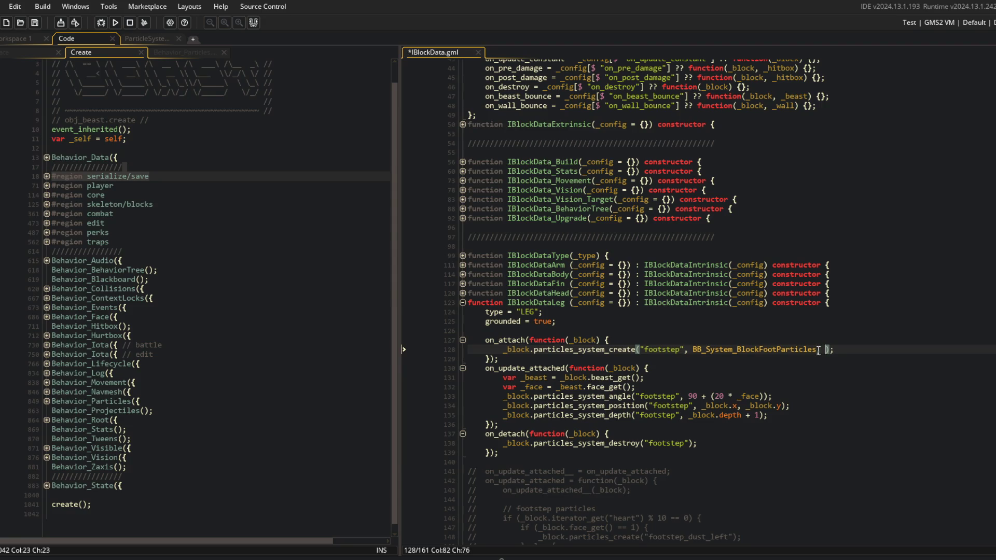
key("Return")
type("x: _")
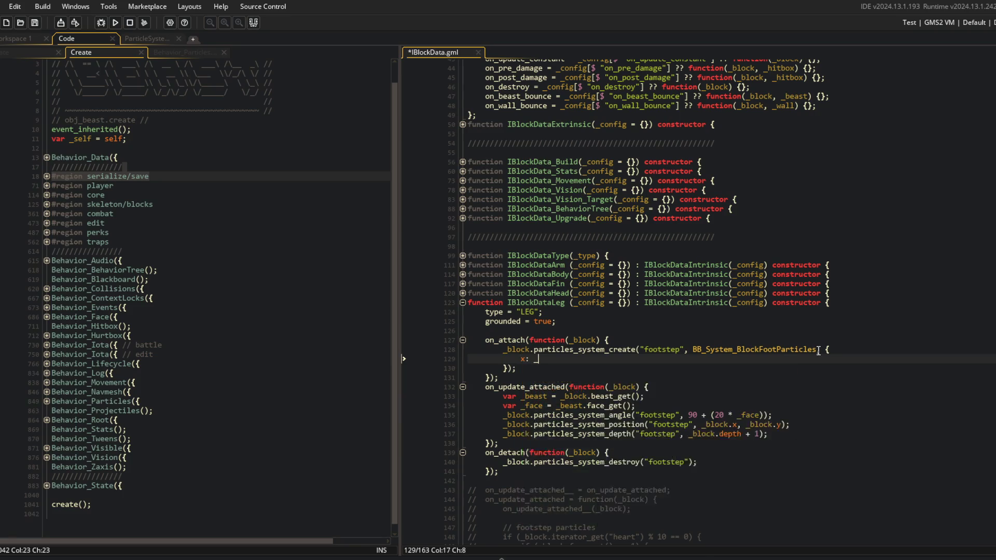
type("block.x,")
key("Return")
type("y: _blocok.y,")
key("Return")
type("depth: _bl")
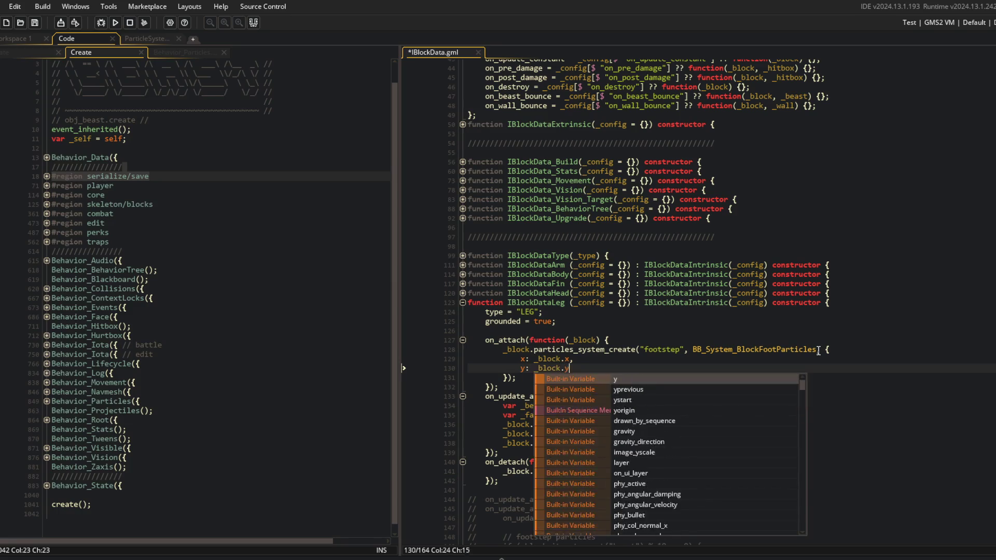
type("ock.depth+1,")
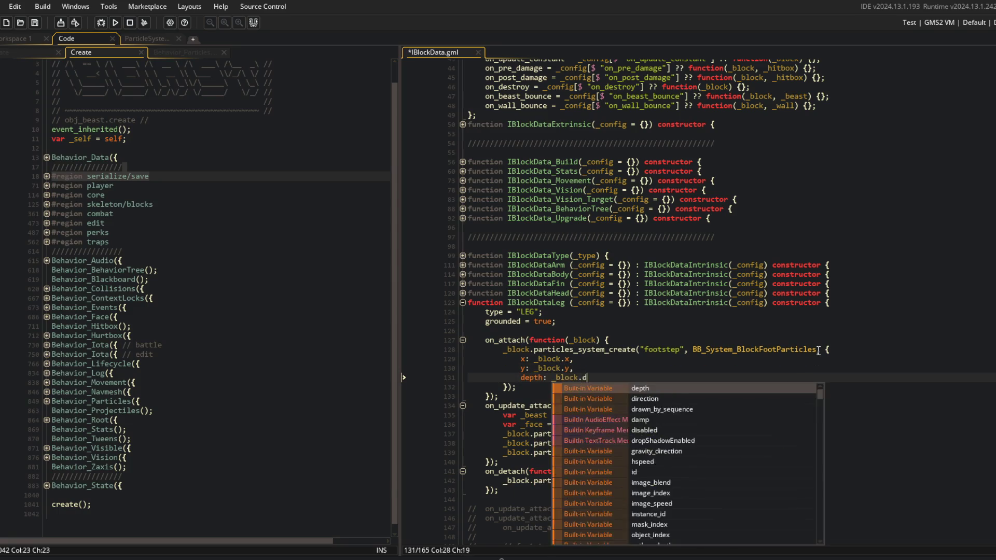
key("ctrl+s")
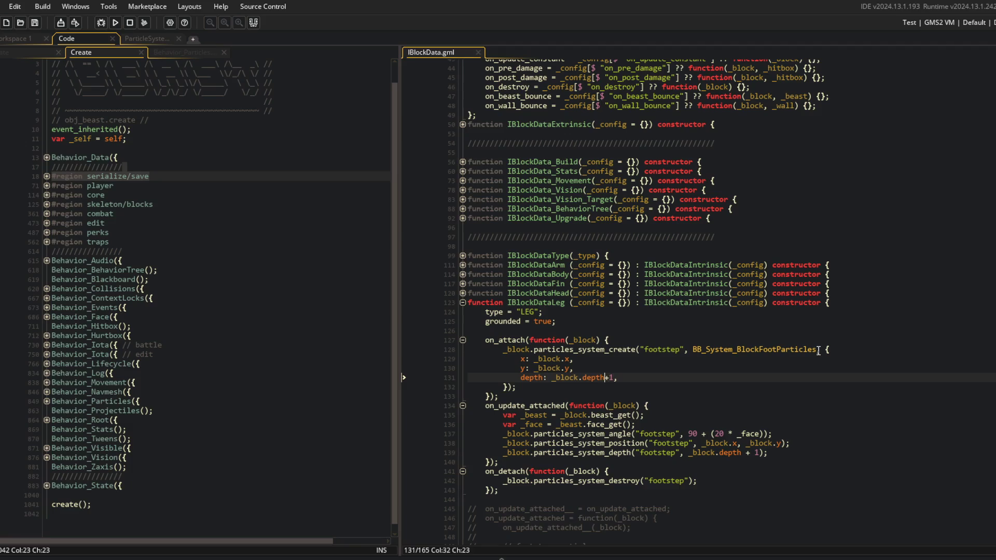
- Look over the edited footstep code in the script
left_click(801, 311)
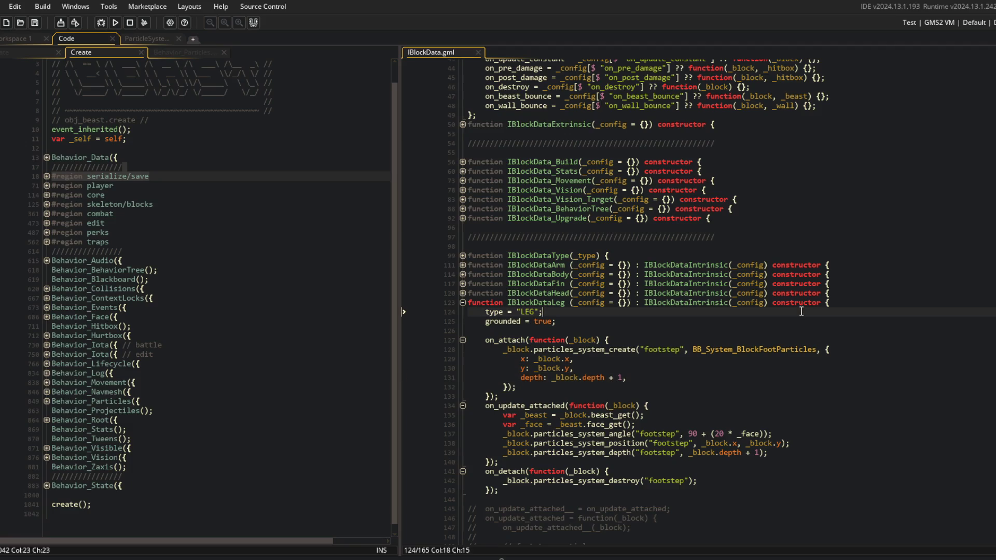
left_click(321, 285)
left_click(588, 362)
left_click(663, 377)
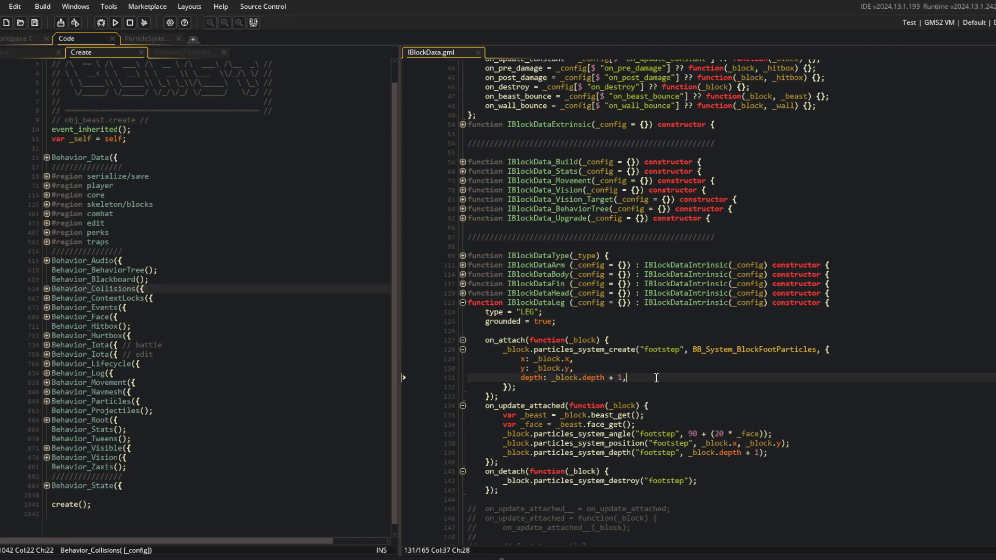
scroll(656, 378, "down", 2)
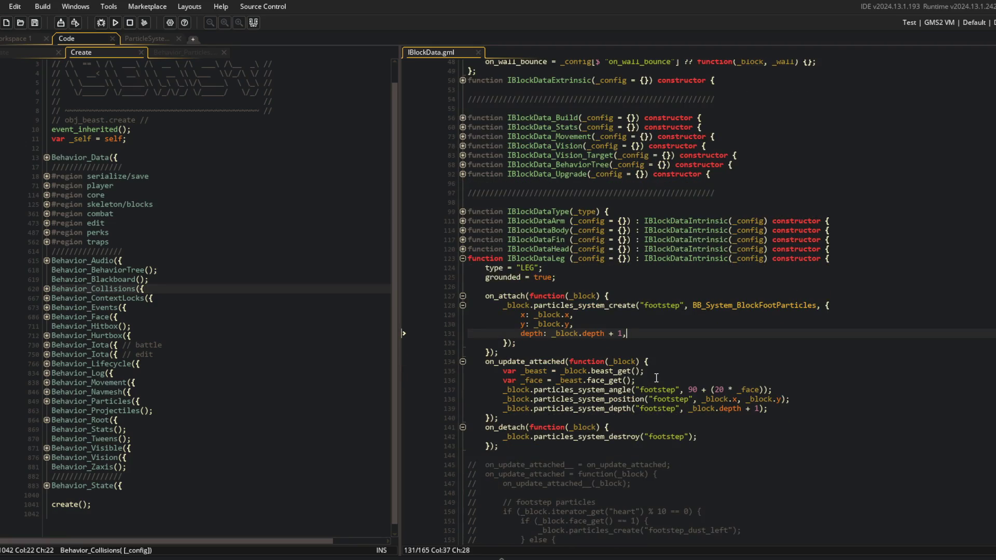
- Paste the commented heart-check line after the face lookup in on_update_attached
left_click(719, 354)
left_click(656, 383)
scroll(521, 476, "down", 3)
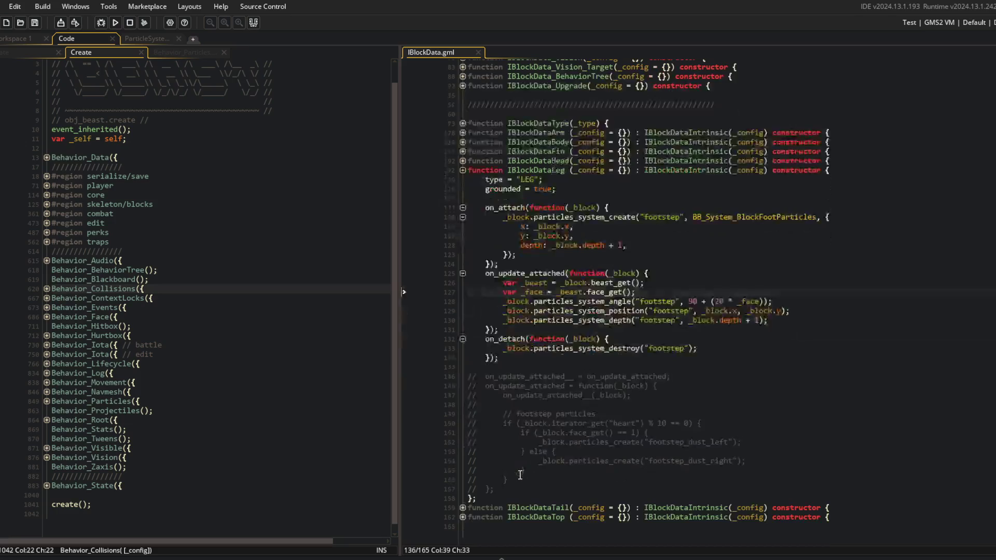
left_click(528, 366)
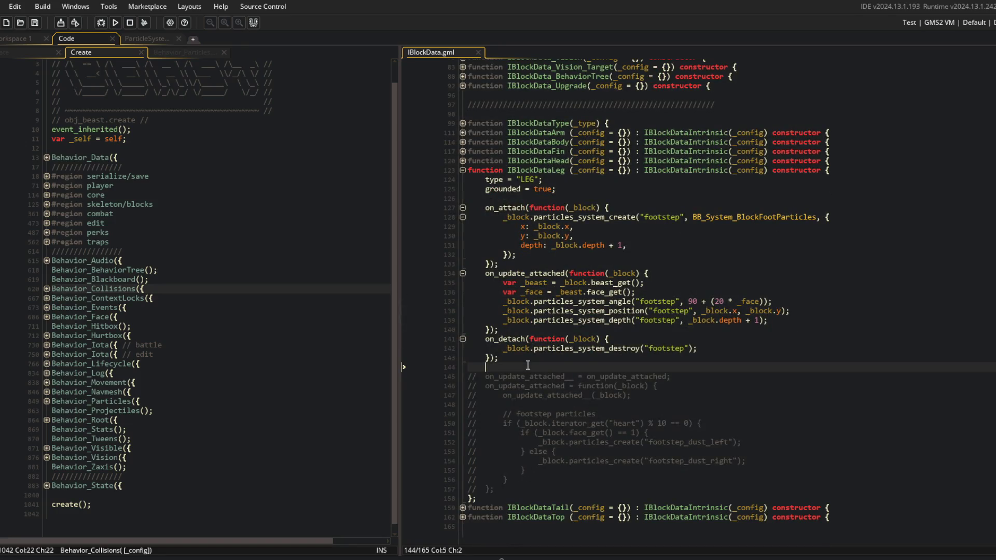
left_click(529, 420)
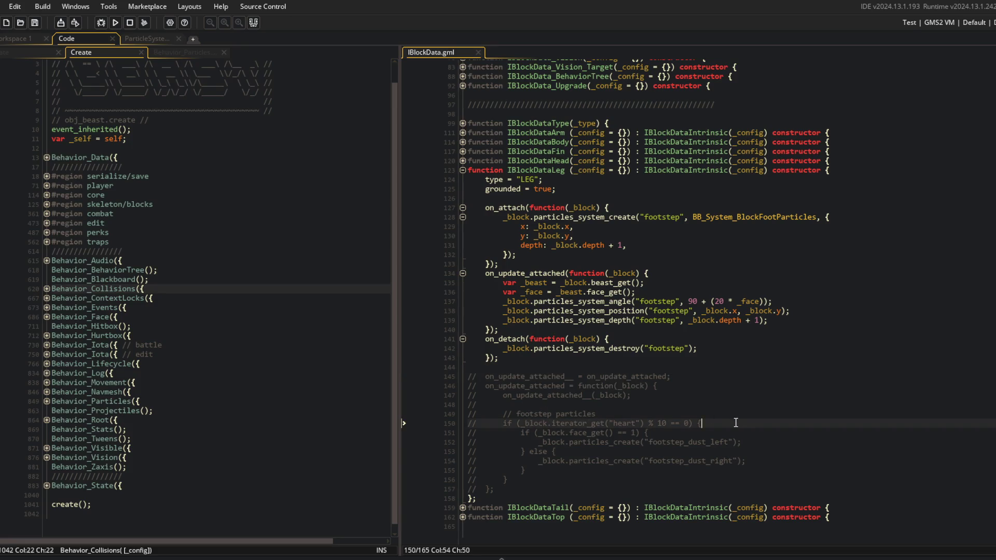
left_click(710, 285)
key("Down")
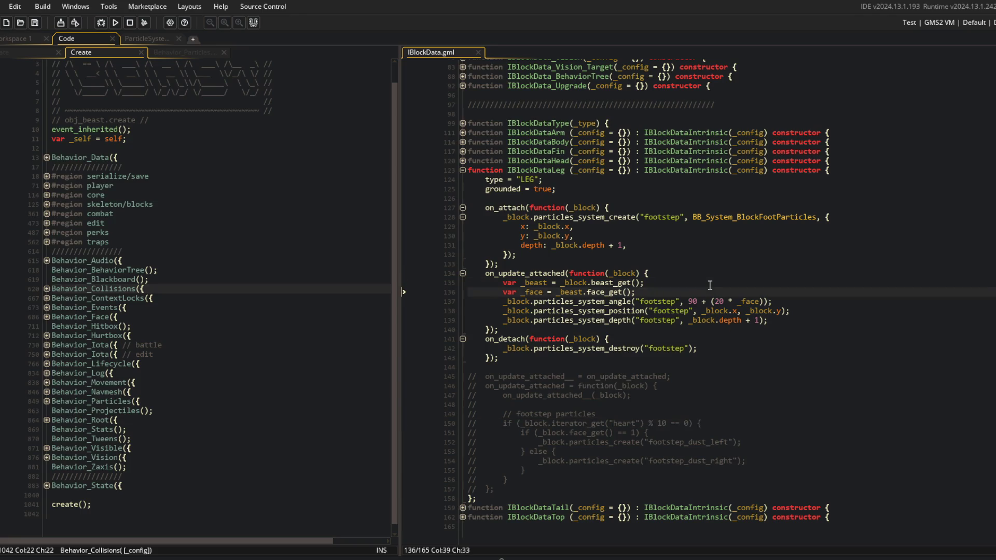
key("Return")
type("//\t\tif (_block.iterator_get(\"heart\") % 10 == 0) {")
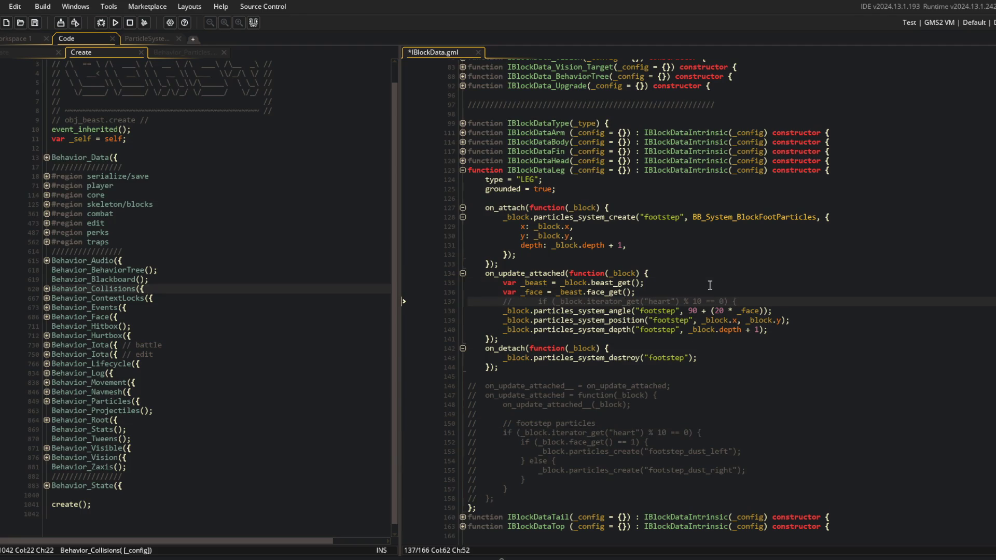
- Delete the old commented-out footstep block and launch a test build
left_click_drag(560, 381, 560, 499)
key("Delete")
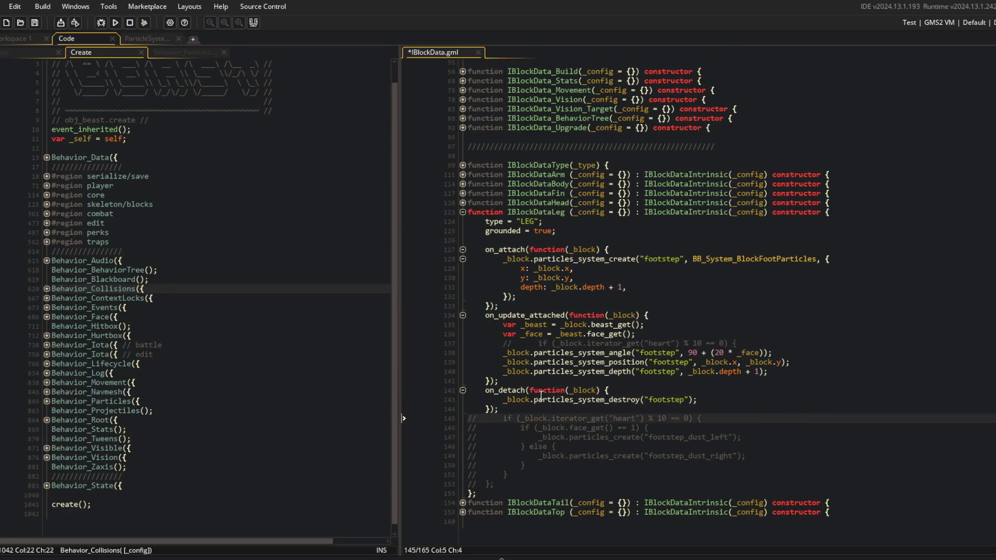
key("ctrl+d")
left_click(554, 399)
left_click(384, 213)
key("F5")
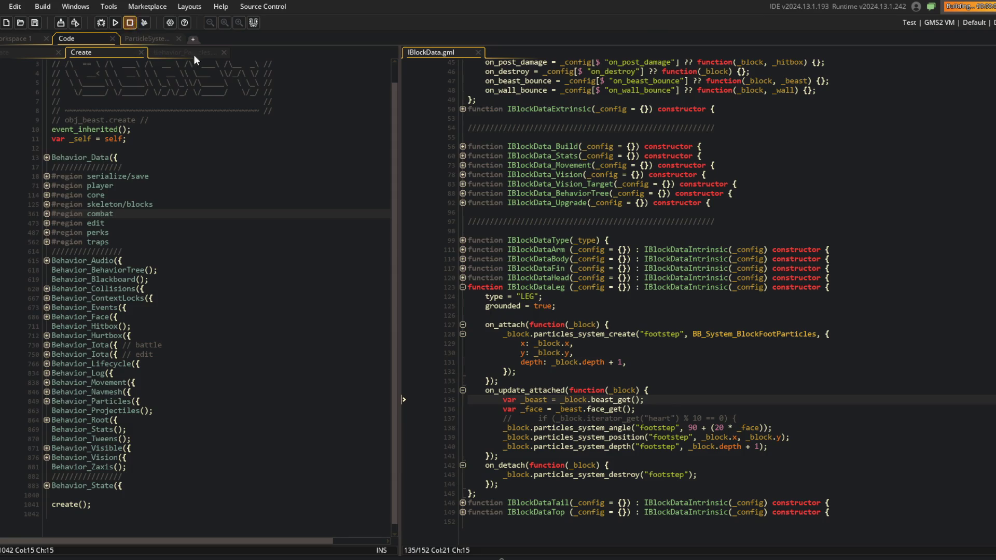
- Undo to restore the commented footstep_dust_left/right code, then return to the blank line under grounded
left_click(556, 315)
scroll(583, 280, "up", 2)
scroll(585, 274, "up", 2)
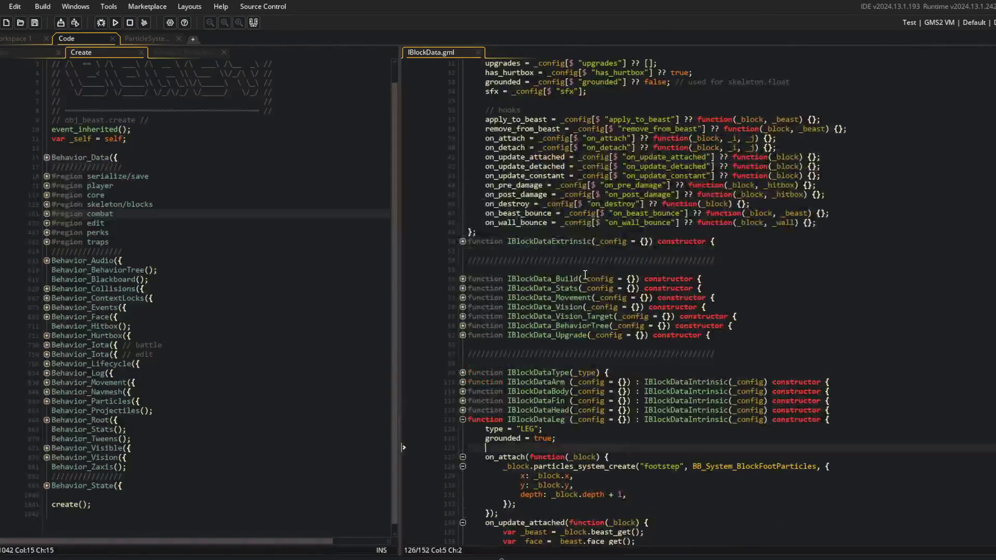
scroll(599, 336, "down", 4)
key("ctrl+z")
key("ctrl+z")
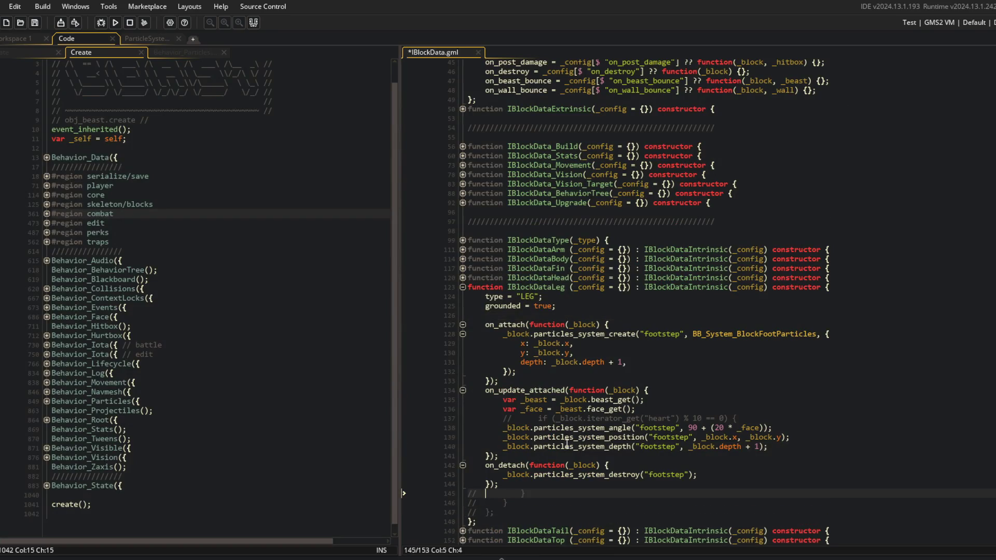
key("ctrl+z")
key("ctrl+z")
key("ctrl+z")
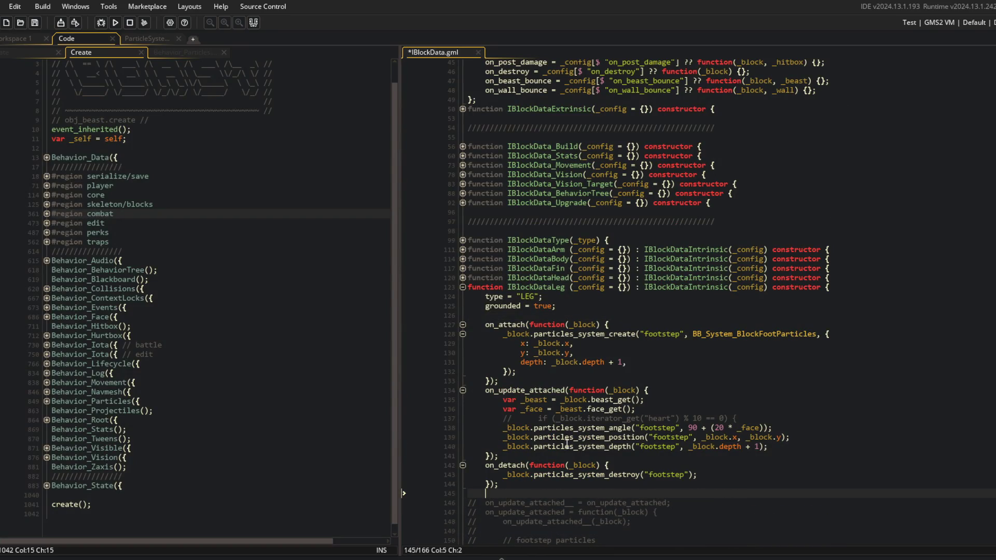
scroll(567, 444, "down", 3)
left_click(535, 424)
left_click(573, 415)
left_click(560, 231)
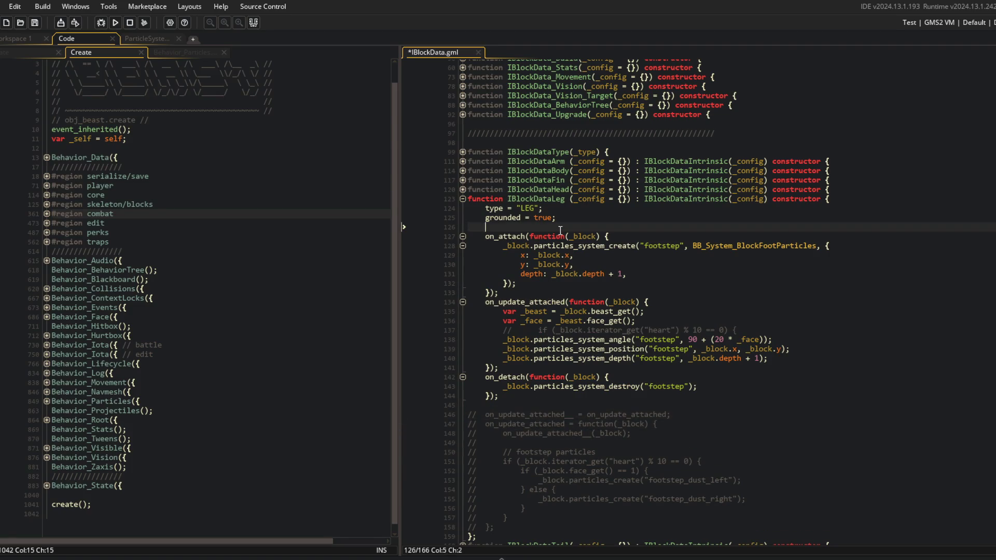
- Add __on_attach__, __on_update_attached__ and __on_detach__ aliases for IBlockDataLeg's original hooks
key("Return")
type("oin")
type("n_attach__")
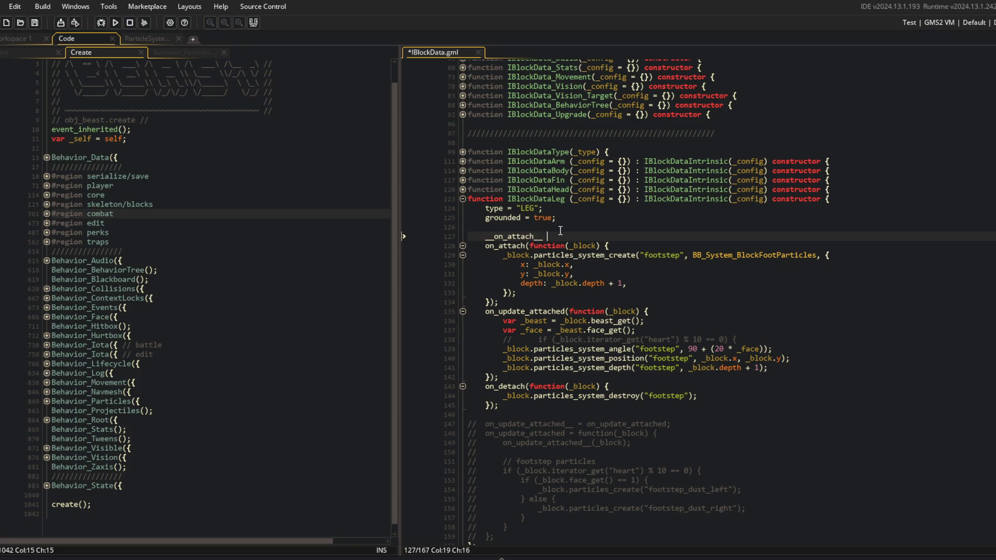
type("on_attach;")
key("Return")
key("ctrl+s")
key("Return")
type("on_update_attached__ = on_u")
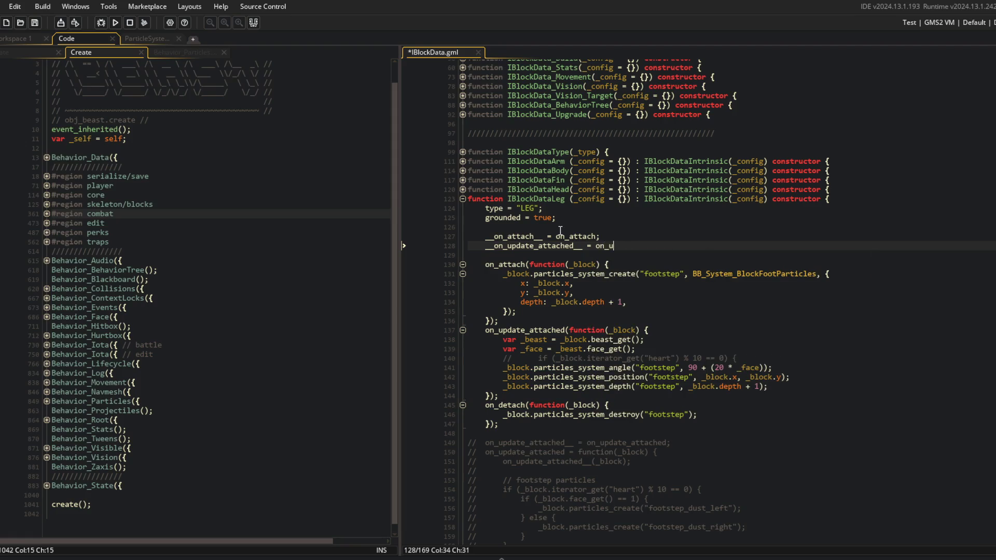
type("pdate_attached;")
key("Return")
type("_")
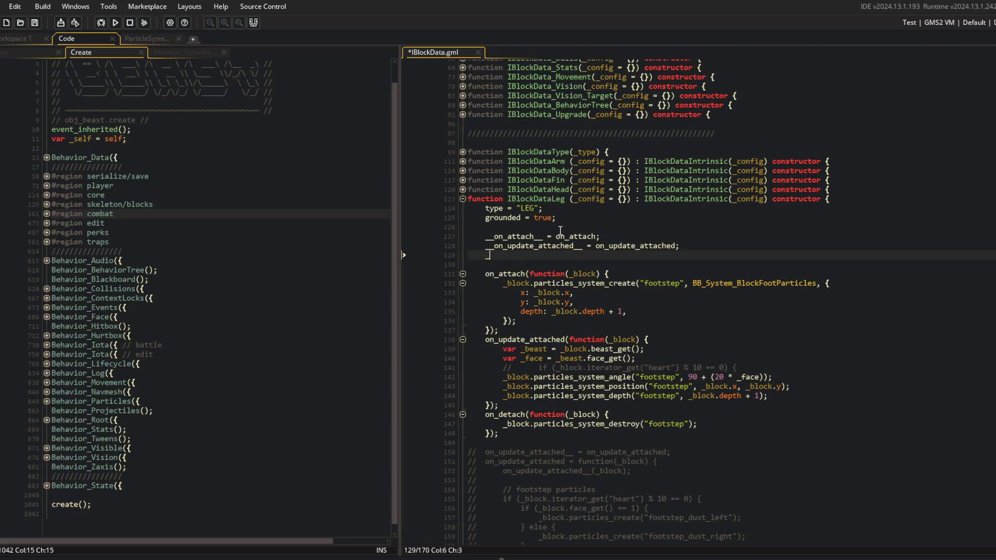
type("_on_detach__ = o")
type("n_detach;")
key("ctrl+s")
- Call __on_attach__(_block) at the top of the on_attach override and save
key("Down")
key("Down")
key("End")
key("Return")
type("__on_attach")
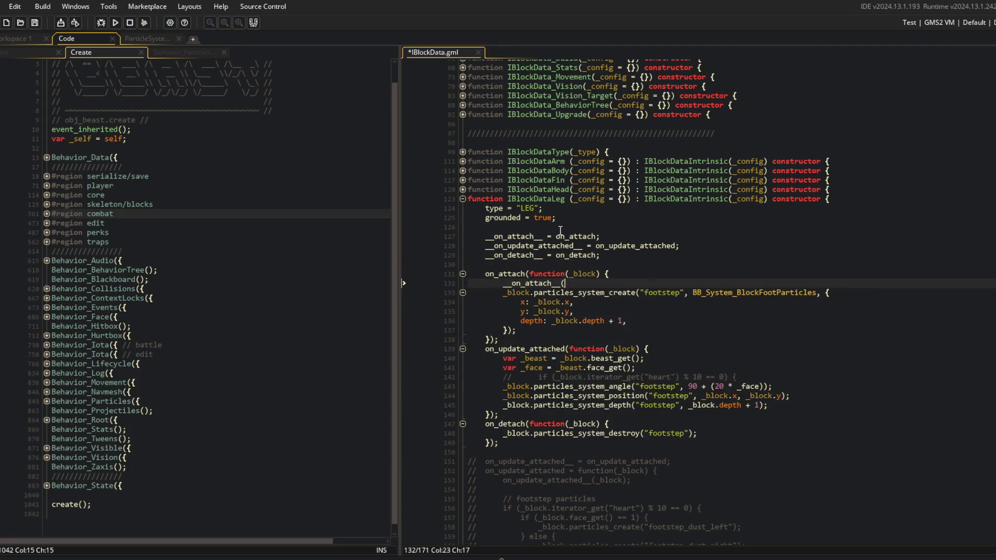
type("__(_block);")
key("ctrl+s")
key("Home")
- Paste the original-hook call into on_update_attached and on_detach, making on_detach call __on_detach__(_block)
key("Down")
key("Down")
key("Down")
key("Down")
key("Down")
key("End")
key("Return")
type("__on_attach__(_block);")
key("Down")
key("Down")
key("Down")
key("Down")
key("Down")
key("Down")
key("ctrl+v")
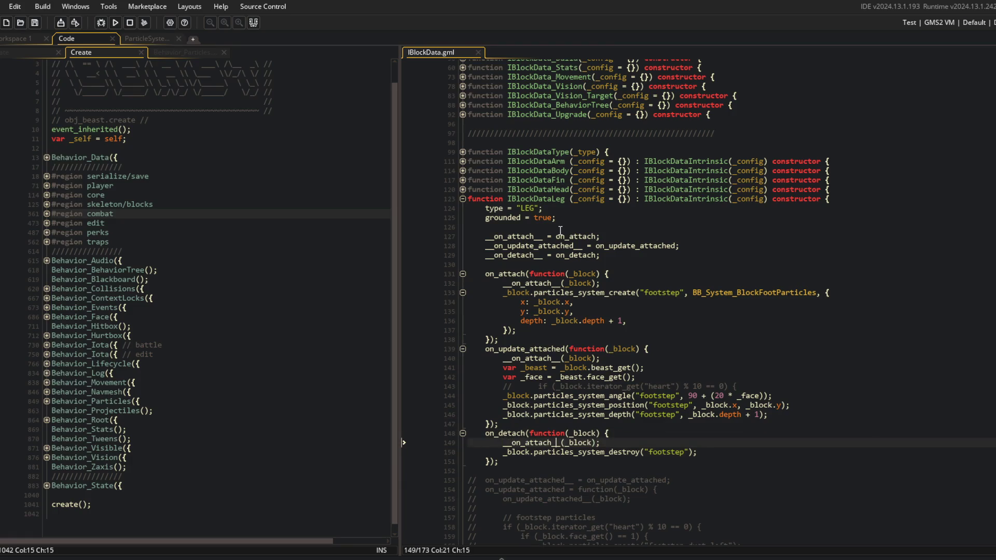
key("BackSpace")
type("de")
key("Delete")
key("ctrl+s")
- Fix the update hook so it calls __on_update_attached__(_block)
left_click(575, 387)
scroll(635, 403, "down", 2)
left_click(525, 367)
double_click(525, 282)
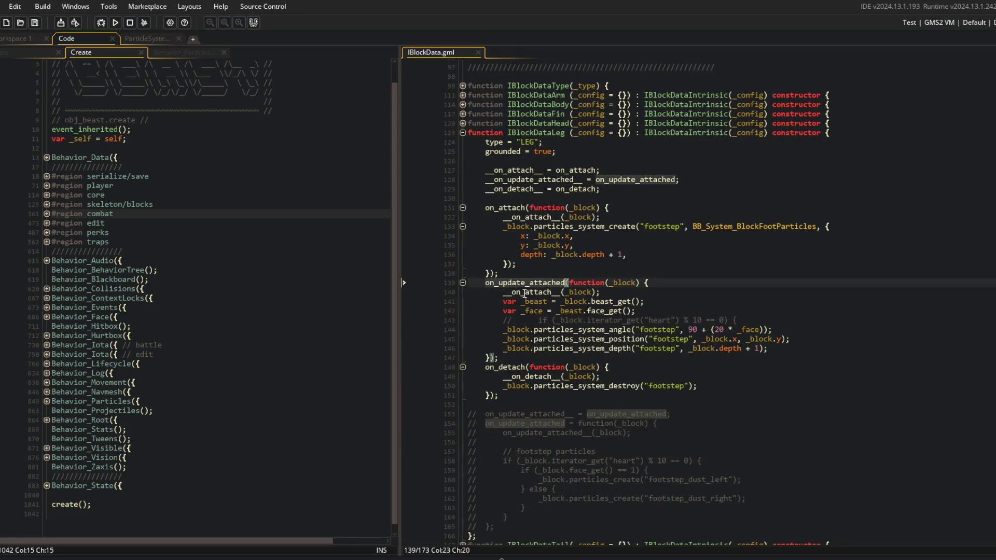
double_click(536, 179)
key("ctrl+c")
double_click(535, 292)
key("ctrl+v")
- Delete the old commented footstep block, save the script, and run the game
left_click(526, 404)
key("ctrl+d")
key("ctrl+d")
key("ctrl+d")
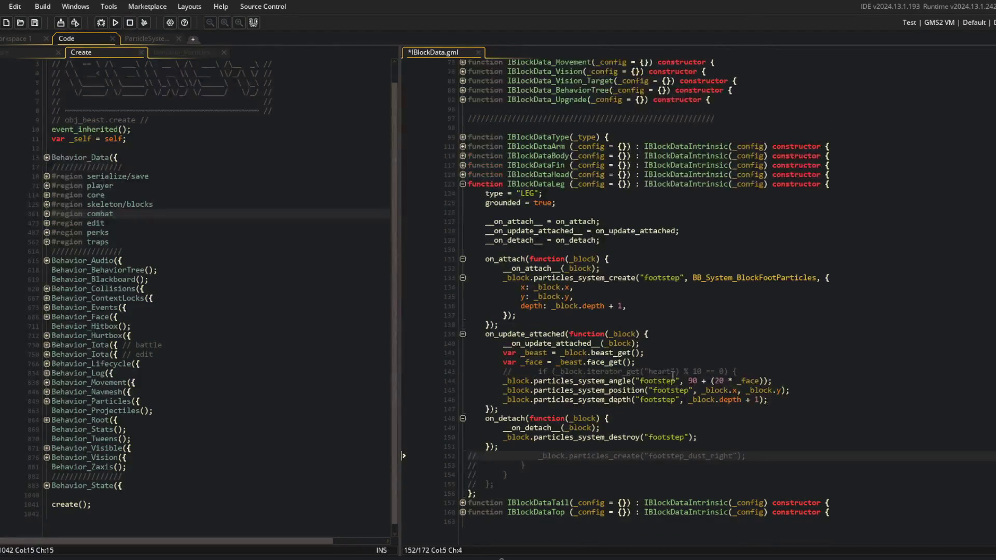
key("ctrl+d")
key("ctrl+s")
left_click(600, 305)
left_click(115, 22)
left_click(673, 254)
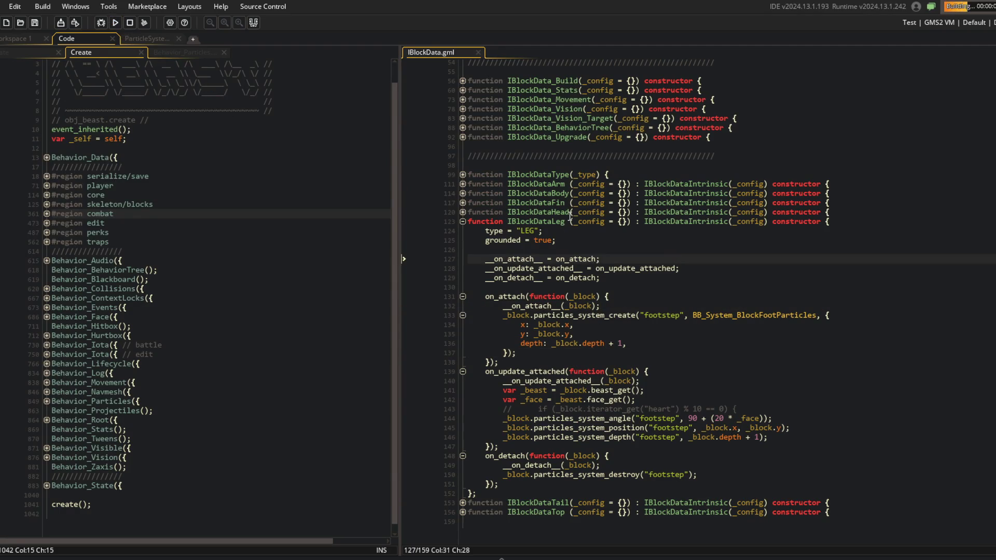
mouse_move(468, 212)
left_mouse_down()
mouse_move(830, 222)
mouse_move(809, 419)
mouse_move(837, 487)
left_mouse_up()
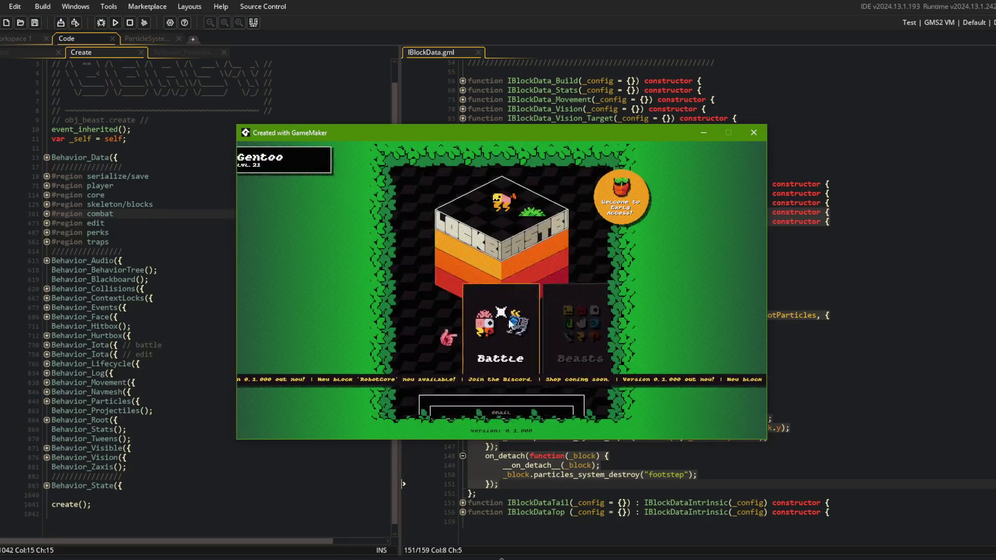
left_click(487, 260)
left_click(505, 372)
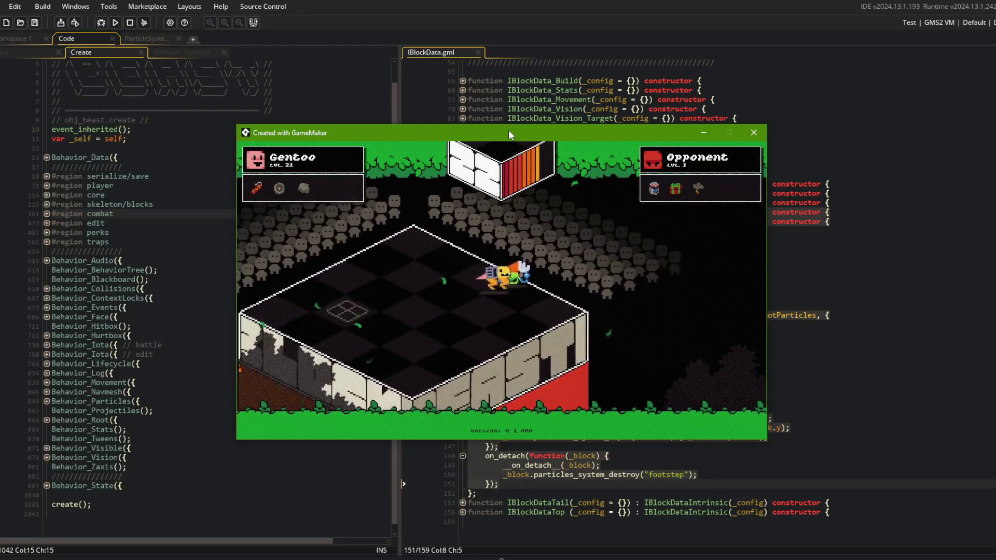
left_click_drag(642, 130, 511, 150)
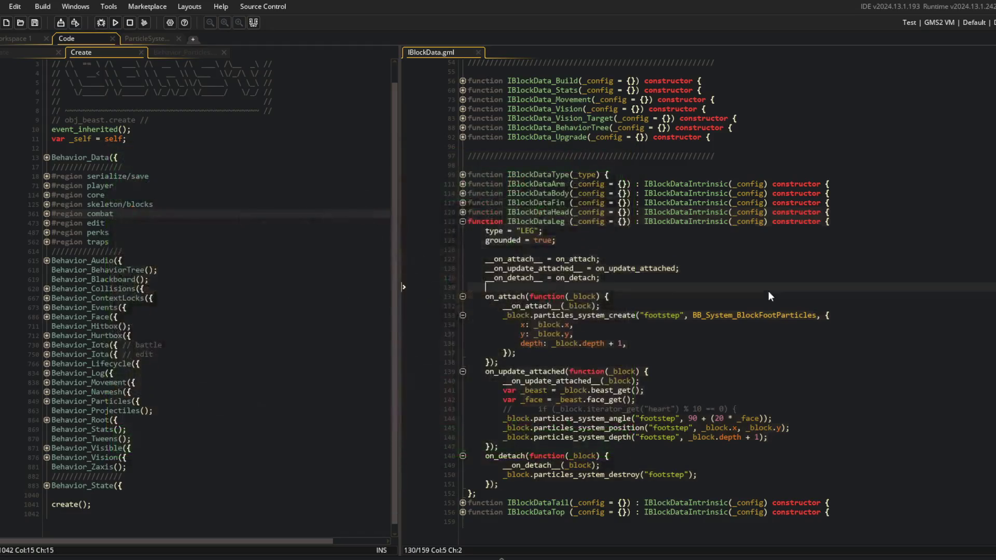
left_click(774, 295)
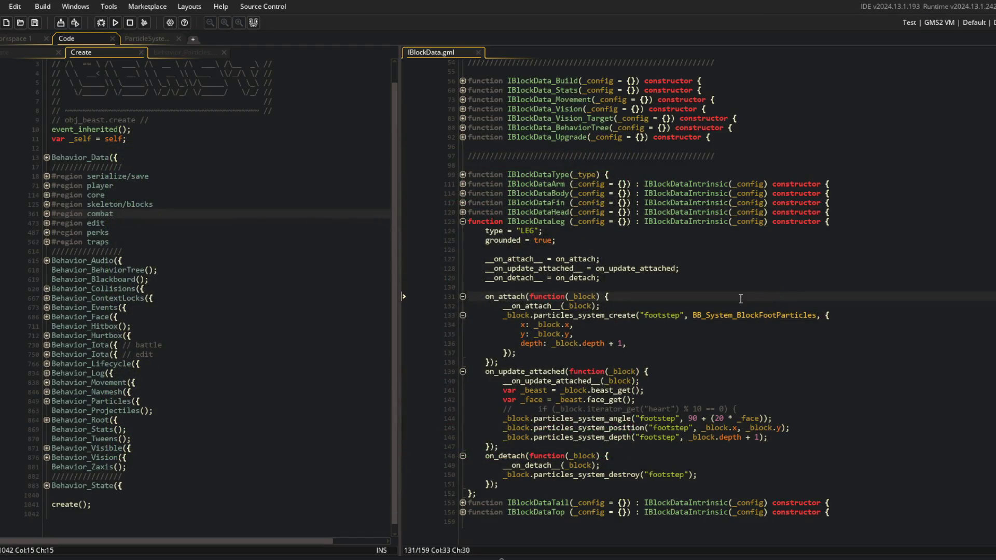
- Add show_debug_message("FOOTSTEPS") after the particle depth line, relaunch with F5, and enlarge the build output
left_click(591, 250)
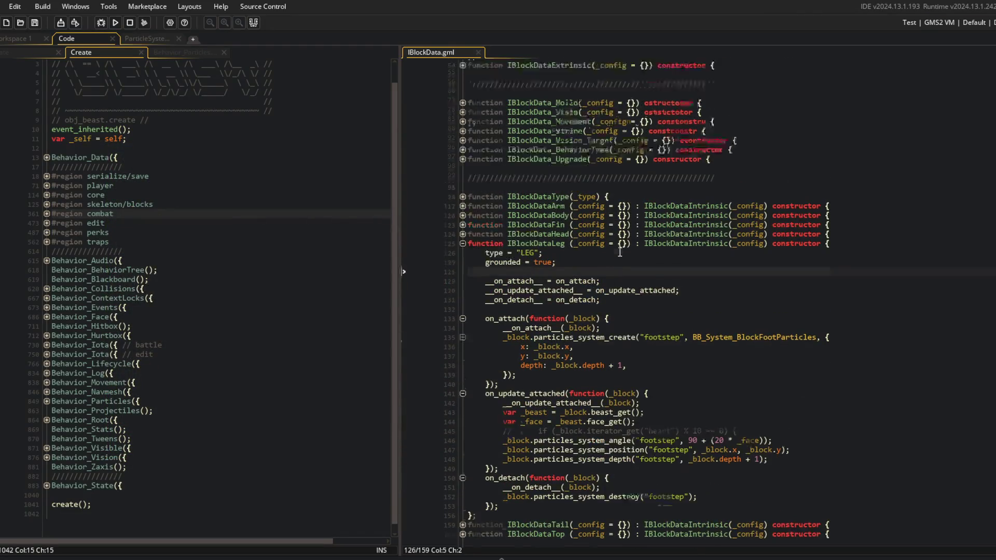
left_click(780, 436)
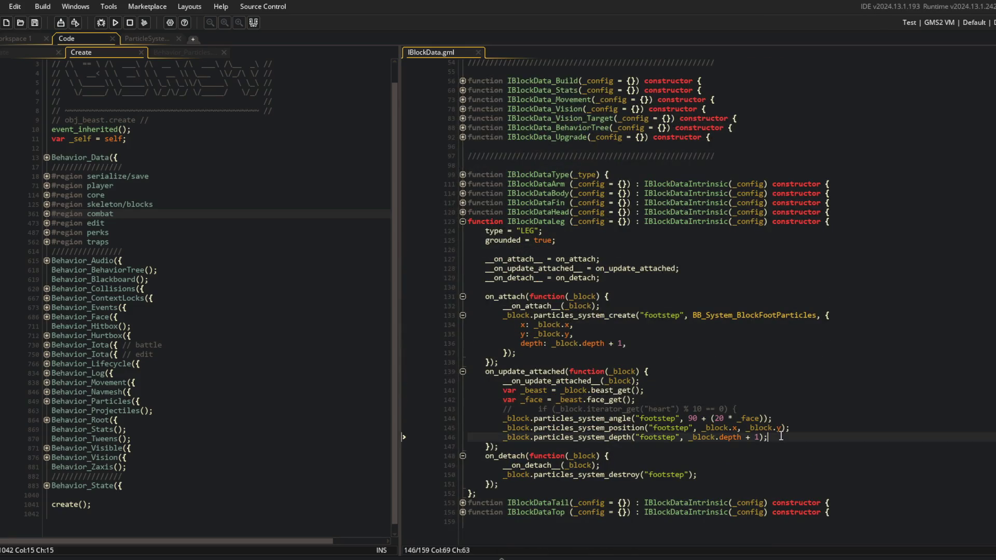
key("Return")
type("show_debug_message(\"FOOTSTOEP")
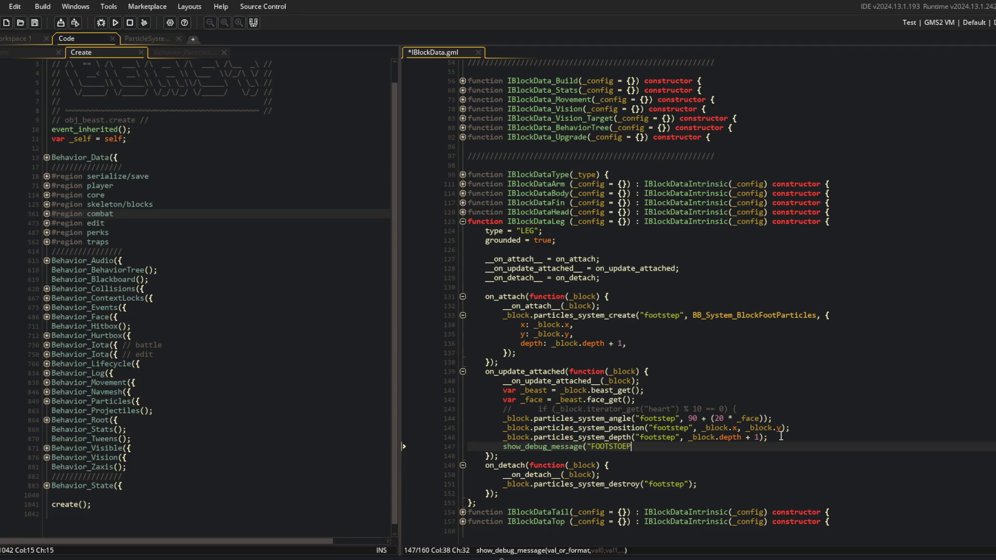
type(");")
key("F5")
left_click_drag(9, 543, 16, 441)
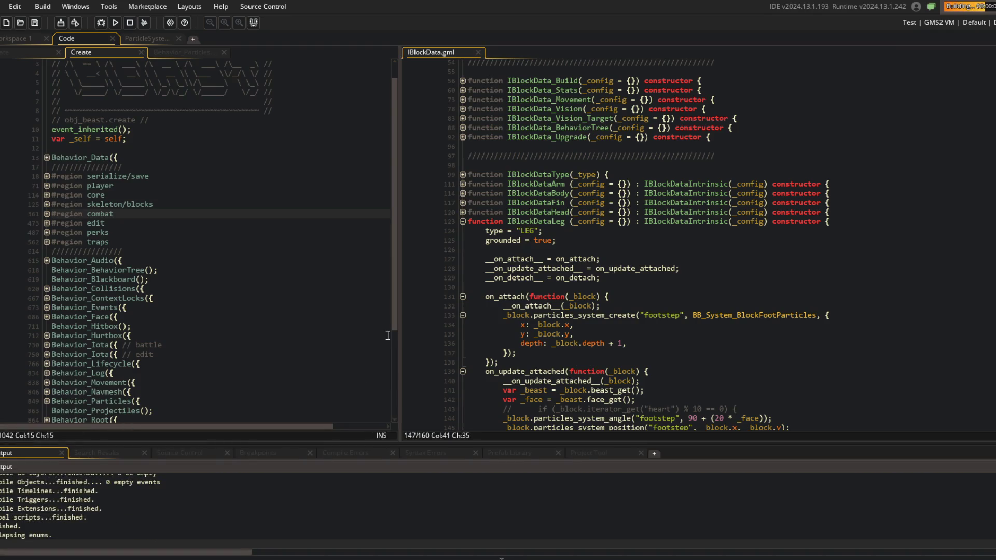
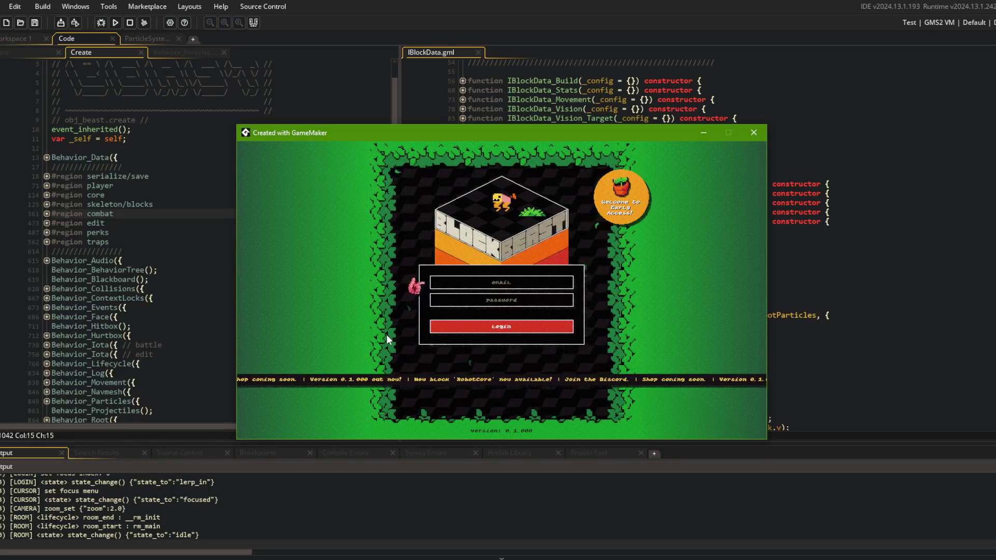
- In the running game, log in, choose Battle and start a battle with My Beast 1
left_click(456, 327)
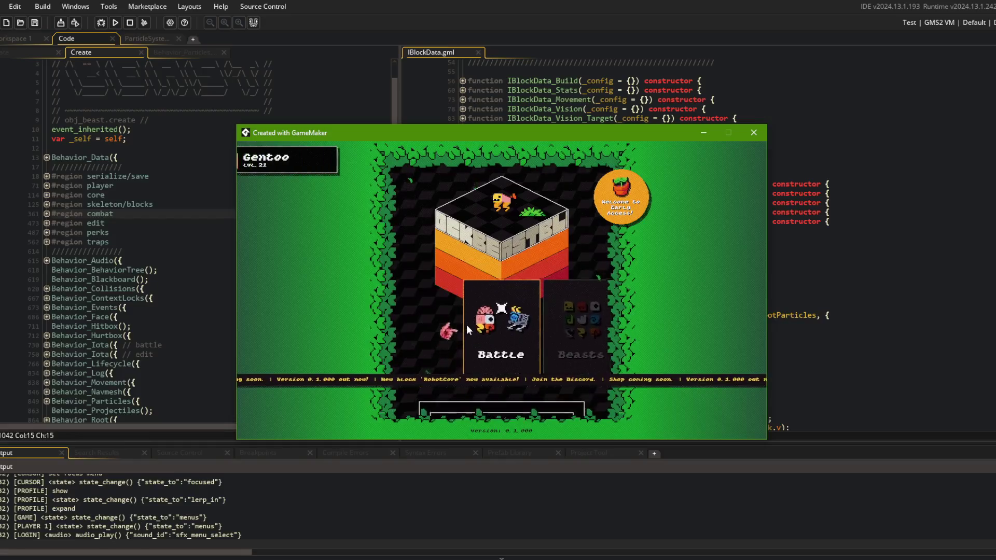
left_click(511, 305)
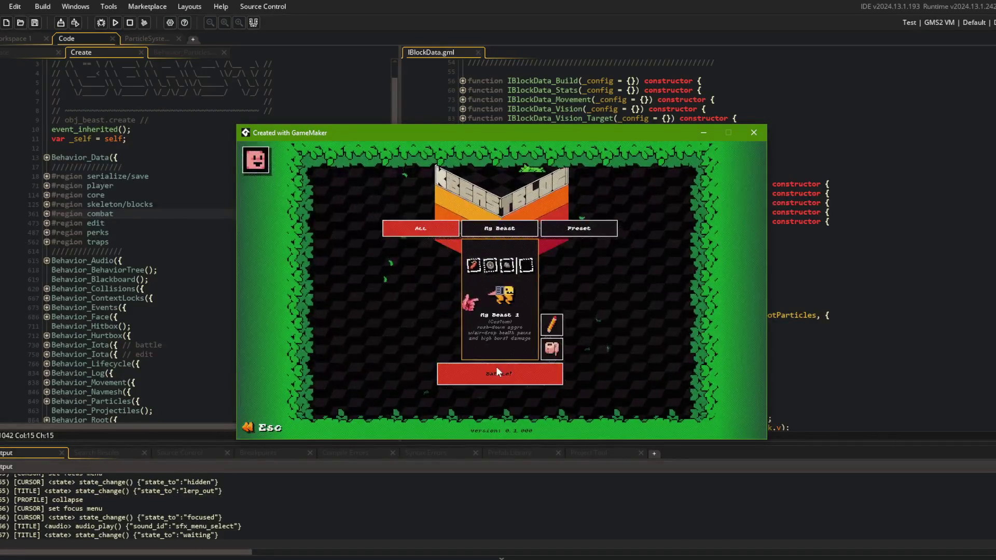
left_click(496, 367)
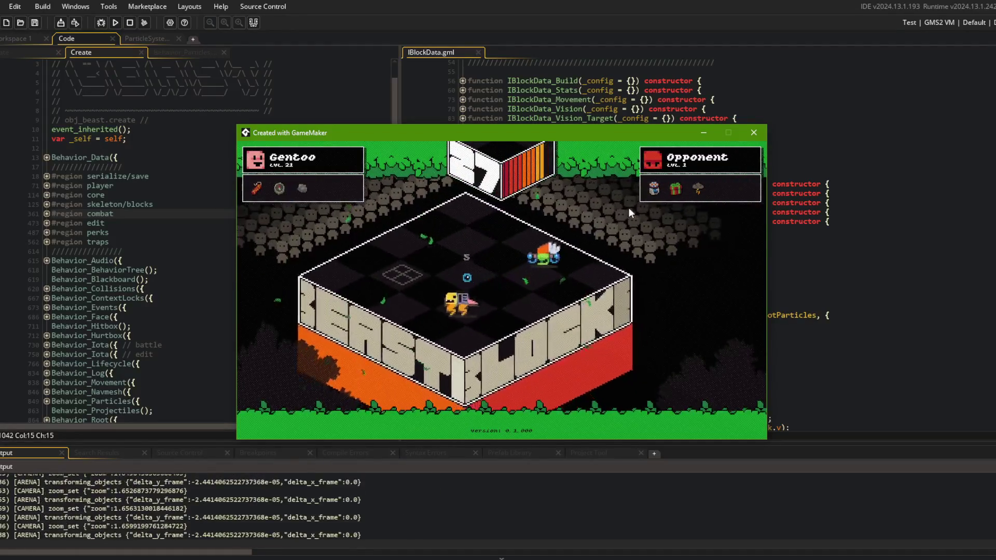
- Close the game and highlight on_update_attached in the IBlockDataLeg code of IBlockData.gml
left_click(754, 132)
scroll(726, 249, "down", 4)
left_click(534, 261)
left_click(597, 149)
double_click(631, 159)
- Change line 147's show_debug_message("FOOTSTEPS") to show_message("FOOTSTEPS"), then save and run with F5
scroll(706, 127, "up", 6)
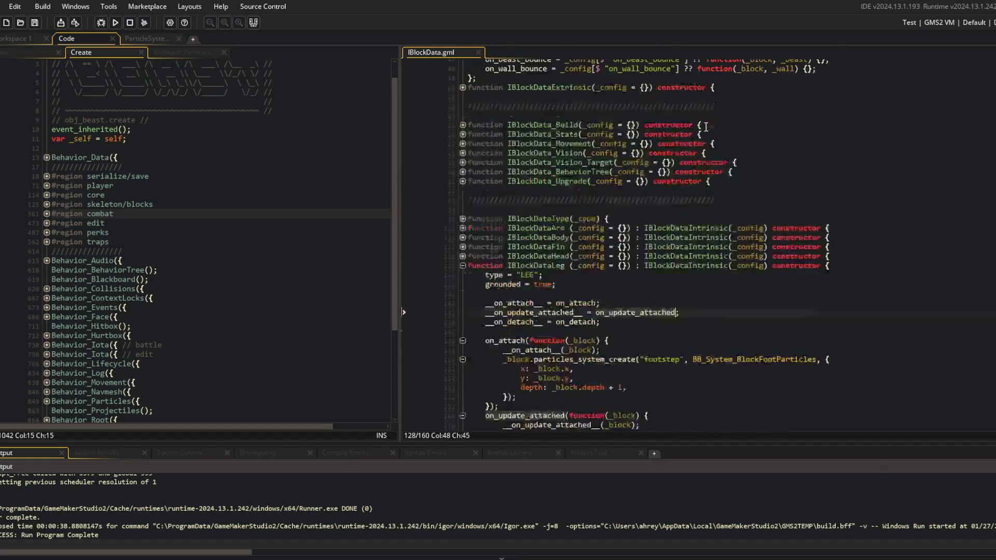
scroll(680, 175, "down", 5)
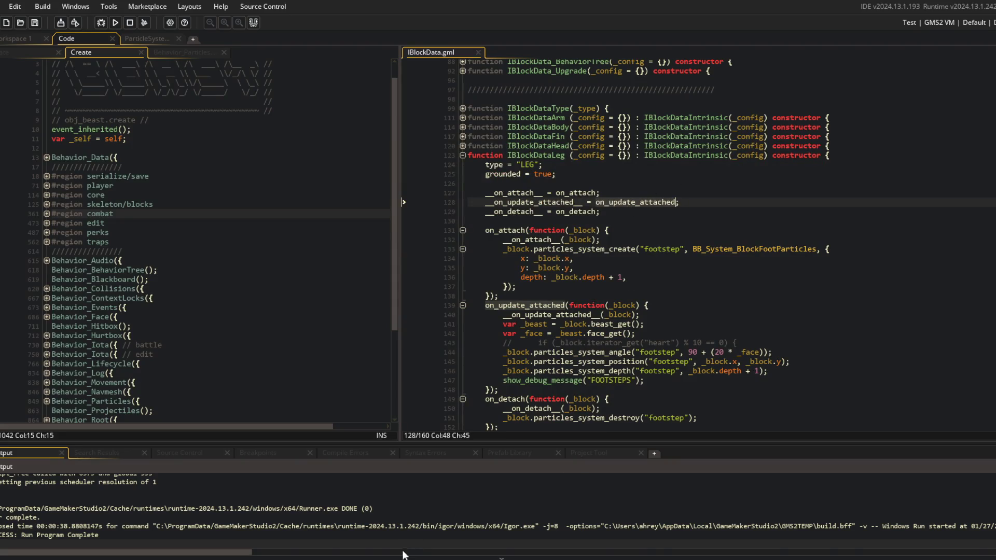
scroll(408, 506, "up", 3)
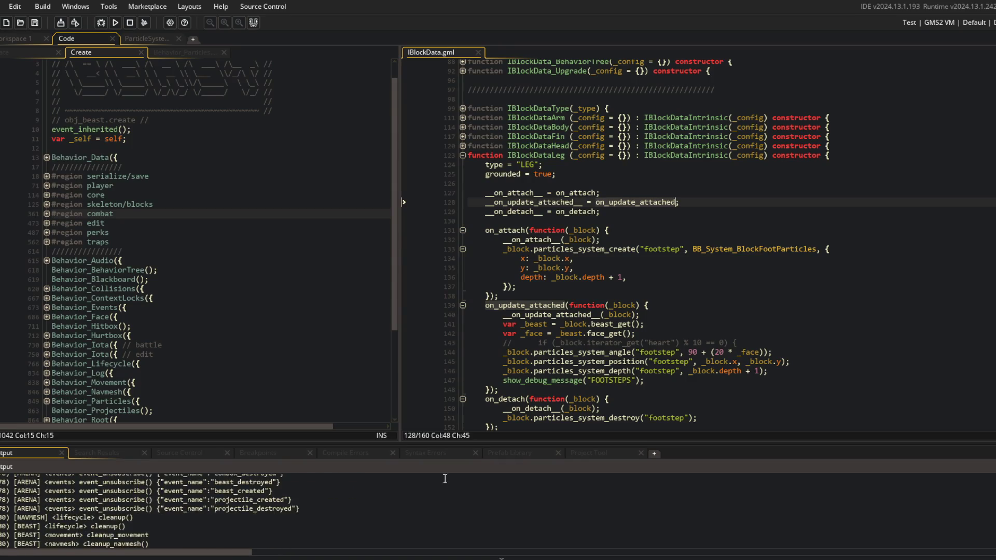
left_click(553, 381)
key("BackSpace")
key("BackSpace")
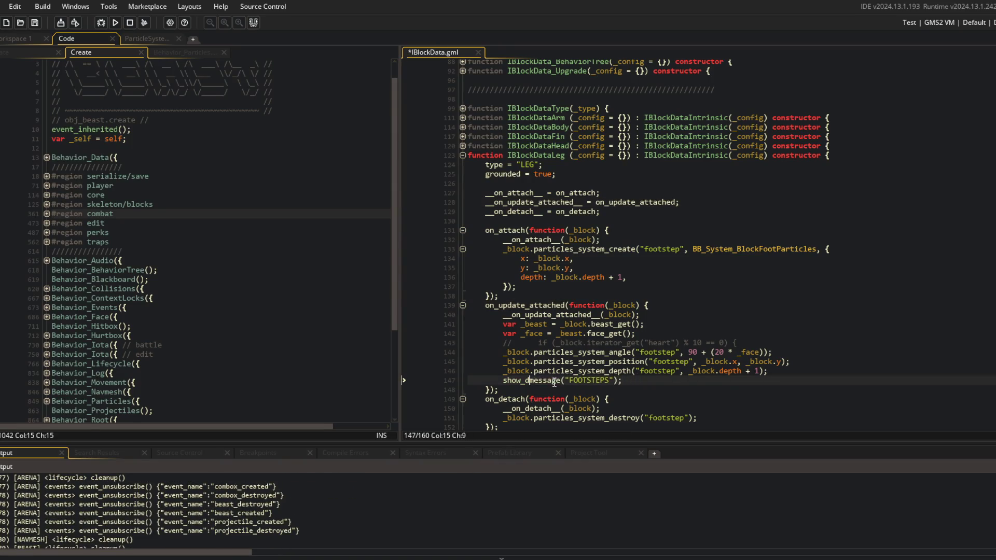
key("BackSpace")
key("F5")
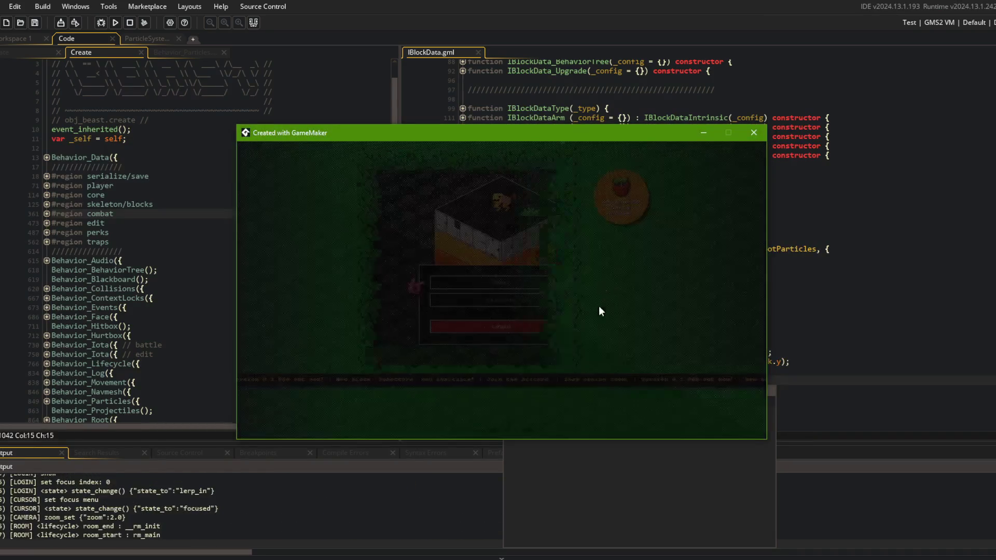
left_click(523, 323)
left_click(516, 320)
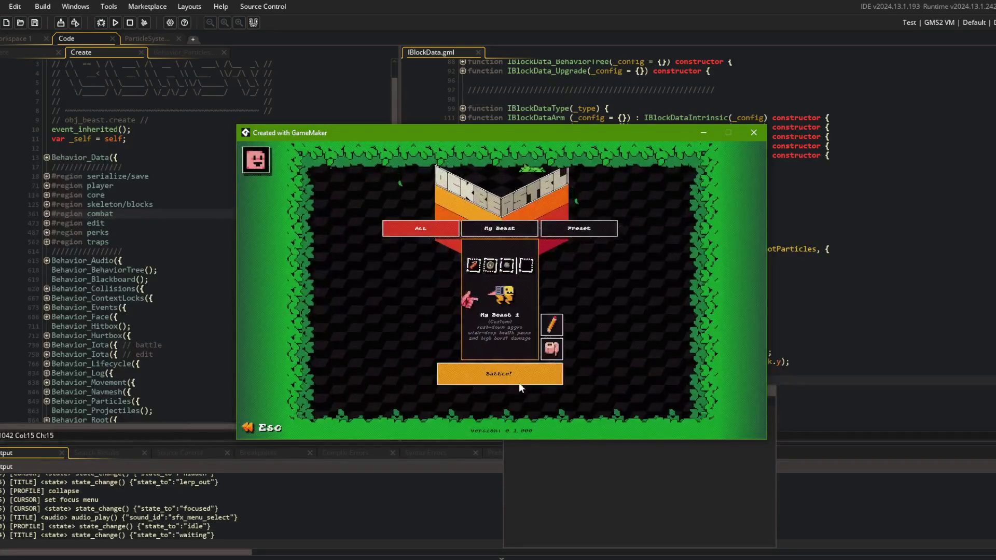
left_click(518, 382)
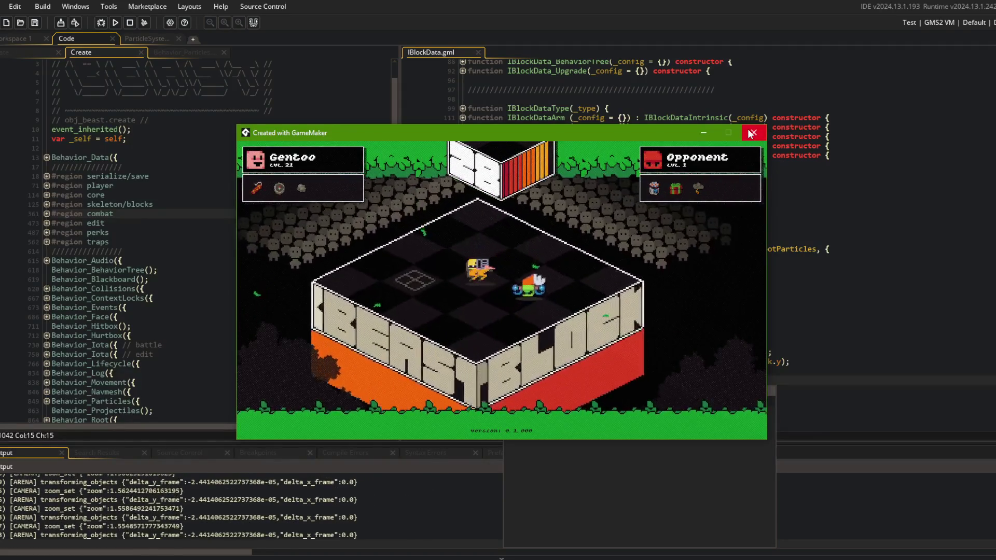
left_click(752, 133)
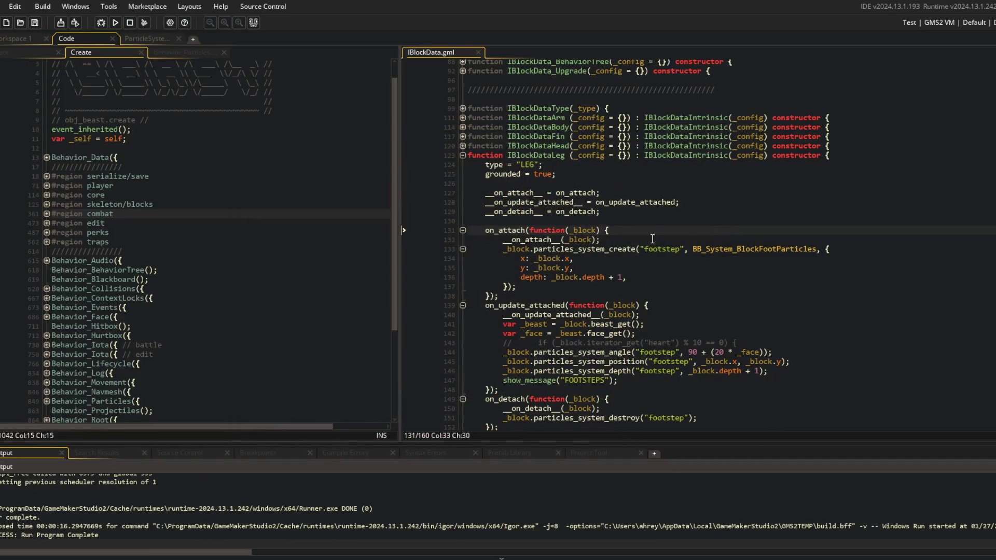
- Delete the FOOTSTEPS message line and expand obj_block Create's Behavior_State > attached > step code
left_click(633, 380)
key("ctrl+d")
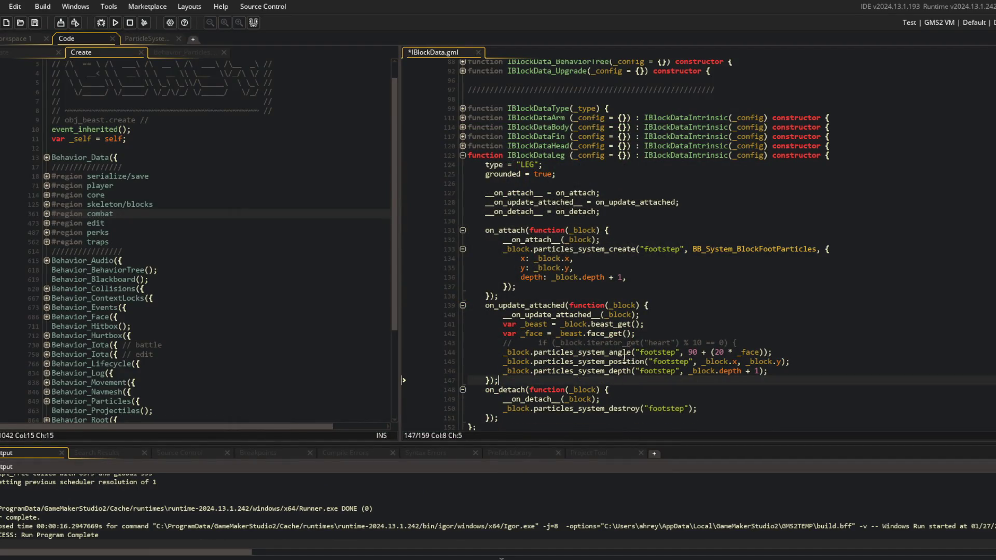
left_click(307, 224)
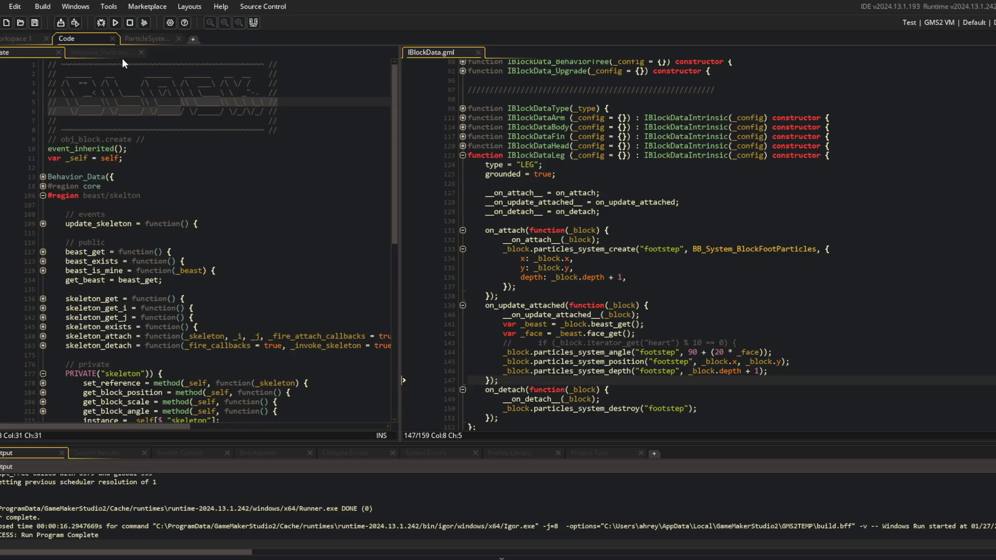
scroll(121, 86, "down", 2)
left_click(43, 137)
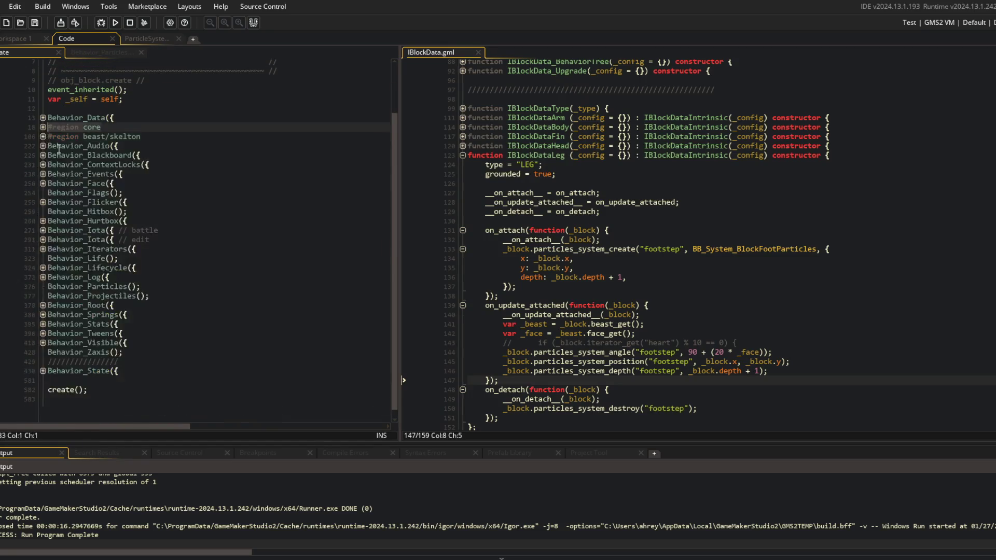
left_click(43, 371)
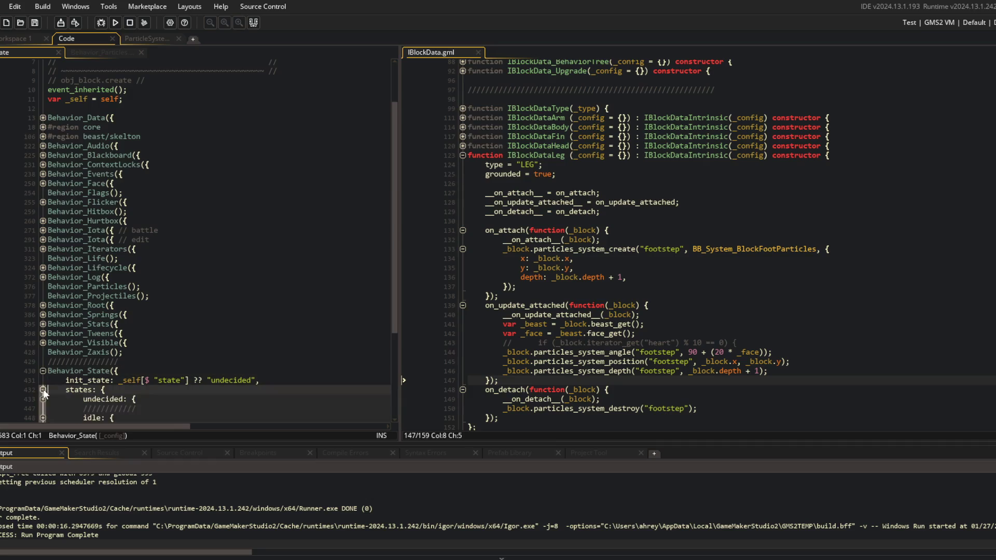
scroll(76, 347, "down", 3)
left_click(43, 339)
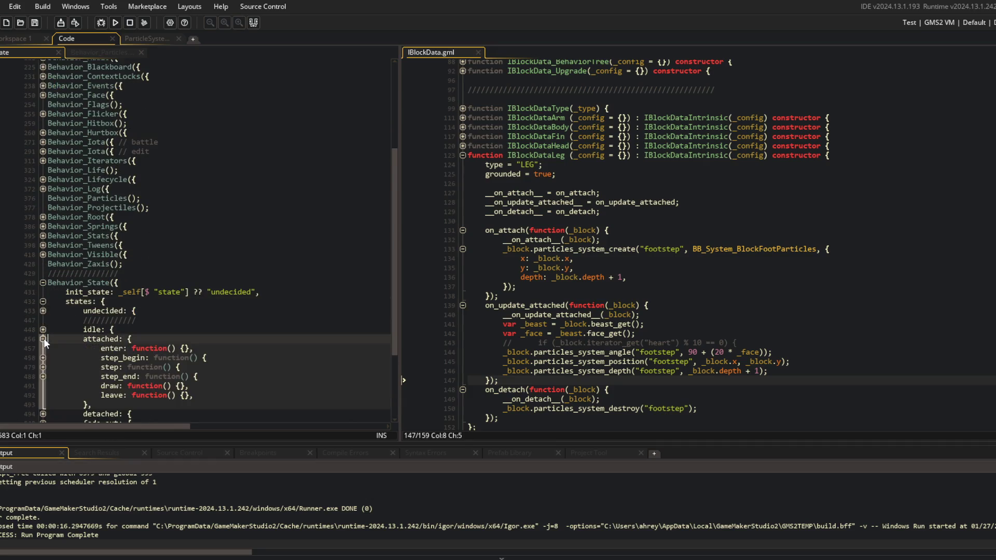
left_click(43, 365)
- Set a breakpoint on data.on_update_attached(self) at line 486 and start a debug run
scroll(181, 328, "down", 3)
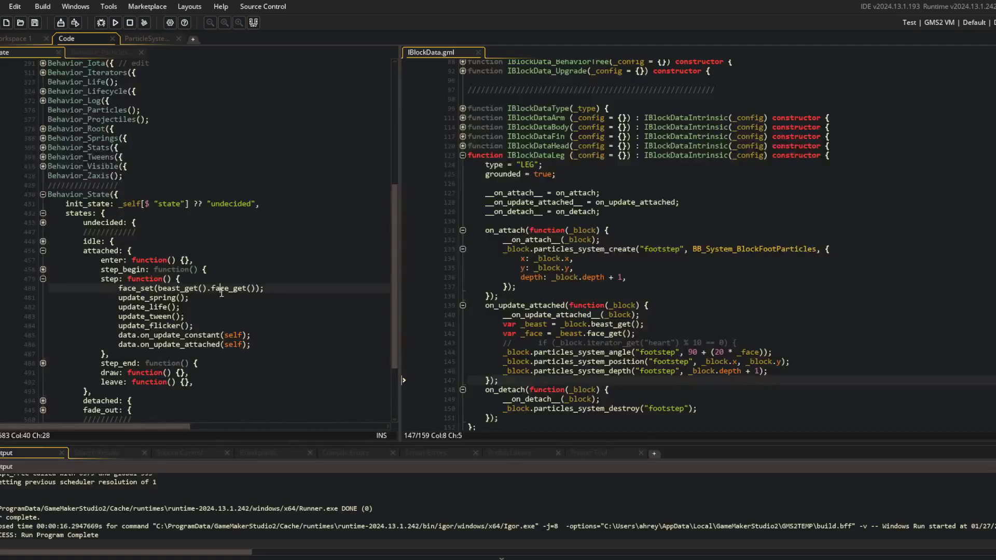
left_click(178, 335)
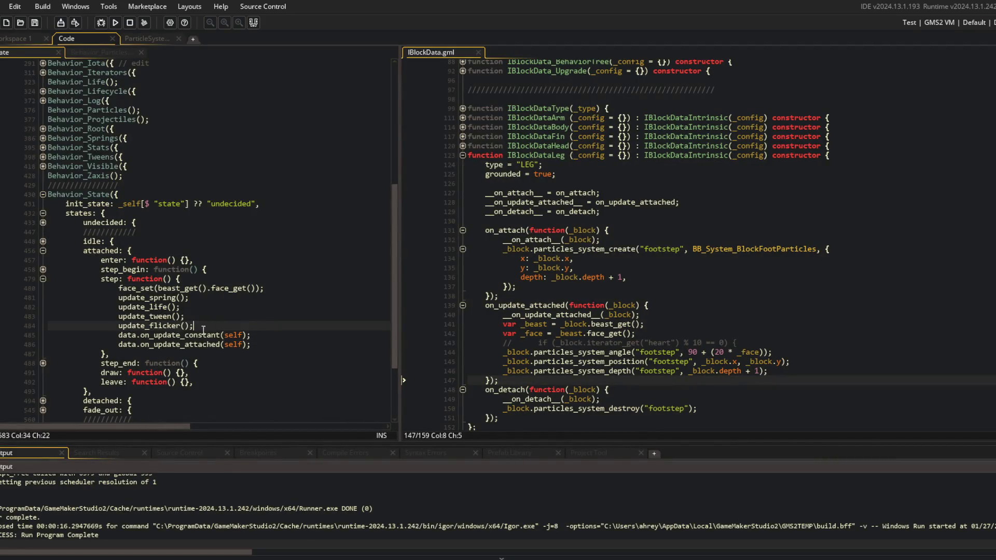
left_click(24, 335)
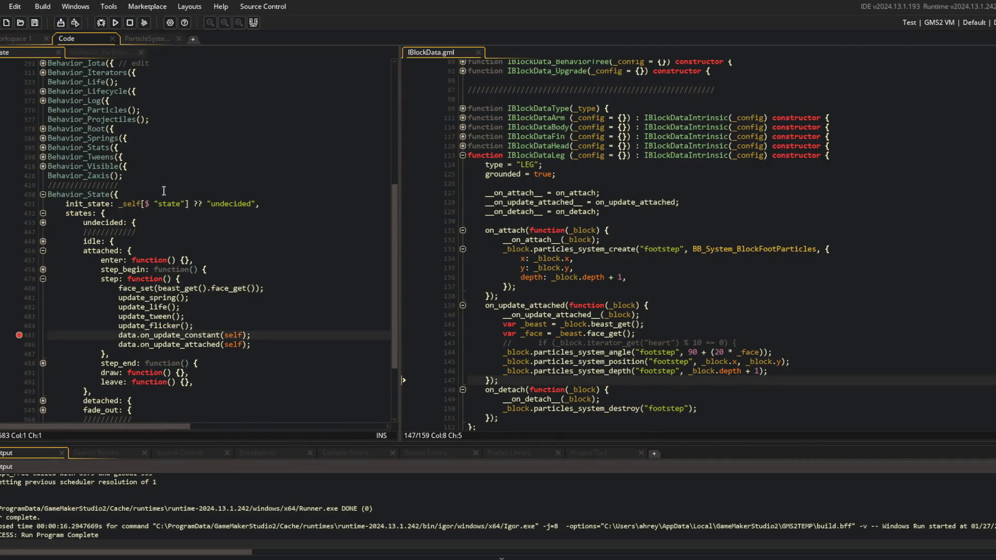
left_click(19, 346)
left_click(101, 22)
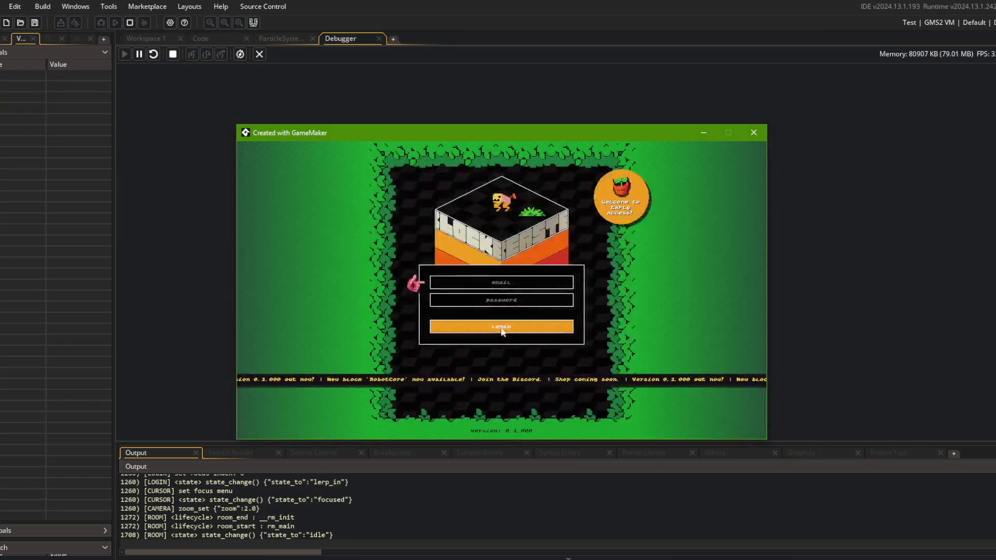
- In the debug build, log in and start a battle to trigger the breakpoint
left_click(502, 326)
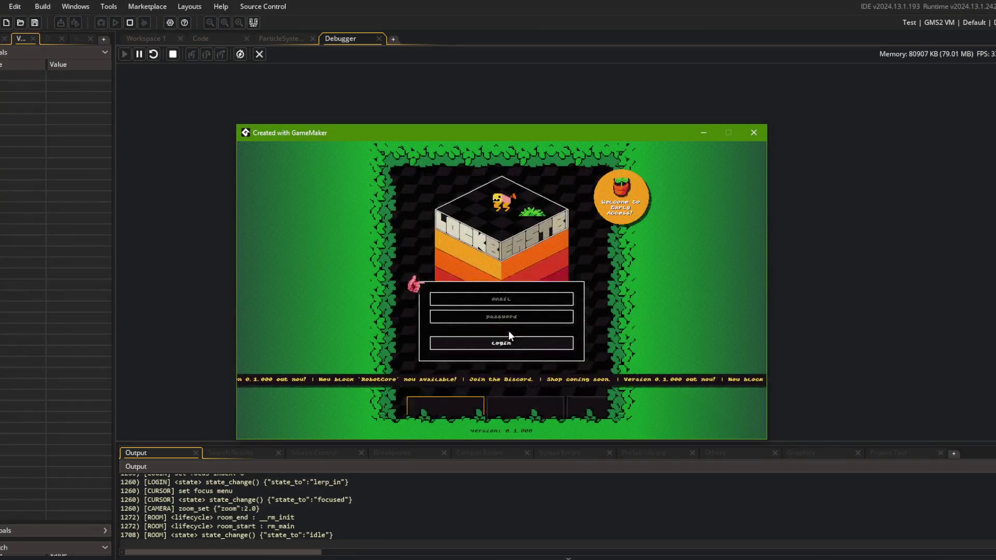
left_click(494, 325)
left_click(513, 366)
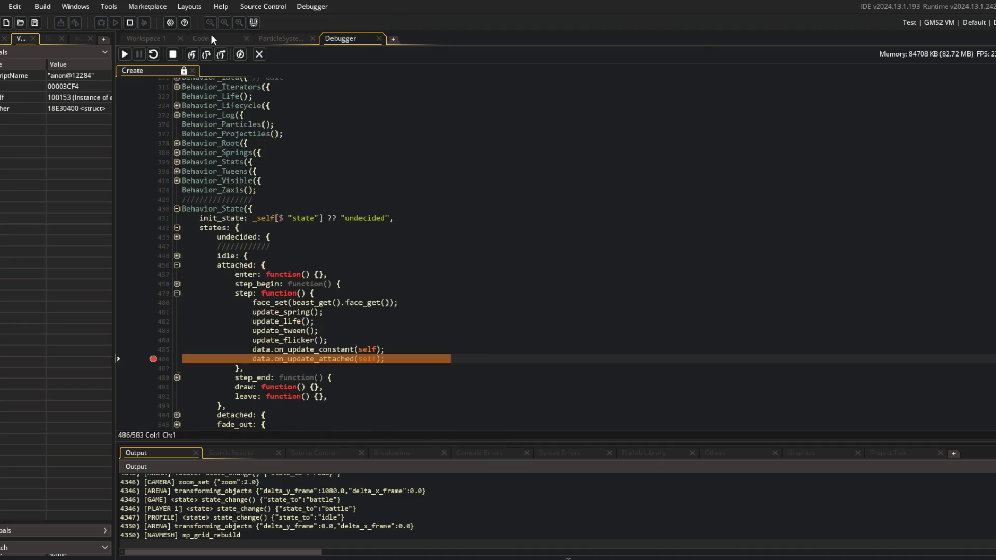
- Step through the state machine code, step out of SnowState, and continue to the breakpoint
left_click(188, 54)
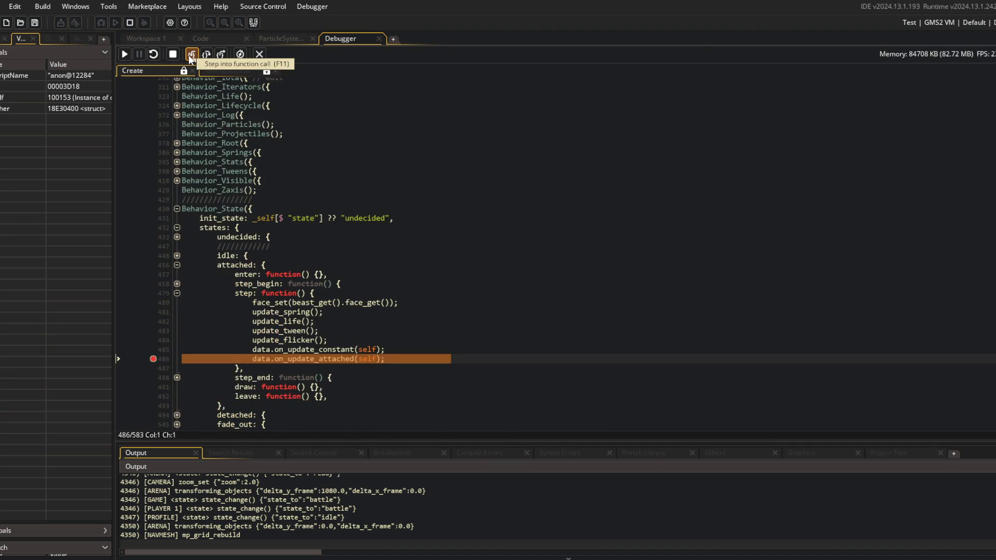
left_click(189, 55)
left_click(188, 55)
left_click(188, 55)
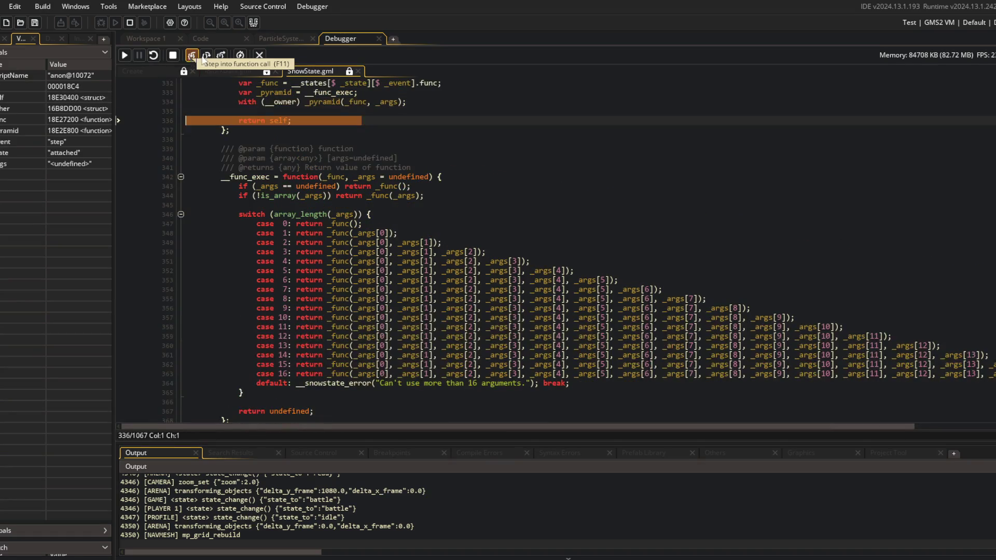
left_click(216, 54)
left_click(125, 53)
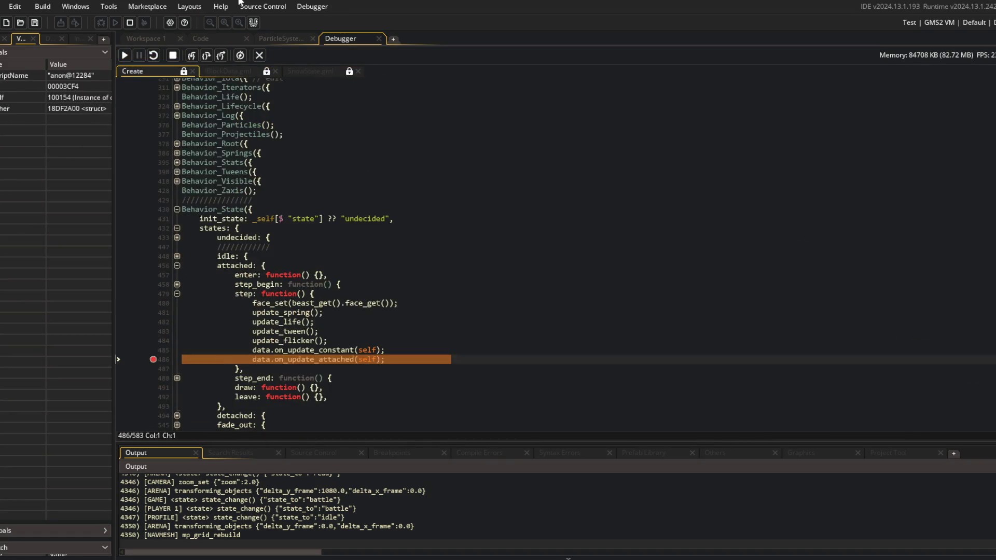
- Step into the leg's on_update_attached hook, inspect self in a widened Variables panel, then resume
left_click(191, 53)
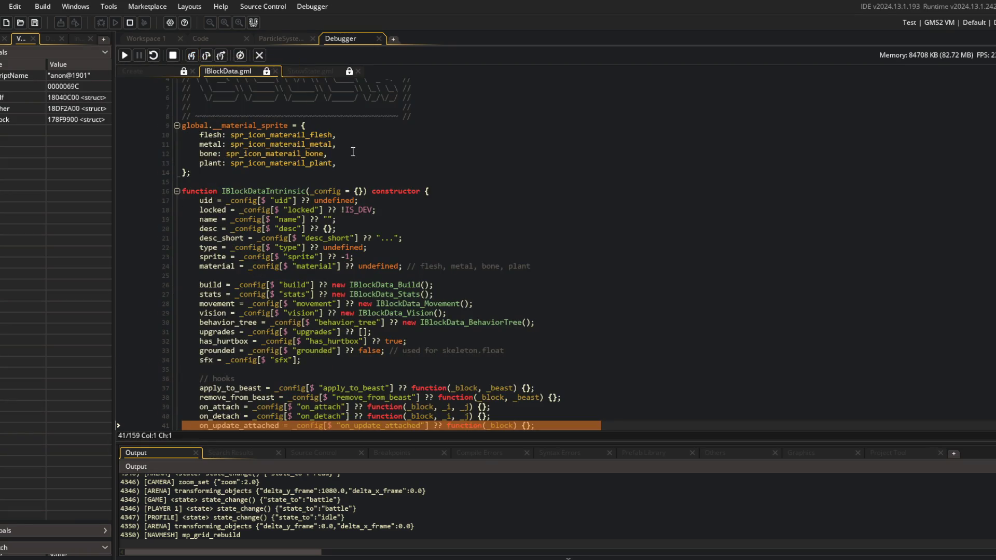
scroll(296, 197, "up", 3)
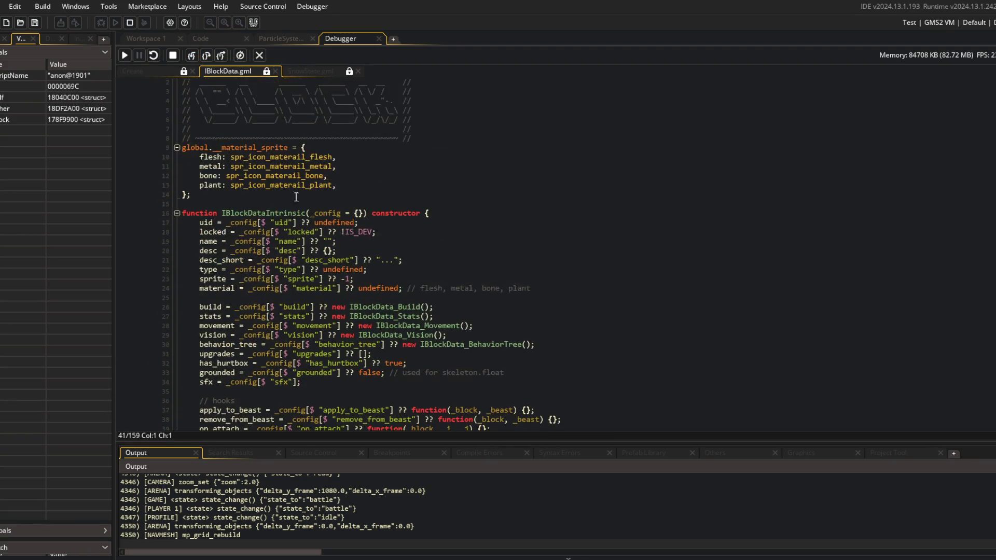
left_click_drag(114, 126, 235, 127)
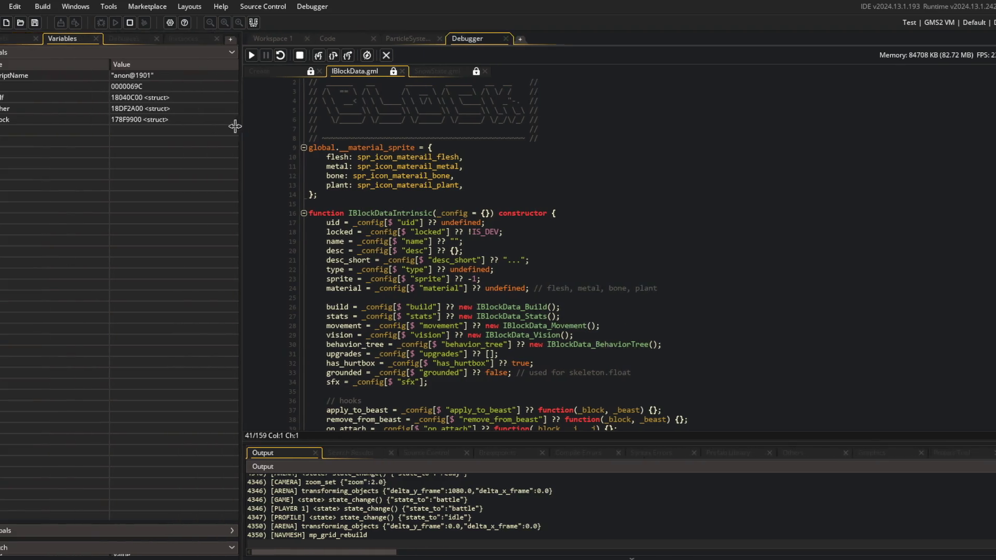
left_click(3, 97)
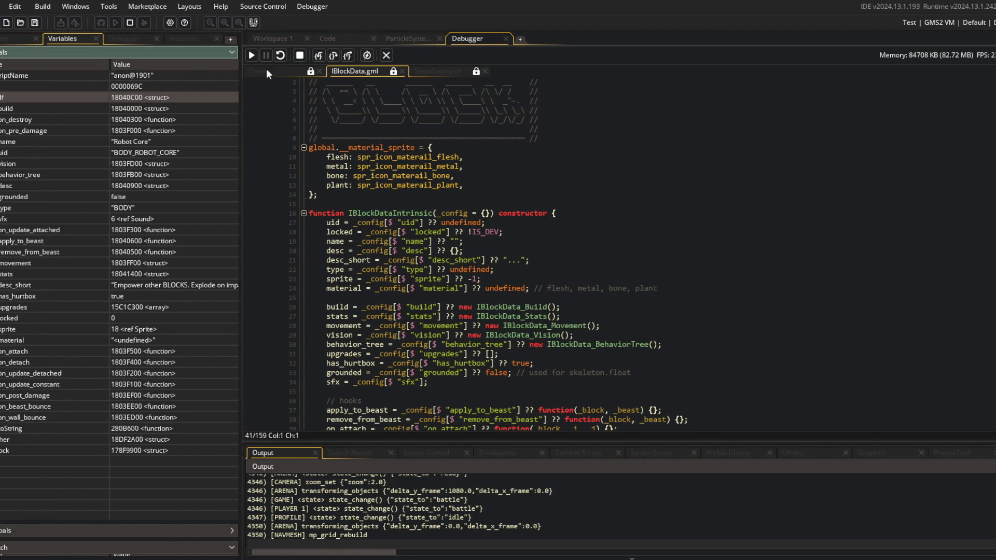
left_click(252, 56)
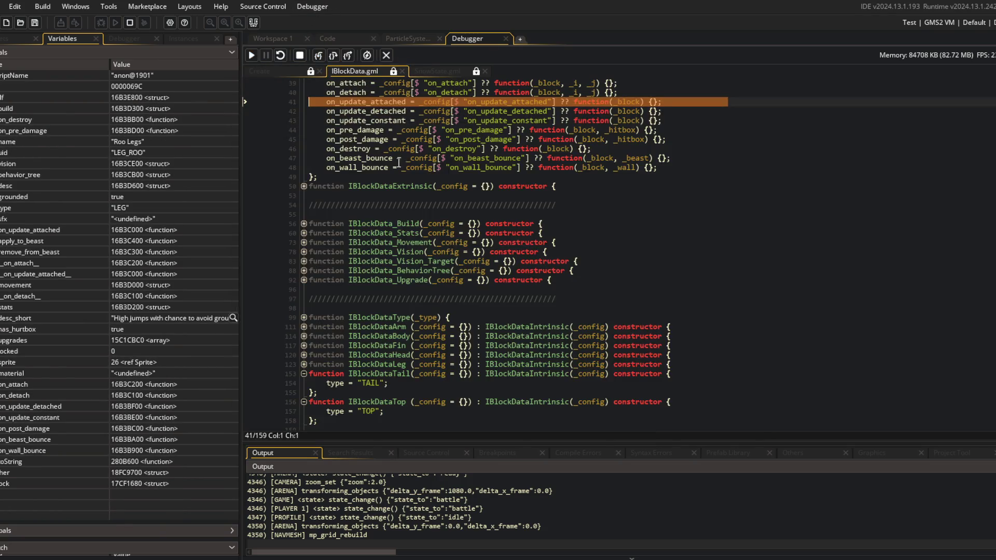
left_click(318, 54)
left_click(317, 54)
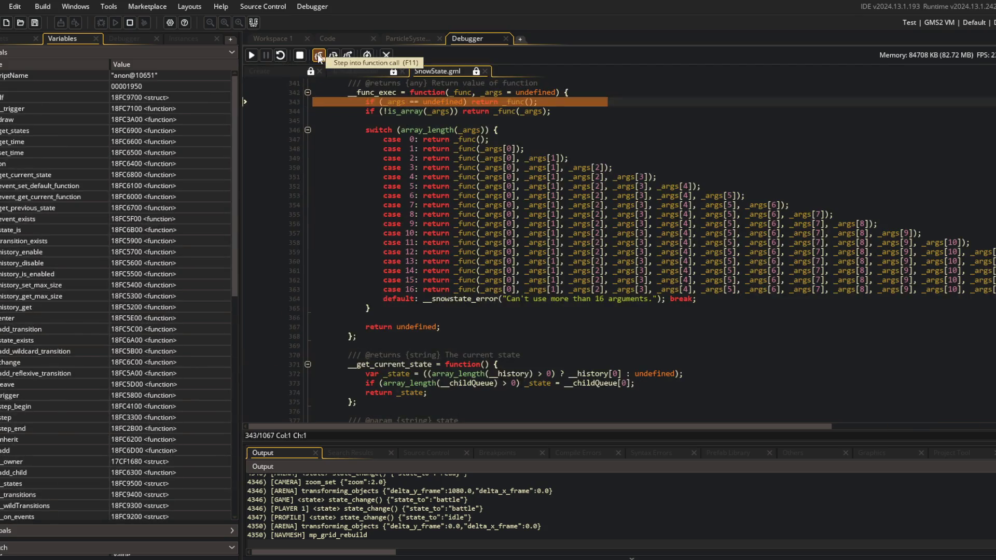
left_click(251, 56)
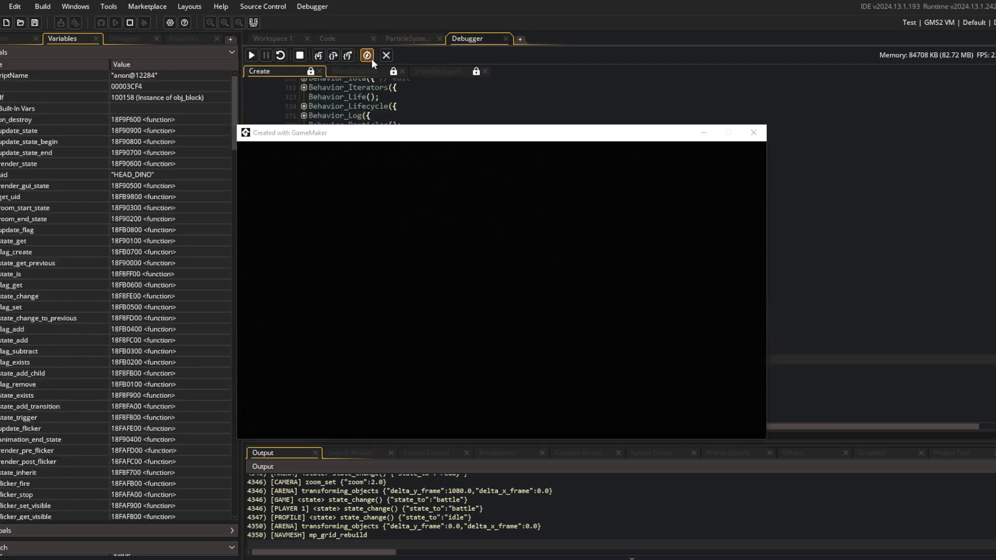
scroll(608, 327, "up", 3)
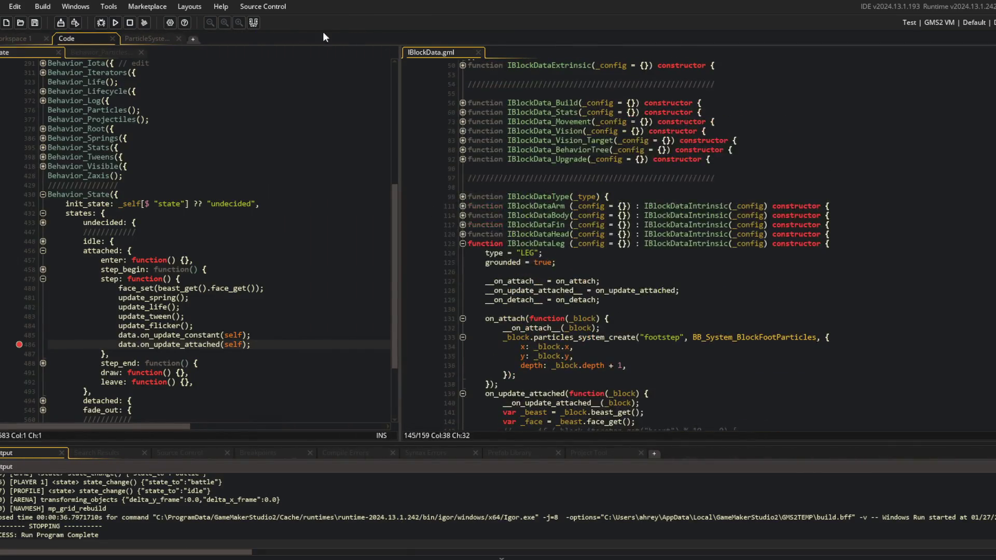
- Hide the output panel and jump to the IBlockDataIntrinsic definition with F12
left_click(254, 22)
left_click(574, 356)
scroll(583, 305, "down", 1)
mouse_move(405, 170)
left_mouse_down()
mouse_move(345, 149)
mouse_move(305, 155)
left_mouse_up()
left_click(634, 222)
scroll(603, 228, "up", 5)
key("F12")
scroll(602, 224, "up", 5)
scroll(602, 224, "down", 5)
- Review the constructor's hook fields and highlight every use of on_update_attached
left_click(493, 171)
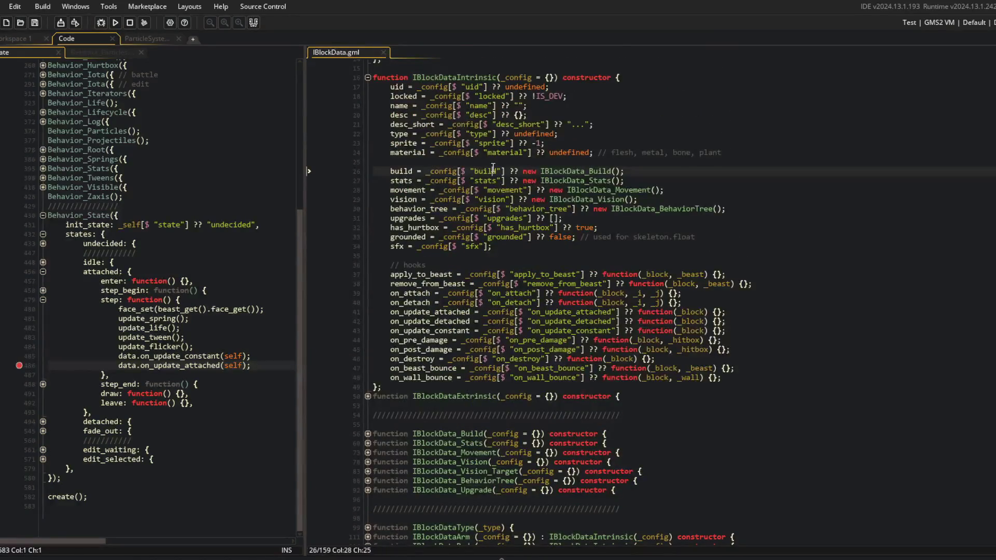
scroll(493, 167, "down", 4)
mouse_move(387, 146)
left_mouse_down()
mouse_move(466, 156)
mouse_move(795, 276)
mouse_move(819, 269)
left_mouse_up()
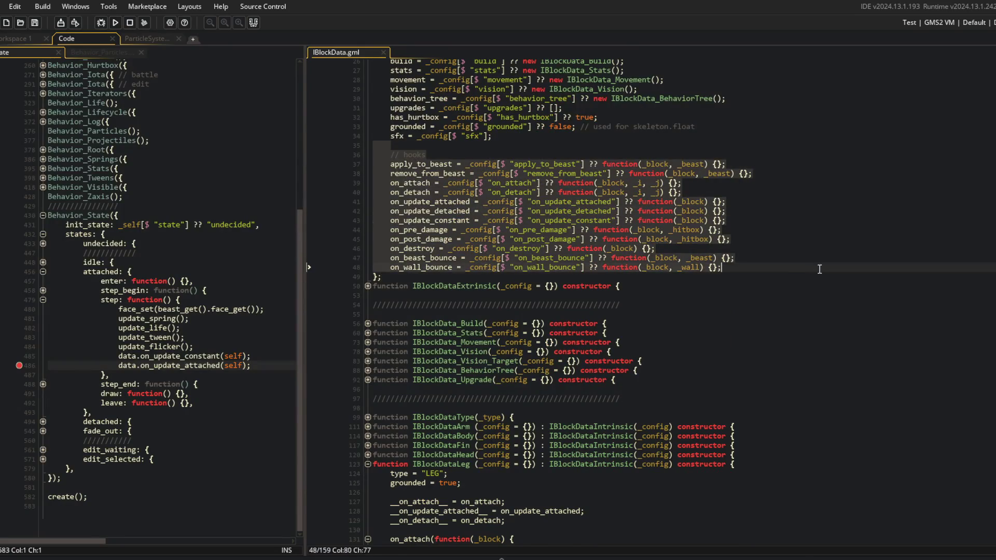
left_click(819, 269)
double_click(441, 201)
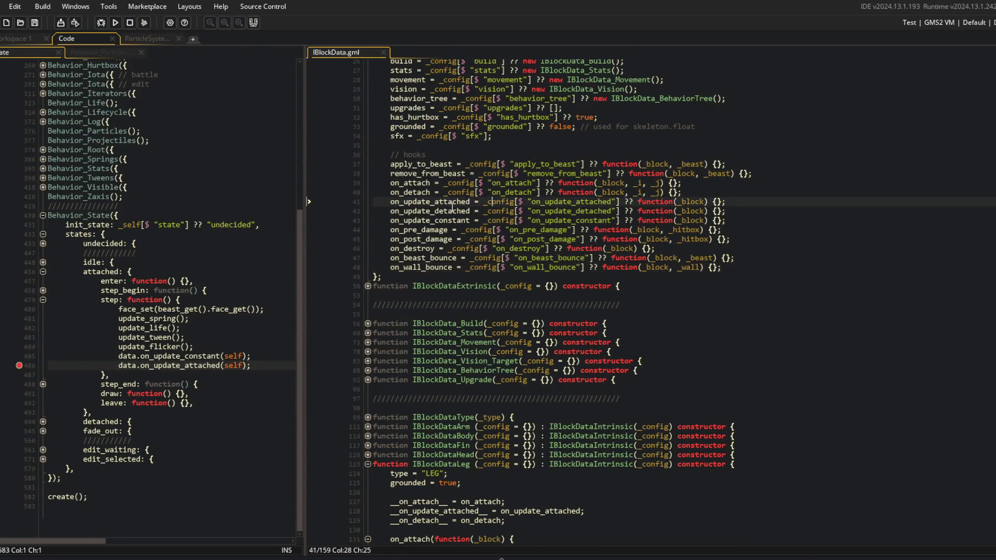
scroll(442, 204, "down", 2)
scroll(441, 205, "down", 4)
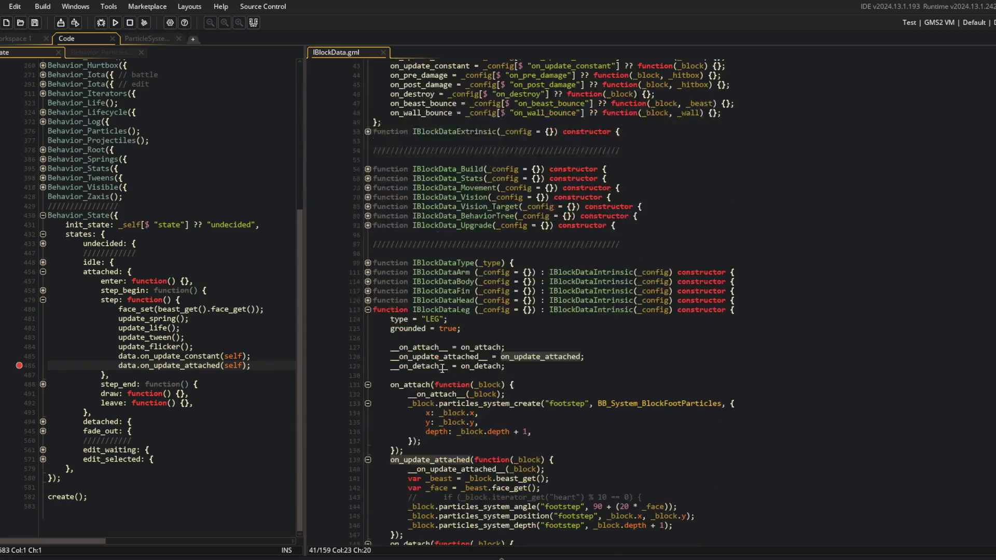
double_click(417, 353)
scroll(422, 352, "up", 4)
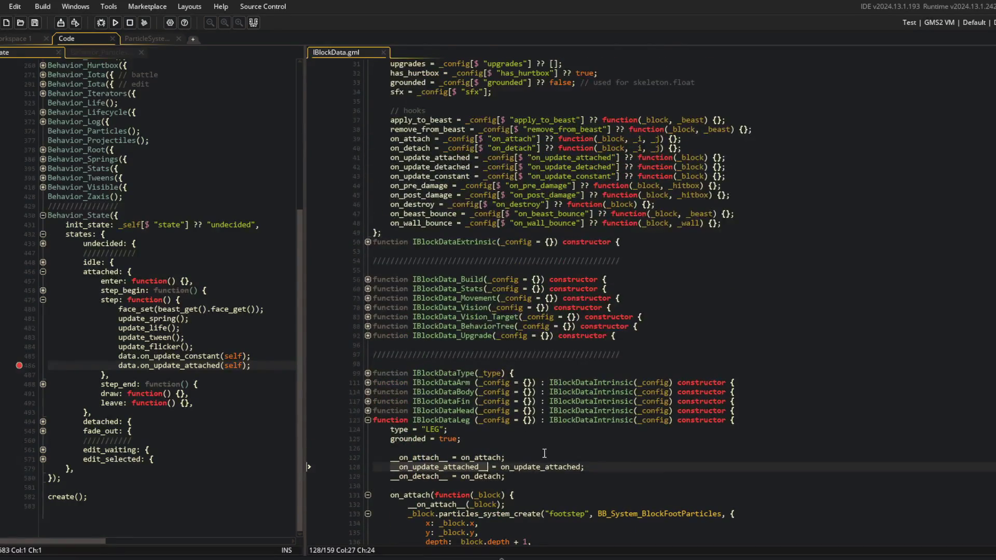
double_click(524, 466)
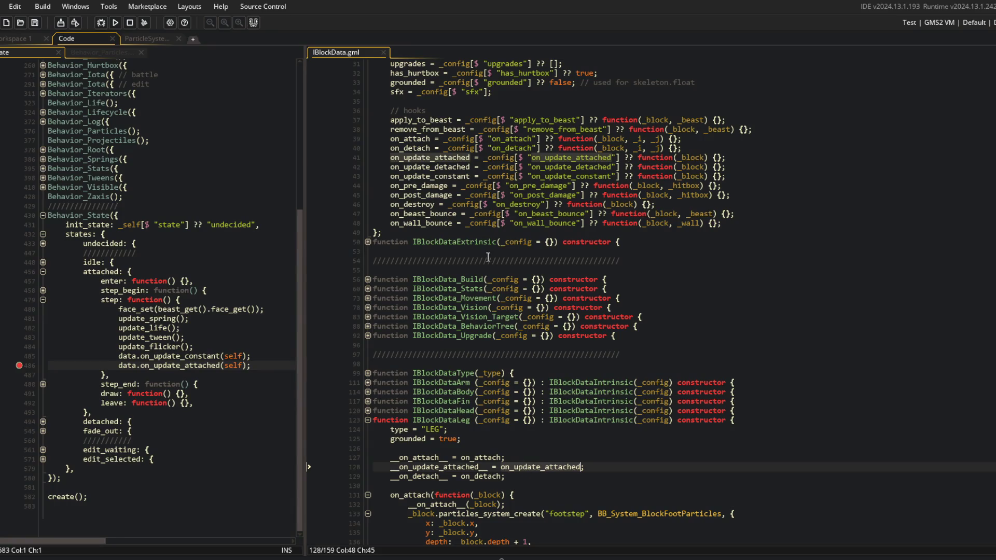
- Rewrite the leg's on_attach, on_update_attached and on_detach as '= function(_block) {…};' and save
left_click(753, 158)
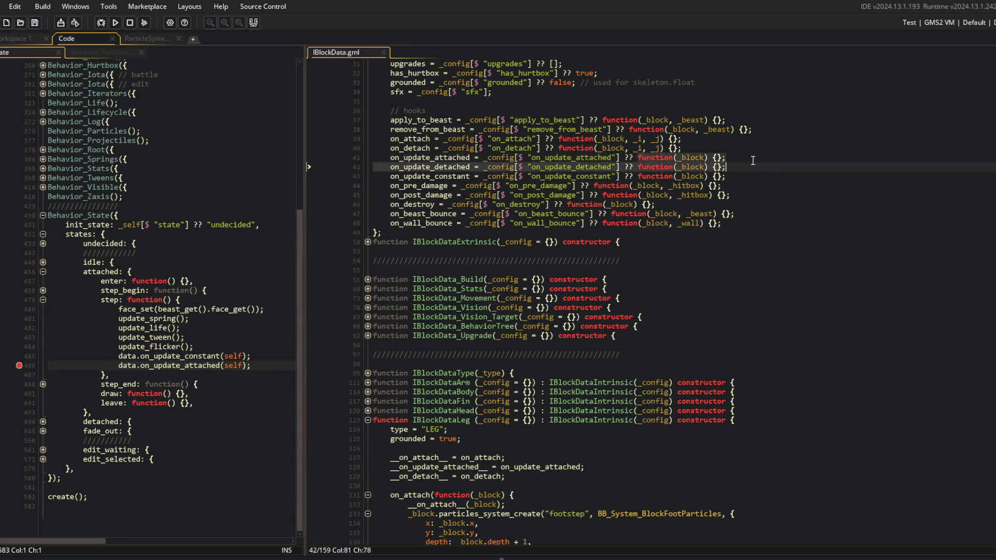
left_click(685, 336)
scroll(620, 394, "down", 1)
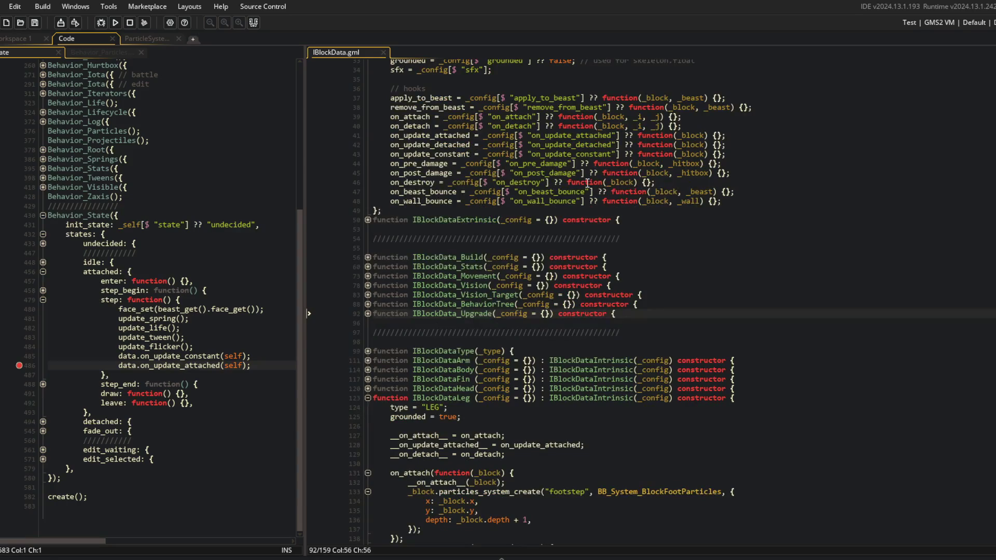
scroll(587, 183, "down", 5)
left_click(436, 339)
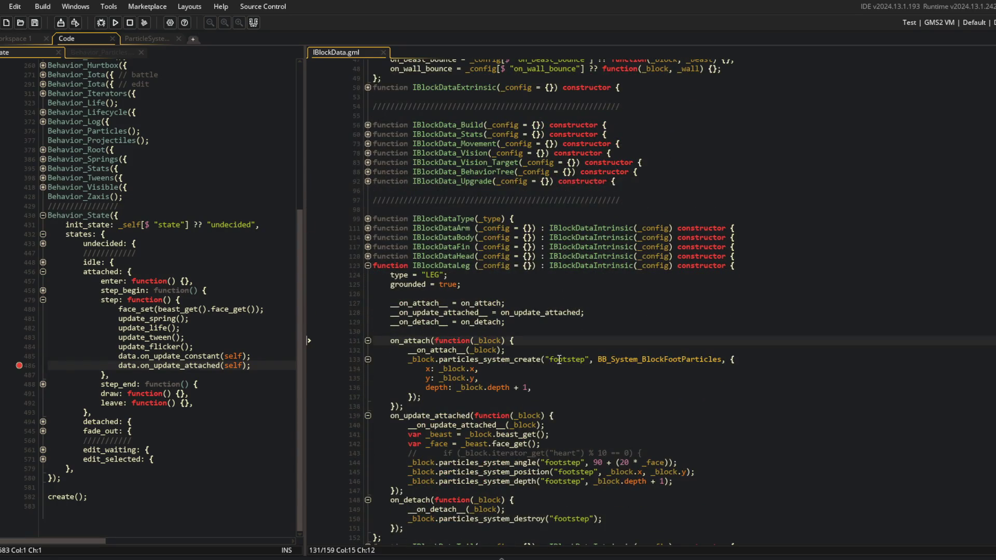
type("=")
key("Down")
key("Down")
key("Down")
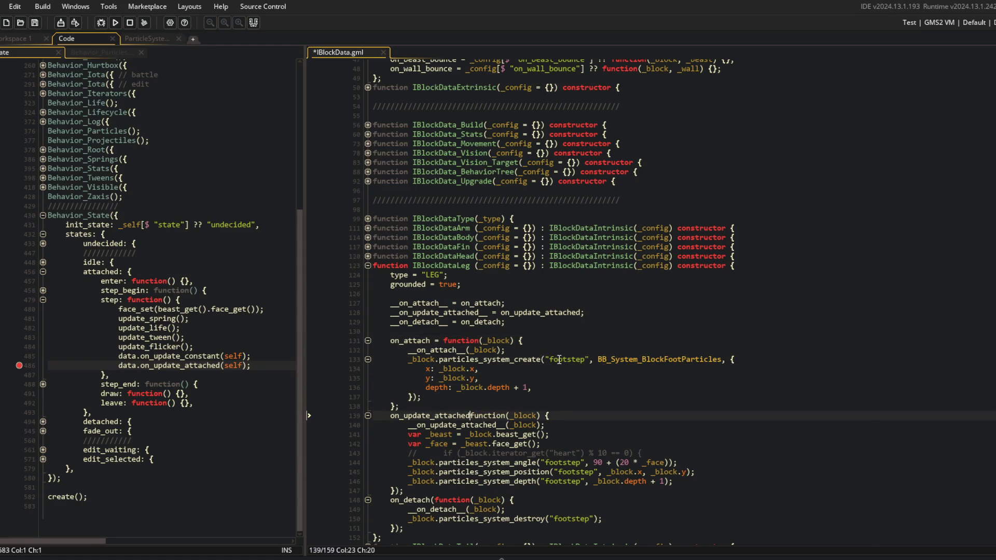
key("Down")
key("Down")
key("Down")
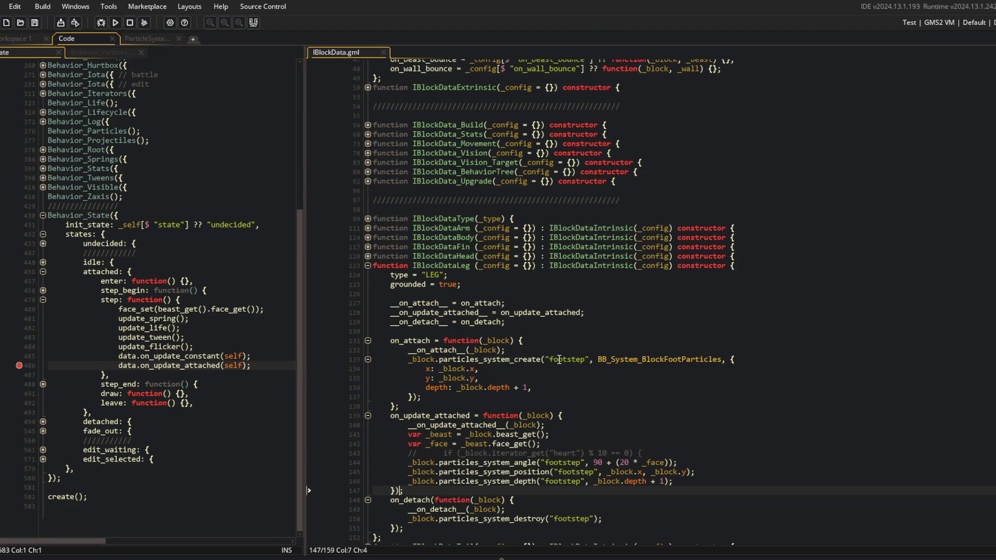
key("ctrl+s")
key("Down")
key("Down")
key("Down")
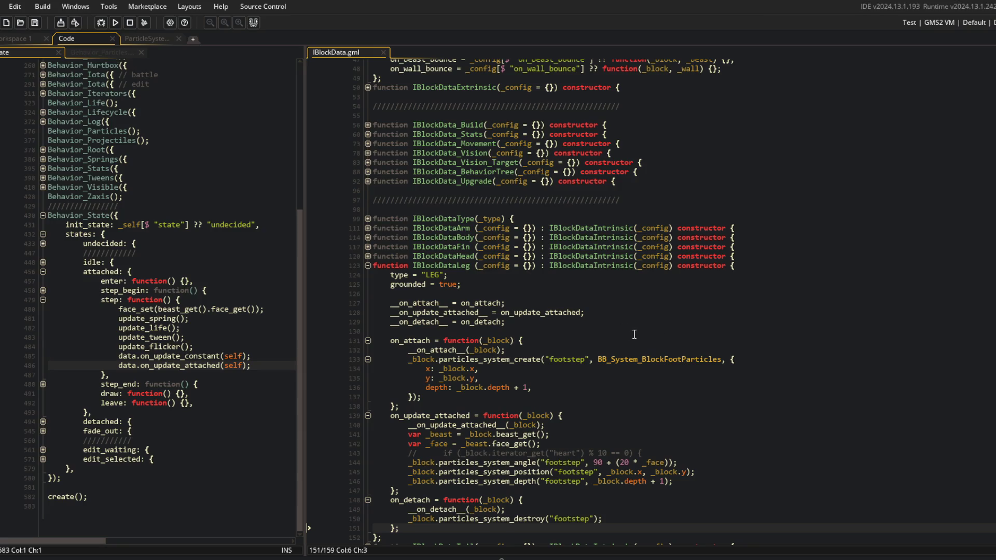
left_click(515, 323)
left_click(514, 322)
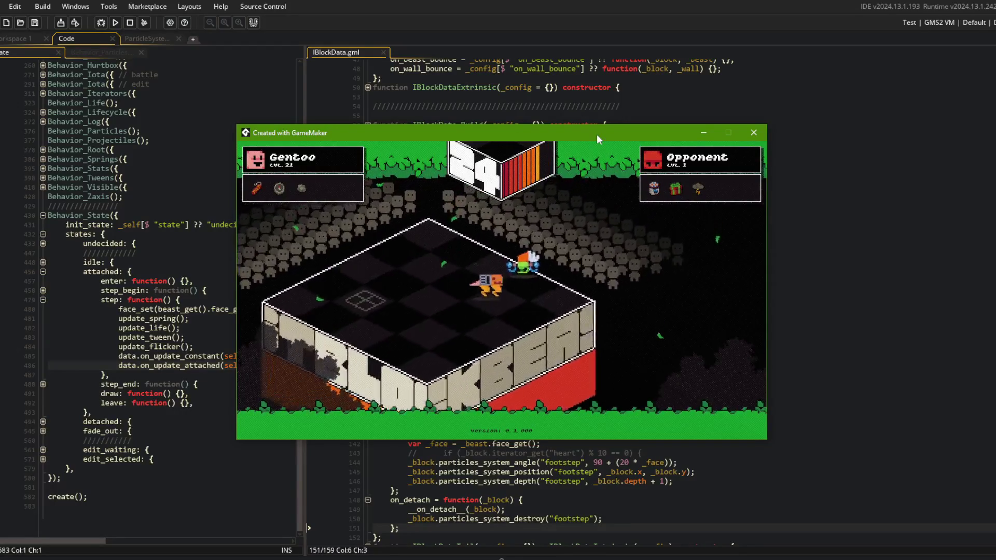
left_click(765, 134)
left_click(596, 406)
scroll(622, 405, "down", 2)
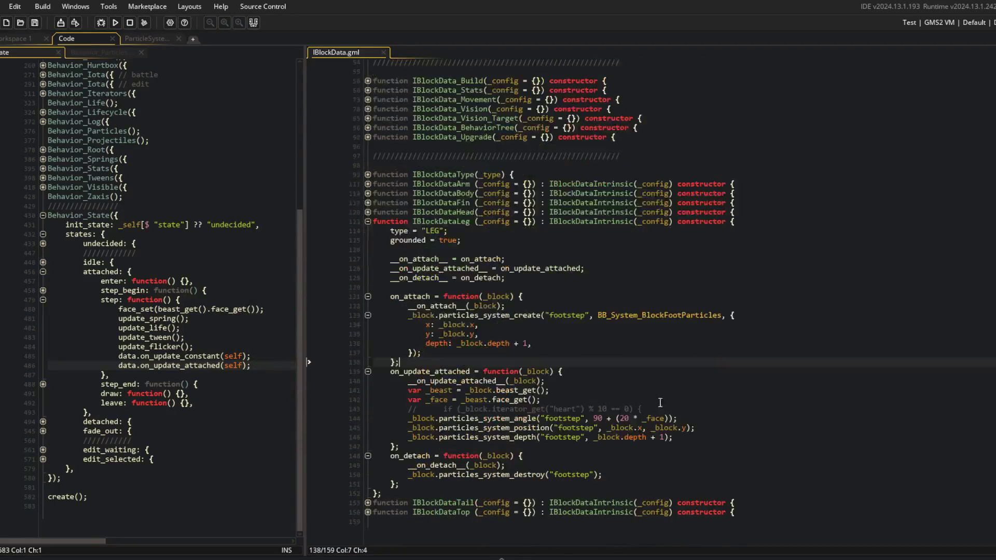
- Delete the commented-out 'if' check line from the leg's on_update_attached hook
left_click(668, 410)
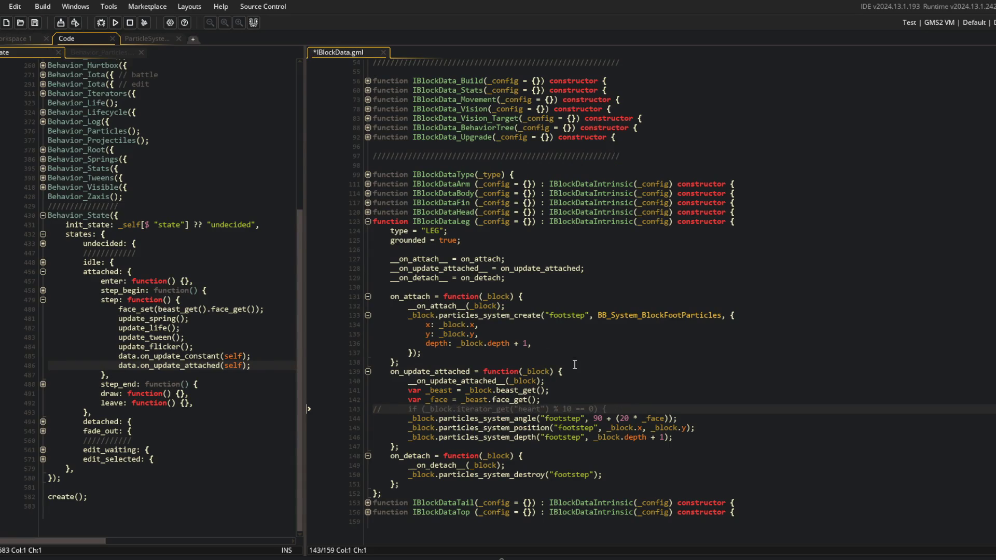
key("shift+Down")
key("Delete")
- Add show_debug_message("FOOTSTEP"); after the depth call and enlarge the Output panel
left_click(704, 438)
key("Return")
type("s")
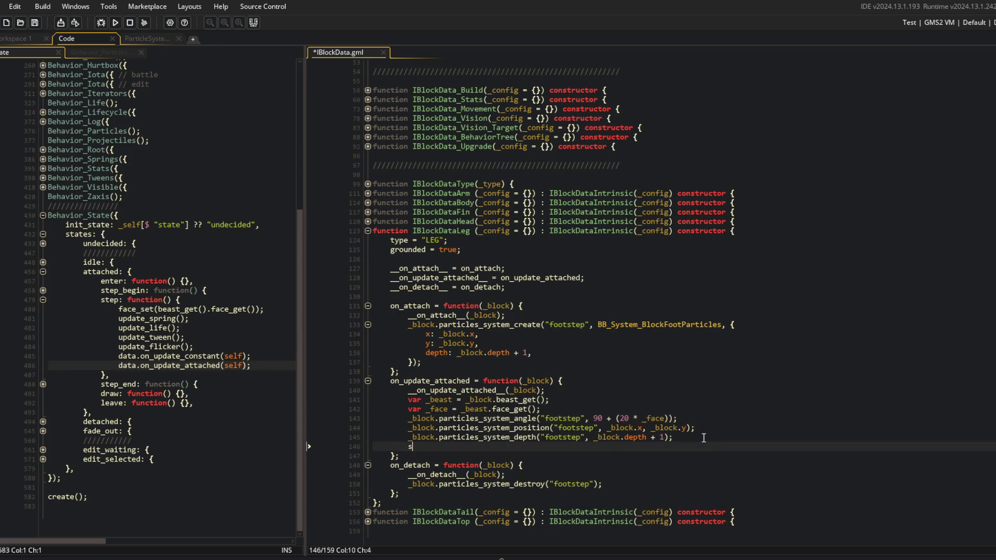
type("mess")
key("Return")
type("\"FOOTSTEP\");")
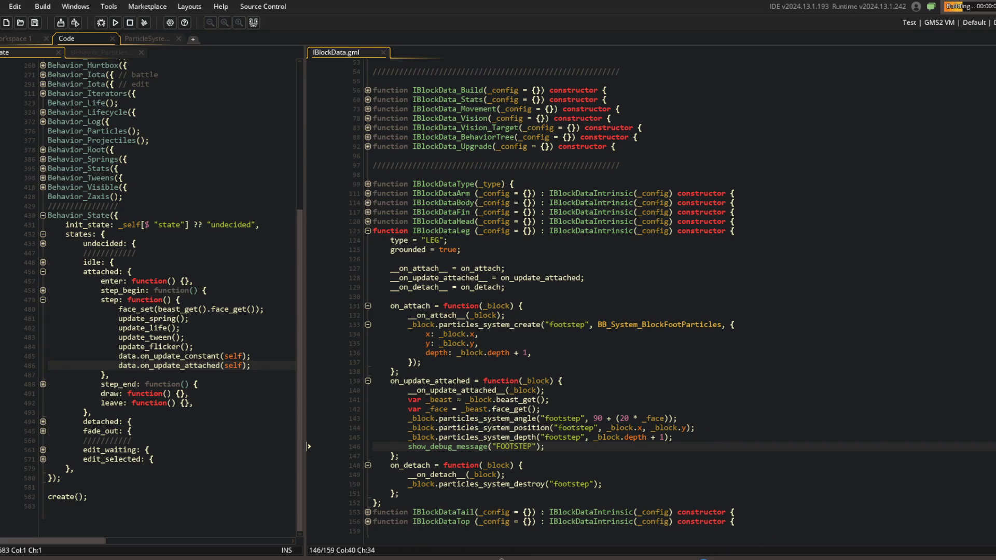
left_click_drag(108, 442, 107, 369)
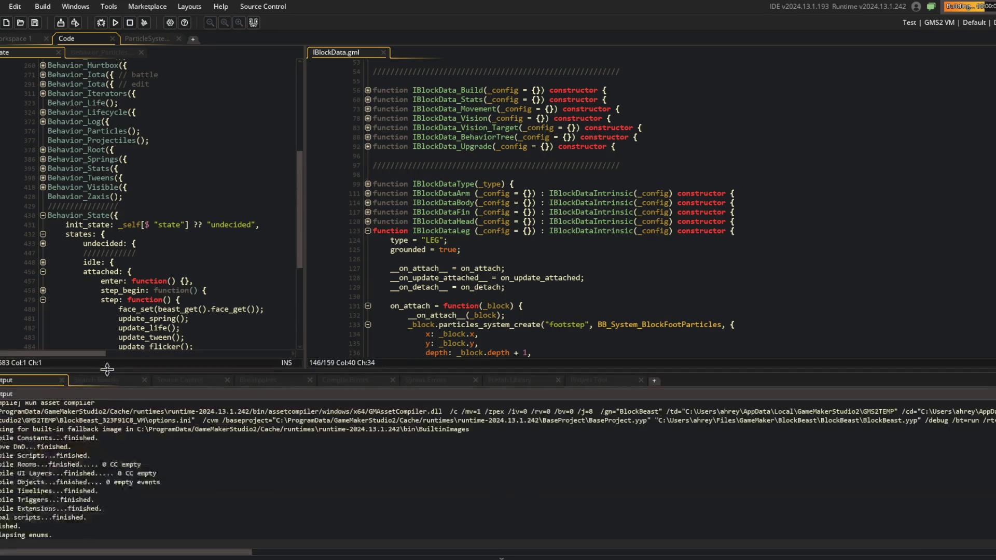
- Log in, battle with My Beast 1 to watch FOOTSTEP logs, then close the game
scroll(499, 306, "down", 7)
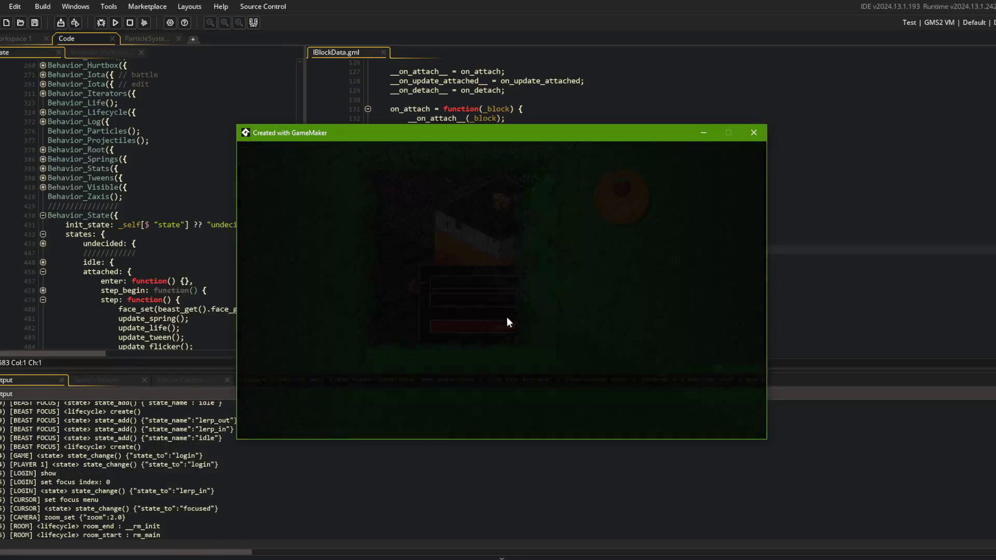
key("Return")
left_click(490, 310)
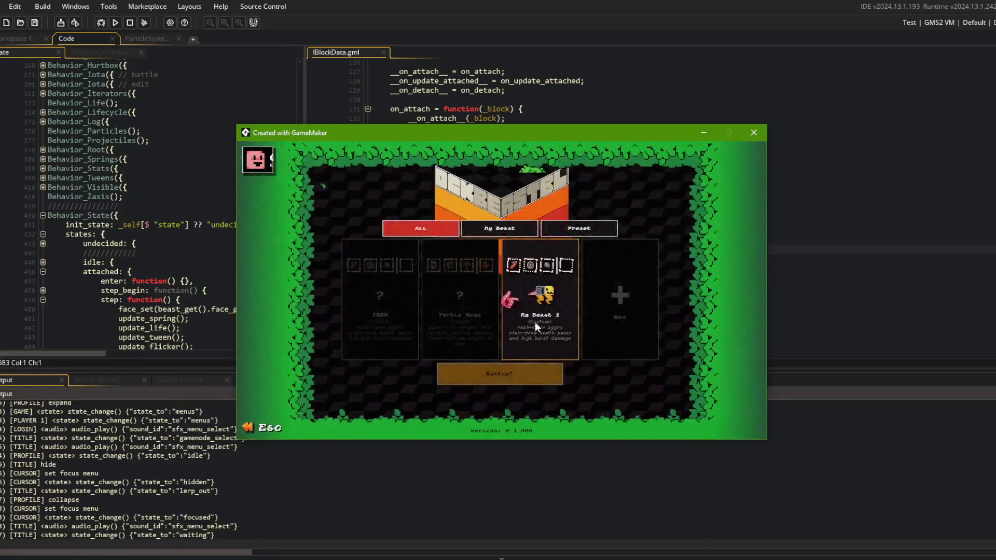
left_click(523, 370)
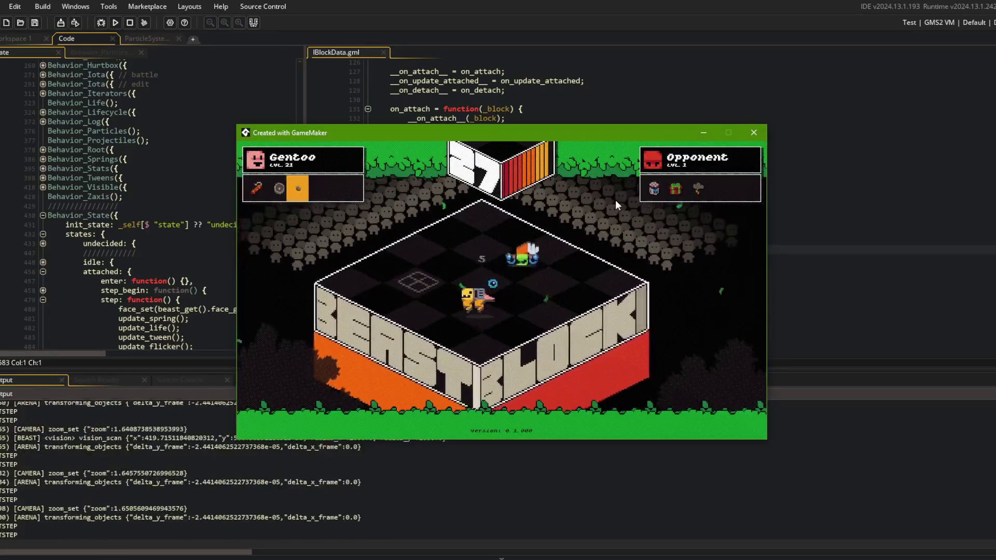
left_click(757, 133)
left_click(583, 280)
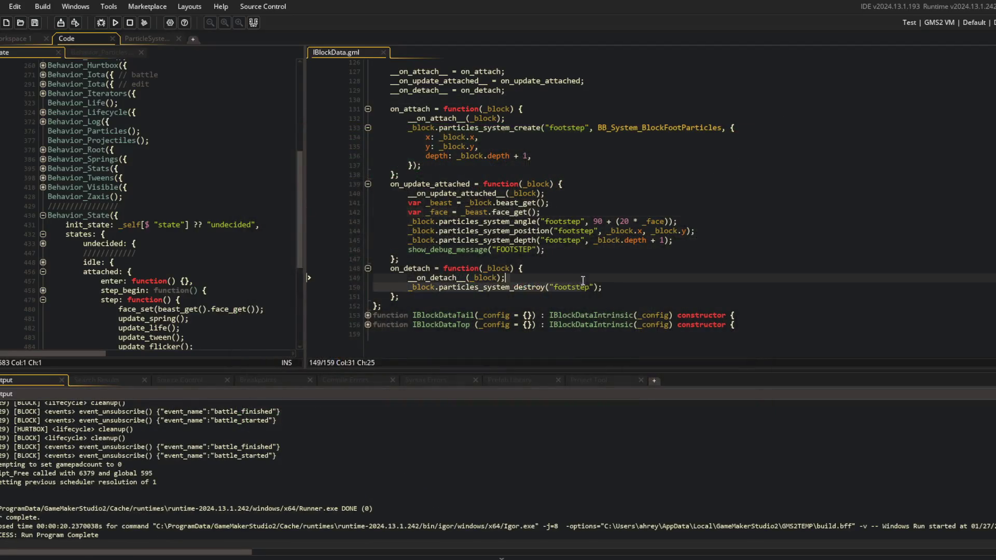
- Delete the show_debug_message("FOOTSTEP") line from the leg hook
left_click(565, 240)
triple_click(551, 247)
key("Delete")
- Bring up the particle emitter's settings and resize the settings, code and output panes
left_click(475, 155)
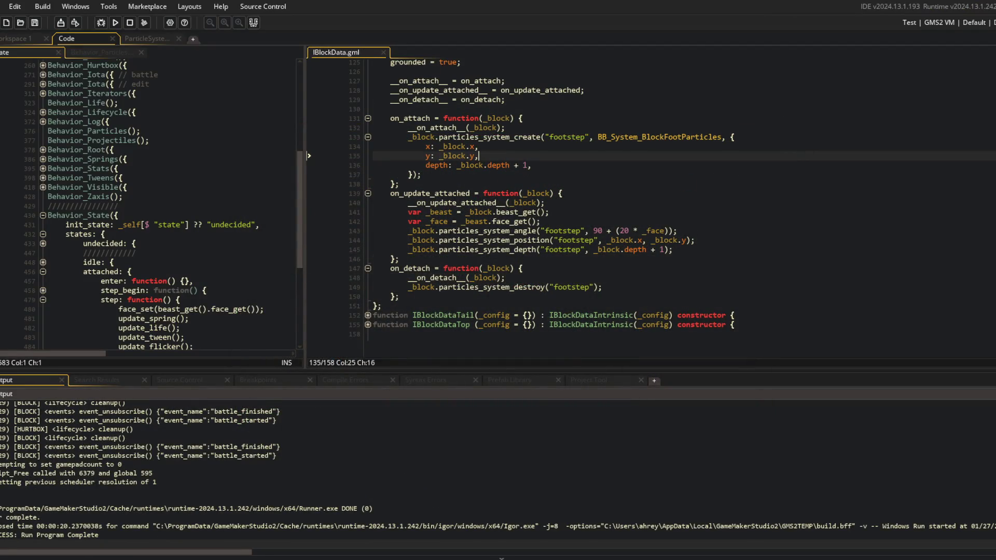
left_click_drag(859, 111, 799, 111)
left_click(627, 131)
left_click_drag(234, 79, 267, 80)
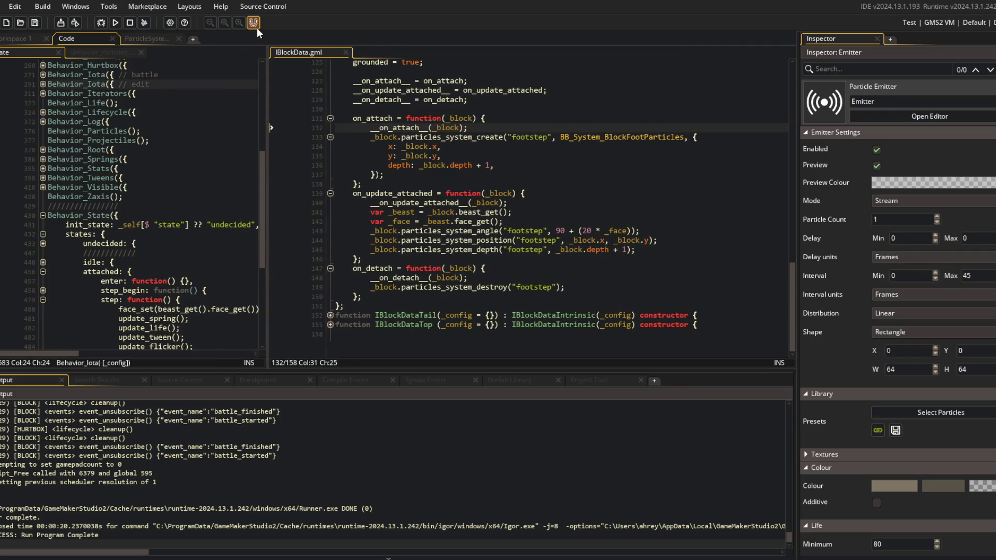
mouse_move(324, 374)
left_mouse_down()
mouse_move(358, 451)
mouse_move(384, 472)
left_mouse_up()
- In the particle system editor, set the emitter's Scale X and Y to 10, then run the game
left_click(401, 340)
left_click(180, 151)
left_click(139, 37)
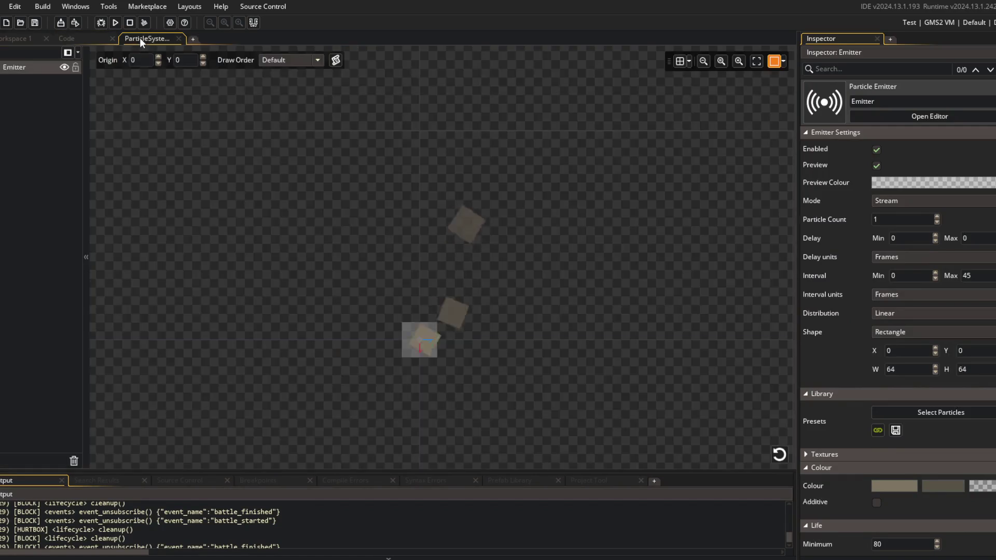
left_click(83, 38)
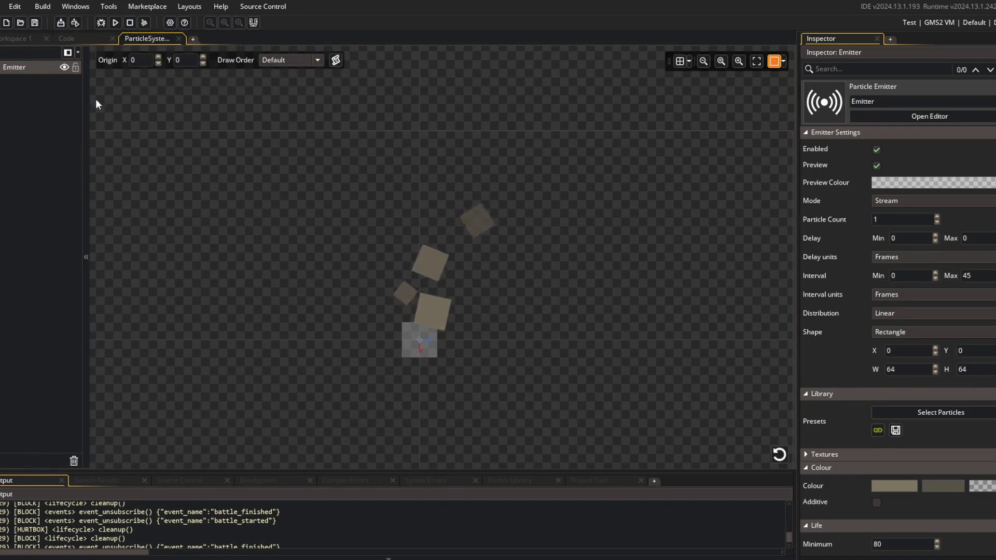
scroll(969, 452, "down", 5)
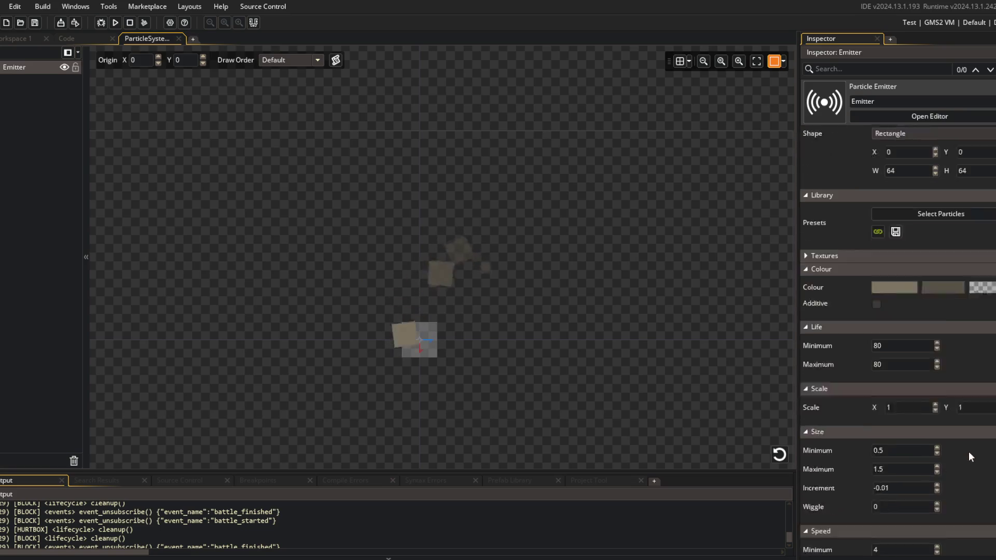
left_click(888, 386)
type("10")
key("Tab")
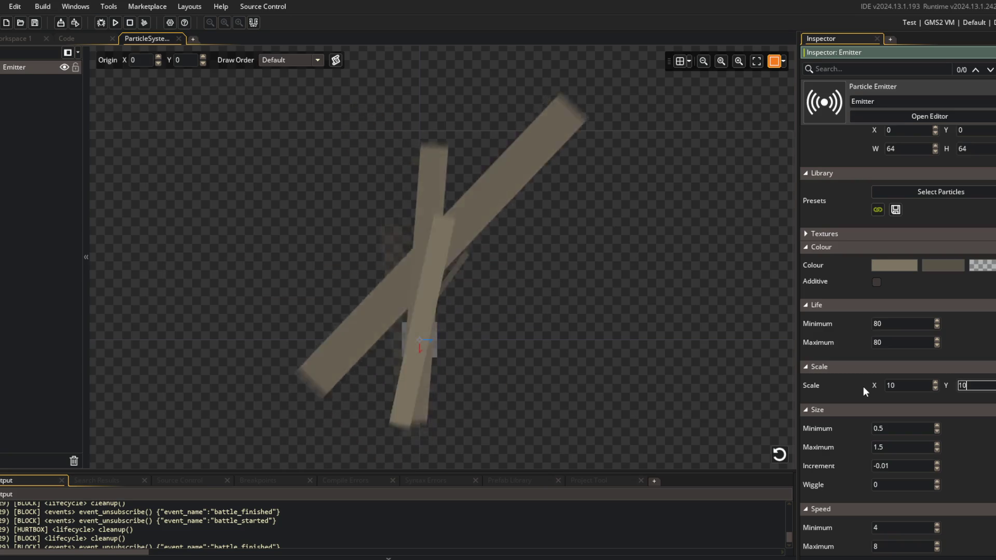
type("0")
key("Tab")
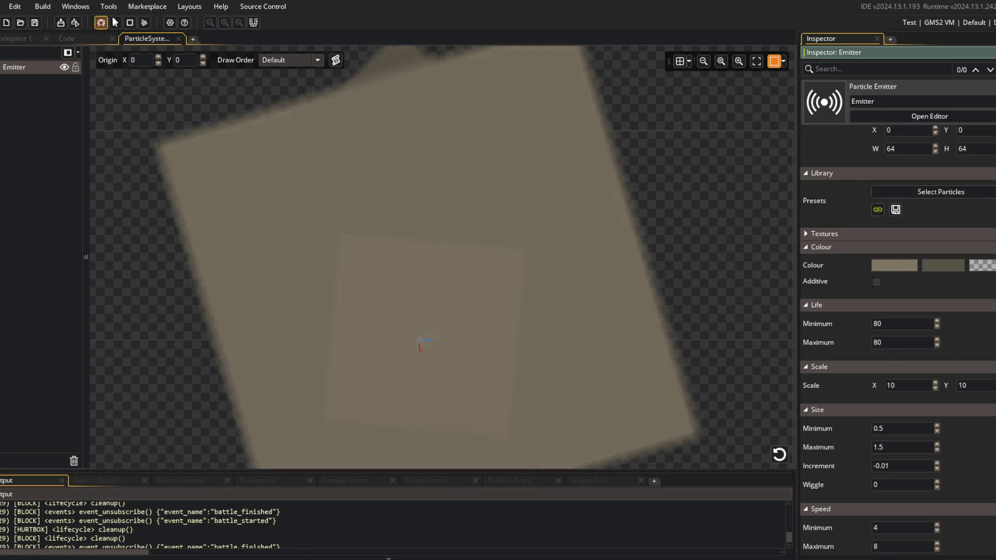
left_click(116, 22)
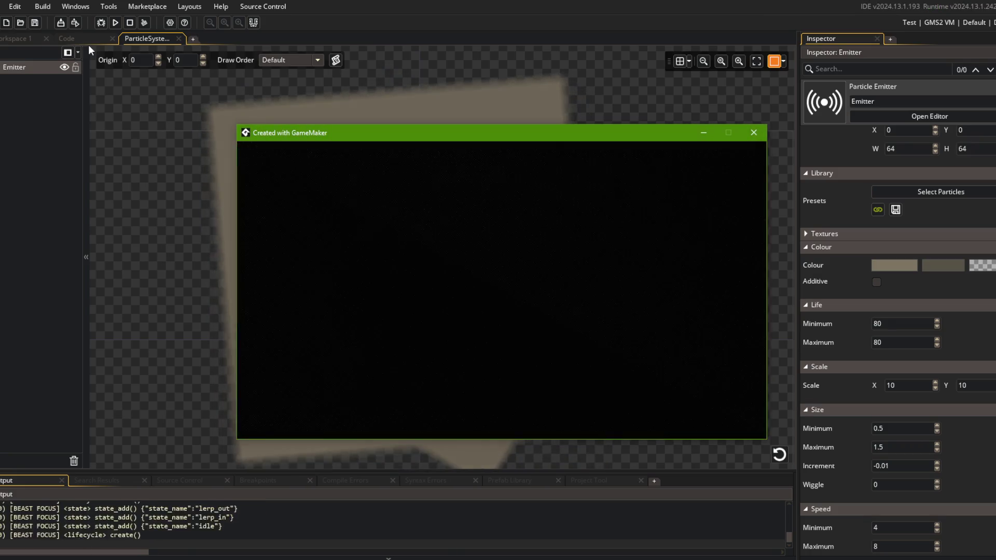
- Start a battle with My Beast 1 to see the enlarged footstep particles, then close the game
left_click(525, 327)
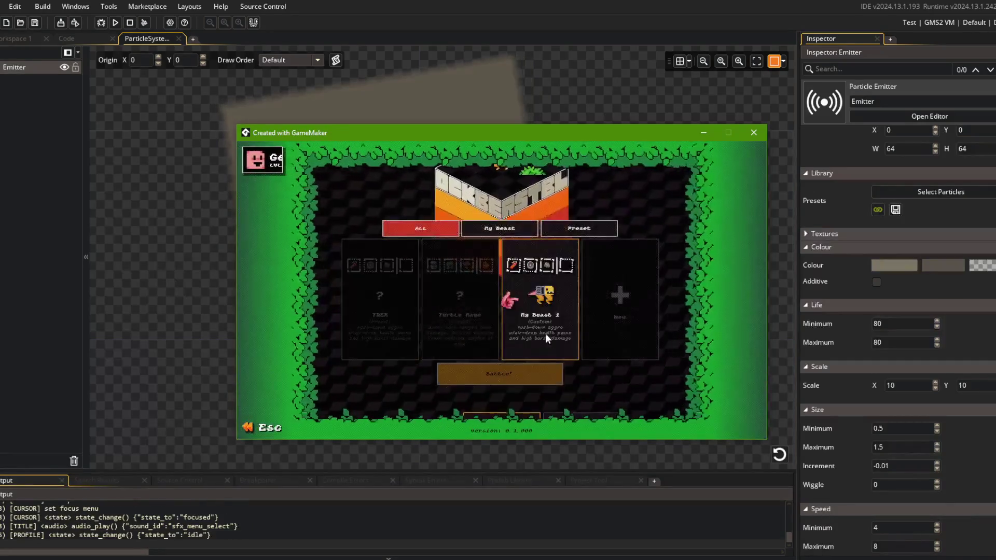
left_click(525, 372)
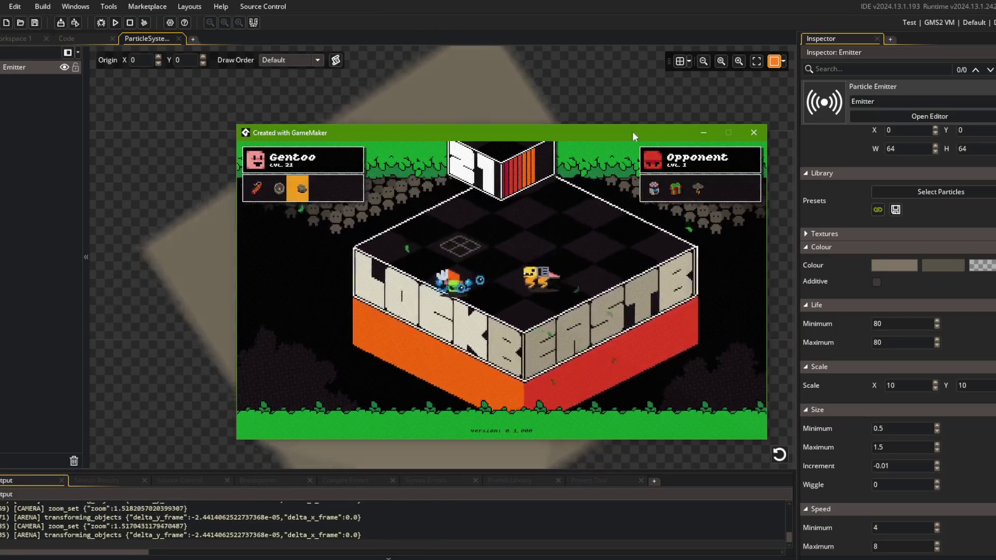
left_click(753, 132)
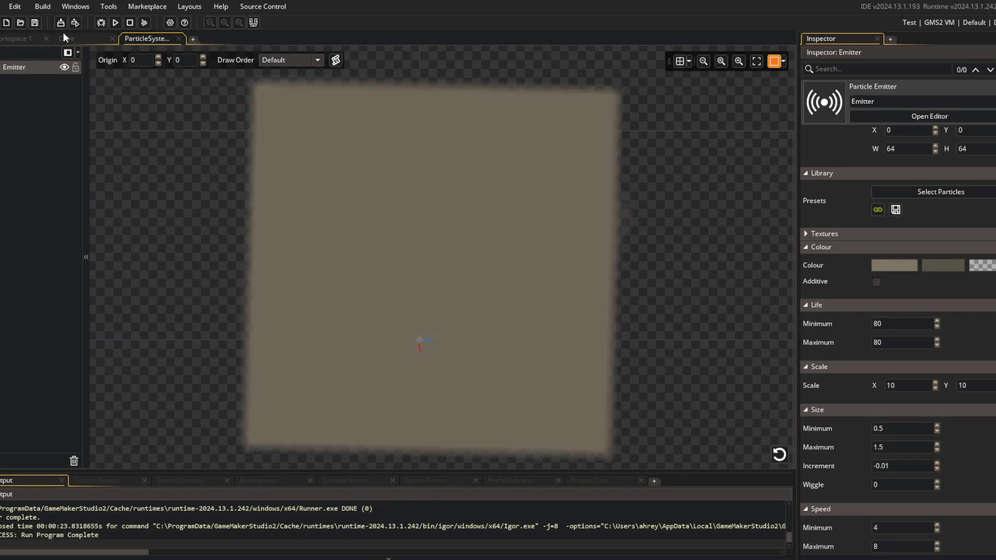
- Set the footstep emitter's Interval Max from 45 to 0 and rerun the game with F5
scroll(989, 276, "up", 5)
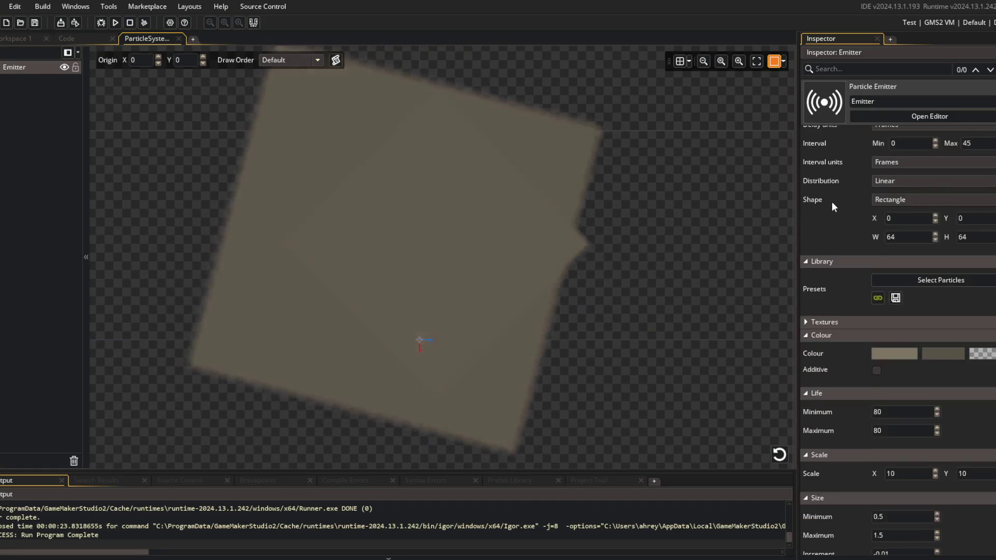
double_click(968, 276)
type("0")
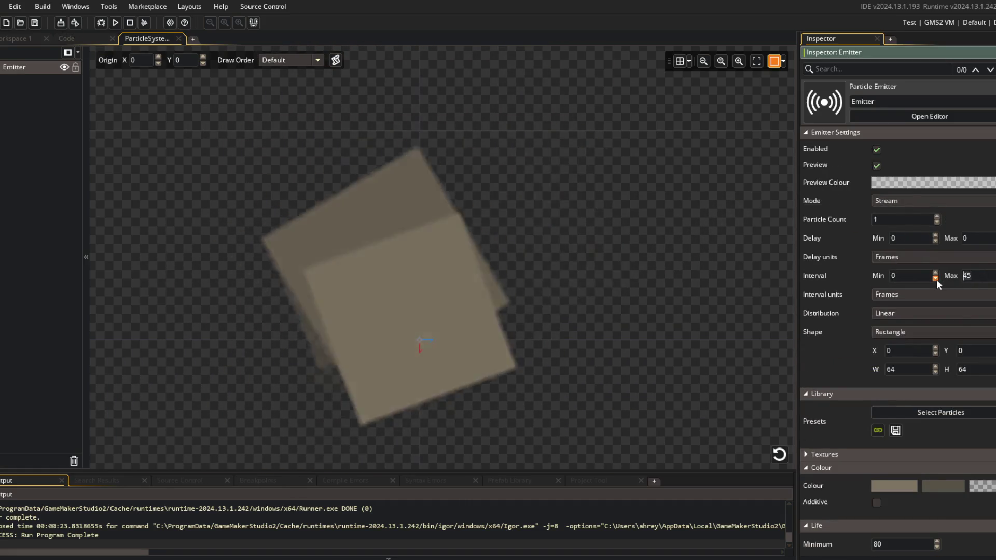
key("F5")
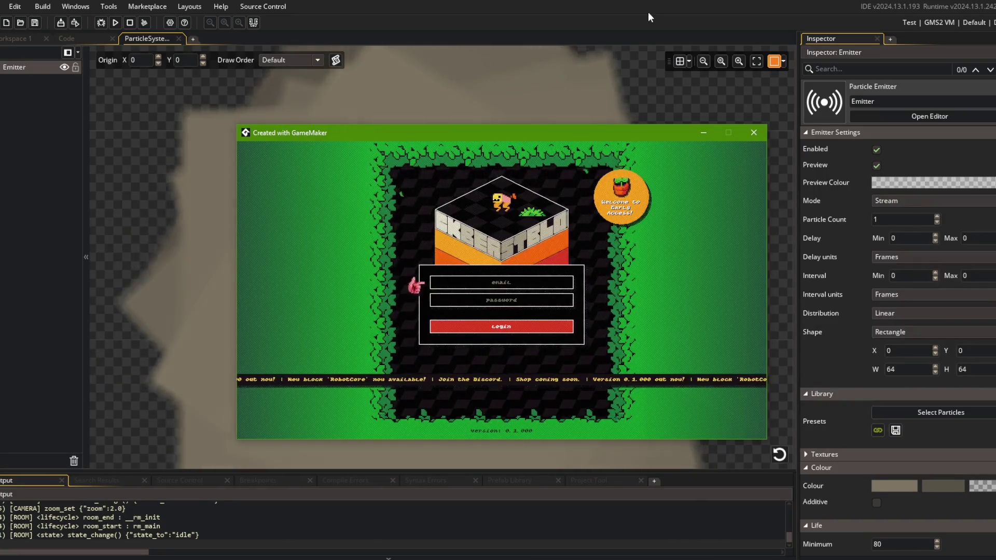
- Log in, start a battle to watch the zero-interval footstep particles, then close the game
left_click(525, 330)
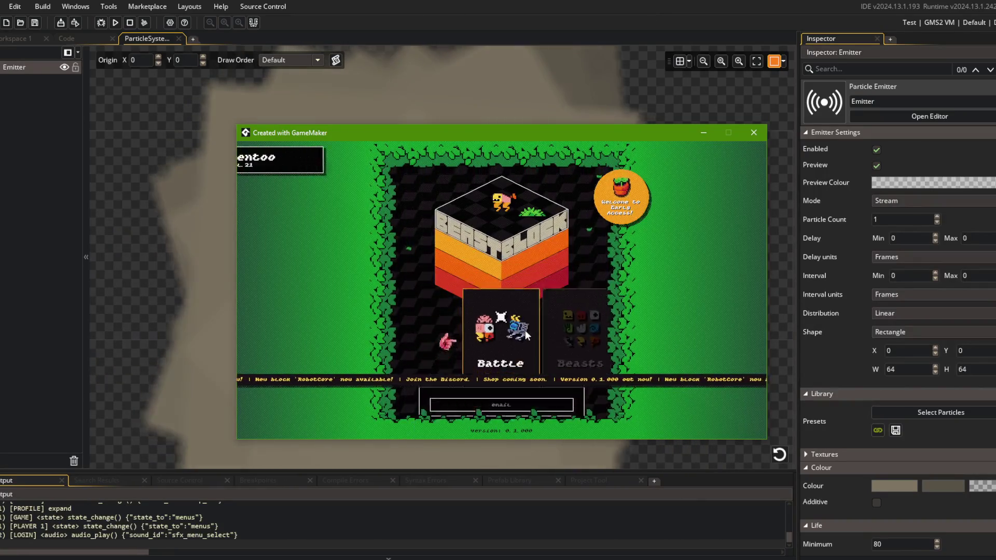
left_click(505, 353)
left_click(508, 375)
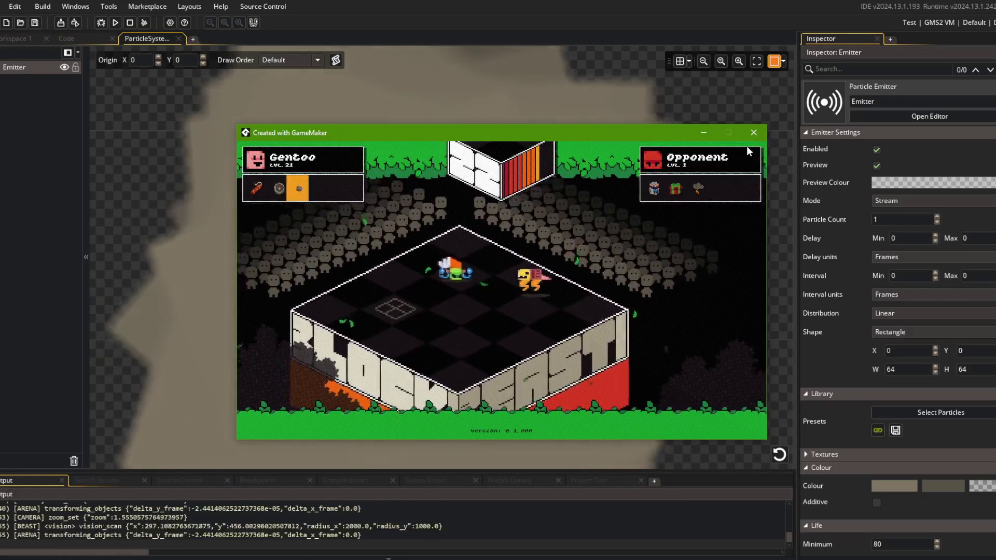
left_click(753, 134)
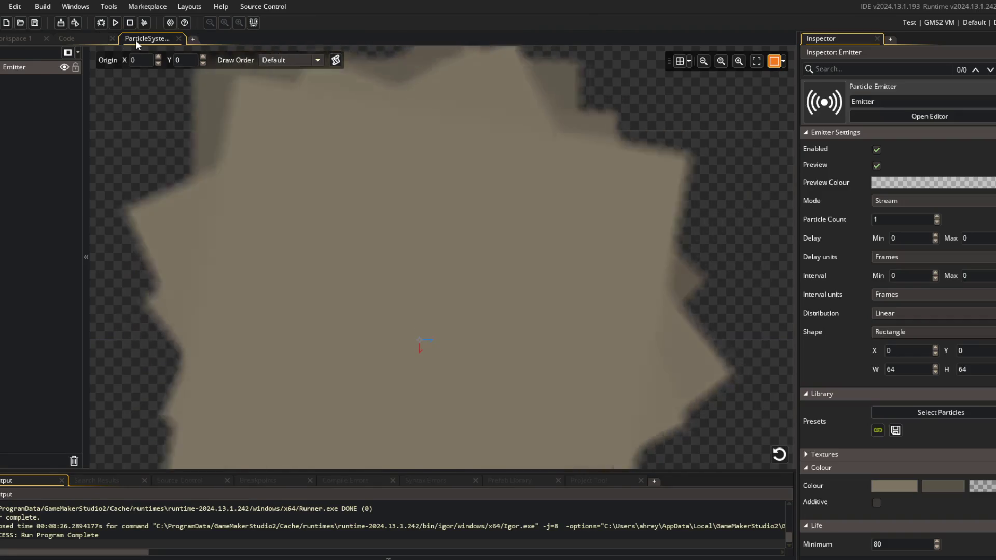
- Close the ParticleSystem editor and show particles_system_create in the Behavior_Particles script
middle_click(135, 39)
left_click(545, 303)
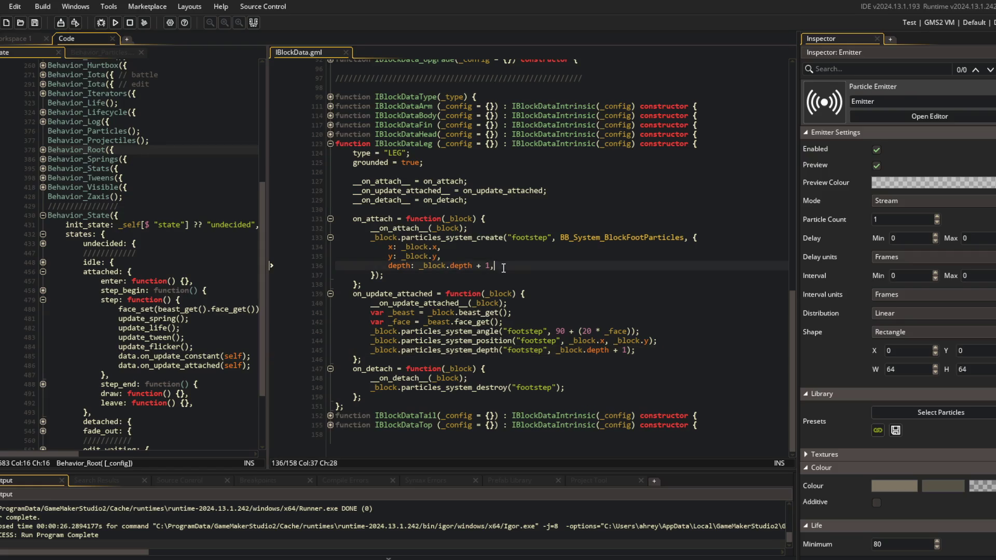
scroll(201, 176, "up", 4)
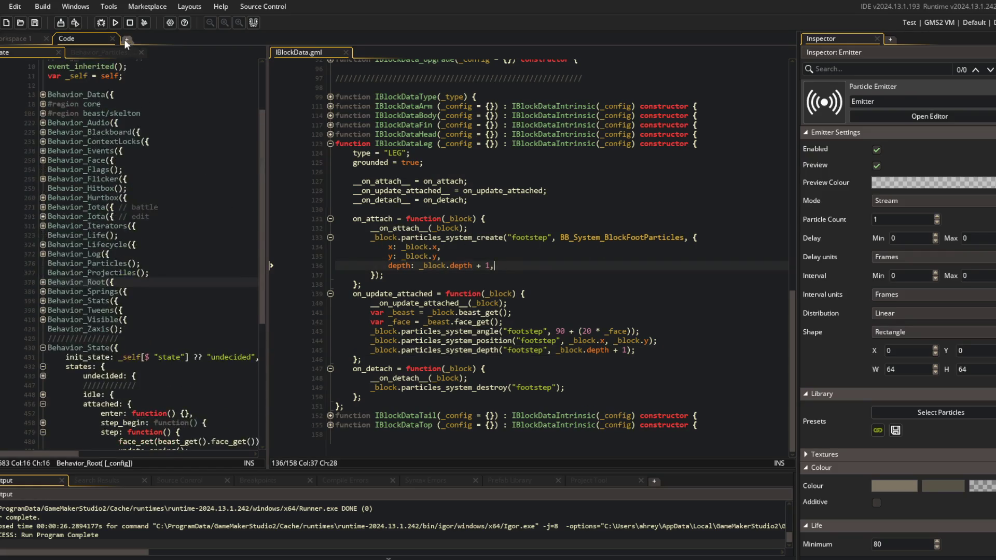
left_click(101, 52)
scroll(55, 191, "down", 1)
left_click(43, 231)
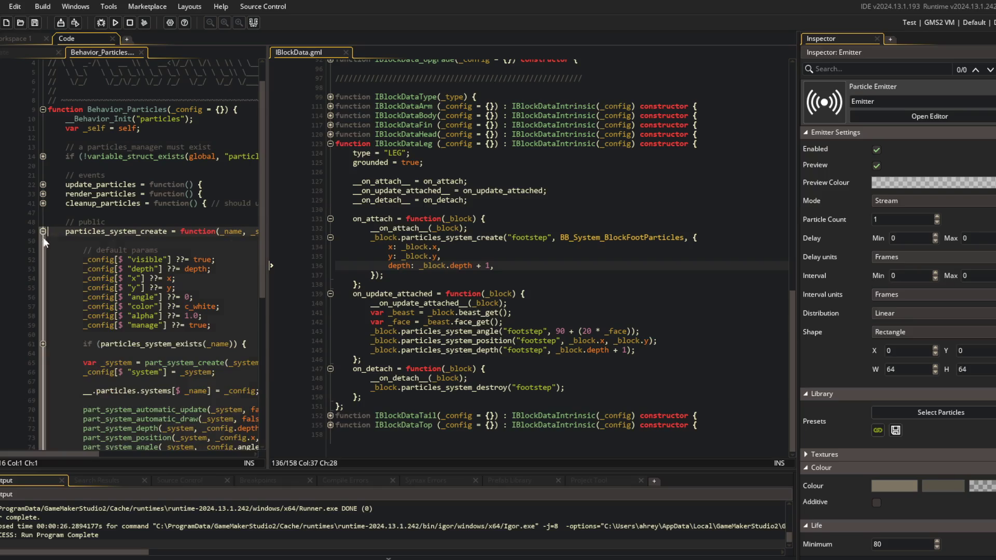